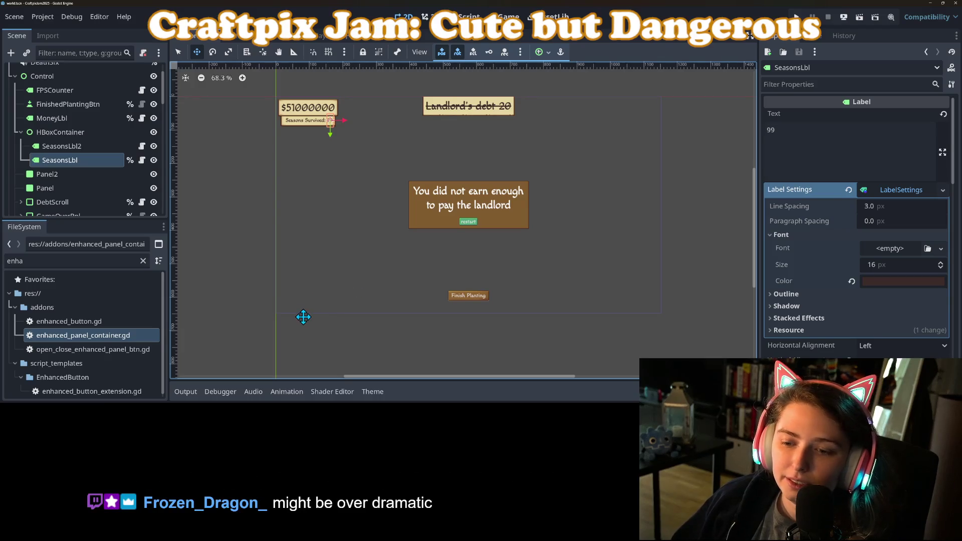
# Step: In game_logic.gd, insert a blank line after %DeathSfx.play() on line 129 and save
pyautogui.scroll(-1, 303, 317)
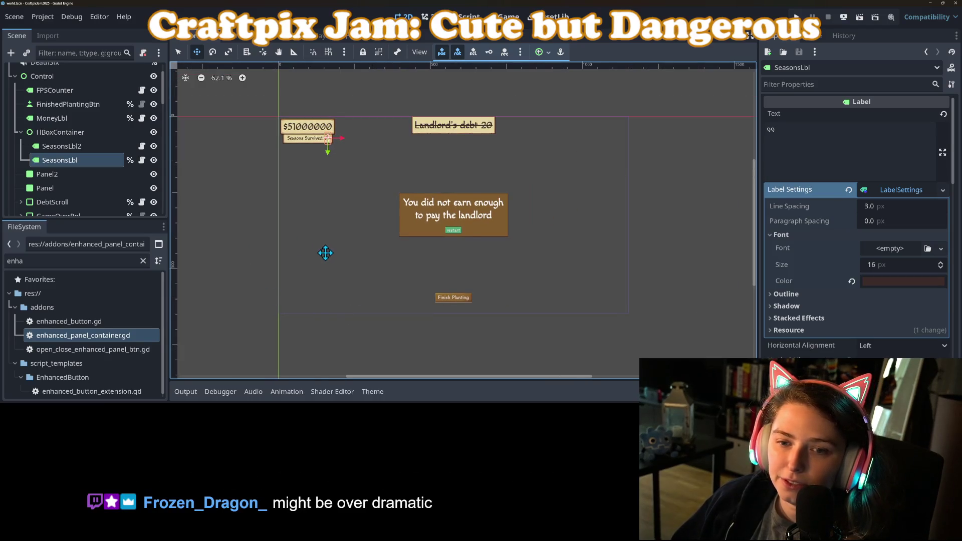
pyautogui.hotkey('ctrl', 'F3')
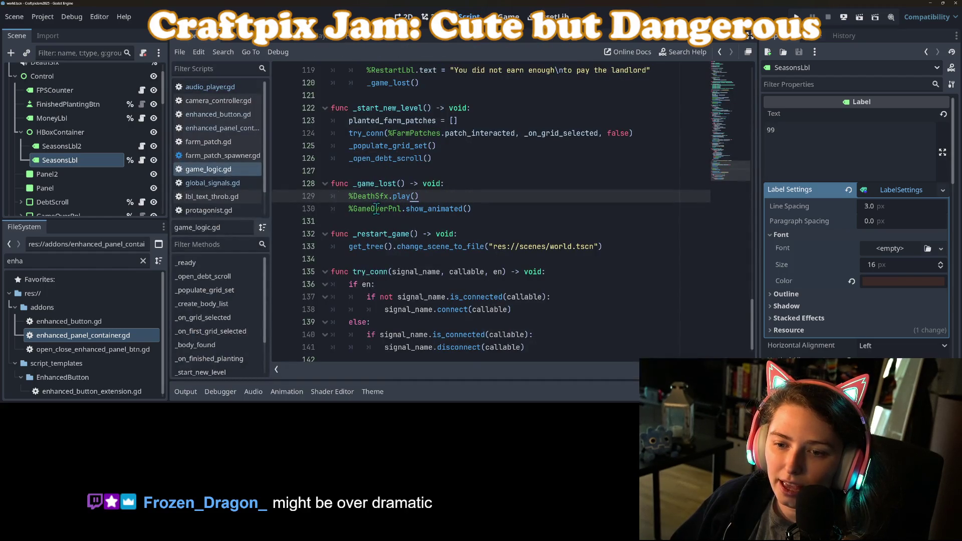
pyautogui.moveTo(348, 207); pyautogui.dragTo(526, 207)
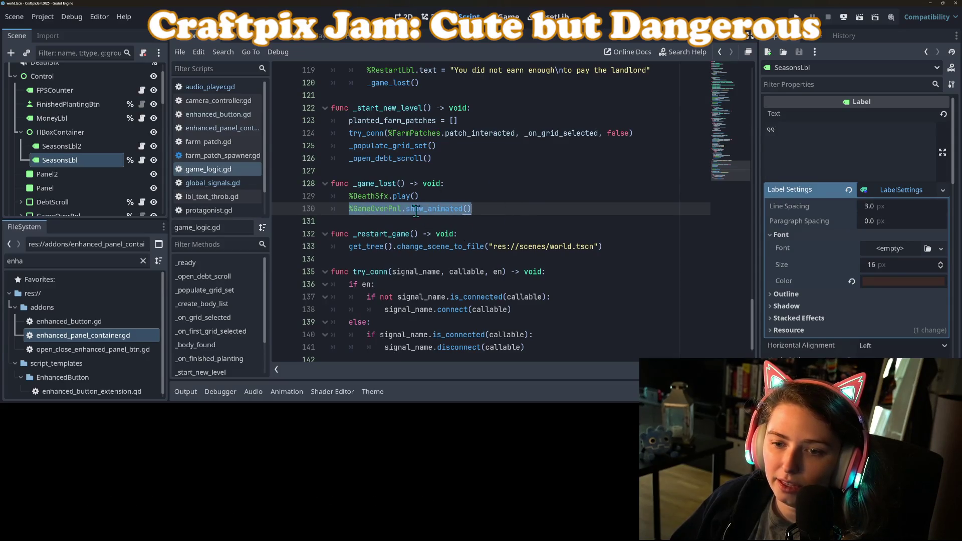
pyautogui.click(381, 188)
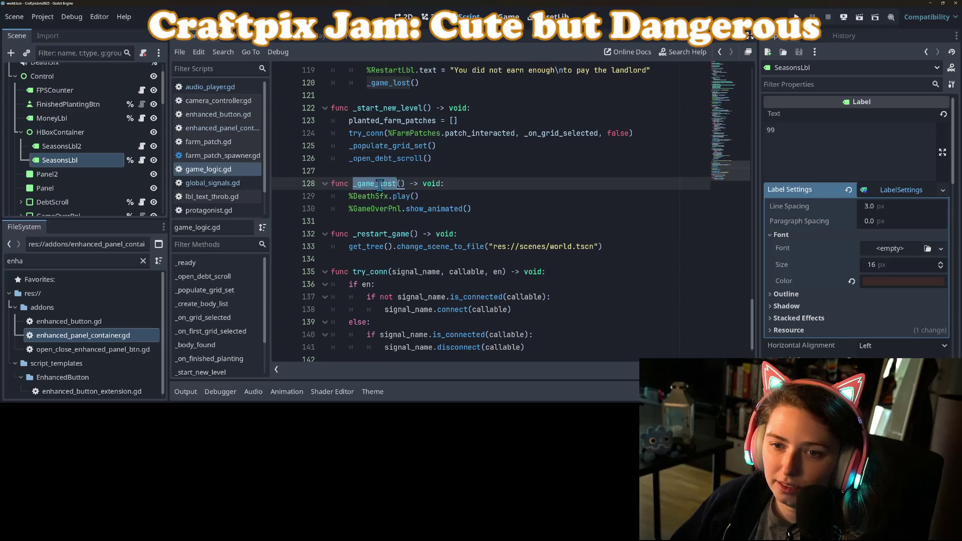
pyautogui.click(435, 197)
pyautogui.scroll(3, 447, 264)
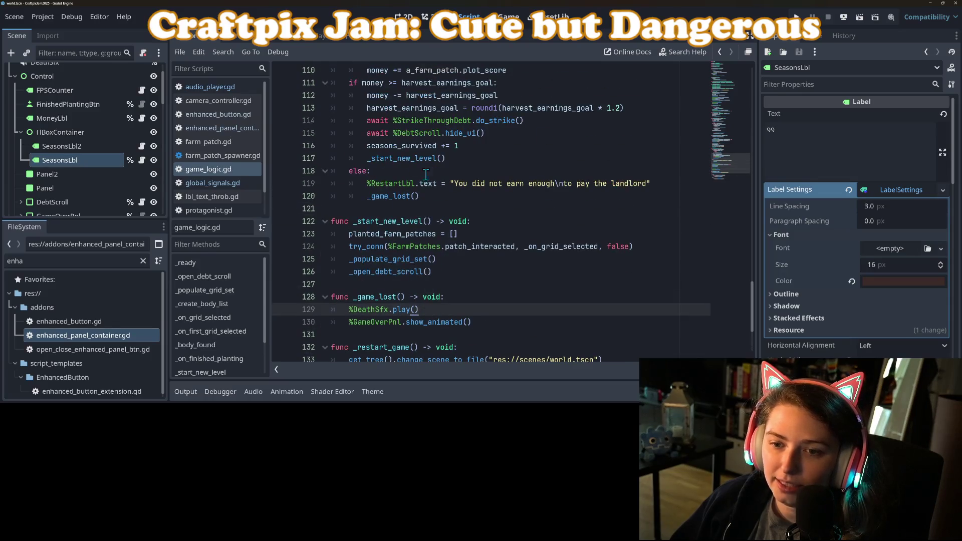
pyautogui.scroll(-2, 434, 312)
pyautogui.moveTo(469, 293)
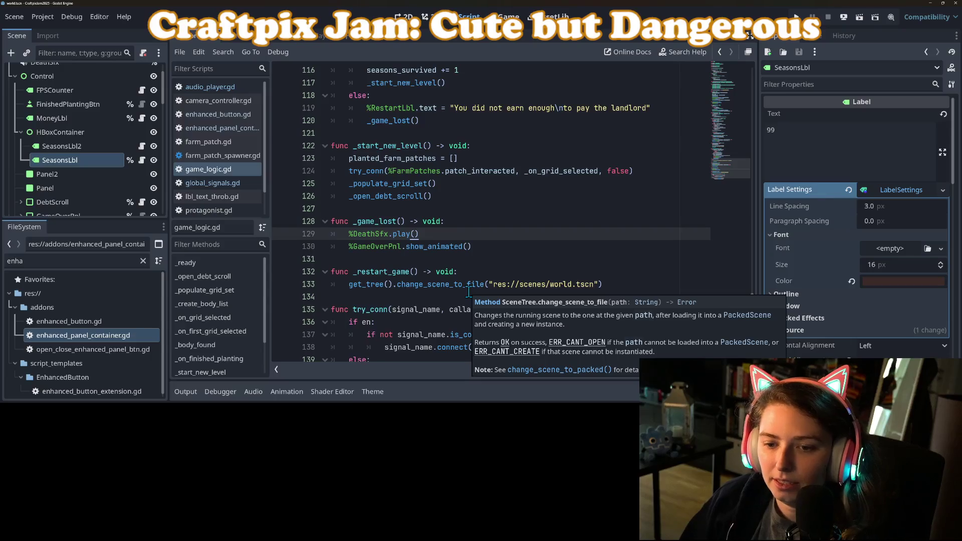
pyautogui.press('Return')
pyautogui.hotkey('ctrl', 's')
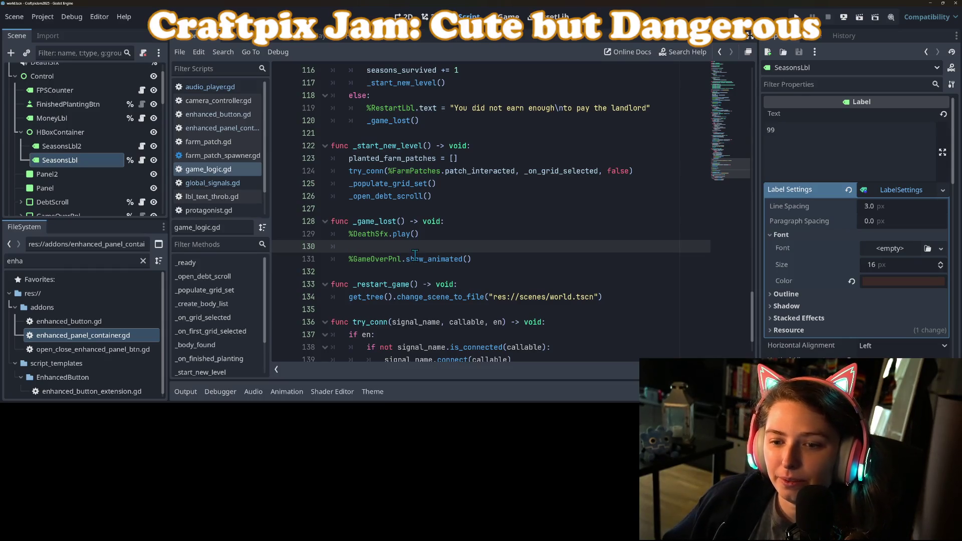
pyautogui.press('Up')
pyautogui.press('Up')
pyautogui.hotkey('ctrl', 'shift', 'Right')
pyautogui.scroll(7, 411, 258)
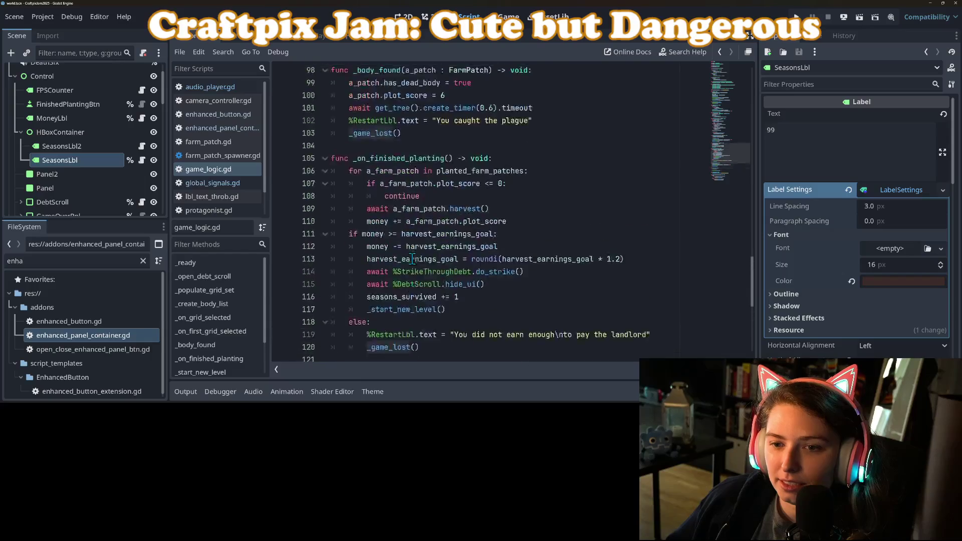
pyautogui.click(428, 195)
pyautogui.scroll(-4, 429, 200)
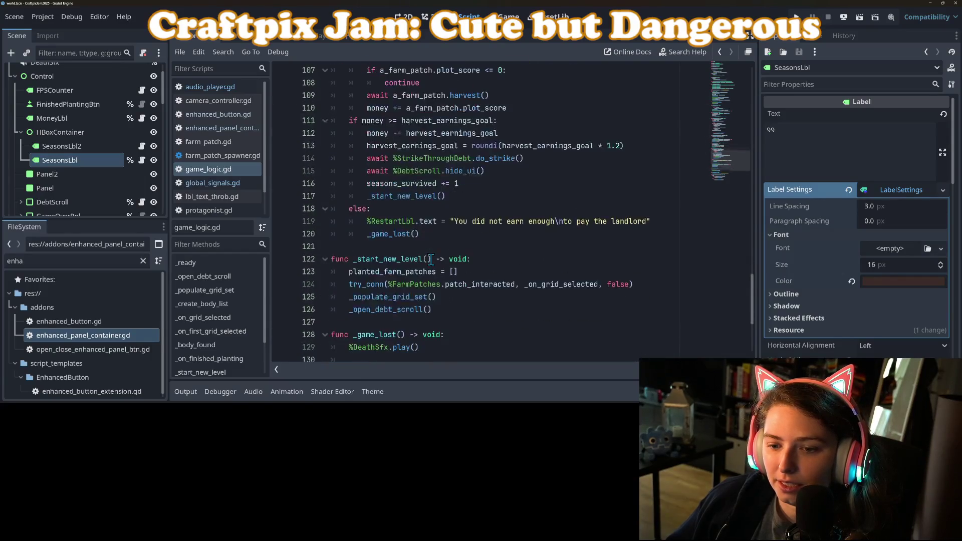
pyautogui.doubleClick(405, 233)
pyautogui.scroll(-3, 445, 300)
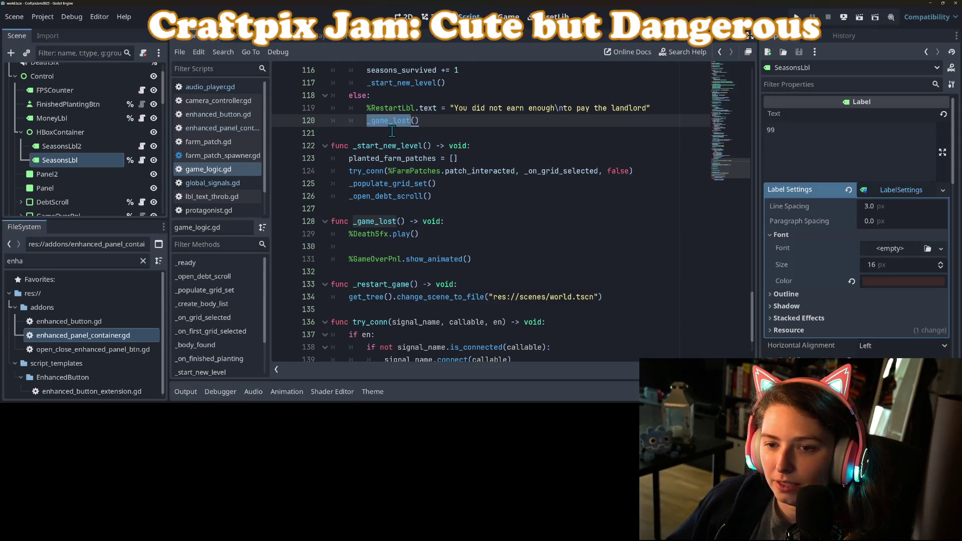
pyautogui.click(393, 251)
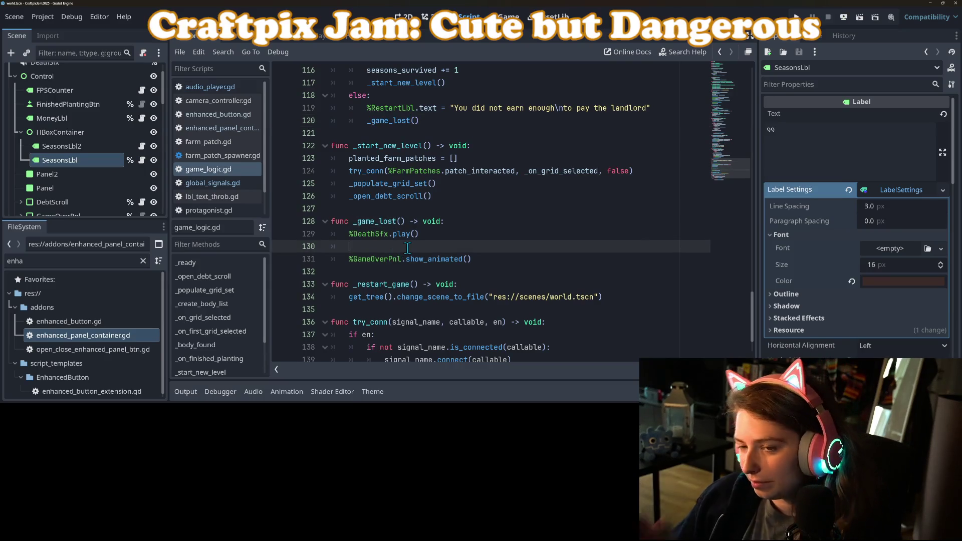
pyautogui.scroll(2, 406, 241)
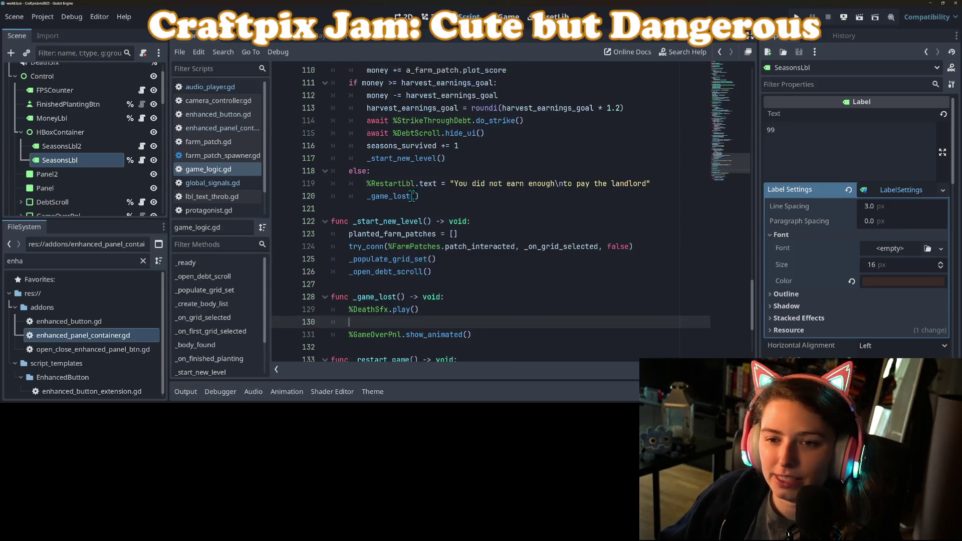
pyautogui.click(403, 196)
pyautogui.scroll(-3, 403, 200)
pyautogui.click(412, 209)
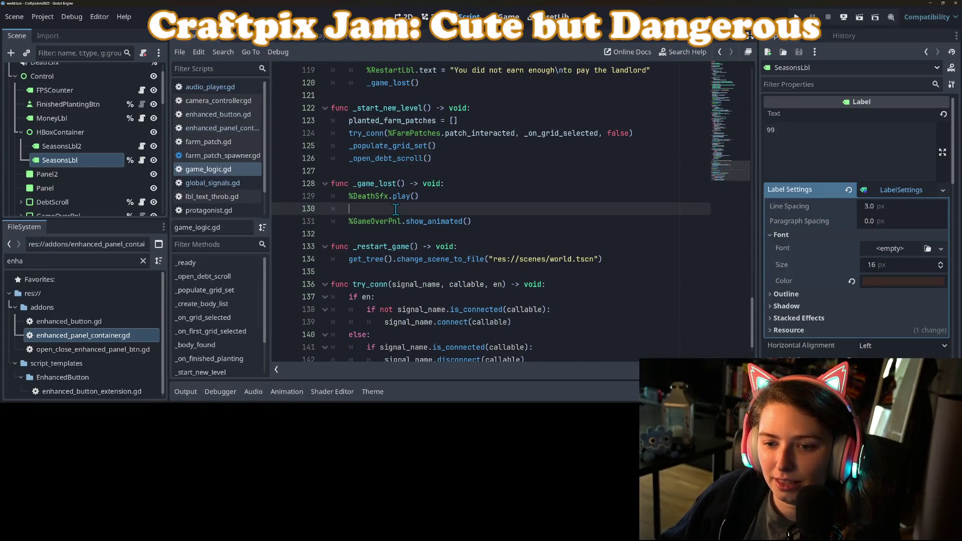
pyautogui.click(428, 196)
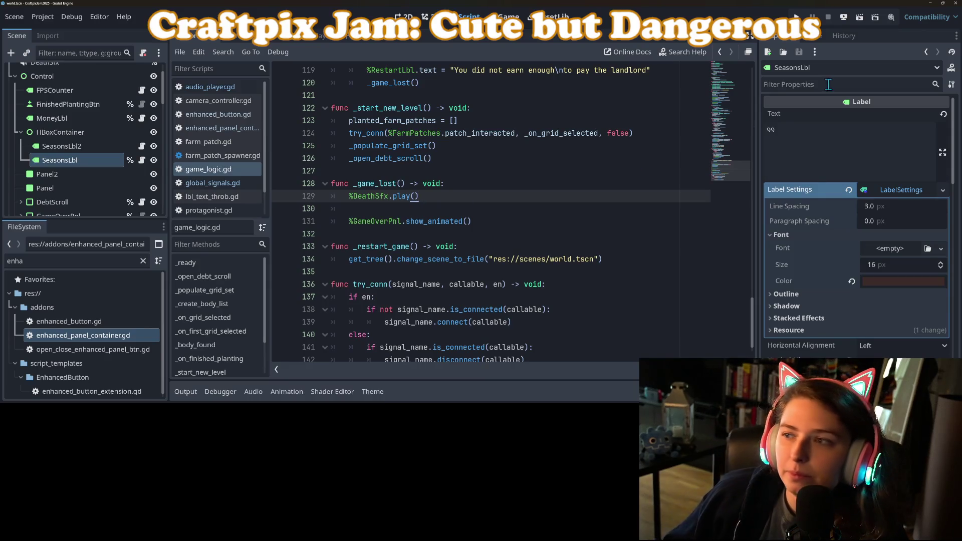
pyautogui.click(797, 16)
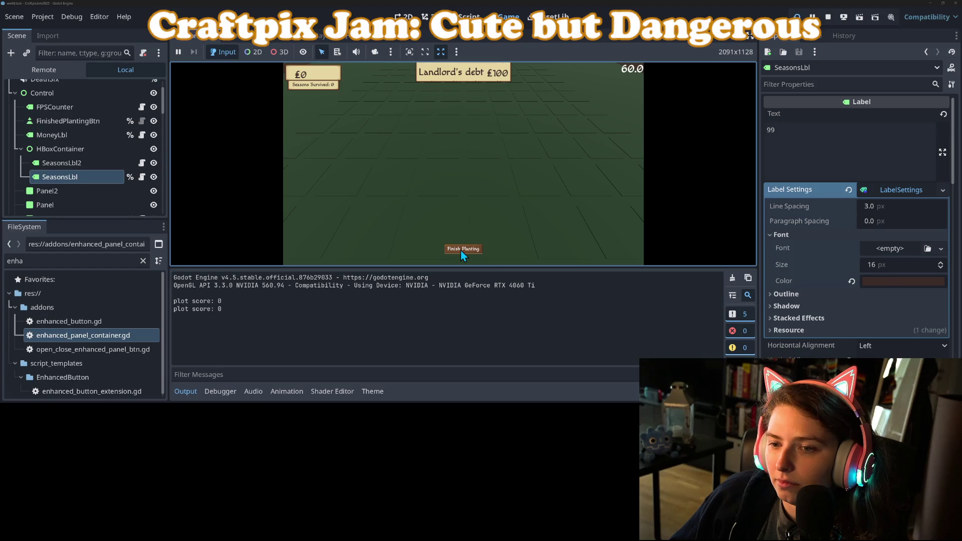
# Step: Trigger game over with Finish Planting, stop the run, and return to empty line 130
pyautogui.click(461, 251)
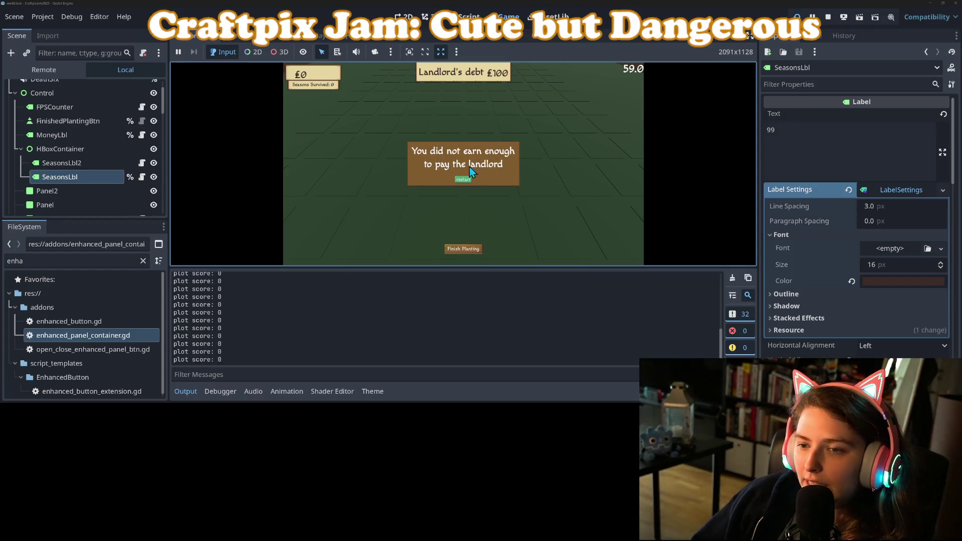
pyautogui.click(828, 17)
pyautogui.click(430, 209)
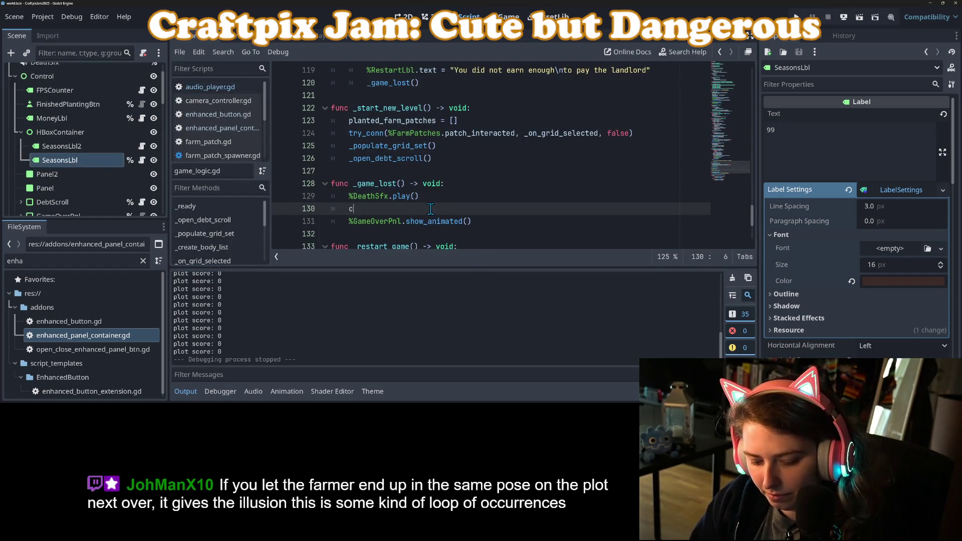
# Step: Write get_tree().create_timer(1.0).timeout on line 130 using autocomplete
pyautogui.write('reate')
pyautogui.press('BackSpace')
pyautogui.press('BackSpace')
pyautogui.press('BackSpace')
pyautogui.write('get_tr')
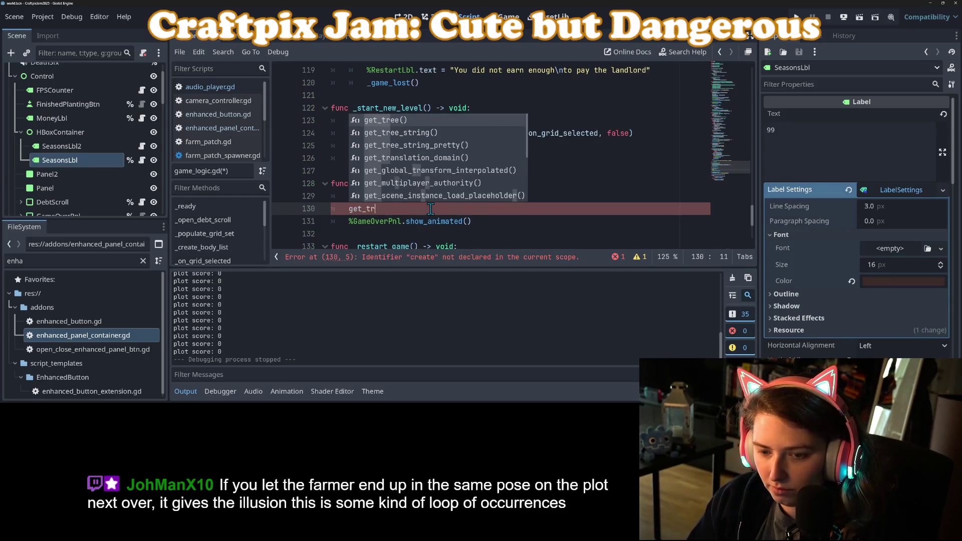
pyautogui.press('Return')
pyautogui.write('.crea')
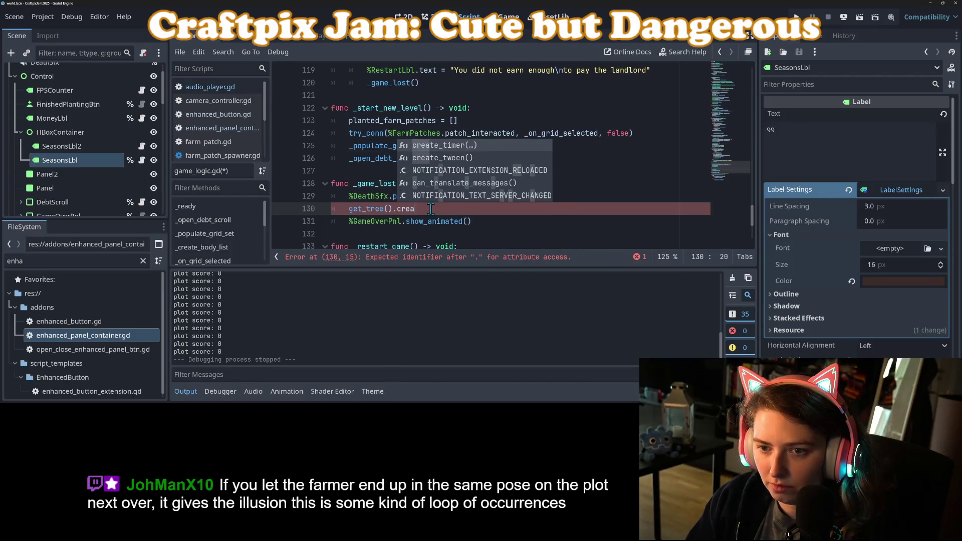
pyautogui.press('Return')
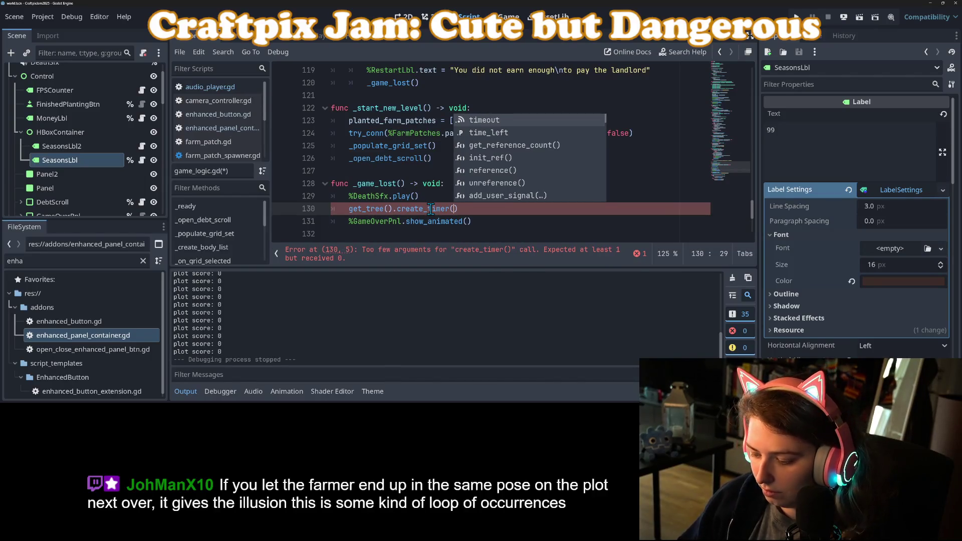
pyautogui.write('1.0')
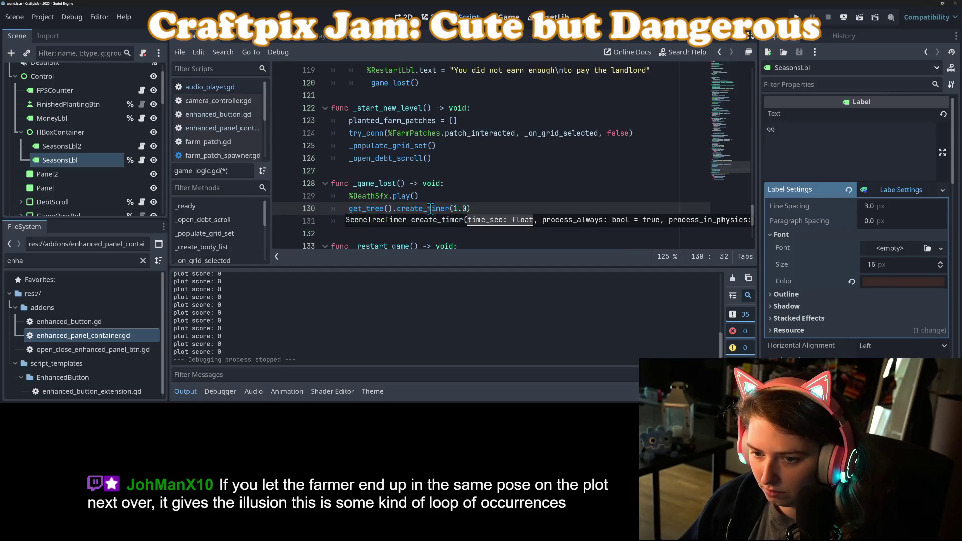
pyautogui.write('out')
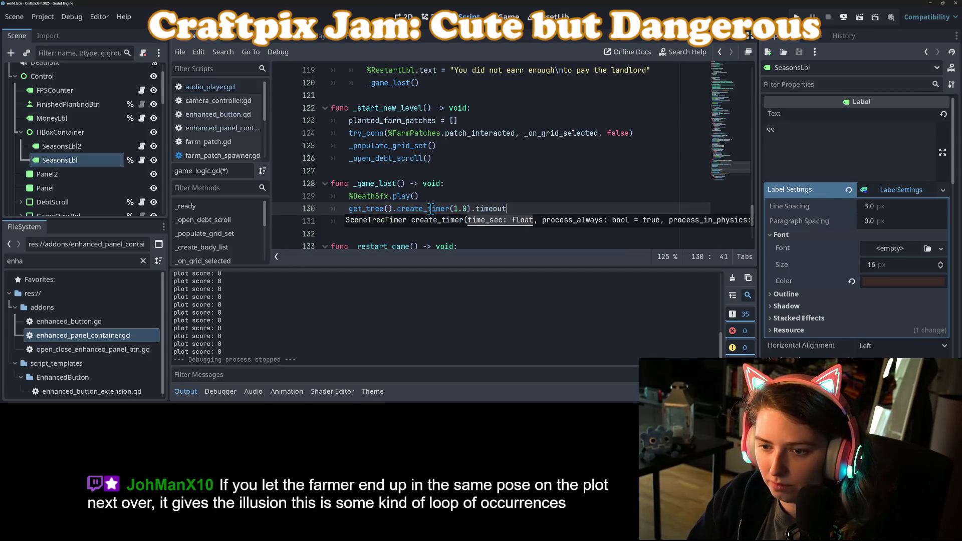
# Step: Change the timer duration from 1.0 to 2.0 and launch the game with F5
pyautogui.click(455, 208)
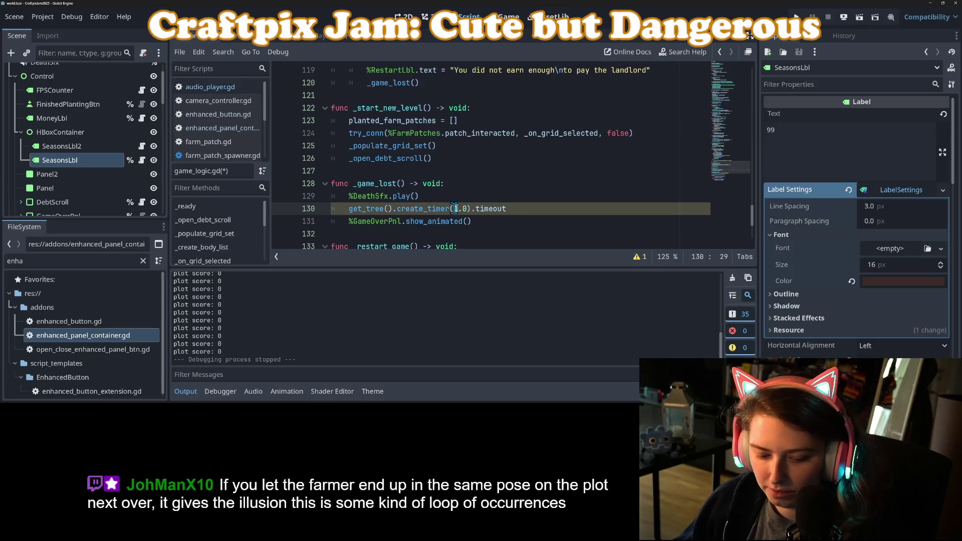
pyautogui.press('Delete')
pyautogui.write('2')
pyautogui.press('F5')
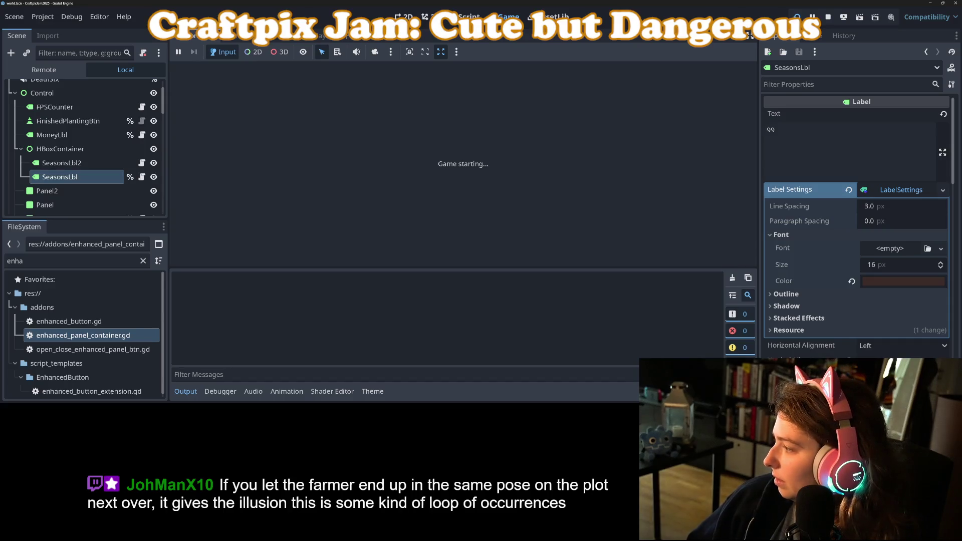
# Step: Pause and hide the media player, then follow the Debugger's 'Standalone expression' warning to line 130
pyautogui.click(816, 283)
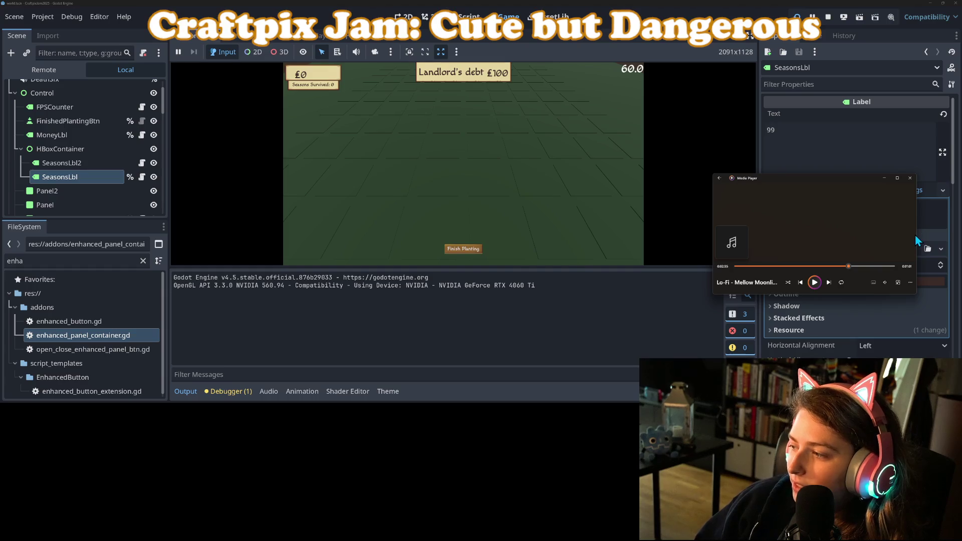
pyautogui.click(885, 179)
pyautogui.click(228, 391)
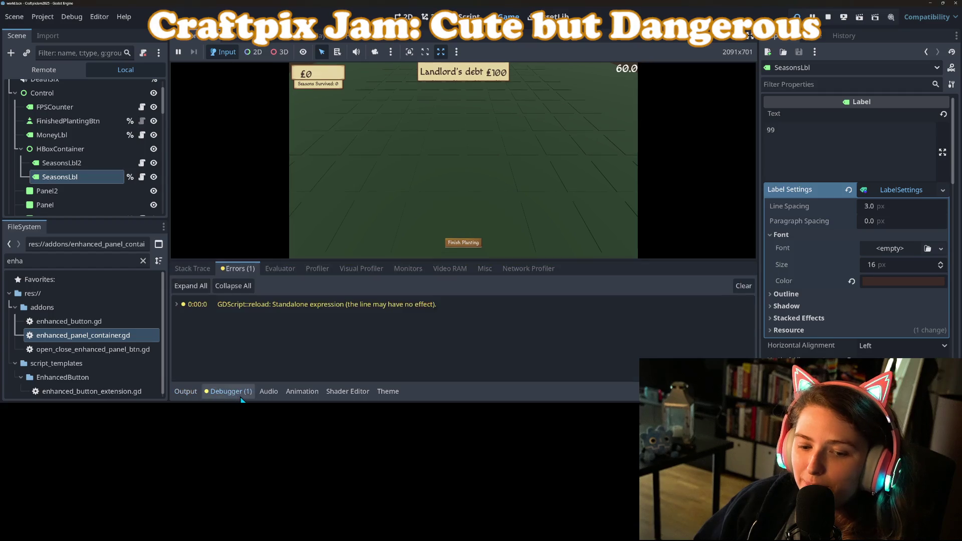
pyautogui.click(320, 302)
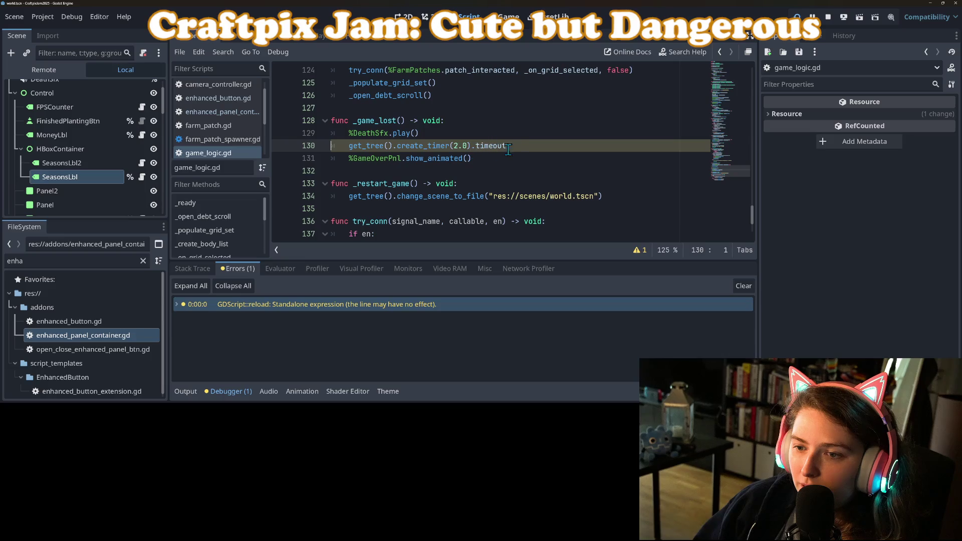
# Step: Prefix the timer line with await, then rerun and trigger game over to test it
pyautogui.press('Home')
pyautogui.write('awa')
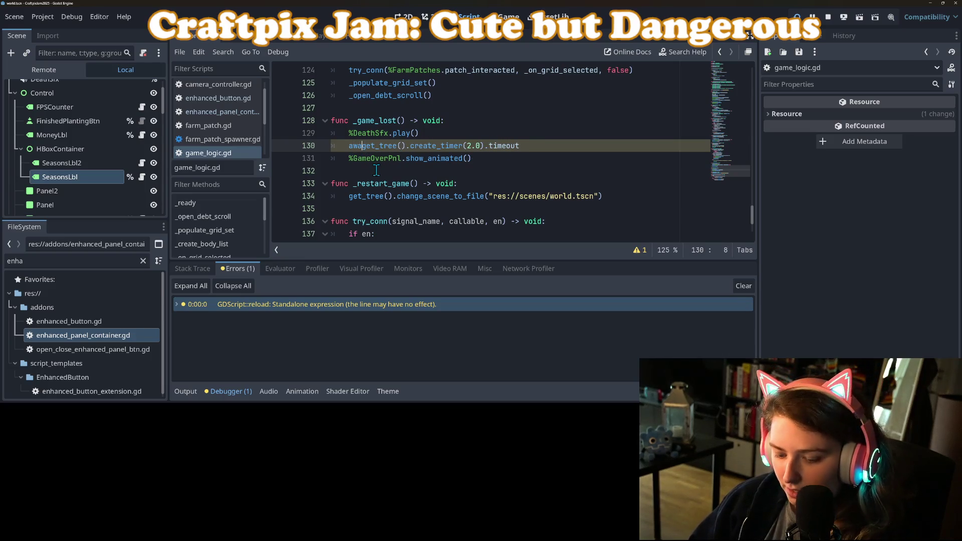
pyautogui.write('it')
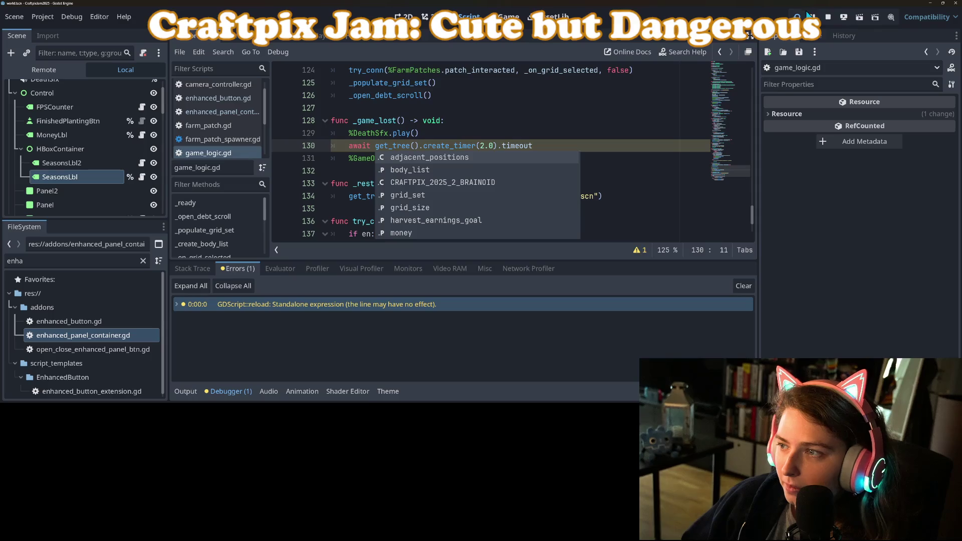
pyautogui.click(807, 13)
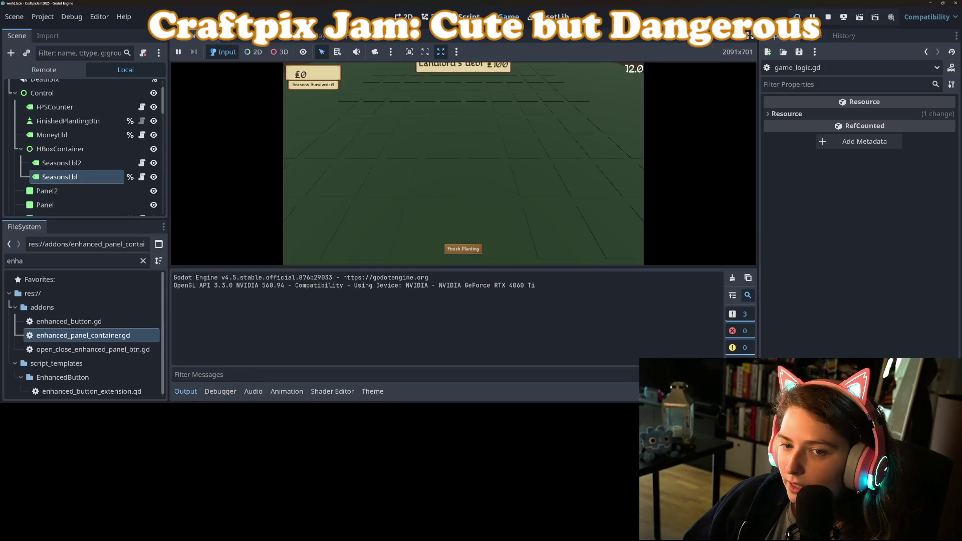
pyautogui.click(186, 392)
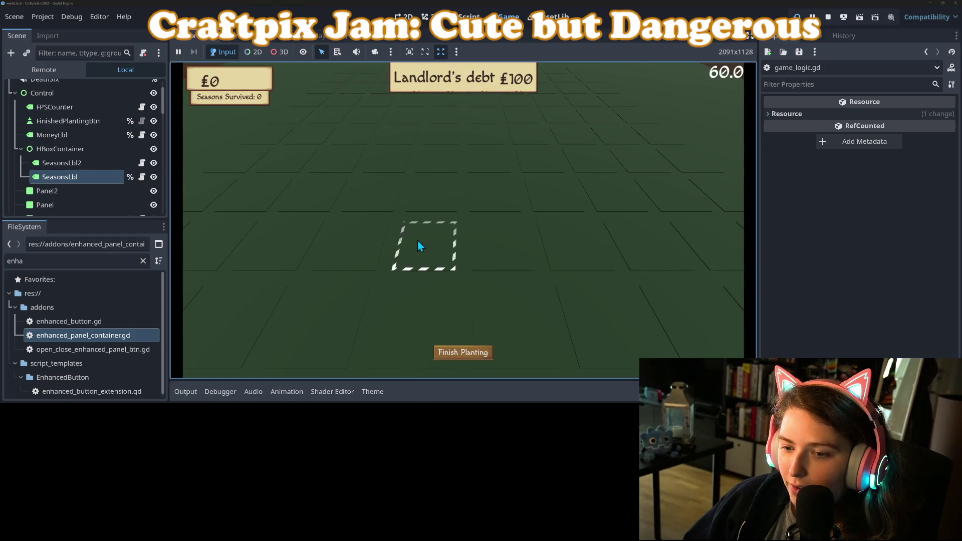
pyautogui.click(463, 357)
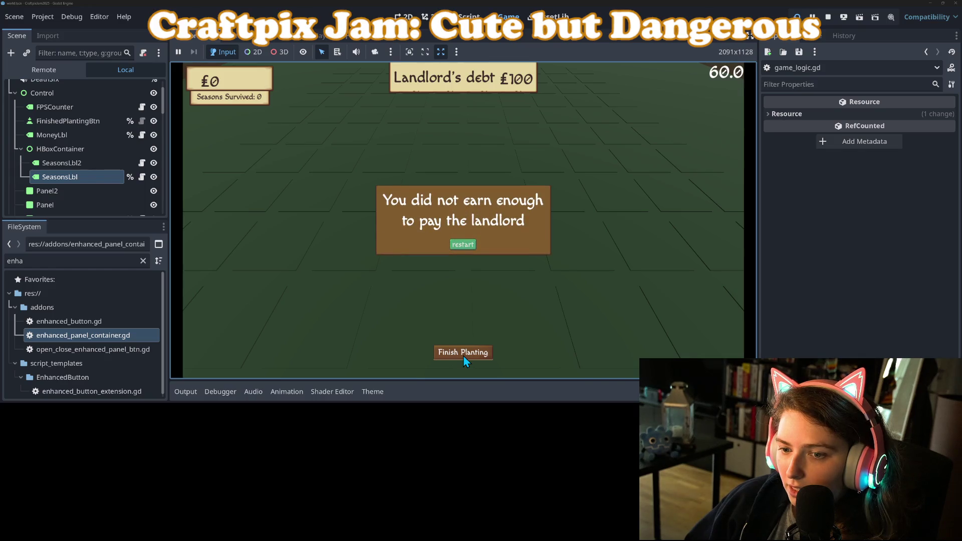
pyautogui.click(828, 17)
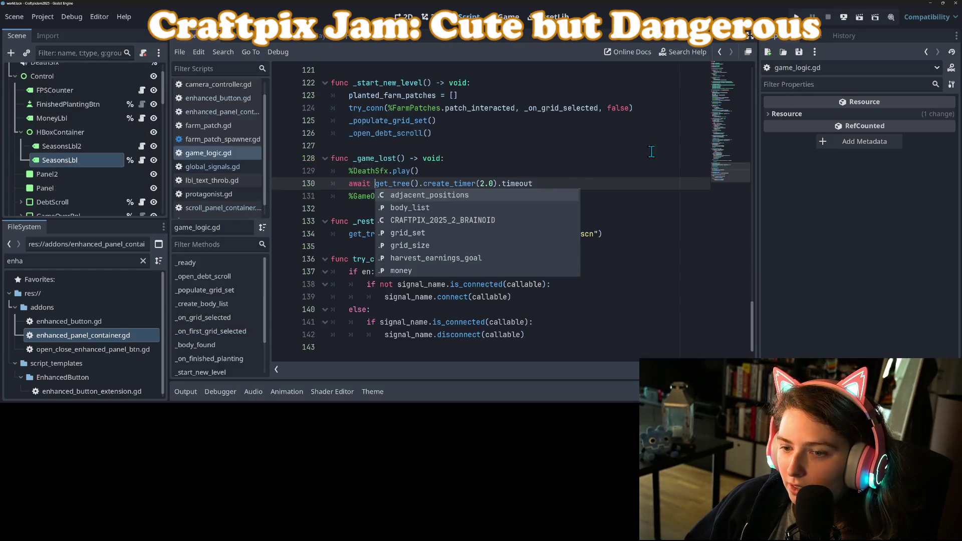
# Step: Change the timer delay to 1.0, save, and test the game-over panel
pyautogui.click(481, 184)
pyautogui.press('BackSpace')
pyautogui.write('1')
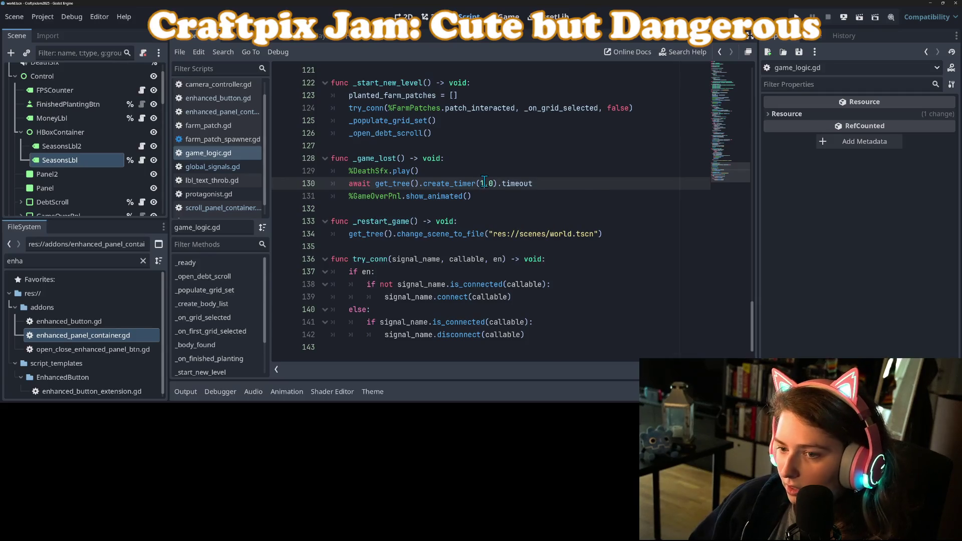
pyautogui.hotkey('ctrl', 's')
pyautogui.click(804, 16)
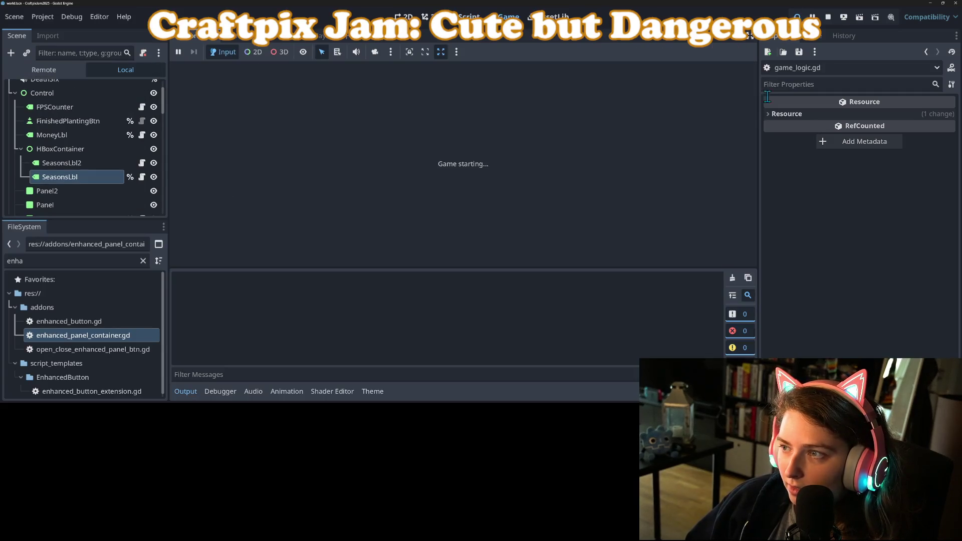
pyautogui.click(186, 392)
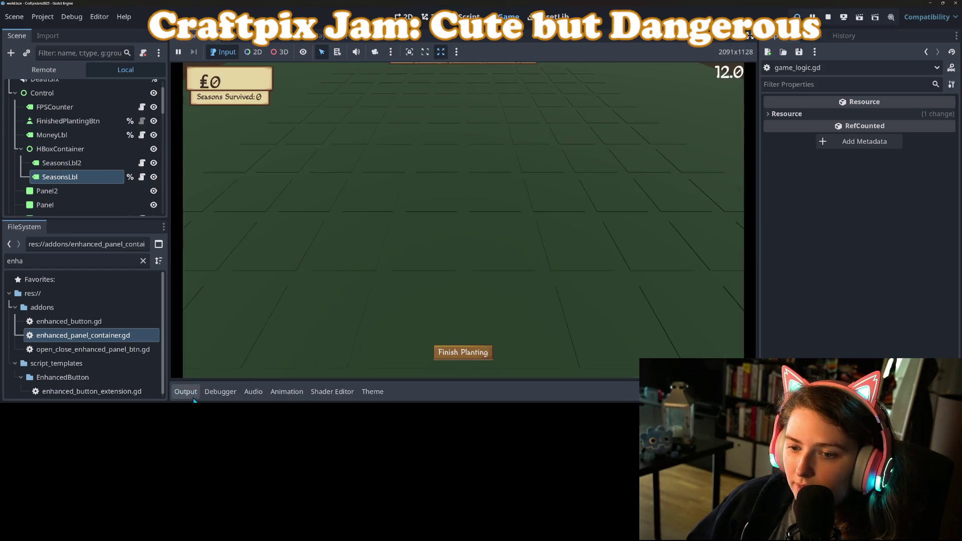
pyautogui.click(462, 353)
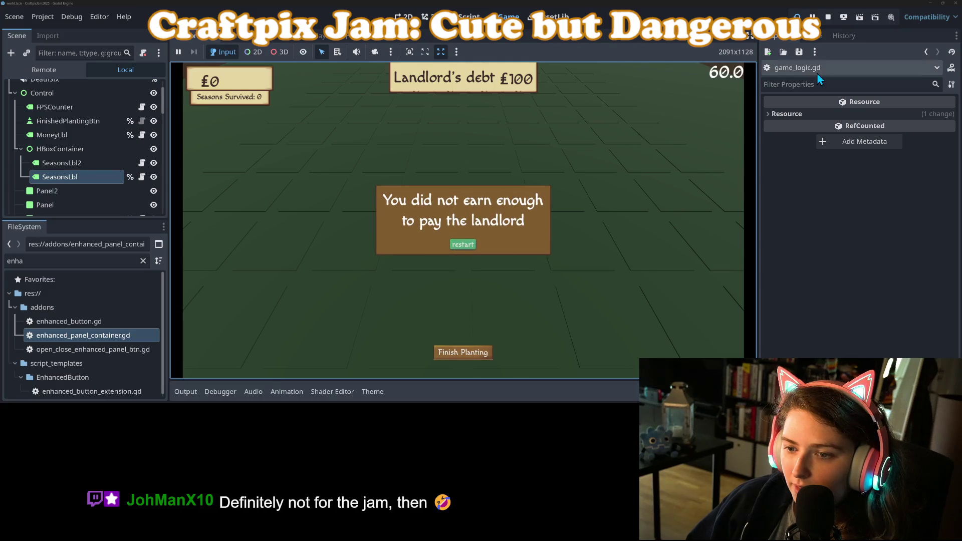
pyautogui.click(827, 18)
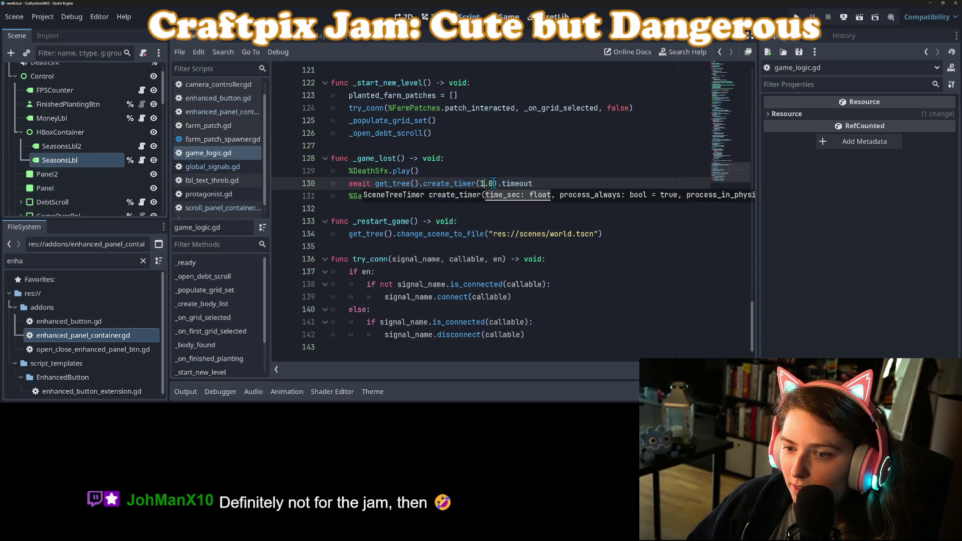
# Step: Change the delay to 0.5 and test the game-over panel again
pyautogui.moveTo(482, 184); pyautogui.dragTo(494, 184)
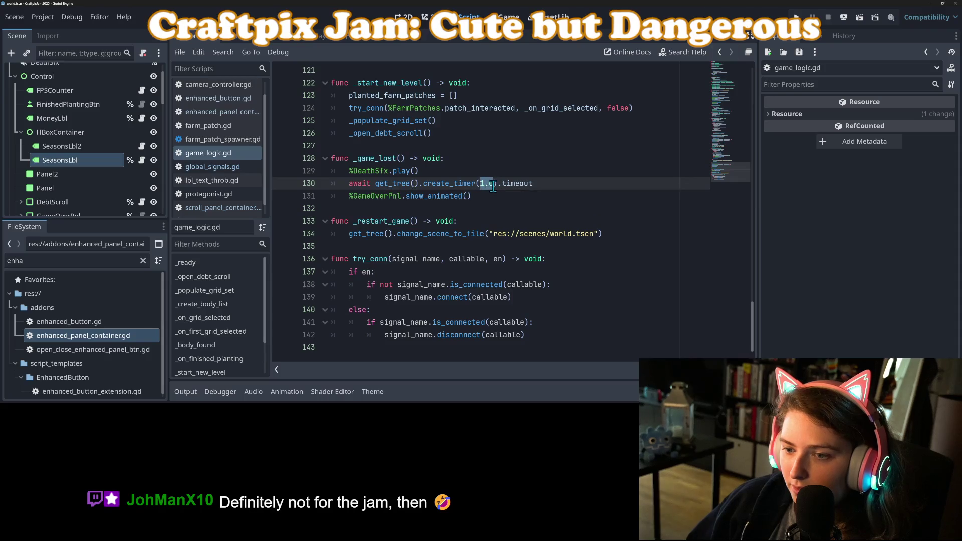
pyautogui.write('0.5')
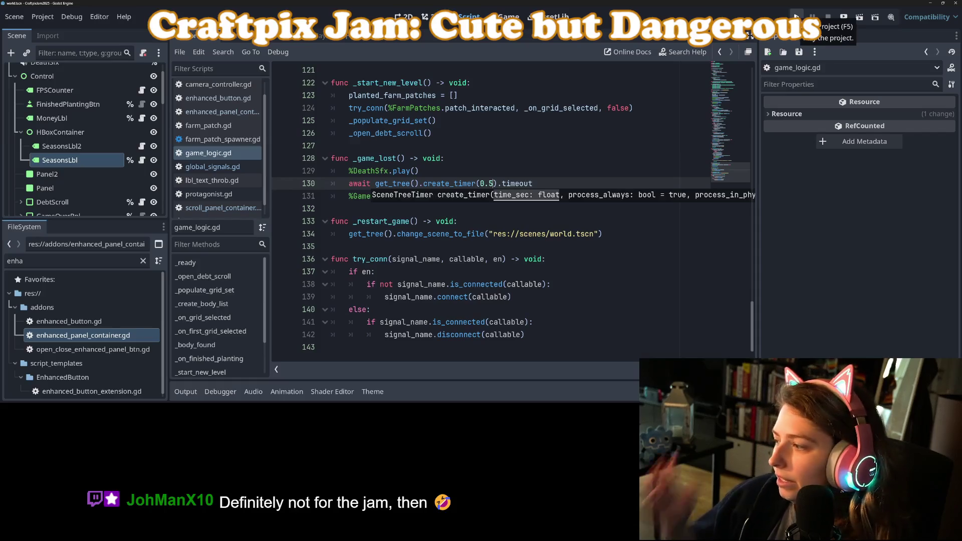
pyautogui.click(796, 16)
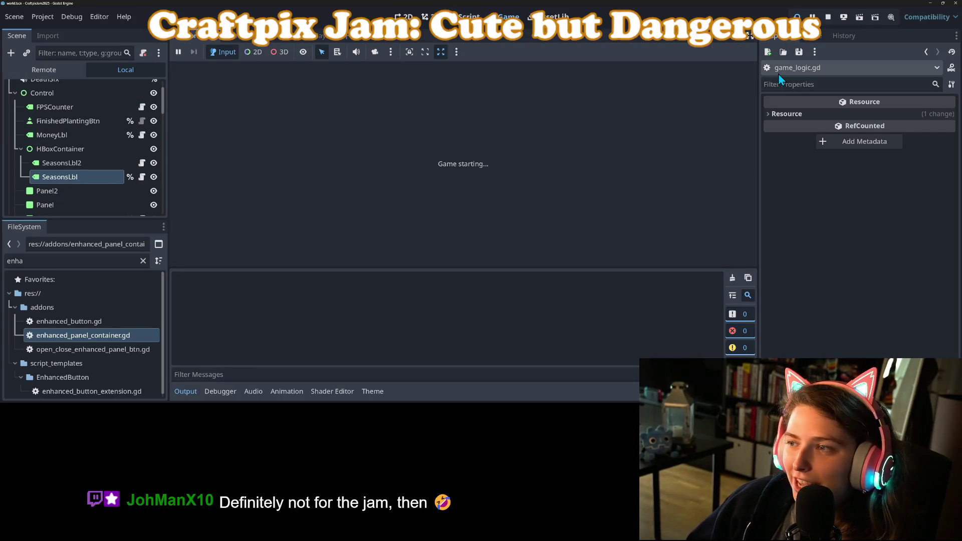
pyautogui.click(185, 391)
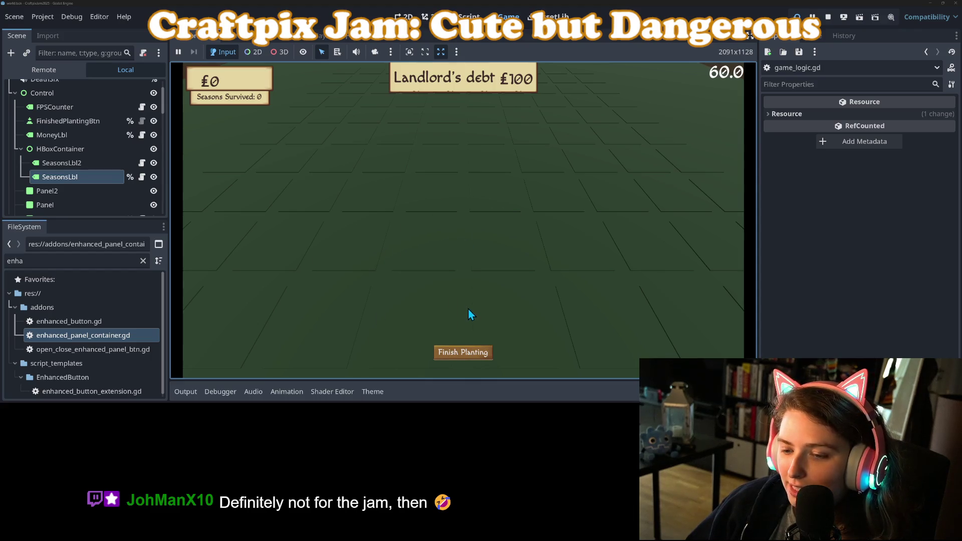
pyautogui.click(462, 354)
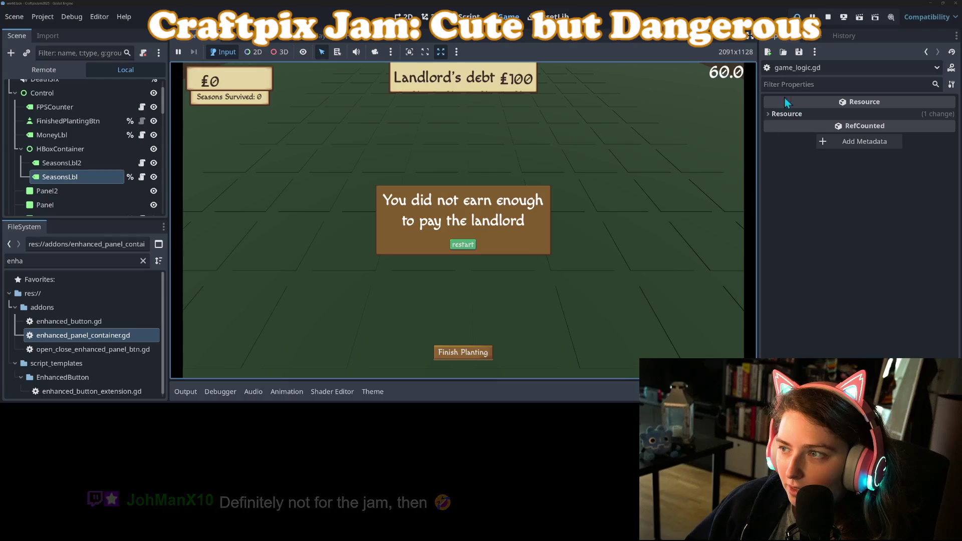
pyautogui.click(829, 18)
# Step: Set the delay to 0.25, then save, run and test game over once more
pyautogui.click(492, 183)
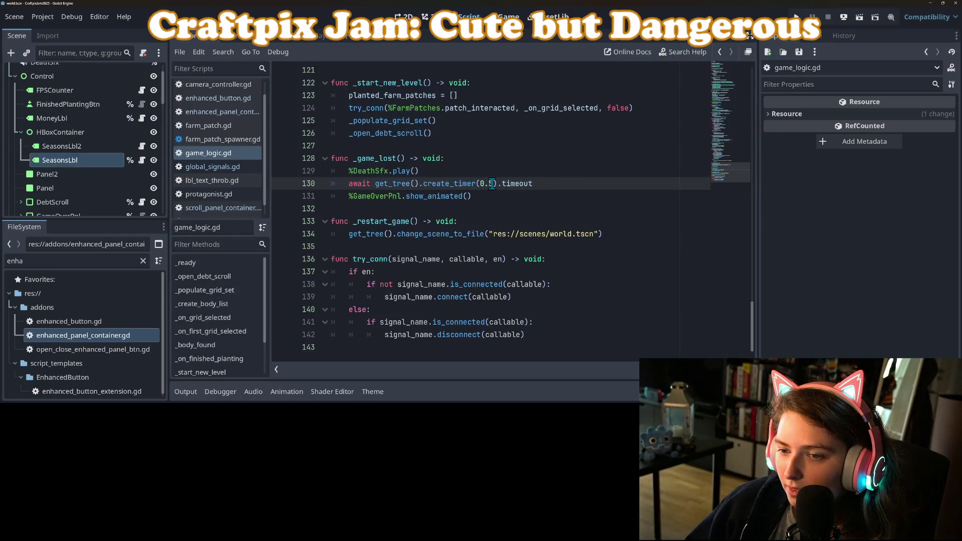
pyautogui.press('F5')
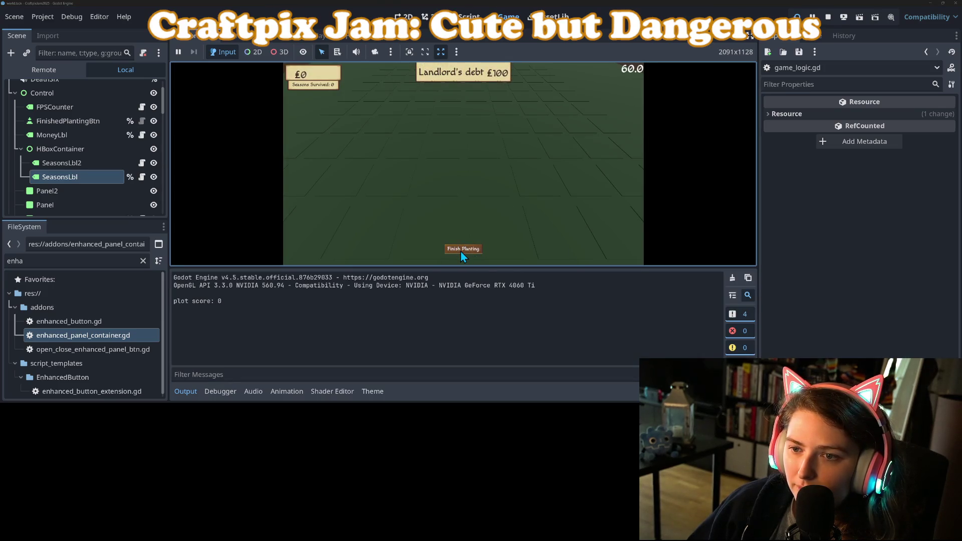
pyautogui.click(461, 251)
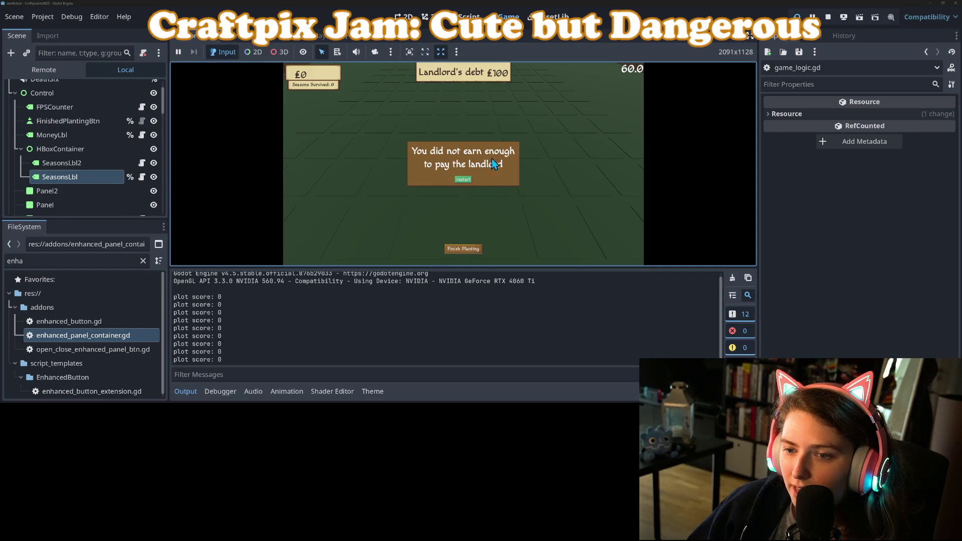
pyautogui.click(825, 18)
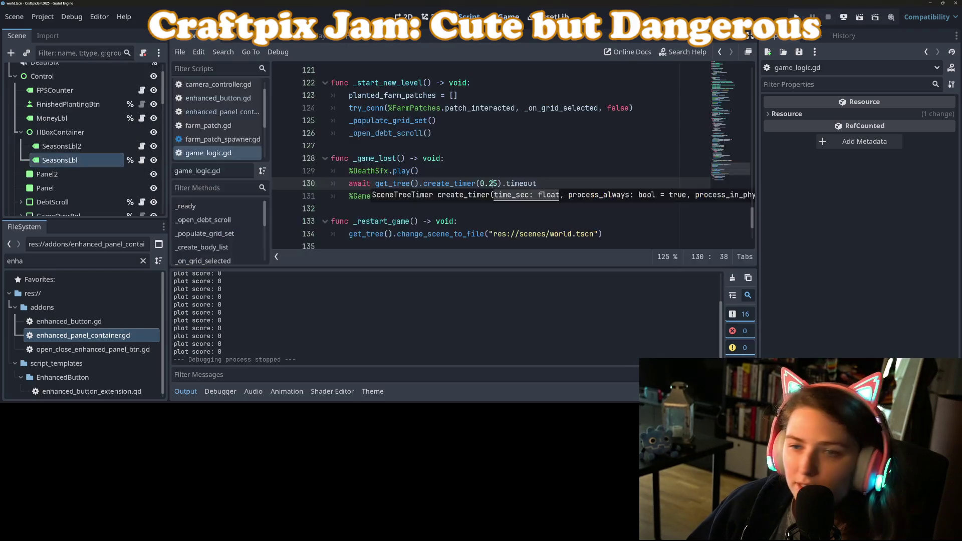
pyautogui.scroll(-4, 95, 170)
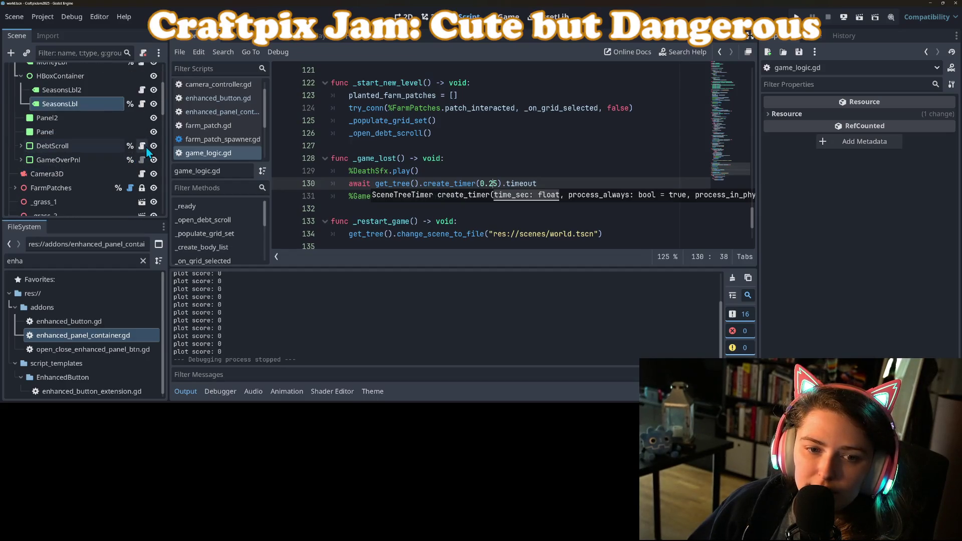
# Step: Open GameOverPnl's enhanced_panel_container.gd and cut the GlobalSignals.play_panel_show.emit() line
pyautogui.click(142, 146)
pyautogui.click(142, 160)
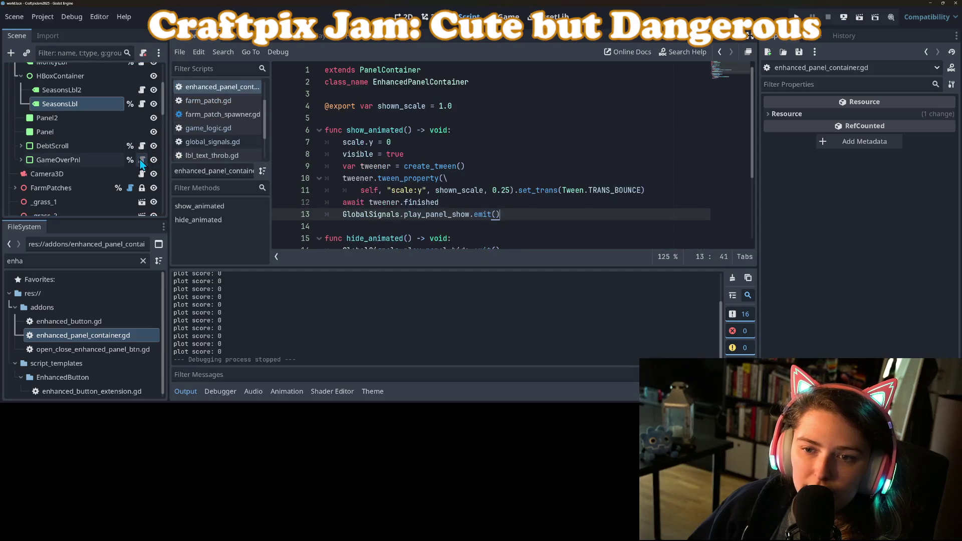
pyautogui.click(509, 227)
pyautogui.click(400, 214)
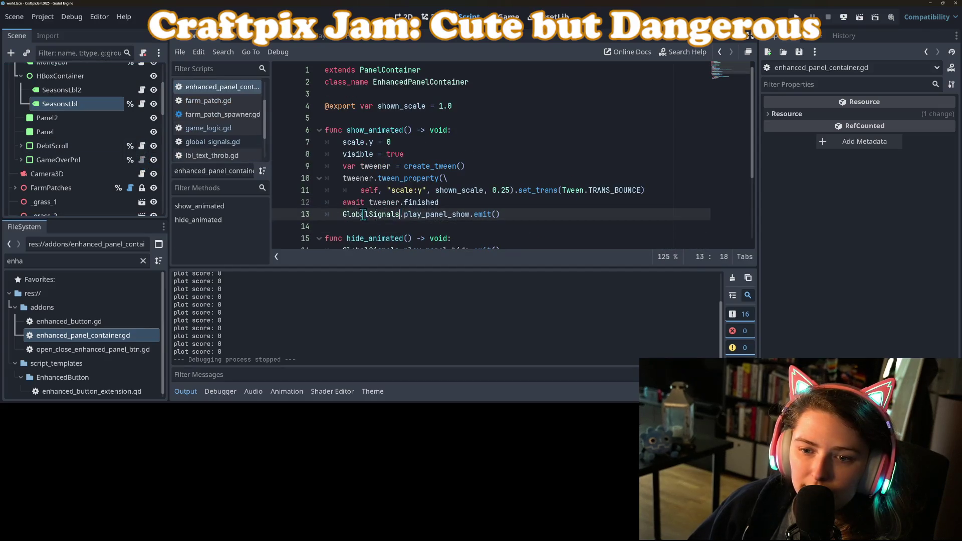
pyautogui.scroll(-1, 355, 214)
pyautogui.moveTo(343, 179); pyautogui.dragTo(510, 176)
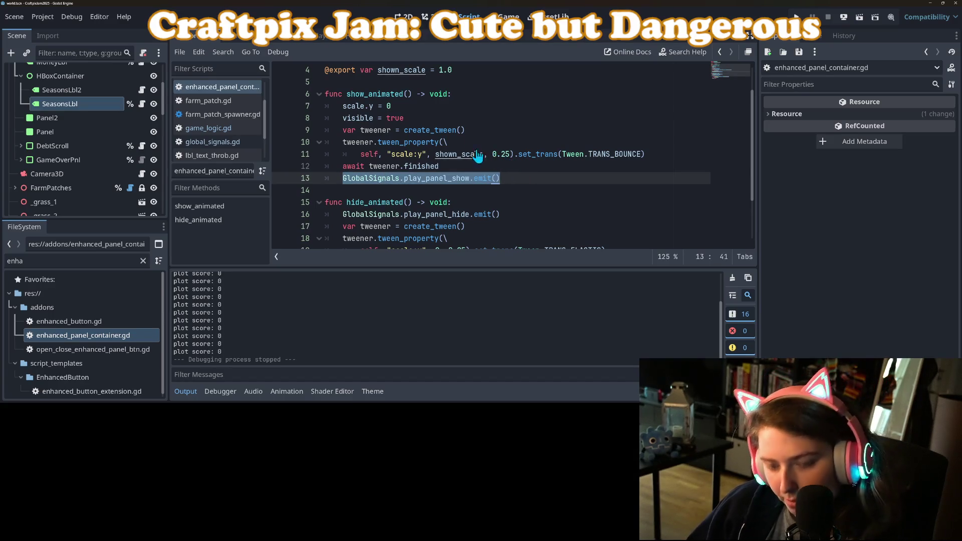
pyautogui.hotkey('ctrl', 'x')
# Step: Paste the emit call at the top of show_animated, remove the leftover blank line, save, and run
pyautogui.click(478, 95)
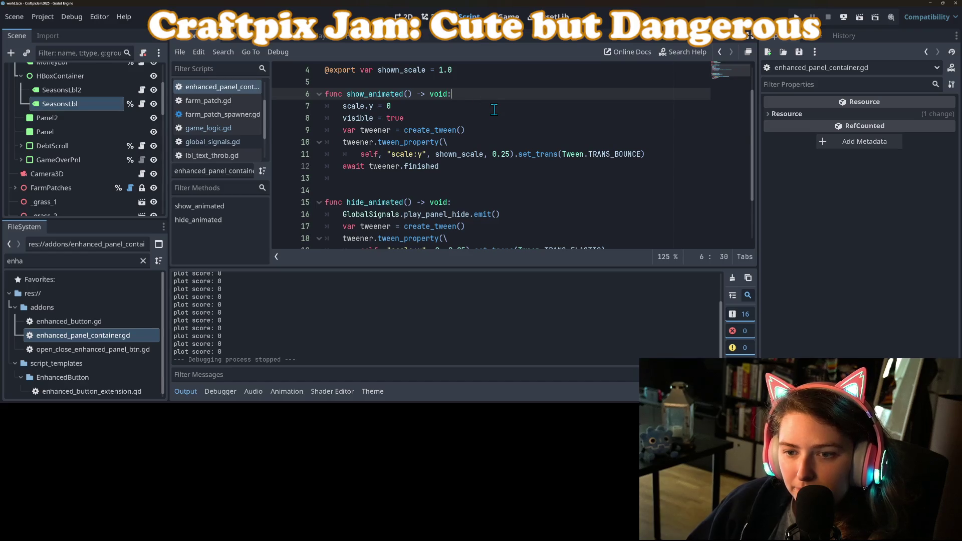
pyautogui.press('Return')
pyautogui.hotkey('ctrl', 'v')
pyautogui.press('Down')
pyautogui.press('Down')
pyautogui.press('Down')
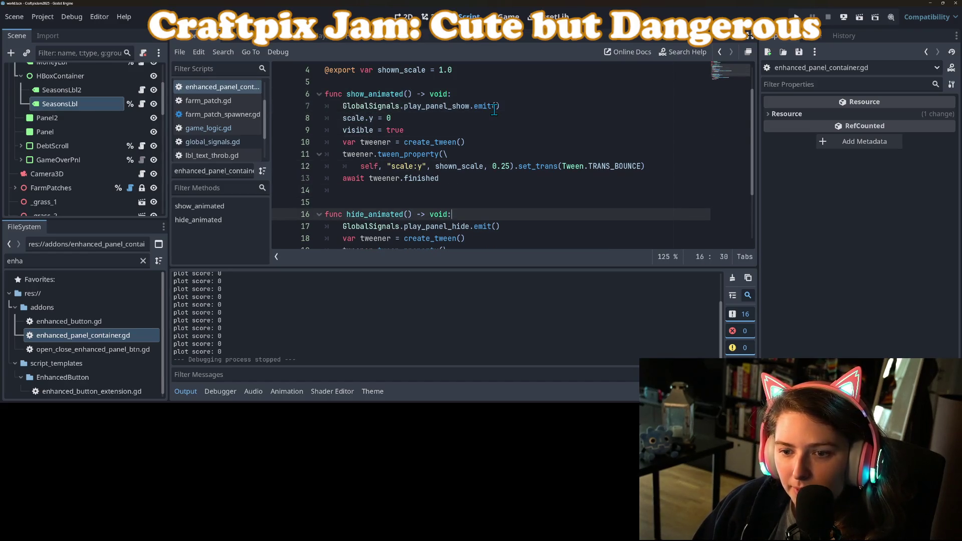
pyautogui.press('BackSpace')
pyautogui.press('BackSpace')
pyautogui.scroll(-2, 401, 200)
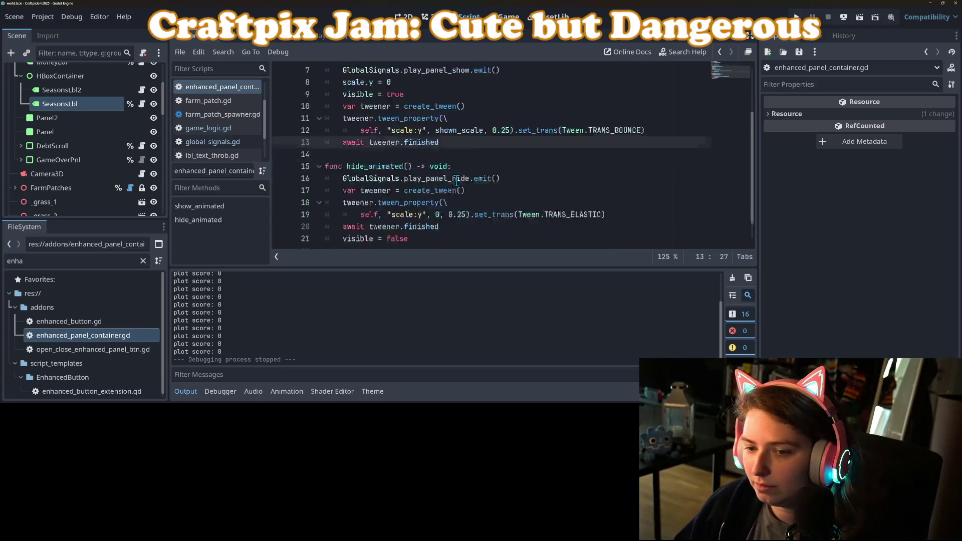
pyautogui.hotkey('ctrl', 's')
pyautogui.click(796, 17)
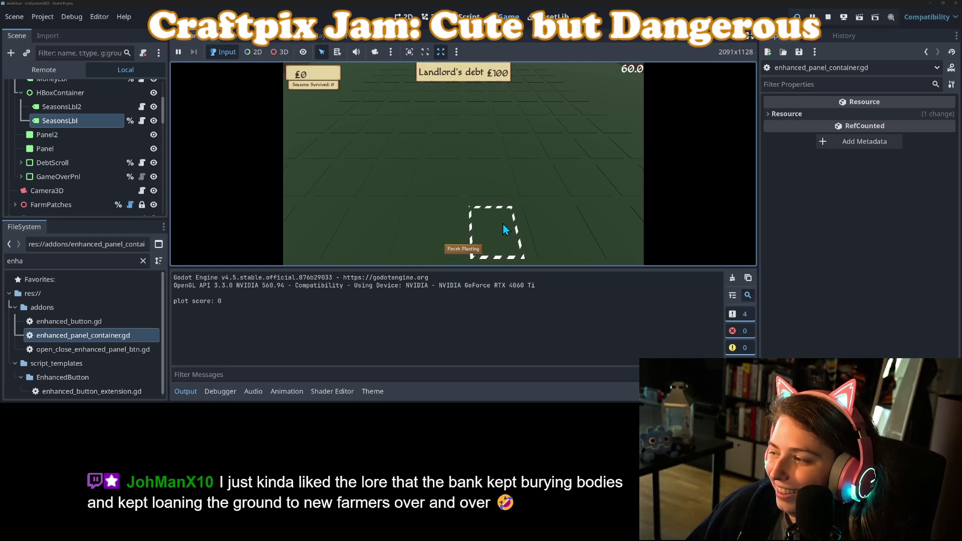
# Step: Trigger the game-over panel three times with Finish Planting, then stop the game
pyautogui.click(467, 248)
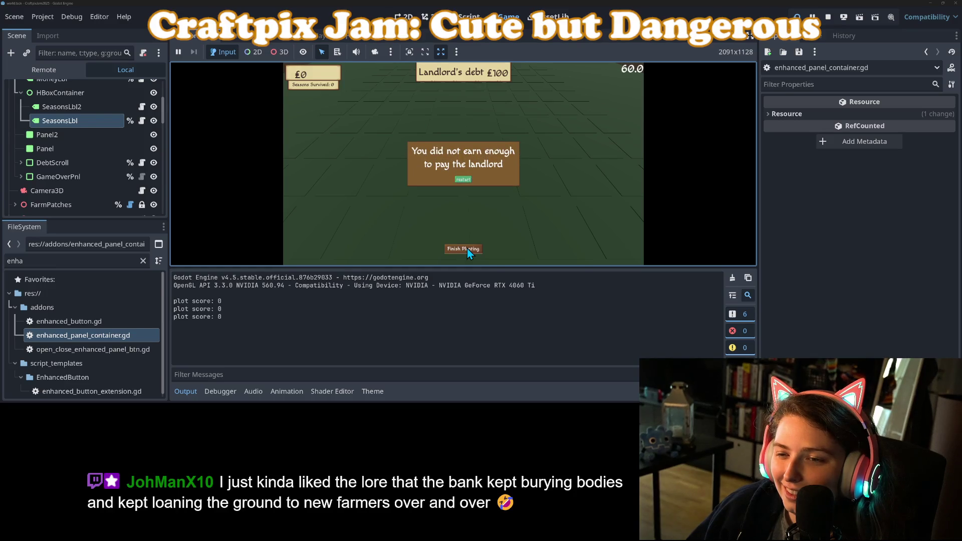
pyautogui.click(467, 249)
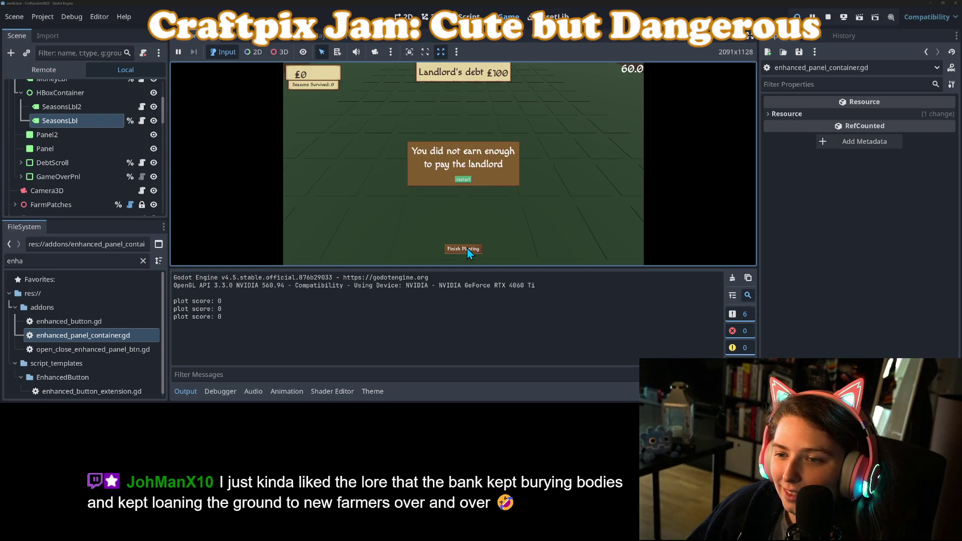
pyautogui.click(467, 248)
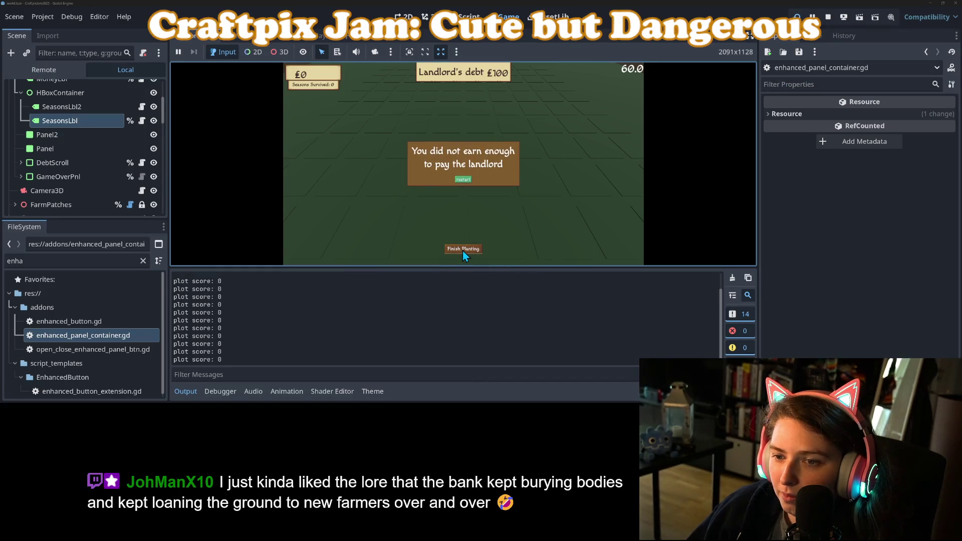
pyautogui.click(828, 16)
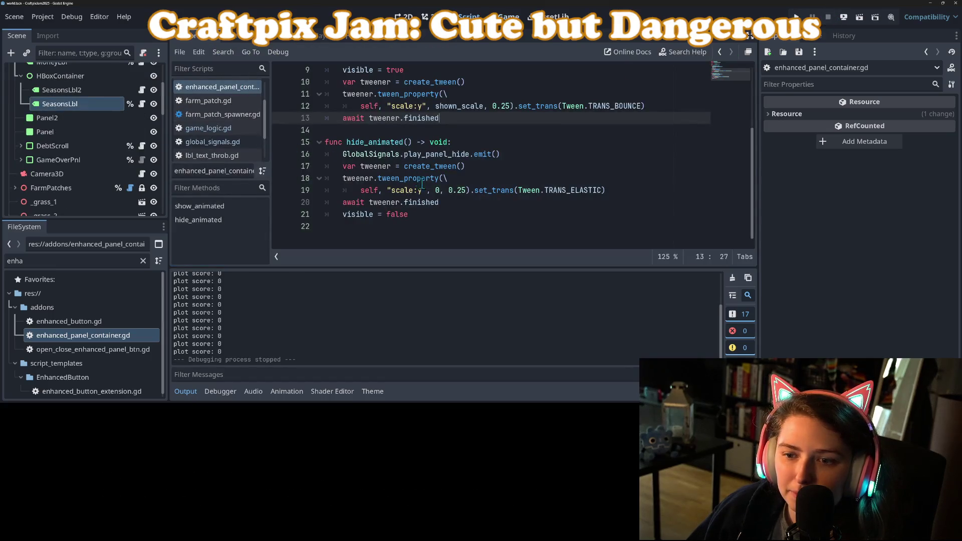
# Step: In game_logic.gd, change the line 130 delay from 0.25 to 1.0 and save
pyautogui.scroll(3, 138, 145)
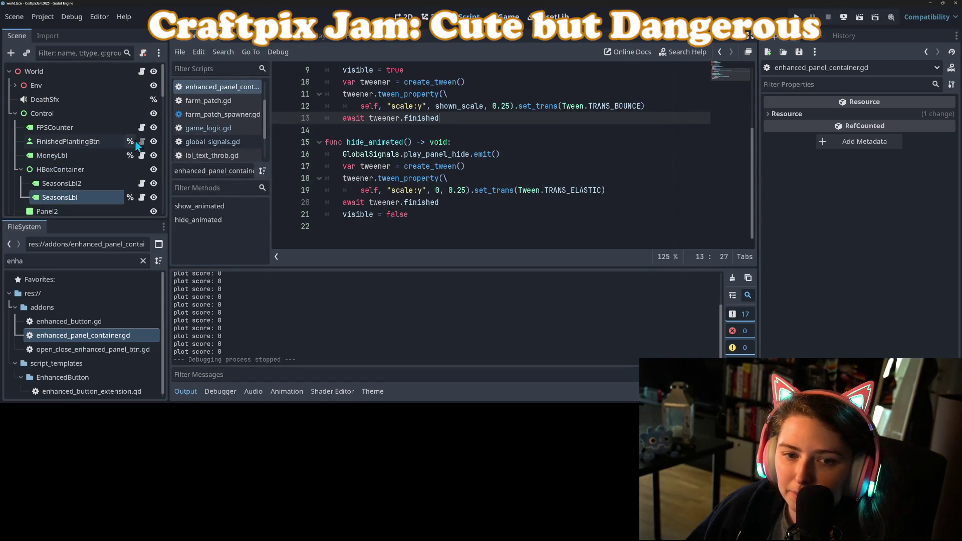
pyautogui.click(208, 129)
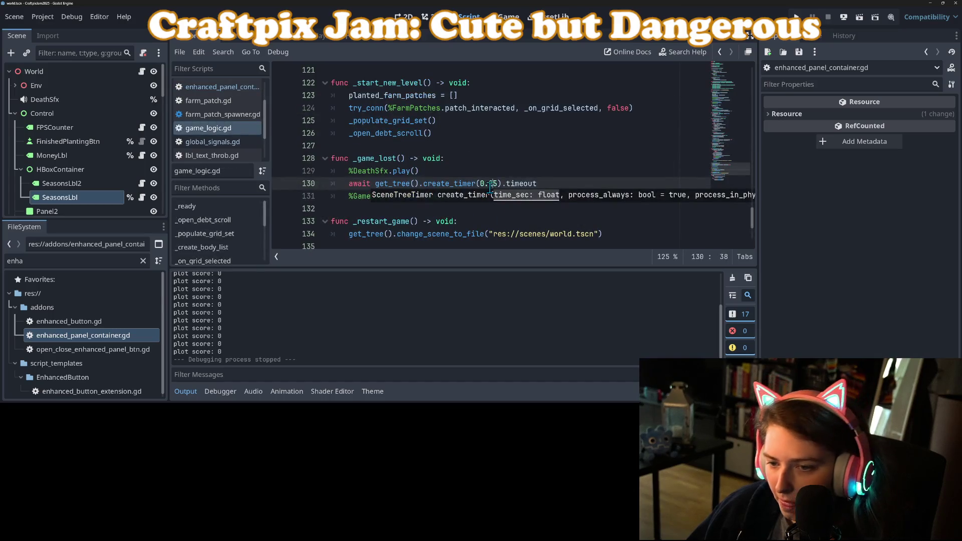
pyautogui.moveTo(499, 184); pyautogui.dragTo(477, 183)
pyautogui.write('1.0')
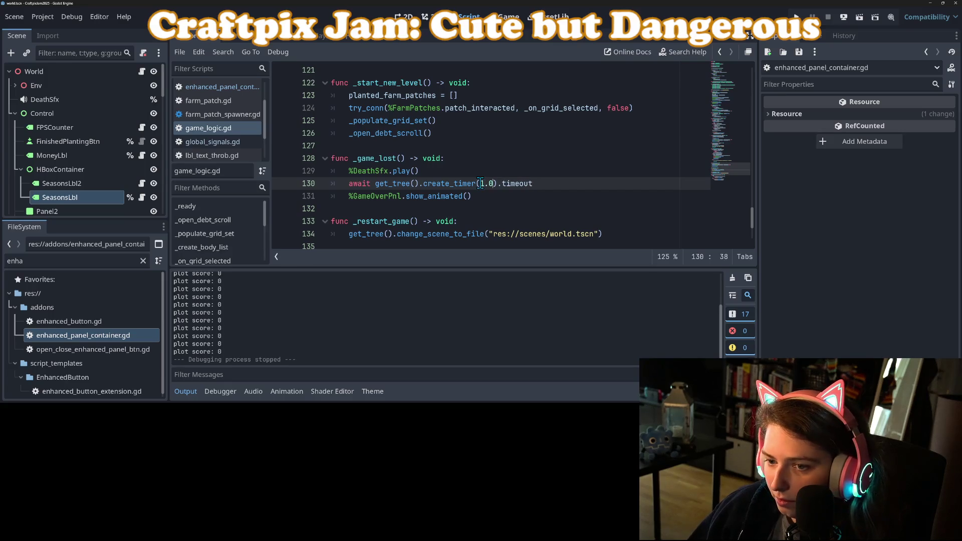
pyautogui.hotkey('ctrl', 's')
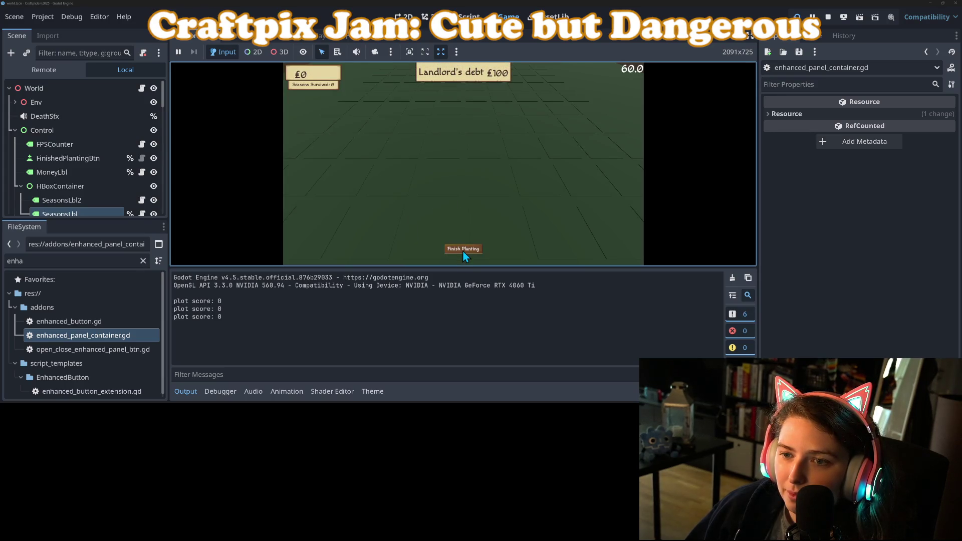
# Step: Check the loss screen, stop the game, and change the delay to 1.5 seconds
pyautogui.click(463, 250)
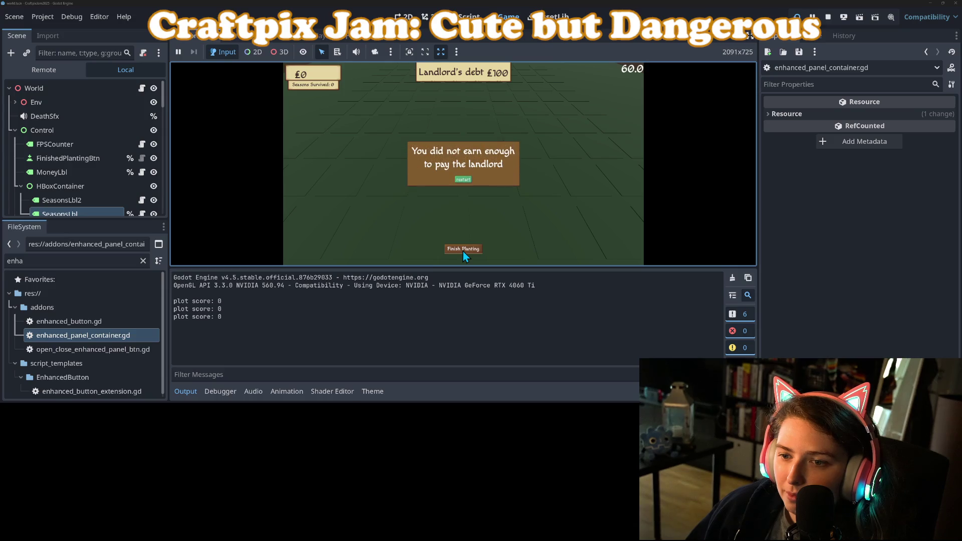
pyautogui.click(825, 17)
pyautogui.press('BackSpace')
pyautogui.write('5')
pyautogui.hotkey('ctrl', 's')
# Step: Rerun the game and reach the 'You caught the plague' loss panel
pyautogui.click(801, 16)
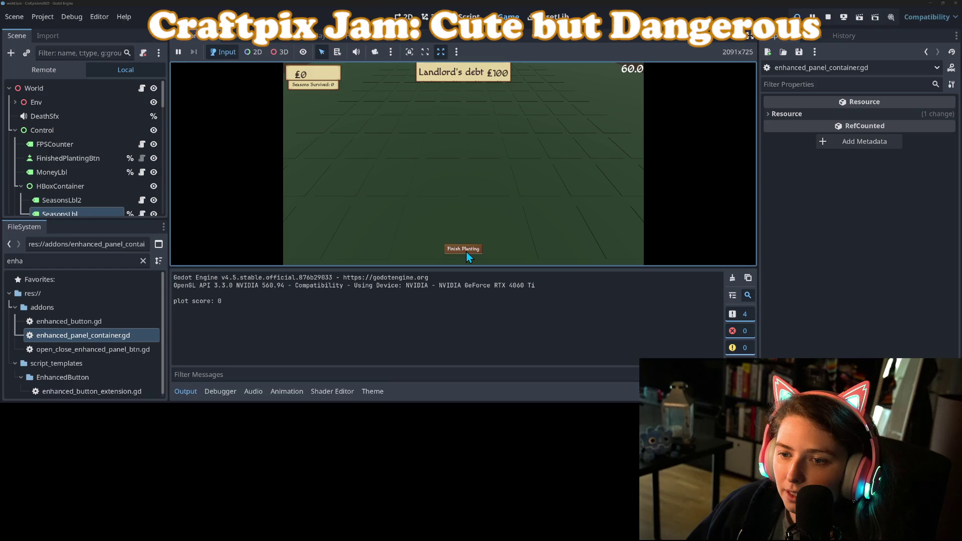
pyautogui.click(466, 250)
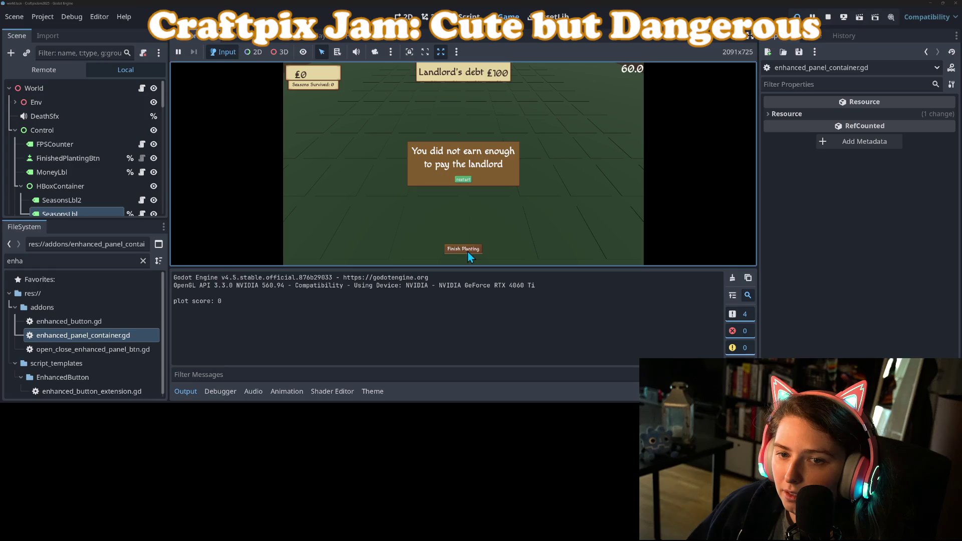
pyautogui.click(463, 179)
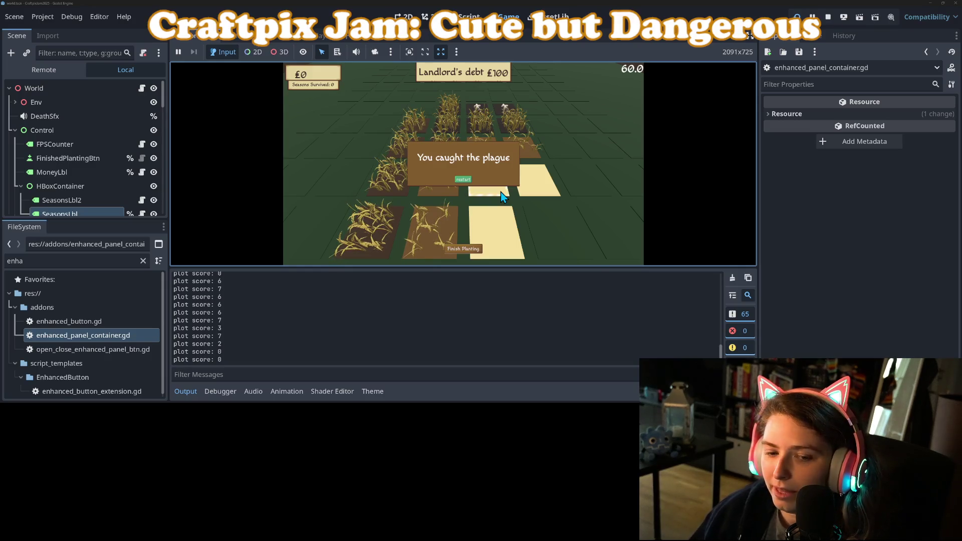
# Step: Collapse the Output panel to enlarge the game view, then play until 'You caught the plague' appears
pyautogui.click(187, 390)
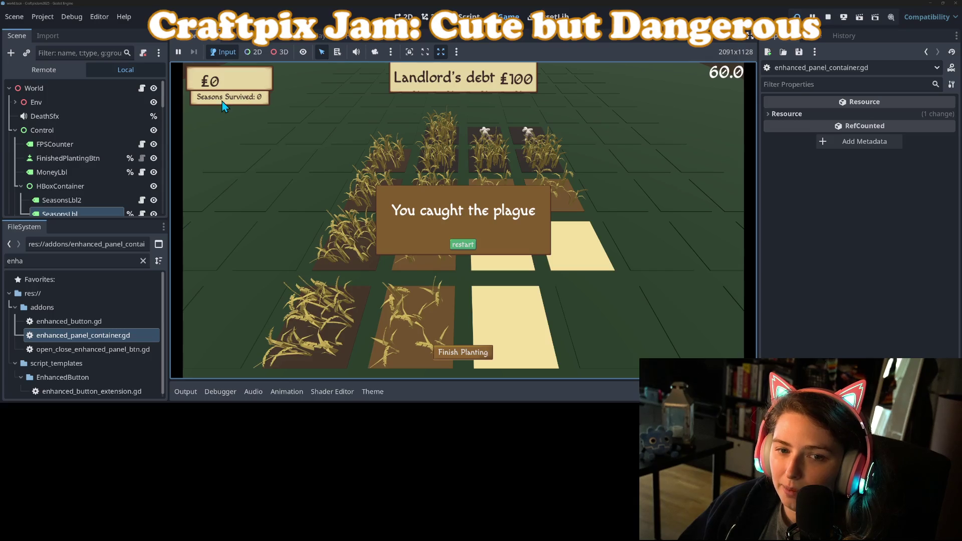
# Step: Stop the game, change SeasonsLbl2's text to 'Seasons survived:' with a lowercase s, and save
pyautogui.click(830, 18)
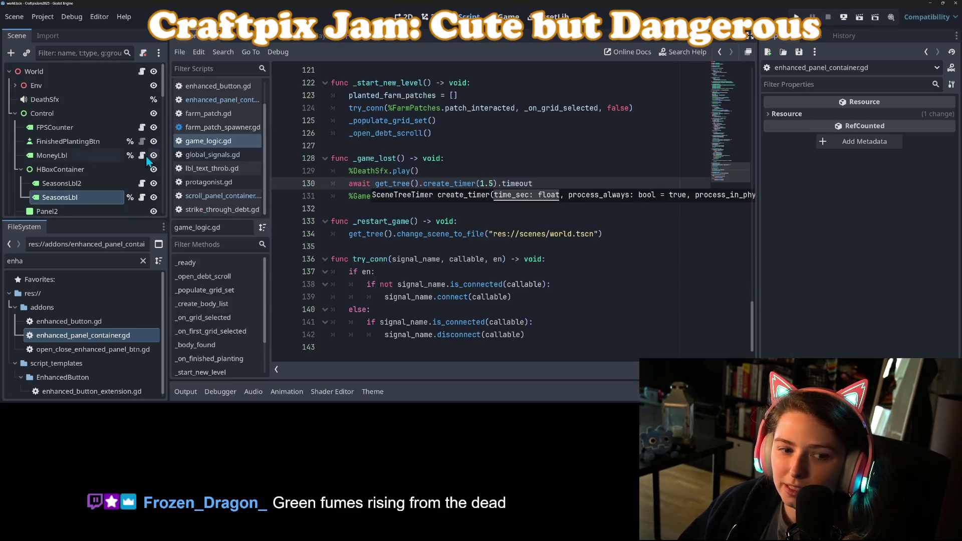
pyautogui.click(83, 194)
pyautogui.click(87, 185)
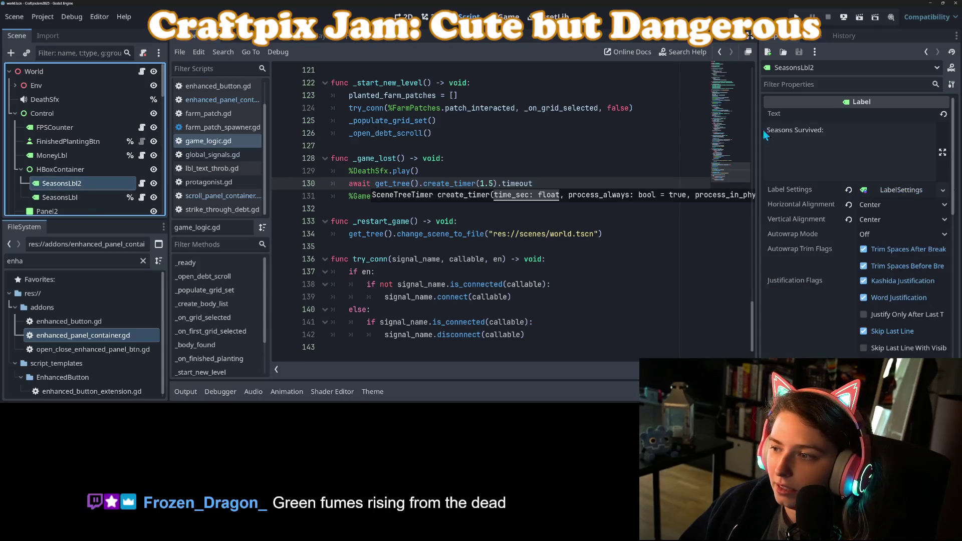
pyautogui.click(801, 132)
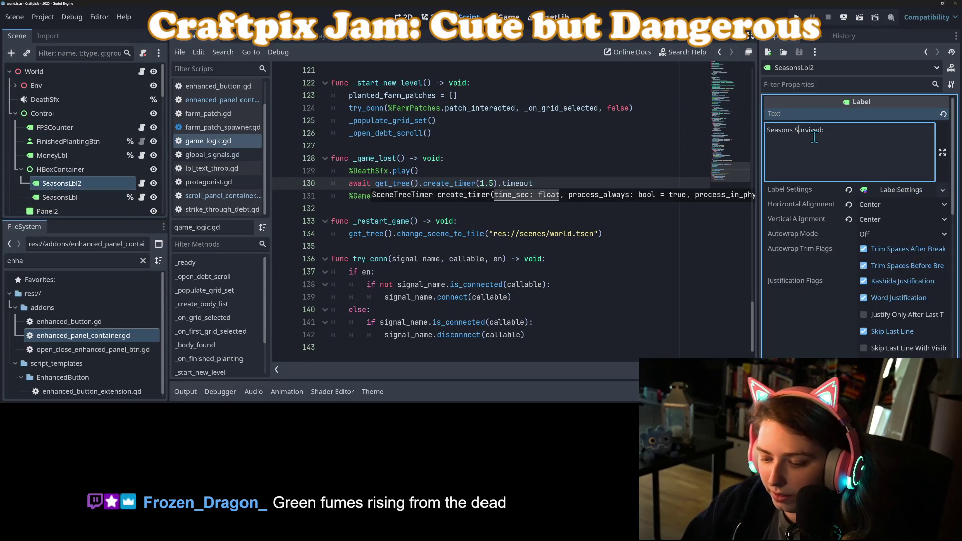
pyautogui.press('BackSpace')
pyautogui.write('s')
pyautogui.hotkey('ctrl', 's')
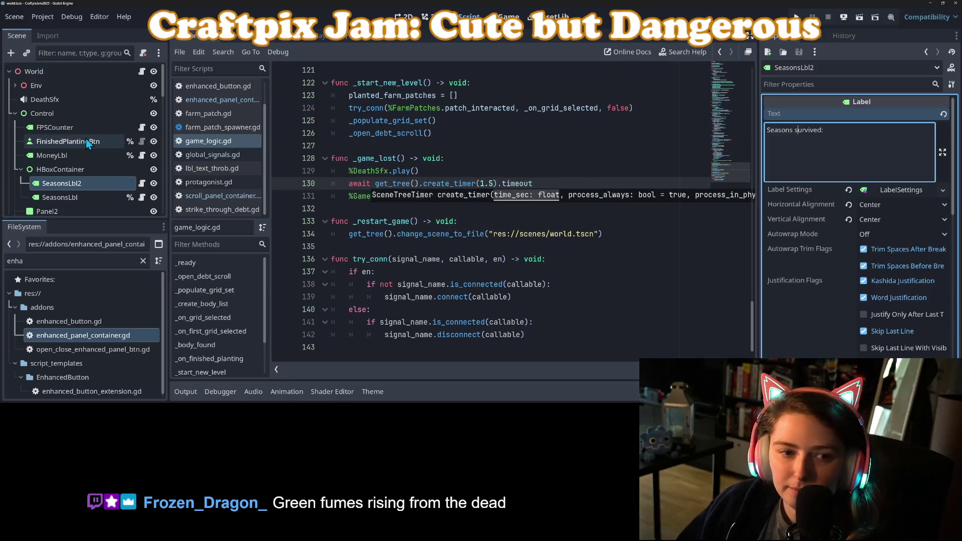
# Step: Compare the LabelSettings of the Label and DebtLbl nodes under DebtScroll
pyautogui.scroll(-4, 71, 173)
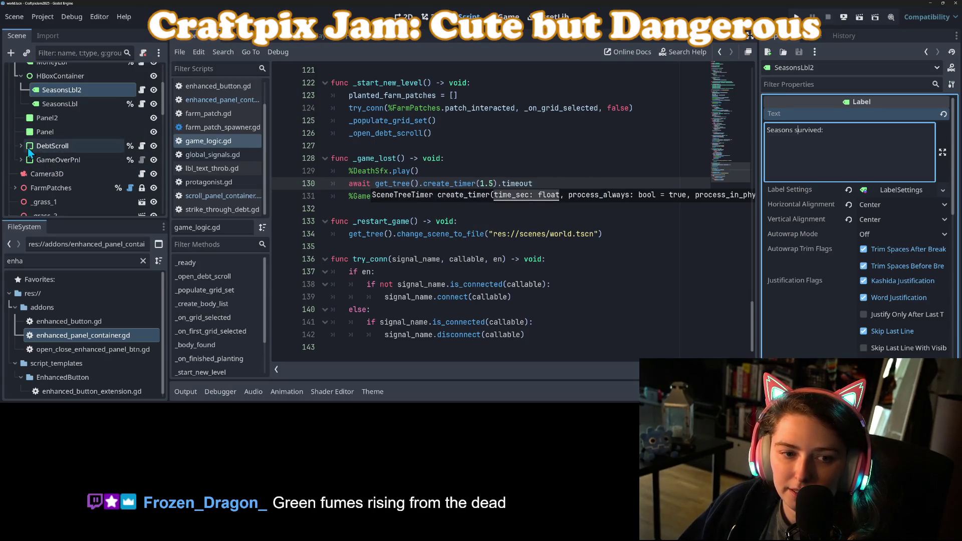
pyautogui.click(21, 146)
pyautogui.click(56, 174)
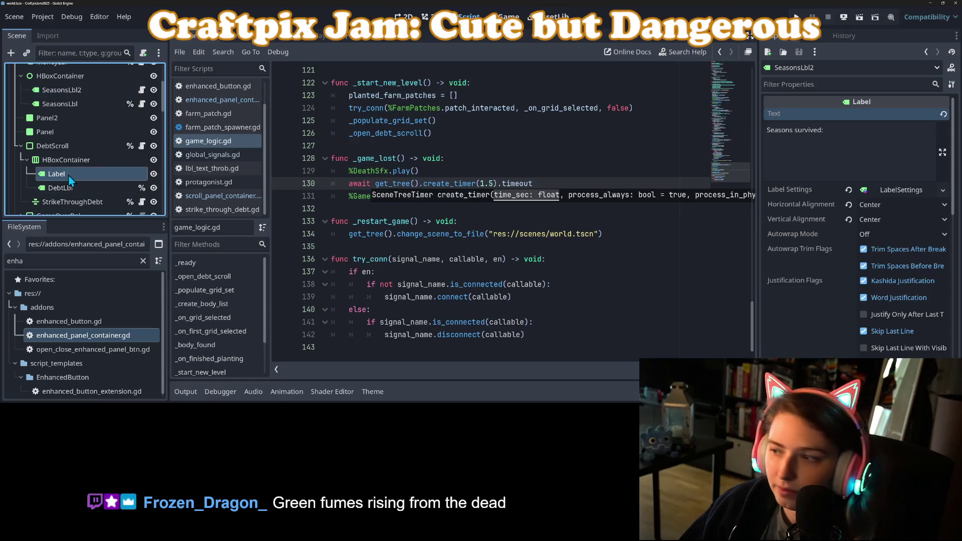
pyautogui.scroll(-2, 880, 339)
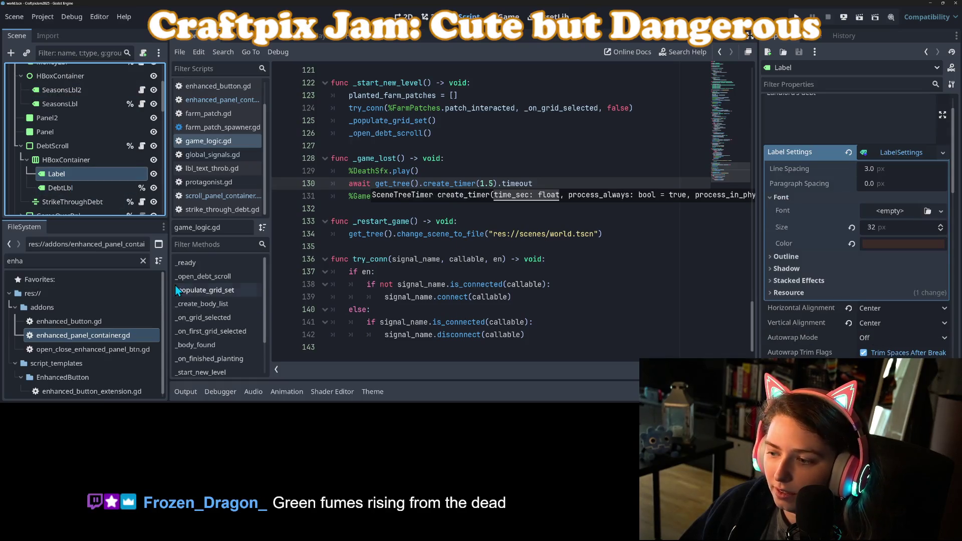
pyautogui.click(77, 185)
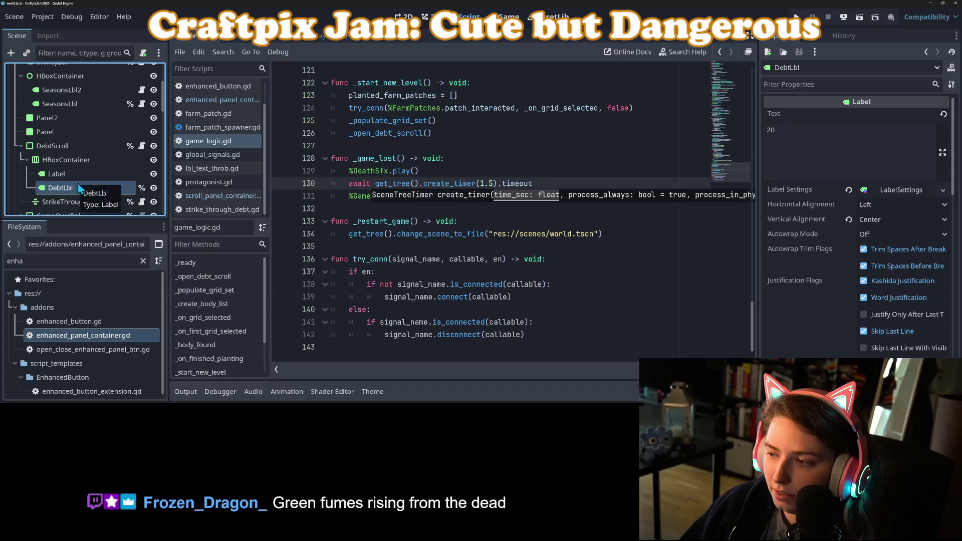
pyautogui.scroll(-3, 801, 277)
pyautogui.scroll(3, 801, 277)
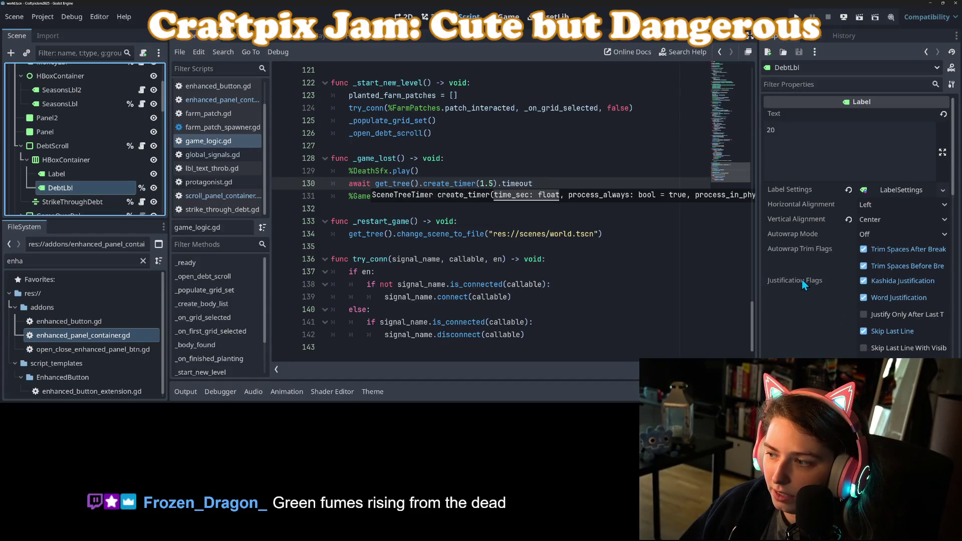
pyautogui.click(880, 191)
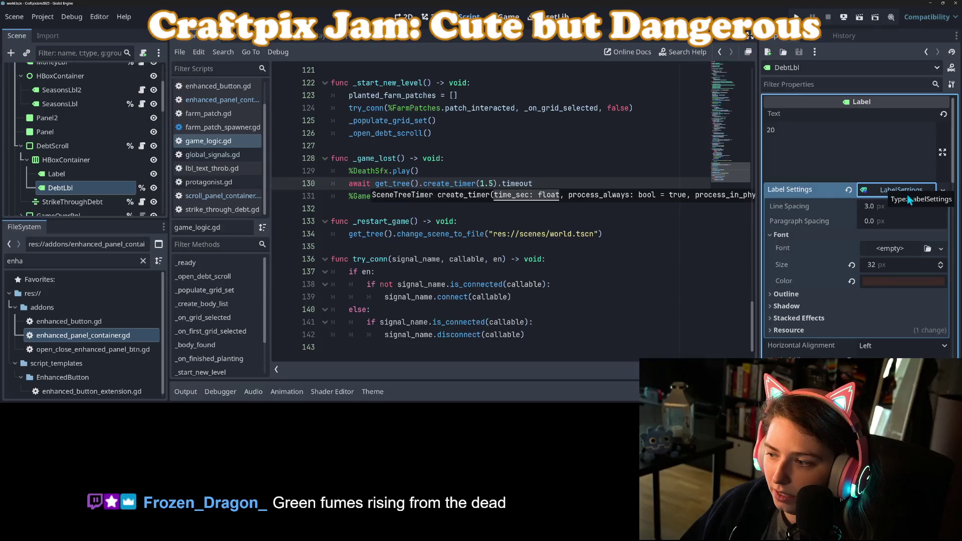
pyautogui.click(73, 174)
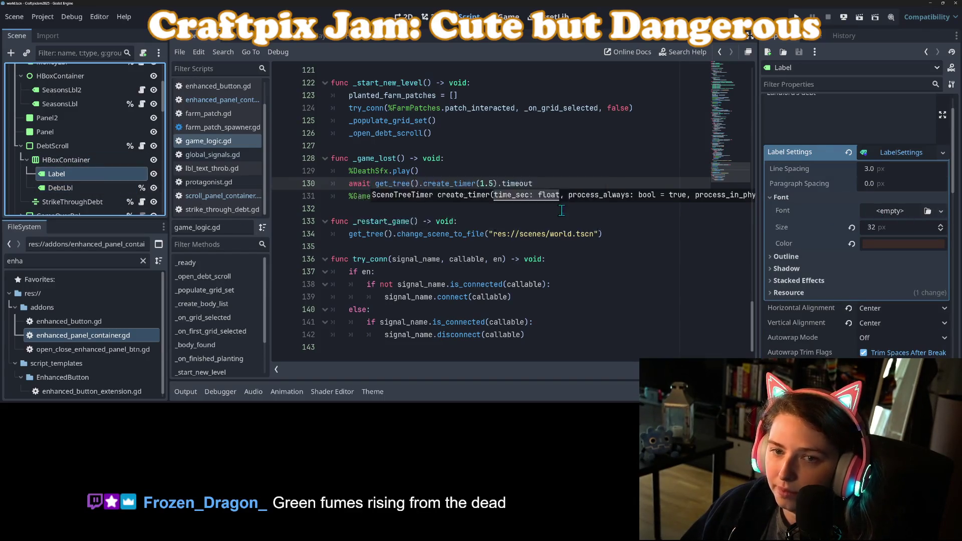
# Step: Look over the 2D UI layout and orbit the 3D farm field, then switch to GitHub Desktop
pyautogui.click(404, 16)
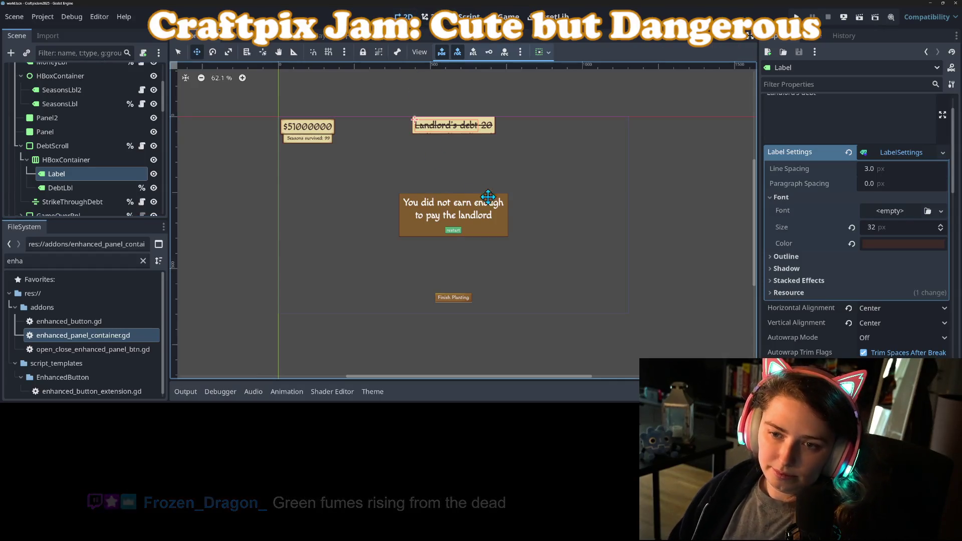
pyautogui.scroll(2, 447, 166)
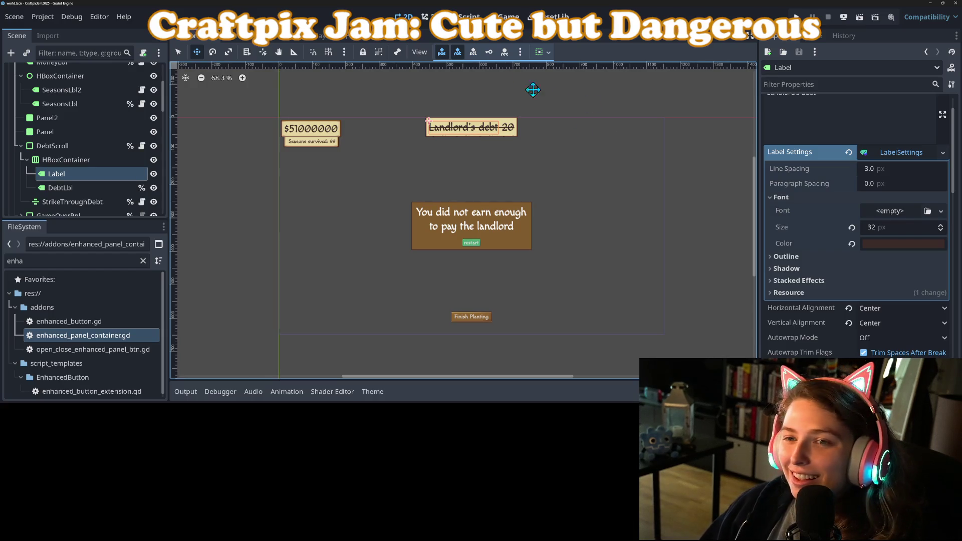
pyautogui.click(431, 16)
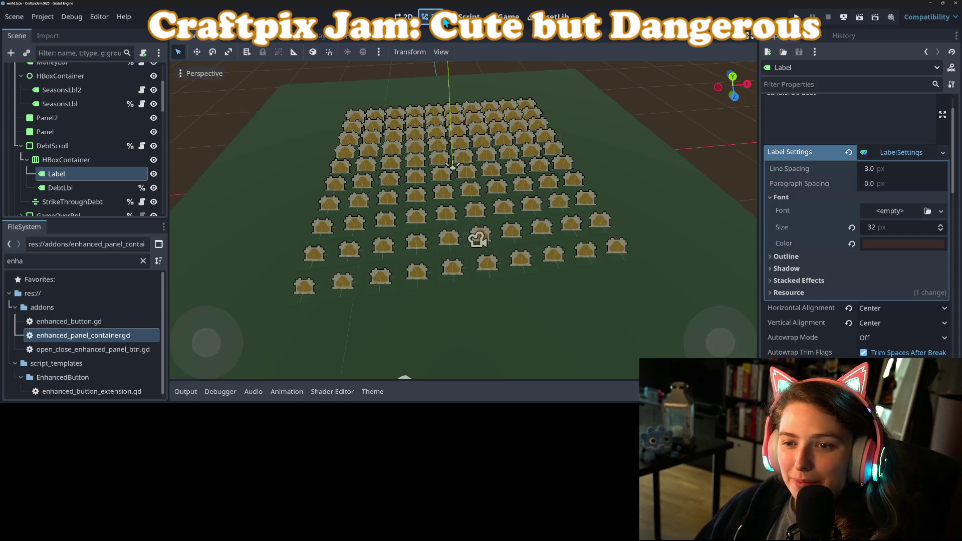
pyautogui.scroll(-3, 597, 255)
pyautogui.moveTo(575, 285)
pyautogui.mouseDown()
pyautogui.moveTo(556, 242)
pyautogui.moveTo(591, 245)
pyautogui.mouseUp()
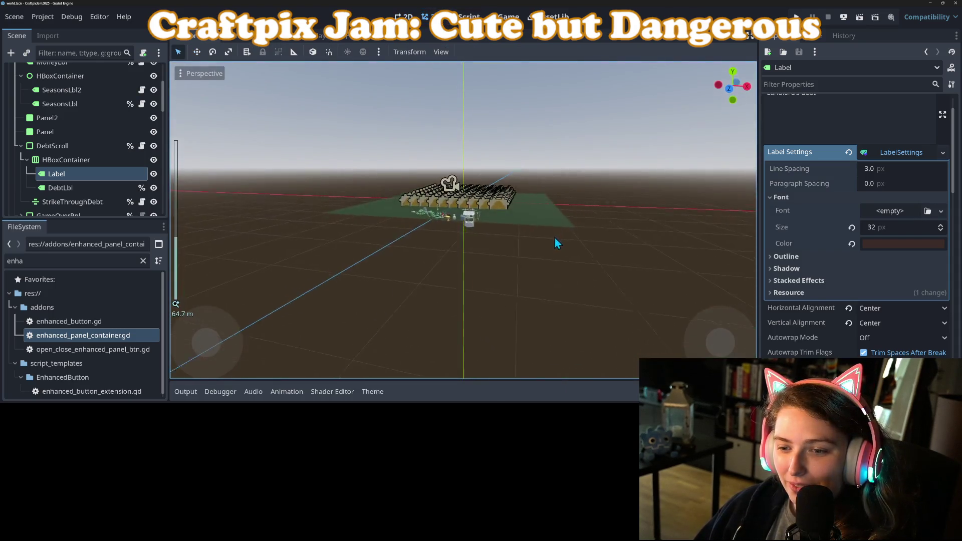
pyautogui.scroll(5, 586, 240)
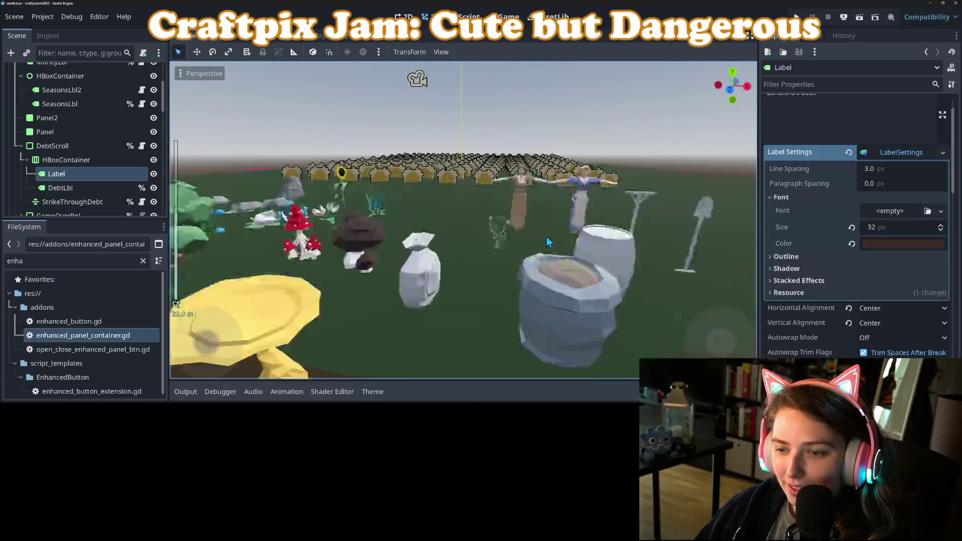
pyautogui.scroll(-5, 546, 237)
pyautogui.moveTo(546, 235); pyautogui.dragTo(541, 233)
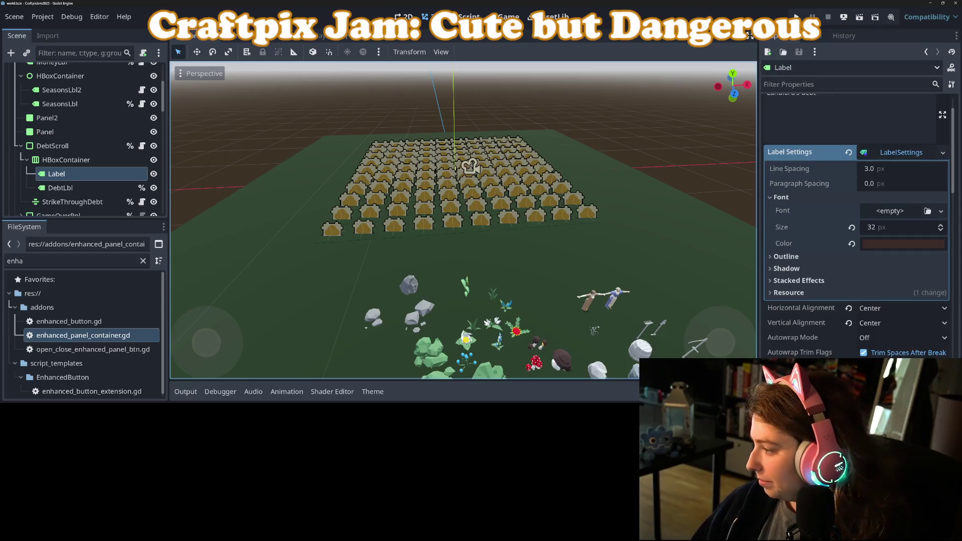
pyautogui.hotkey('alt', 'Tab')
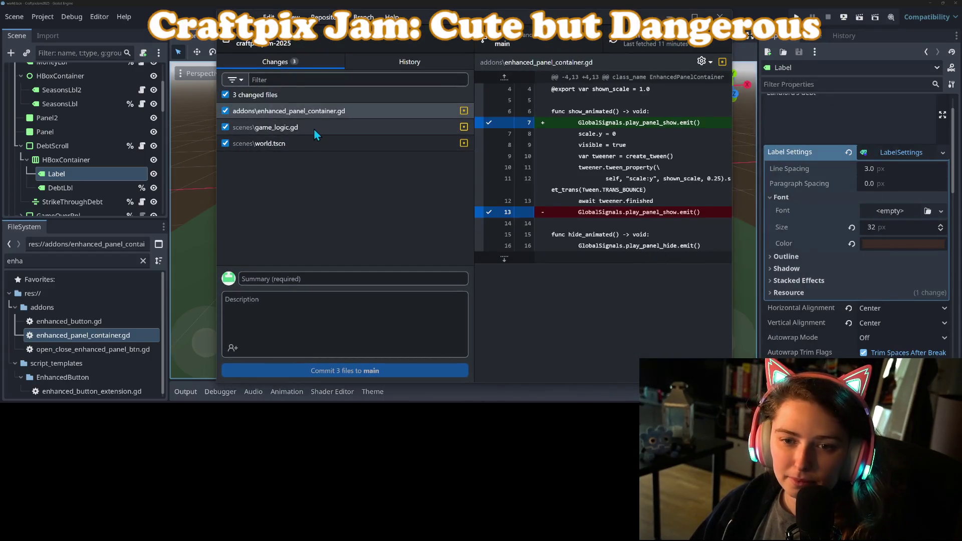
# Step: Review the diffs of game_logic.gd, world.tscn and enhanced_panel_container.gd
pyautogui.click(314, 129)
pyautogui.click(311, 142)
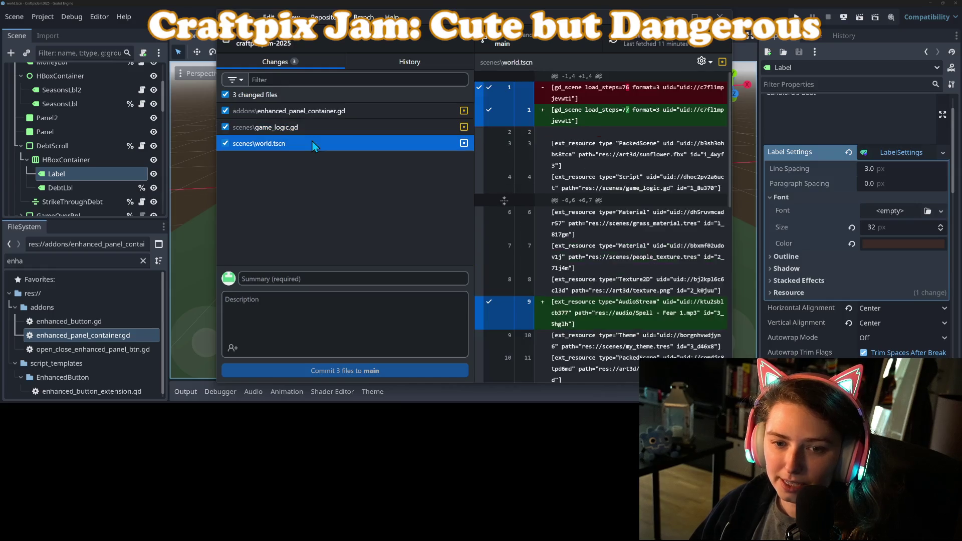
pyautogui.click(315, 127)
pyautogui.click(323, 114)
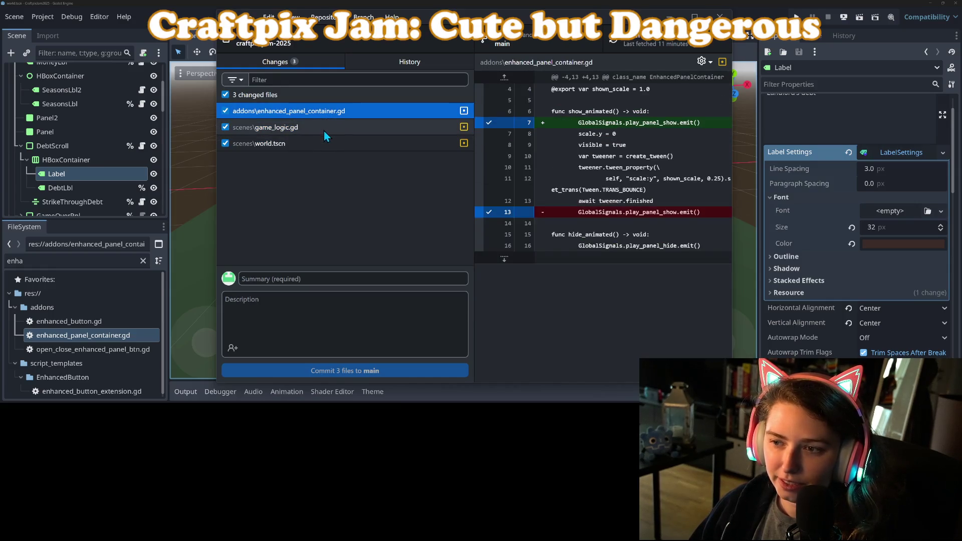
pyautogui.click(323, 129)
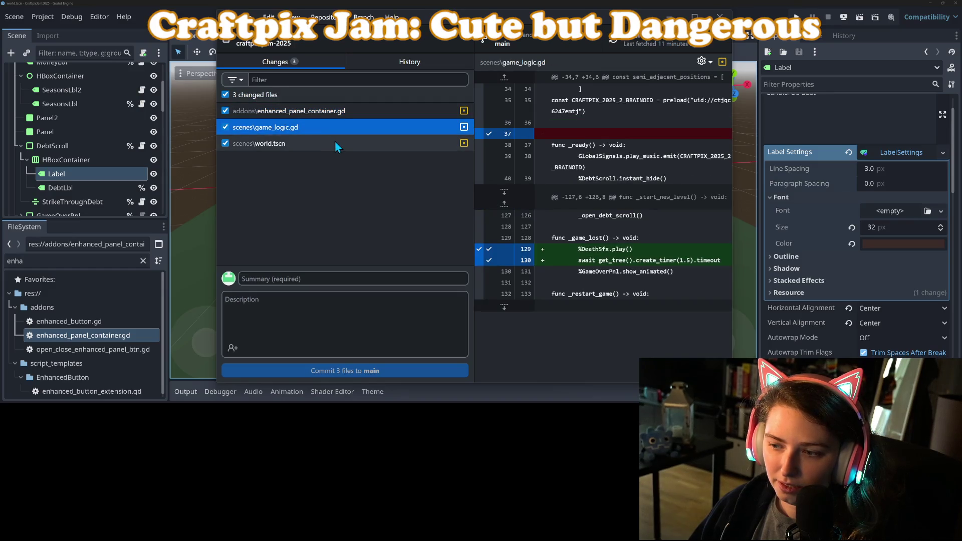
pyautogui.click(335, 142)
pyautogui.scroll(-2, 579, 302)
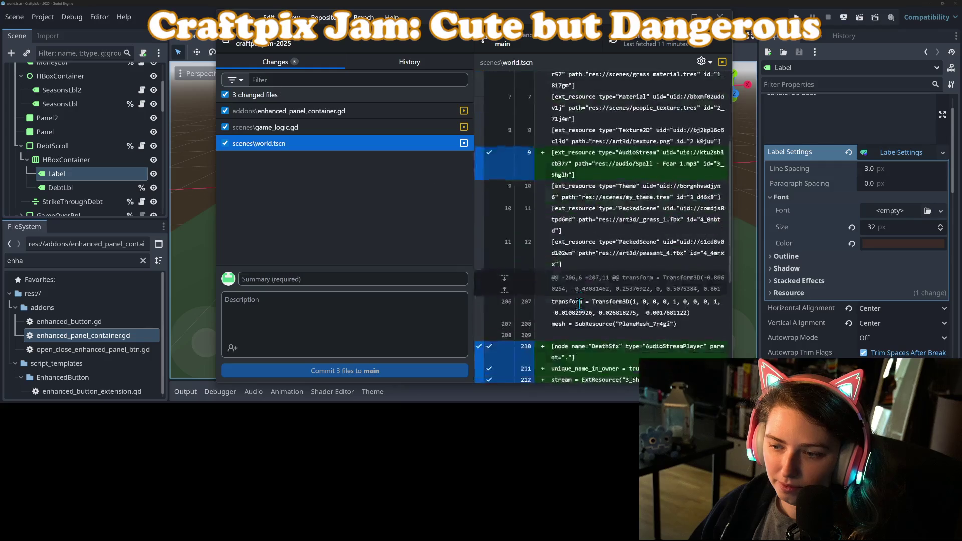
pyautogui.scroll(-4, 580, 302)
# Step: Commit the three files to main with summary 'adds death sfx and adjusts timing'
pyautogui.click(345, 276)
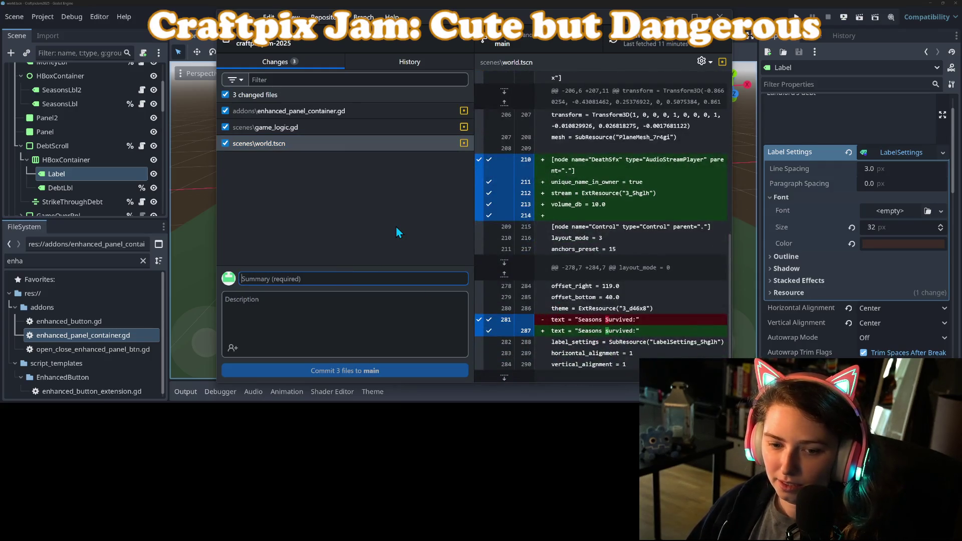
pyautogui.write('adds de')
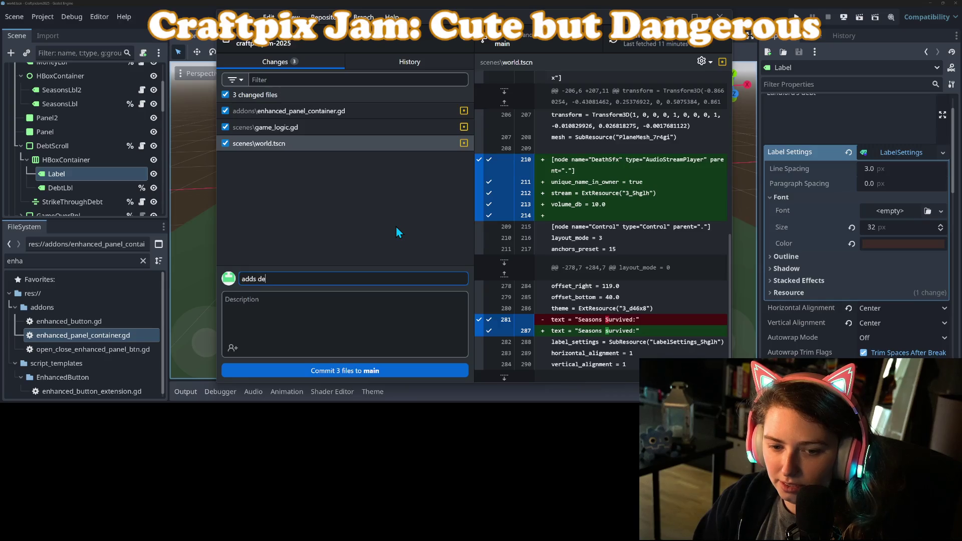
pyautogui.write('ath sfx and ')
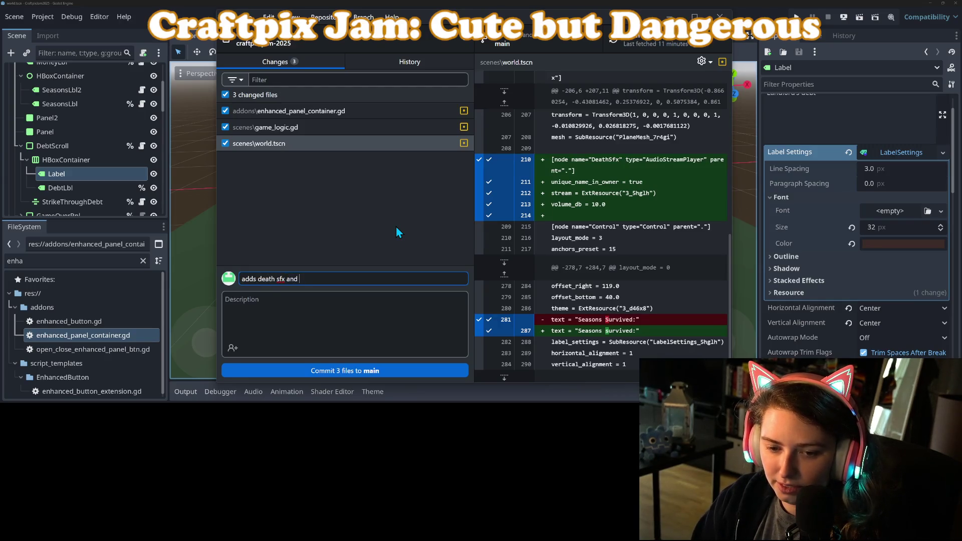
pyautogui.write('adjus')
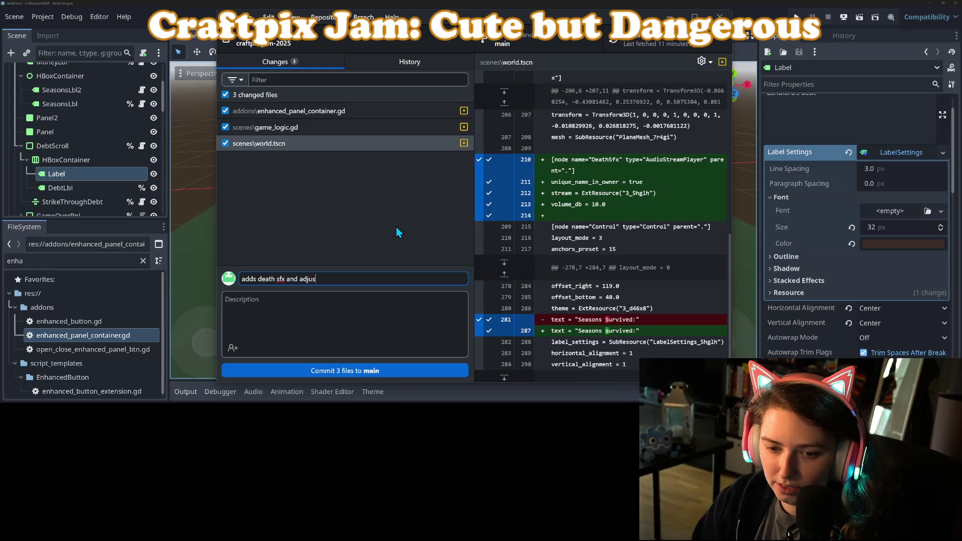
pyautogui.write('ts timing')
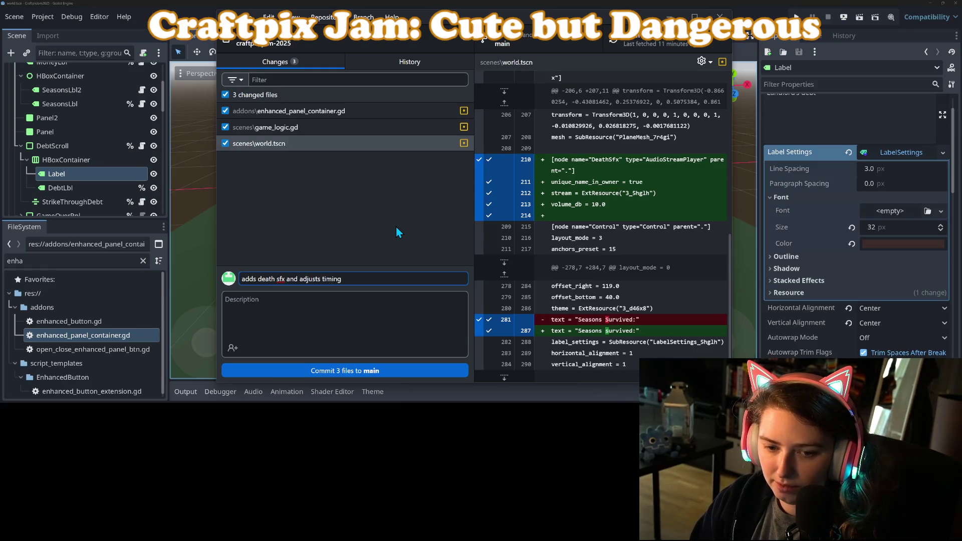
pyautogui.click(427, 370)
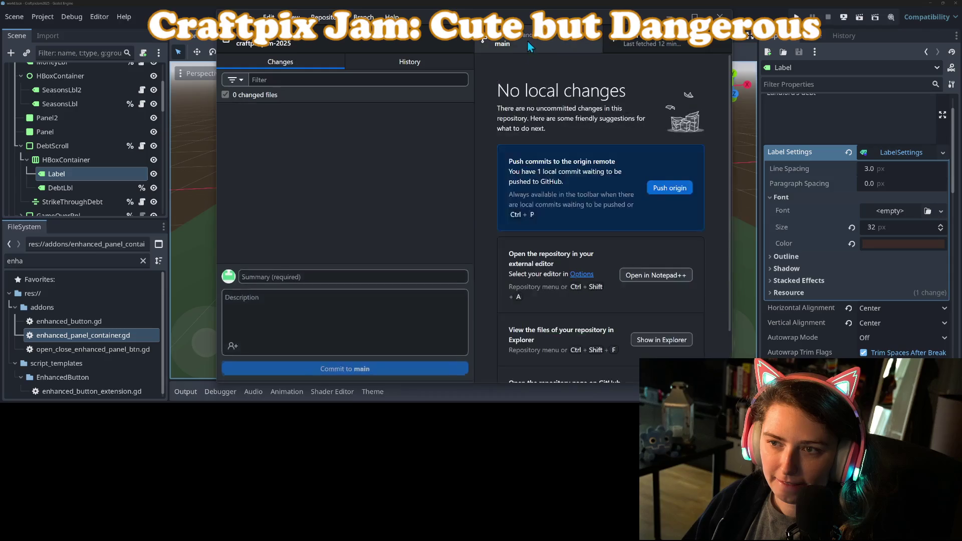
# Step: Push the commit to origin, then return to the Godot editor and save the scene
pyautogui.click(663, 47)
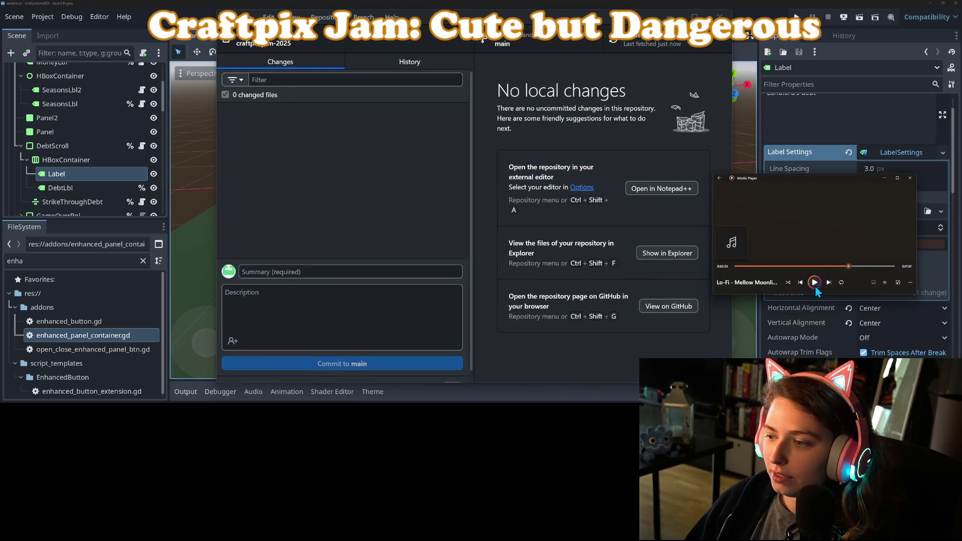
pyautogui.click(885, 282)
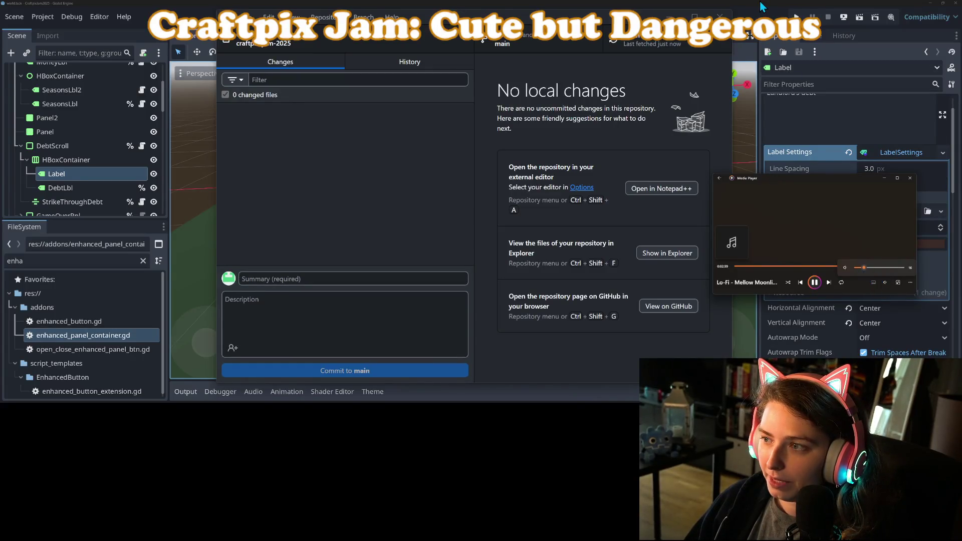
pyautogui.click(762, 6)
pyautogui.hotkey('ctrl', 's')
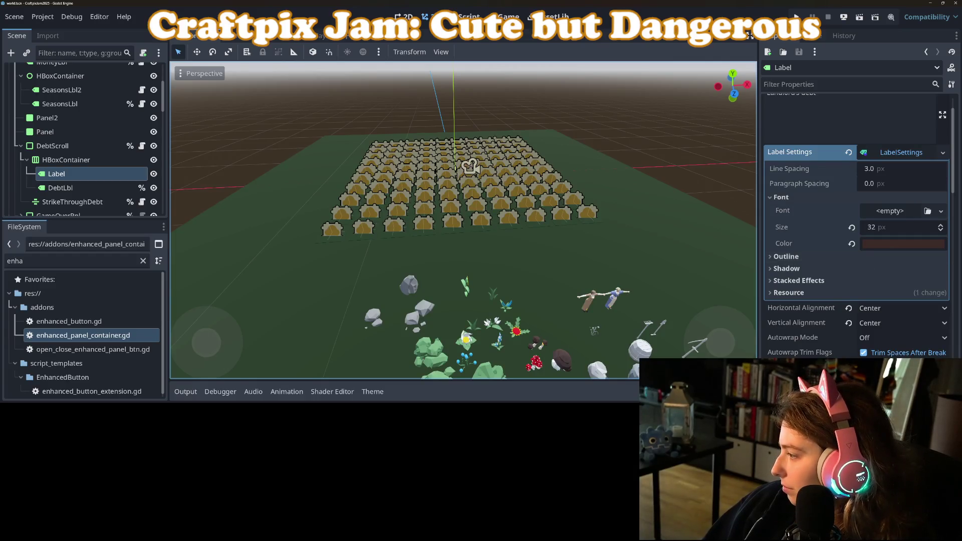
# Step: Move 'add ui sfx' from the open items down among the finished items of Jam to dos
pyautogui.hotkey('alt', 'Tab')
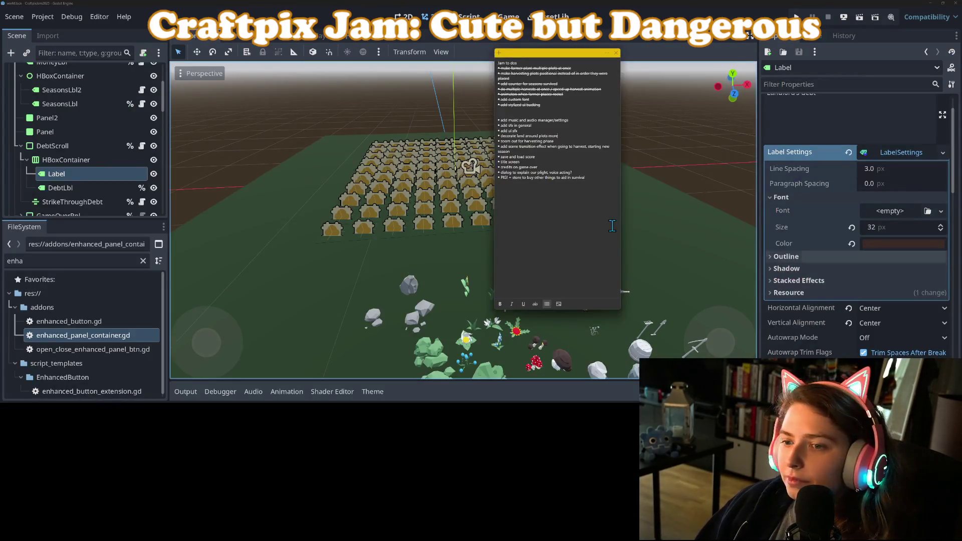
pyautogui.moveTo(528, 131); pyautogui.dragTo(484, 129)
pyautogui.hotkey('ctrl', 'c')
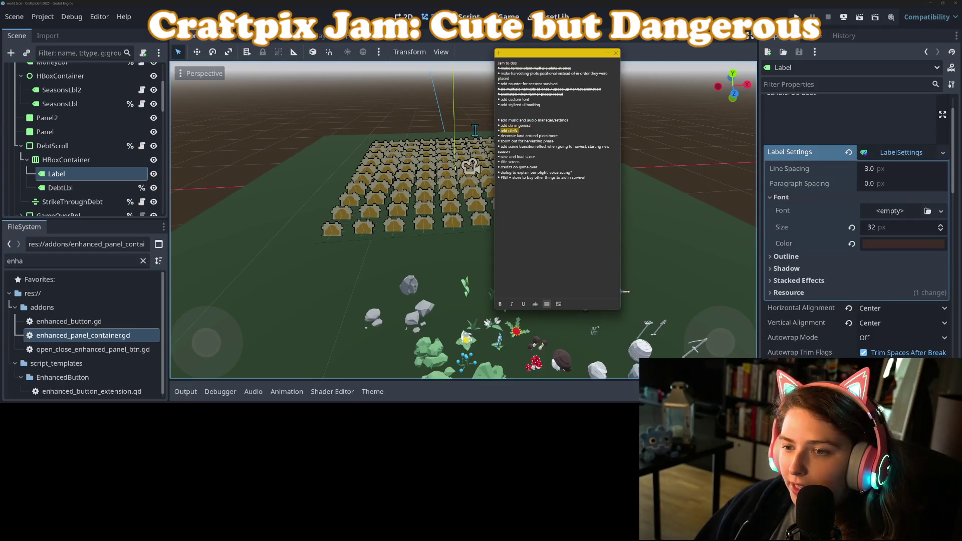
pyautogui.press('BackSpace')
pyautogui.click(550, 106)
pyautogui.press('Return')
pyautogui.hotkey('ctrl', 'v')
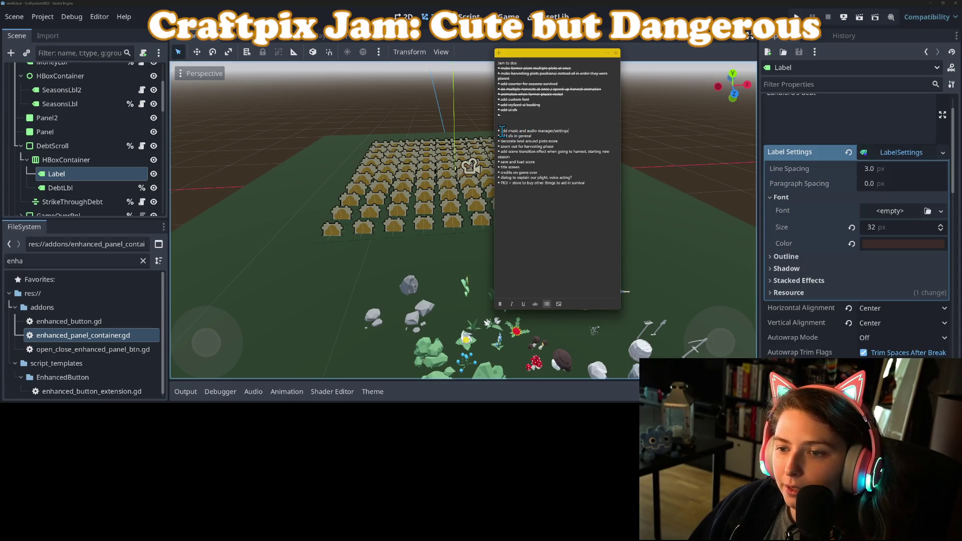
# Step: Move 'add music' onto a finished line, strike it through, and close the note
pyautogui.moveTo(501, 132); pyautogui.dragTo(518, 132)
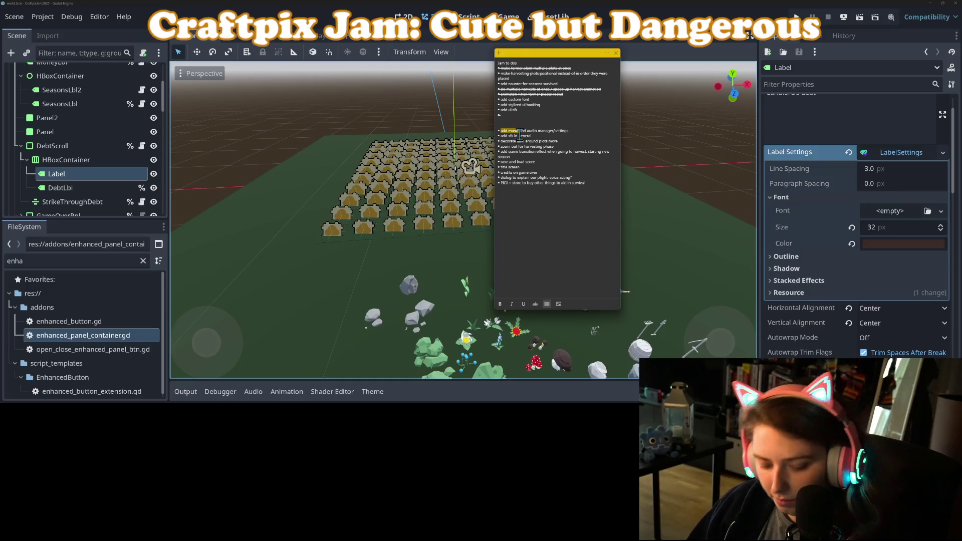
pyautogui.hotkey('ctrl', 'x')
pyautogui.hotkey('ctrl', 'v')
pyautogui.moveTo(526, 115); pyautogui.dragTo(479, 114)
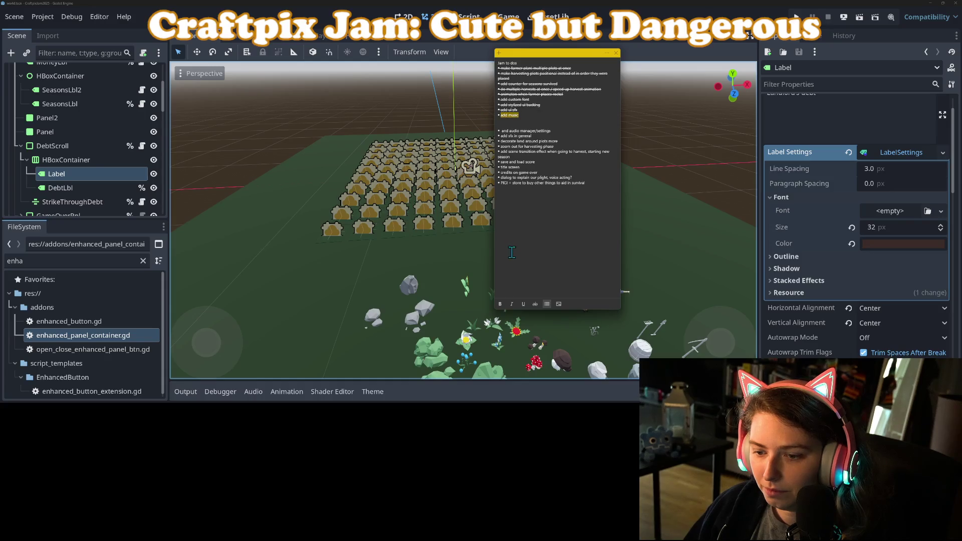
pyautogui.click(513, 149)
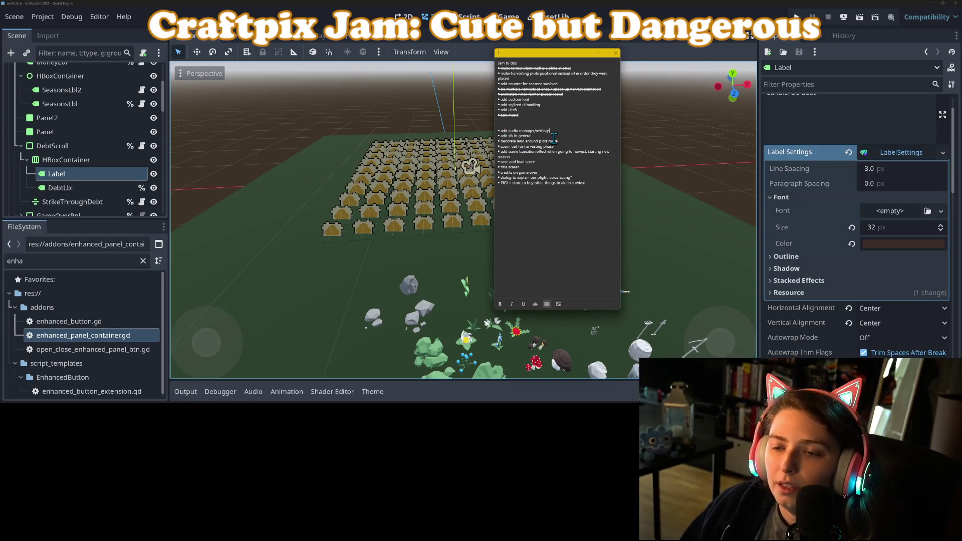
pyautogui.click(616, 53)
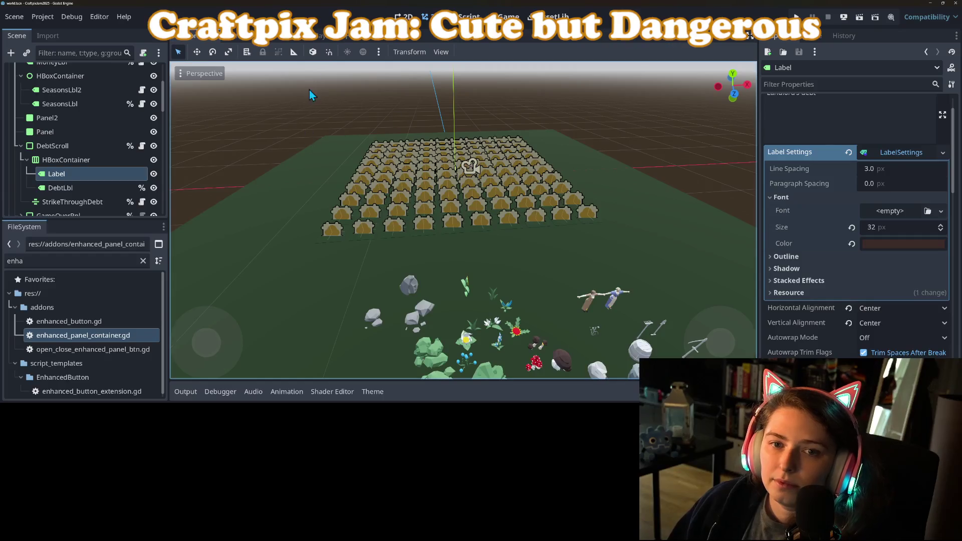
# Step: In the 2D UI view, collapse DebtScroll and expand GameOverPnl to show VBoxContainer, RestartLbl and RestartBtn
pyautogui.click(405, 16)
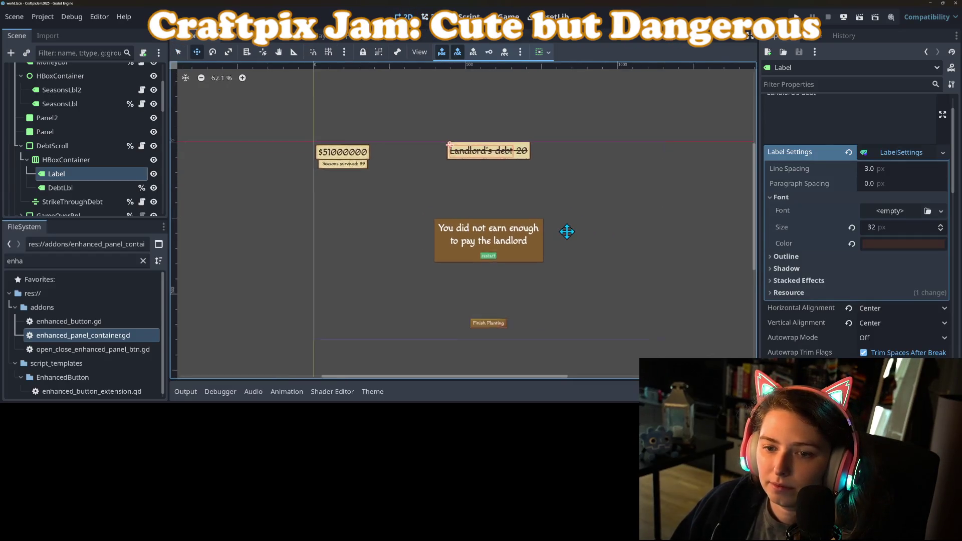
pyautogui.moveTo(567, 232); pyautogui.dragTo(587, 221)
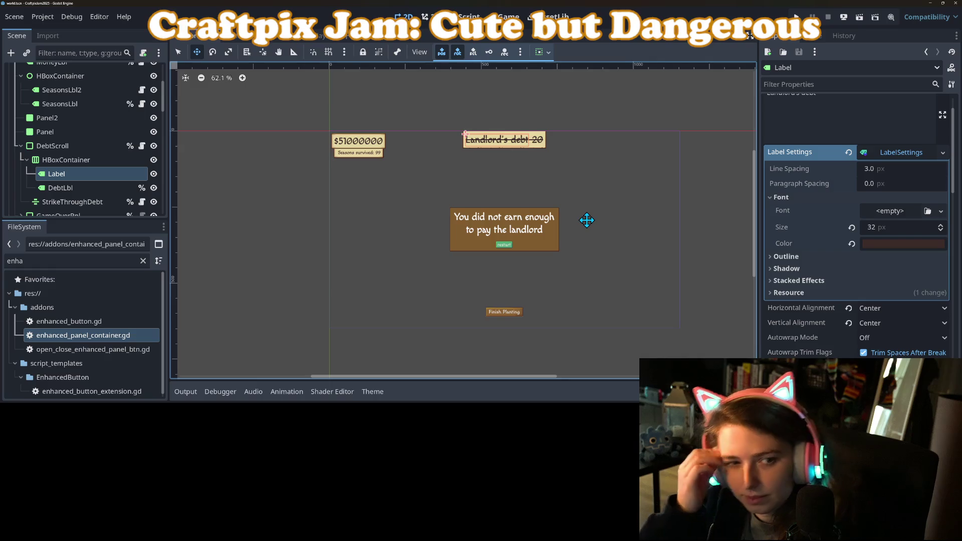
pyautogui.click(78, 144)
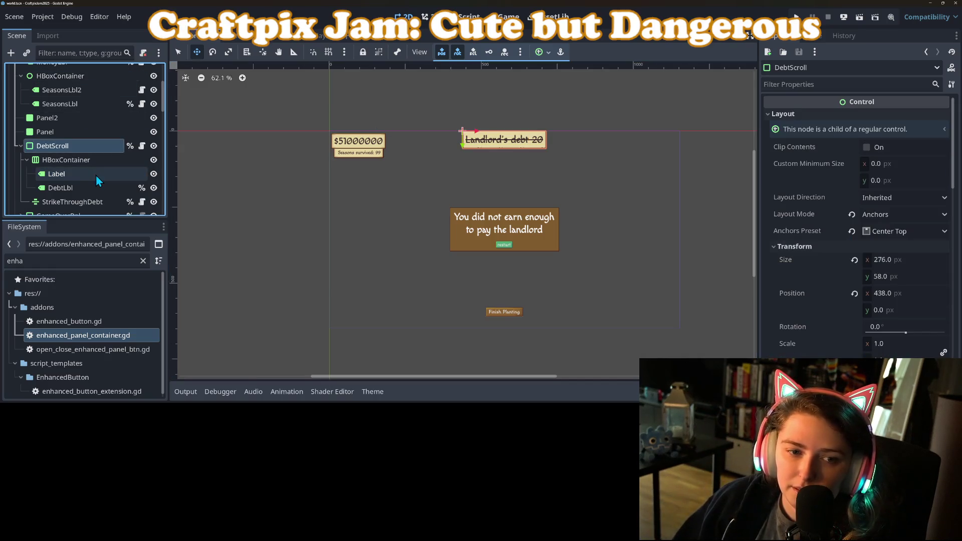
pyautogui.click(21, 146)
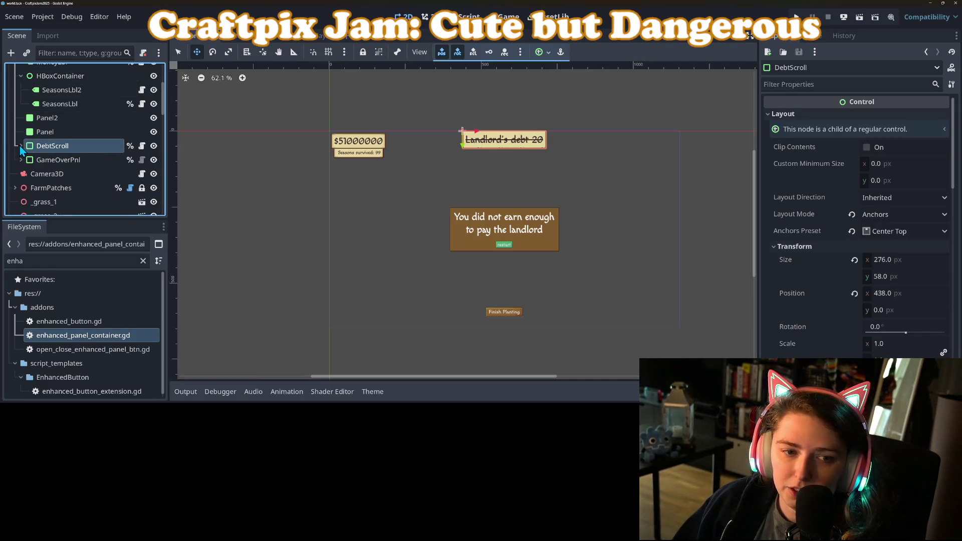
pyautogui.scroll(-1, 21, 150)
pyautogui.click(62, 142)
pyautogui.click(20, 141)
pyautogui.rightClick(57, 144)
# Step: Add a new Control child node under GameOverPnl
pyautogui.click(101, 105)
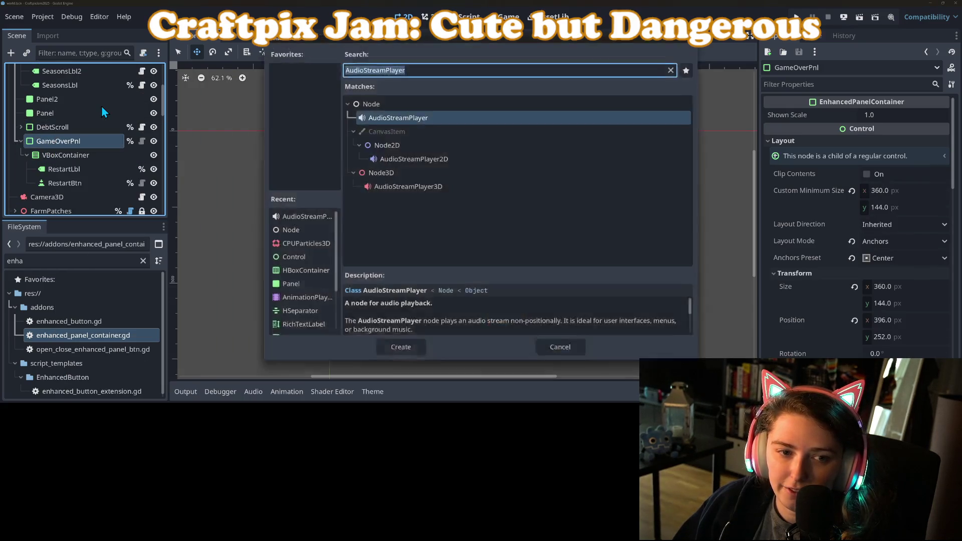
pyautogui.click(303, 259)
pyautogui.click(395, 352)
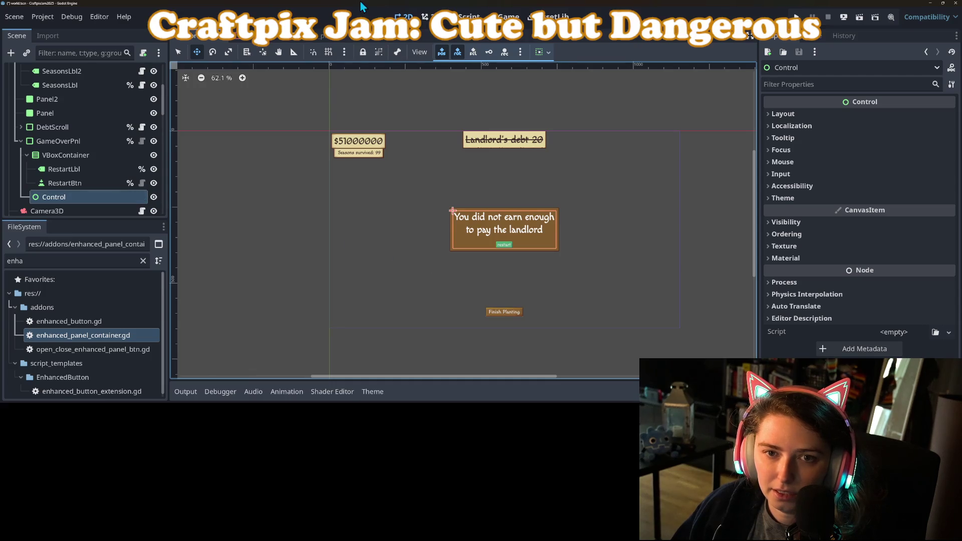
# Step: Make the new Control Top Level and set its container sizing to vertical Fill
pyautogui.click(541, 52)
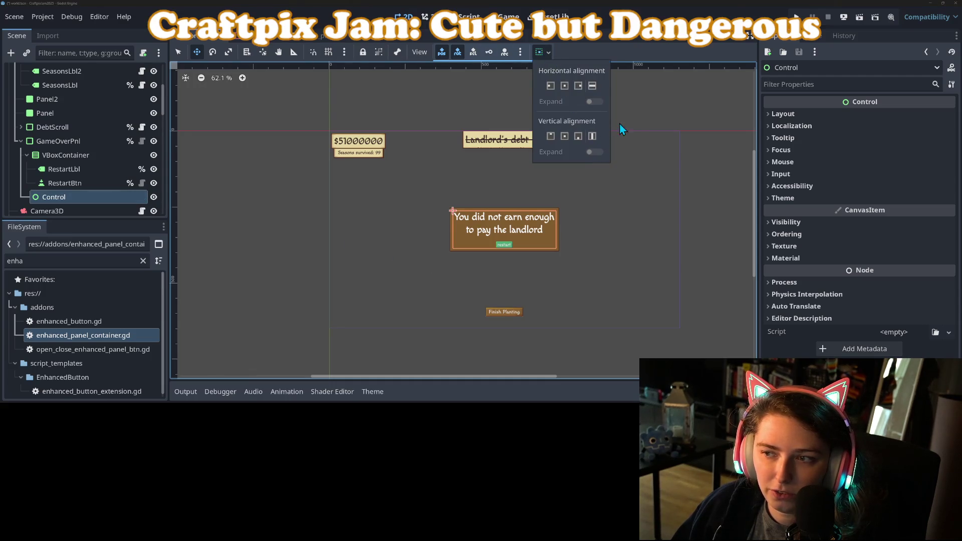
pyautogui.click(803, 199)
pyautogui.click(802, 198)
pyautogui.click(813, 202)
pyautogui.click(803, 224)
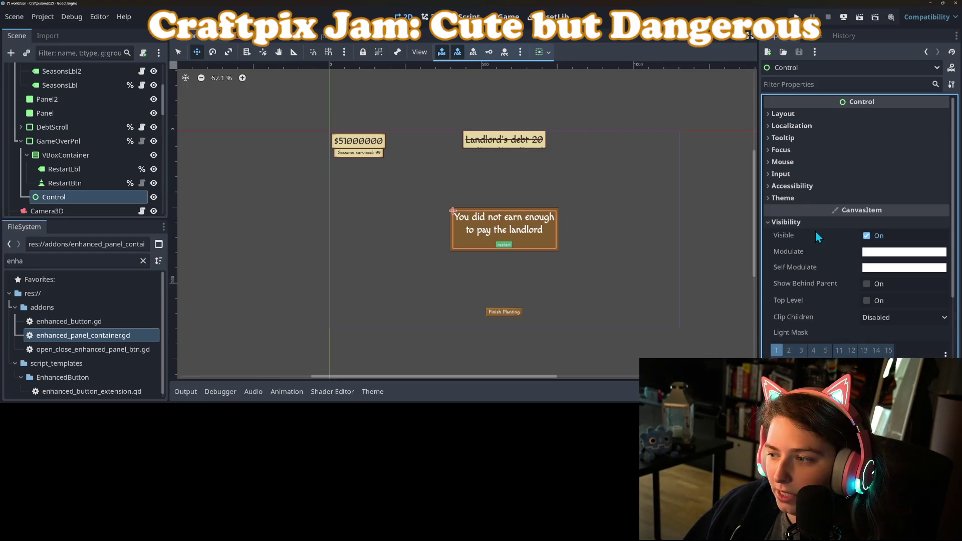
pyautogui.click(867, 301)
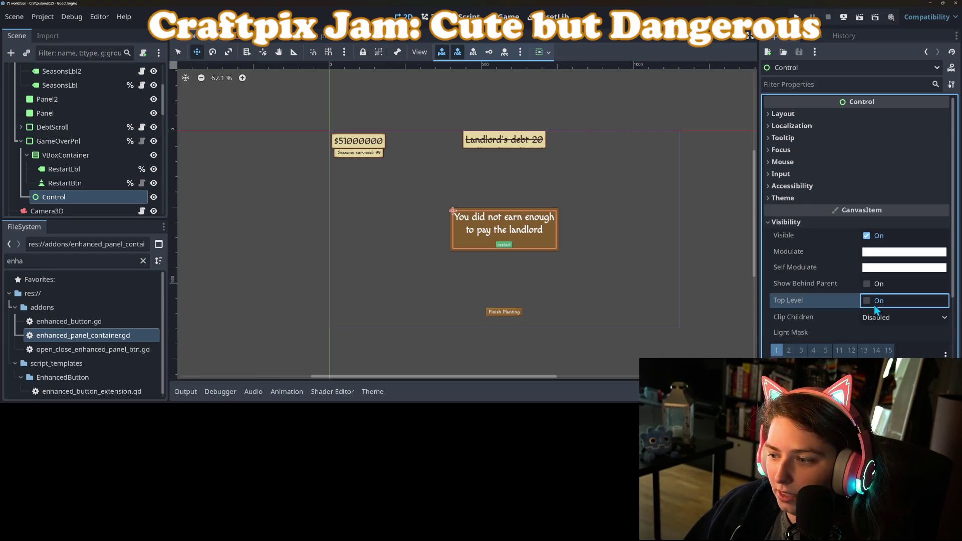
pyautogui.click(543, 51)
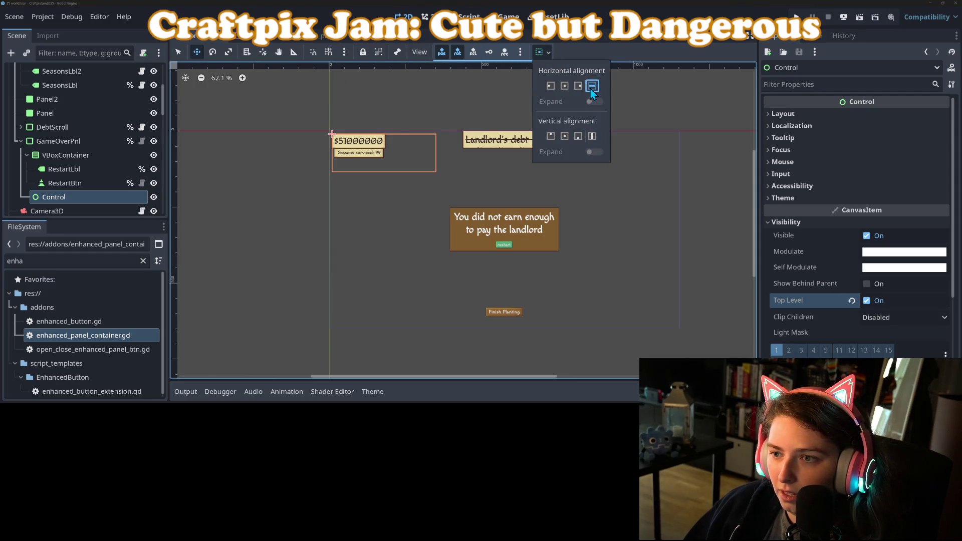
pyautogui.click(592, 135)
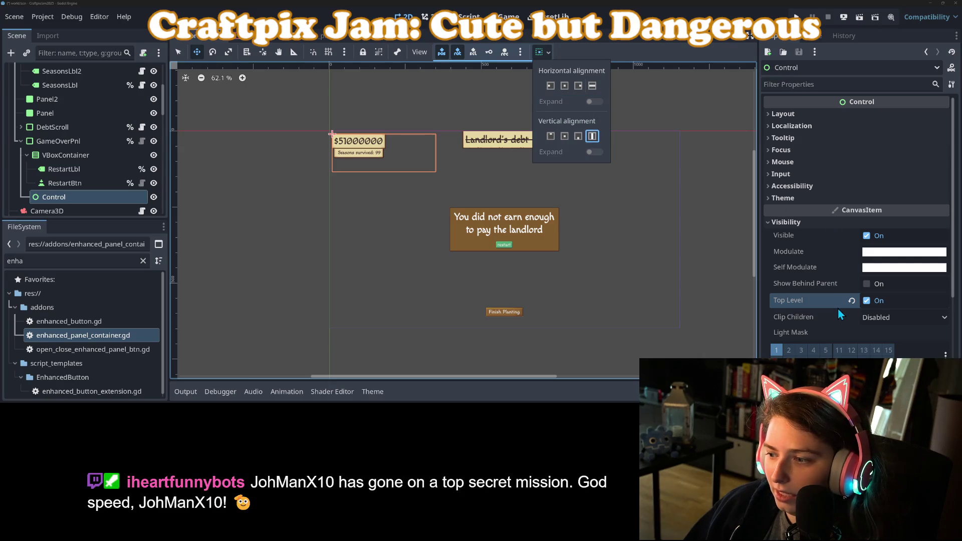
pyautogui.click(868, 304)
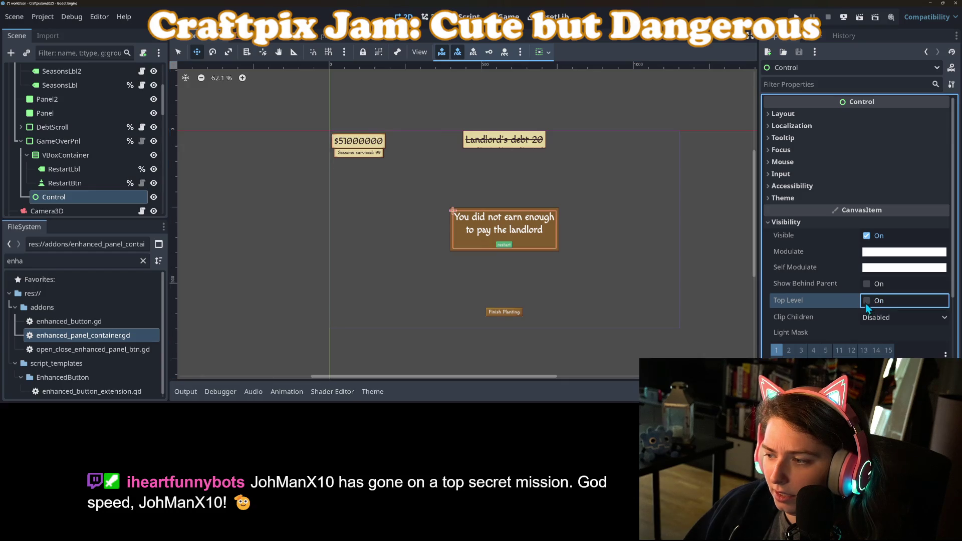
# Step: Delete the added Control node, then undo the deletion
pyautogui.click(64, 183)
pyautogui.click(58, 200)
pyautogui.press('Delete')
pyautogui.press('Return')
pyautogui.hotkey('ctrl', 'z')
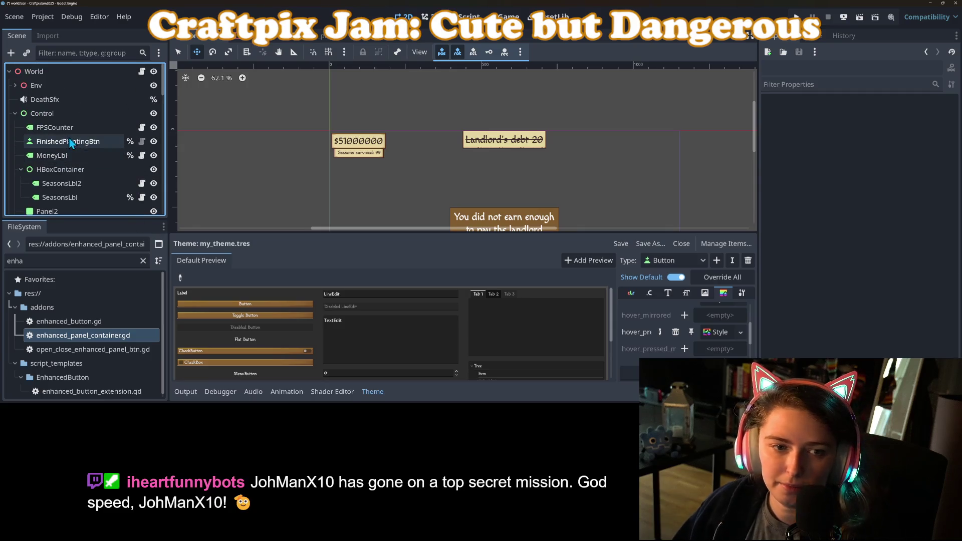
# Step: Add a new Control child to the root Control node and drag it within the tree
pyautogui.click(42, 113)
pyautogui.rightClick(66, 113)
pyautogui.click(122, 107)
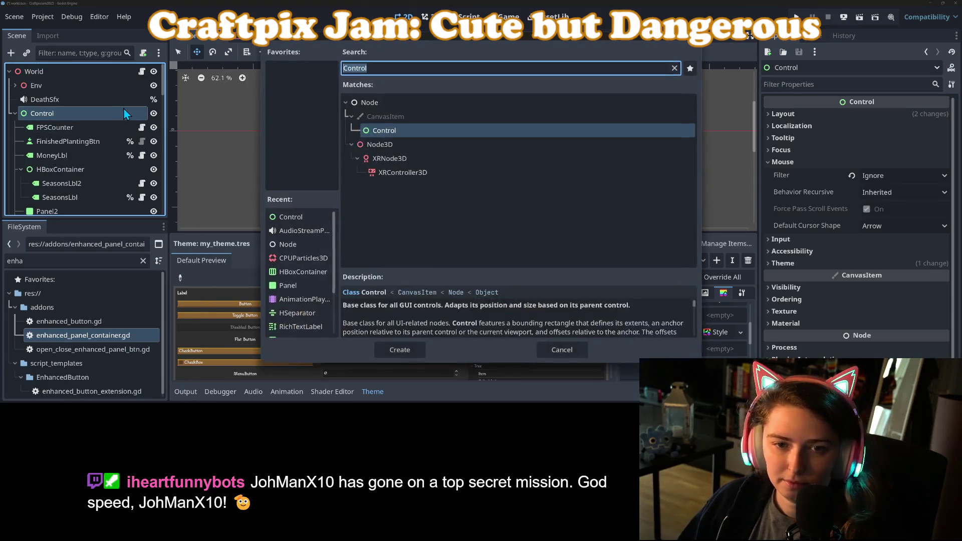
pyautogui.press('Return')
pyautogui.moveTo(82, 209); pyautogui.dragTo(70, 97)
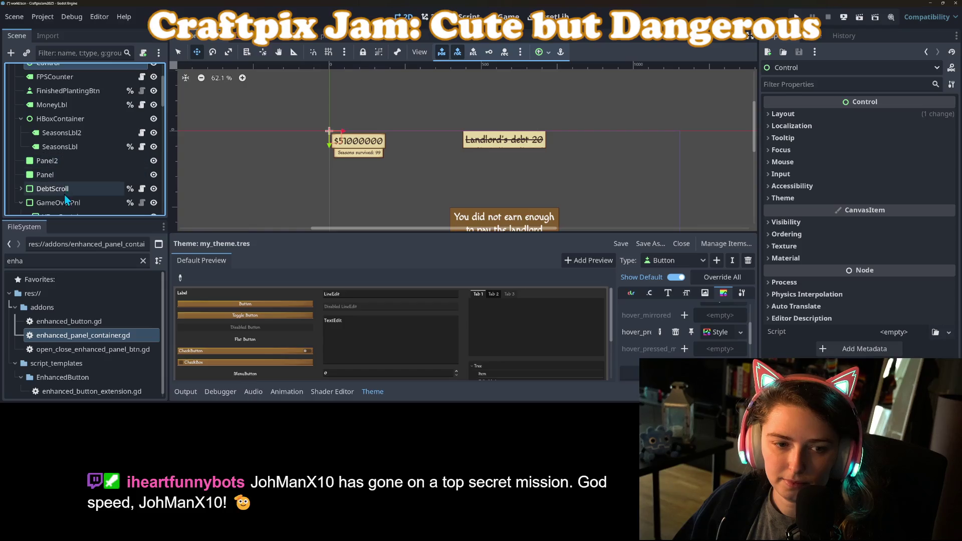
# Step: Scroll the Scene tree, selecting GameOverPnl and then DebtScroll
pyautogui.scroll(-2, 64, 194)
pyautogui.click(66, 166)
pyautogui.scroll(2, 66, 167)
pyautogui.scroll(-2, 53, 173)
pyautogui.scroll(1, 53, 173)
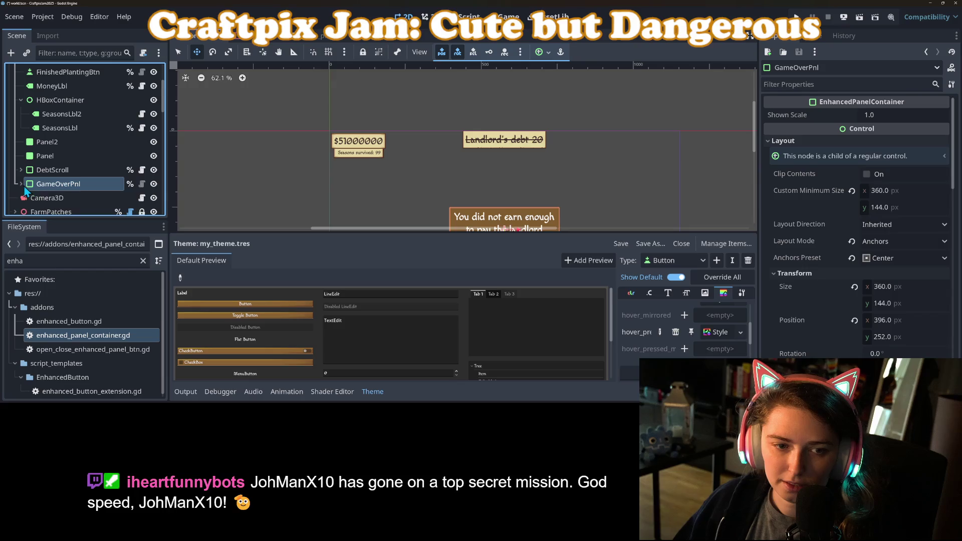
pyautogui.scroll(4, 25, 188)
pyautogui.scroll(-5, 60, 156)
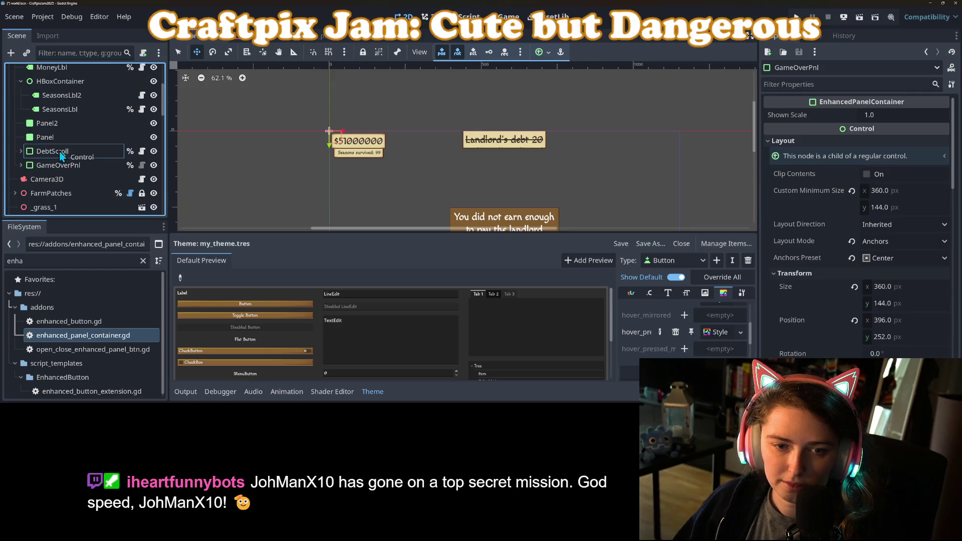
pyautogui.click(61, 154)
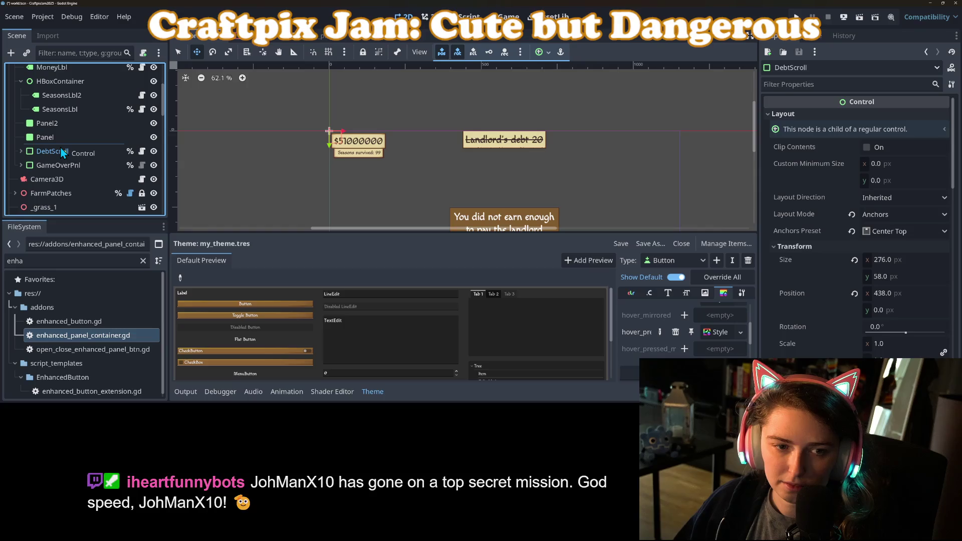
pyautogui.moveTo(60, 149); pyautogui.dragTo(59, 150)
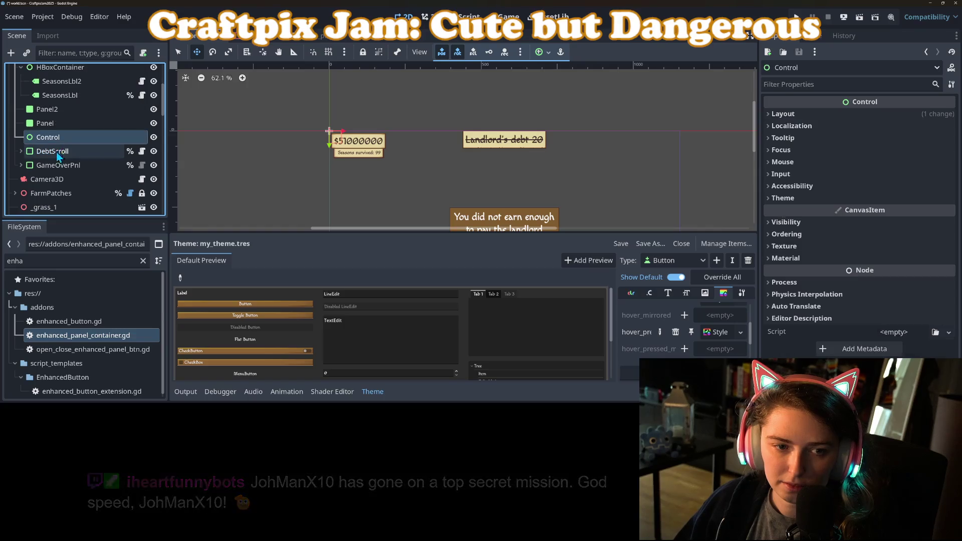
pyautogui.click(541, 51)
pyautogui.click(591, 129)
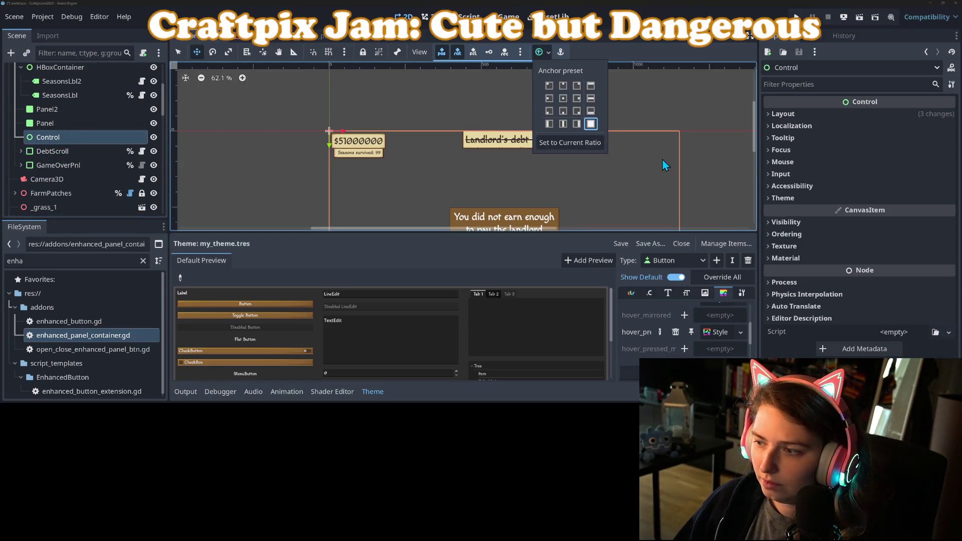
pyautogui.click(783, 162)
pyautogui.click(820, 161)
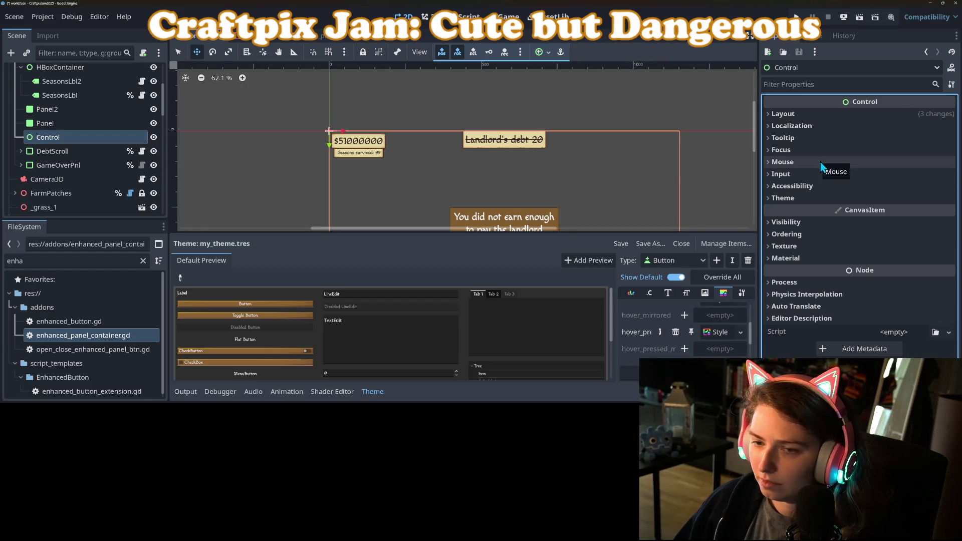
pyautogui.hotkey('ctrl', 's')
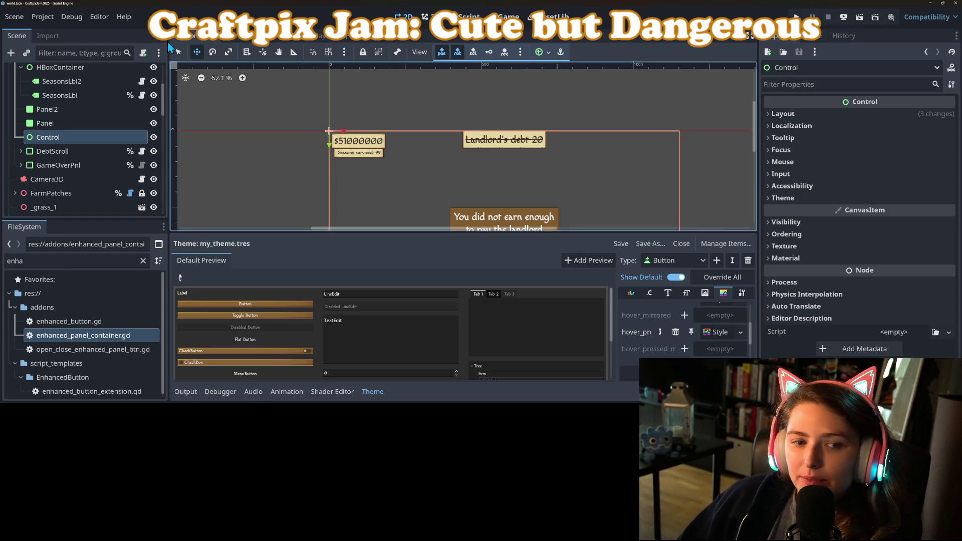
pyautogui.click(67, 150)
pyautogui.click(72, 137)
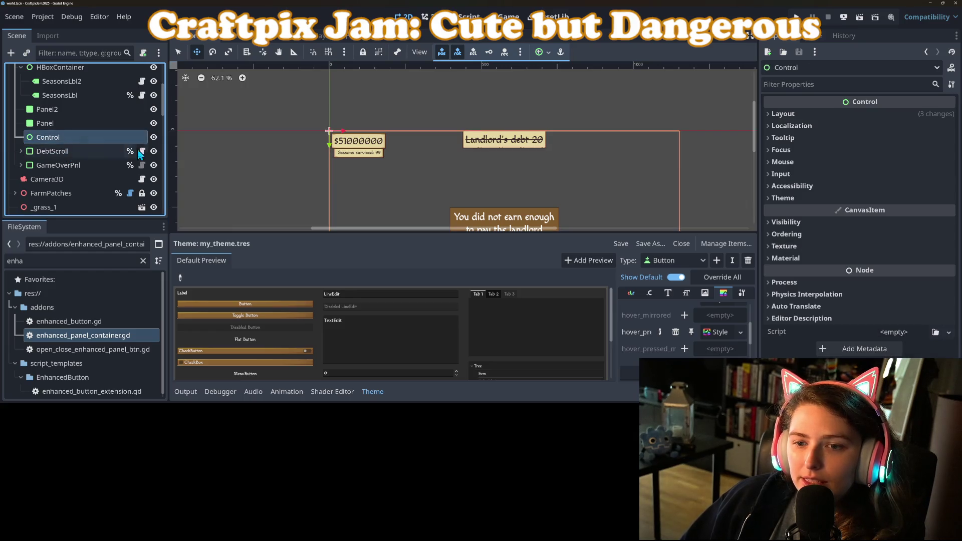
pyautogui.scroll(-2, 401, 189)
pyautogui.scroll(2, 402, 138)
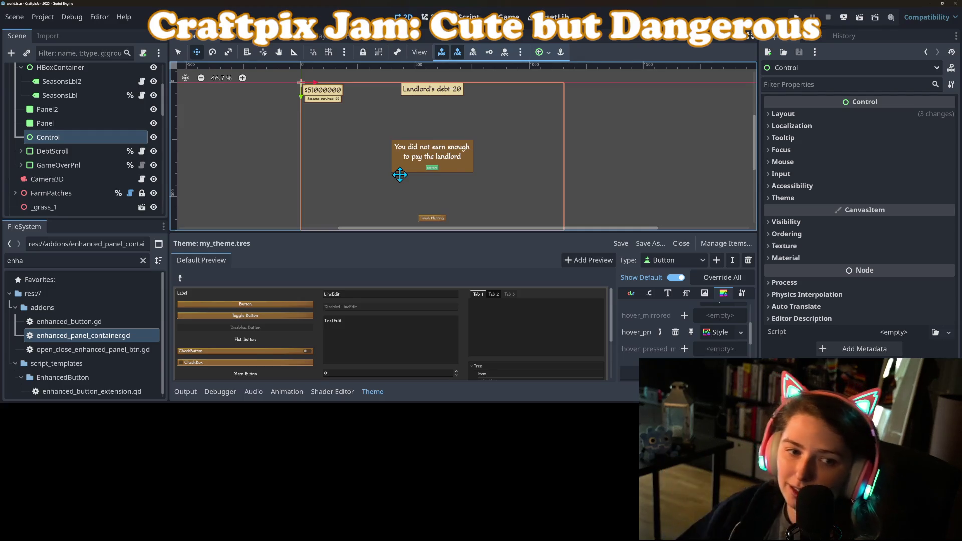
pyautogui.rightClick(74, 136)
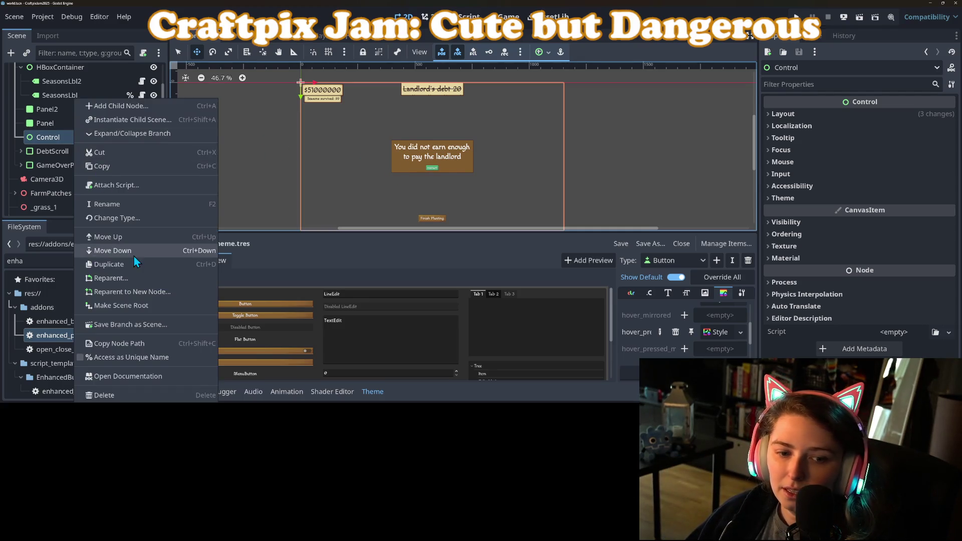
# Step: Rename the Control node to GameOverMouseBlock and set its Z Index to 1
pyautogui.click(123, 208)
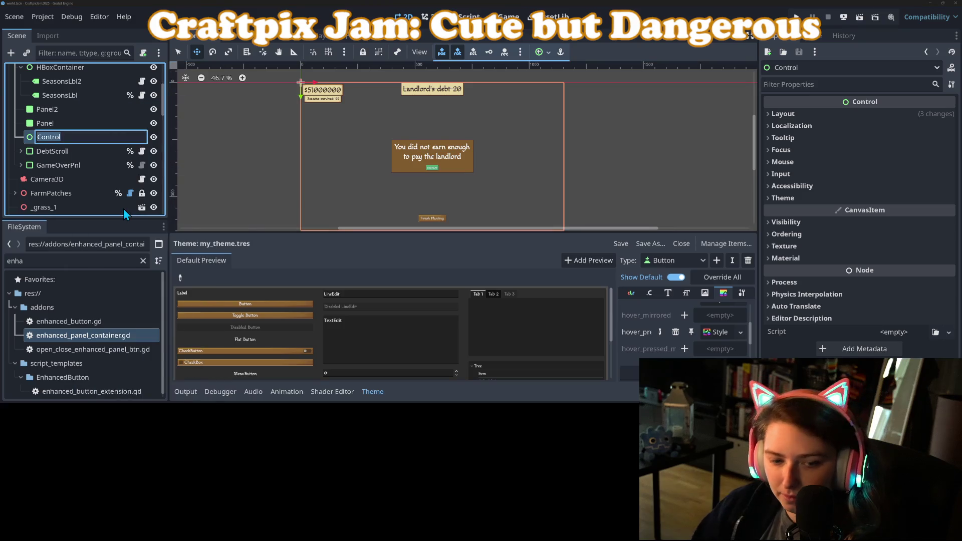
pyautogui.write('D')
pyautogui.press('BackSpace')
pyautogui.write('GameObv')
pyautogui.press('BackSpace')
pyautogui.press('BackSpace')
pyautogui.write('ve')
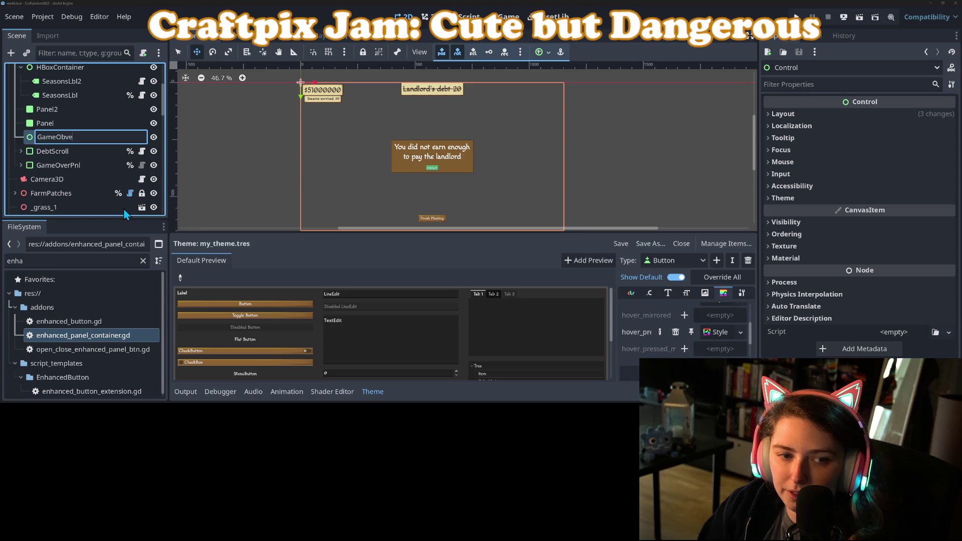
pyautogui.write('rMous')
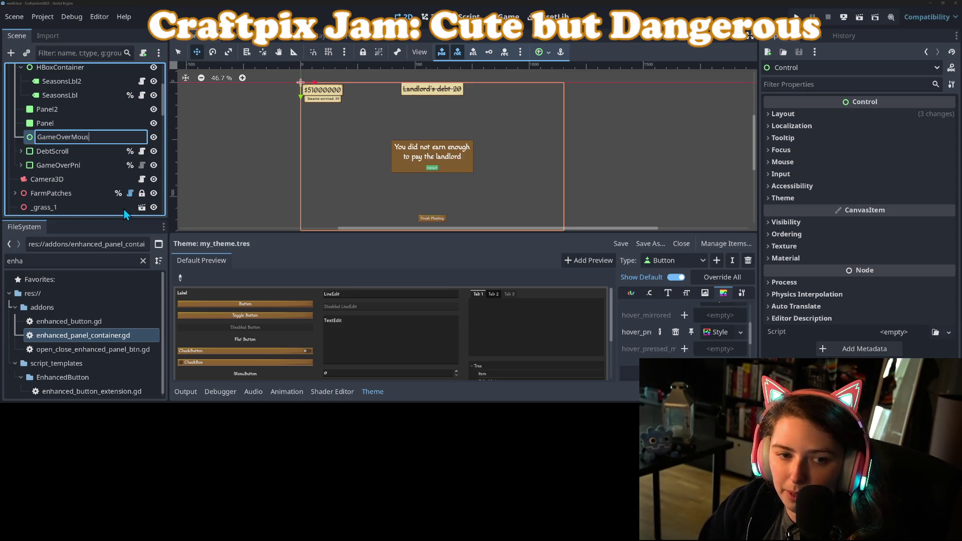
pyautogui.write('eBlock')
pyautogui.press('Return')
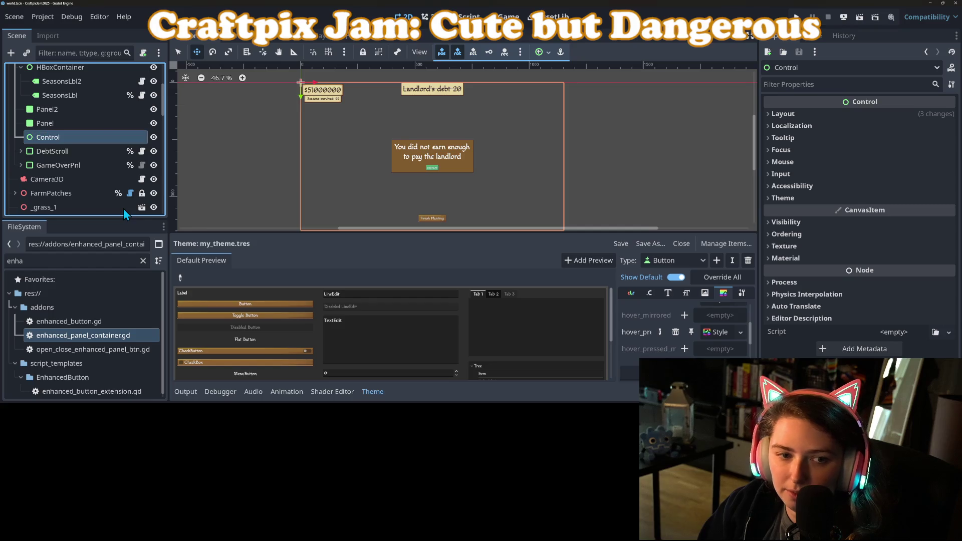
pyautogui.click(789, 234)
pyautogui.click(942, 244)
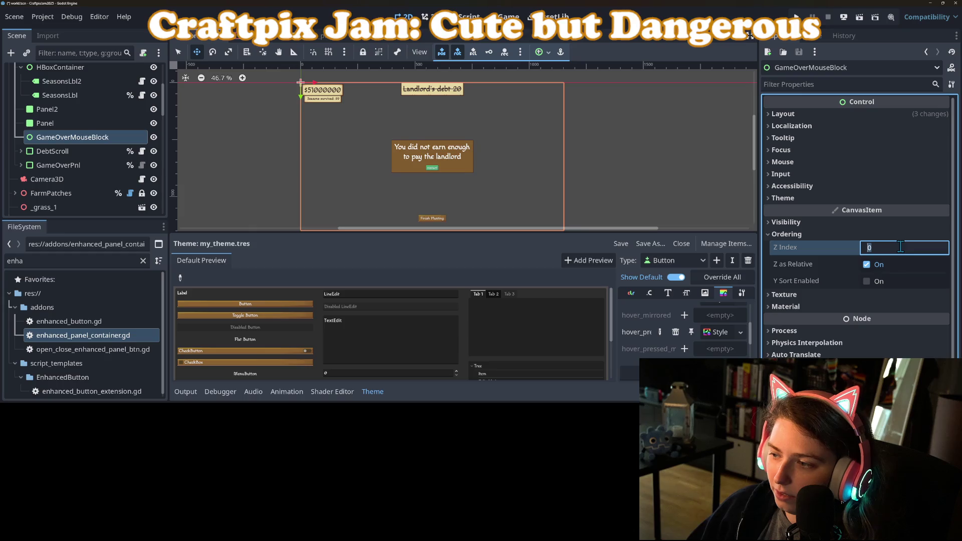
# Step: Set GameOverPnl's Z Index to 2, save, and place GameOverMouseBlock below it, then open enhanced_panel_container.gd
pyautogui.click(47, 165)
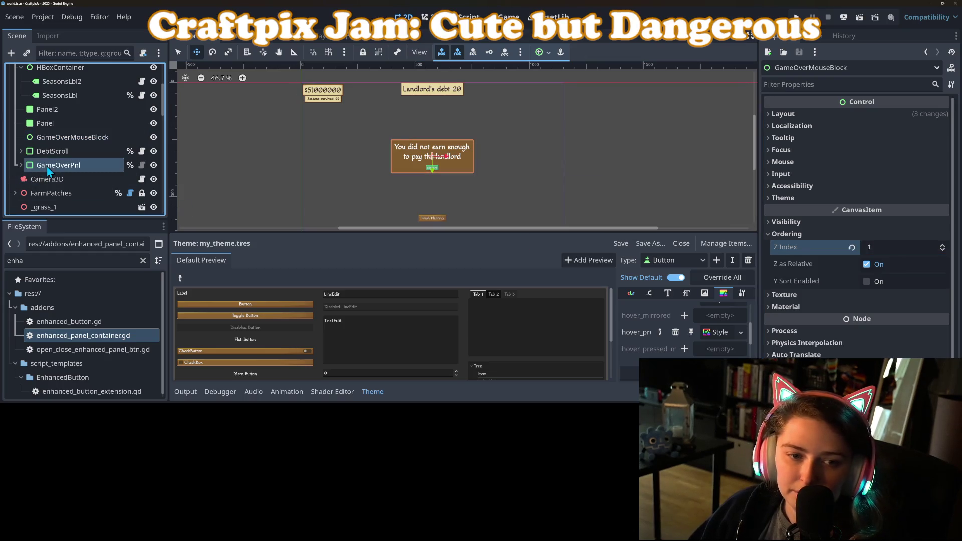
pyautogui.scroll(-5, 878, 336)
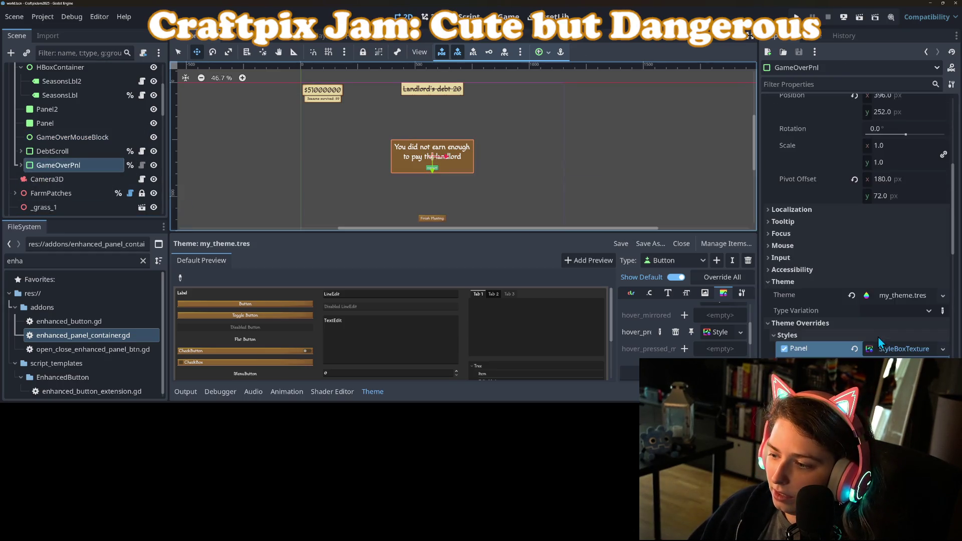
pyautogui.click(783, 282)
pyautogui.click(783, 296)
pyautogui.click(809, 330)
pyautogui.click(937, 346)
pyautogui.write('2')
pyautogui.press('Return')
pyautogui.hotkey('ctrl', 's')
pyautogui.moveTo(51, 133); pyautogui.dragTo(53, 172)
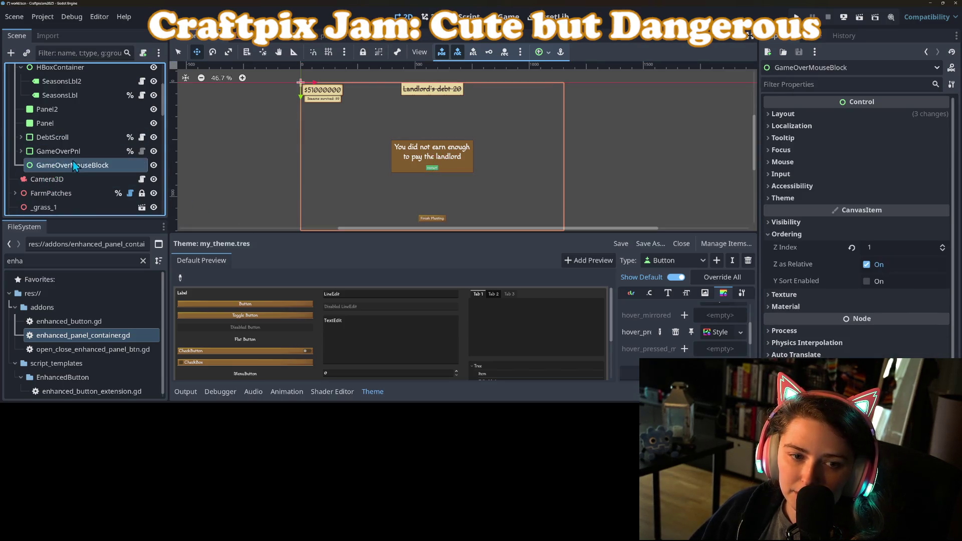
pyautogui.click(141, 151)
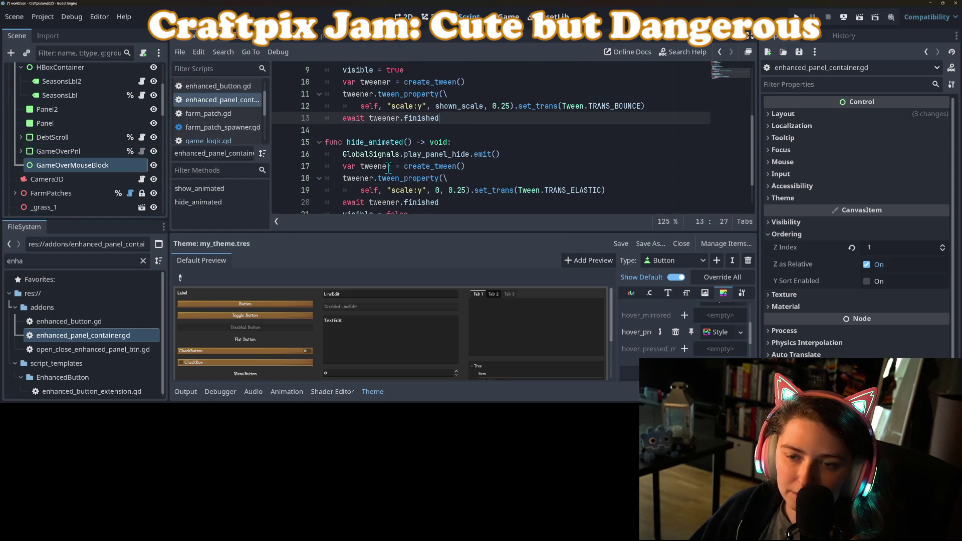
# Step: Hide the Theme editor and select GameOverPnl in the scene tree
pyautogui.scroll(-1, 361, 191)
pyautogui.click(363, 394)
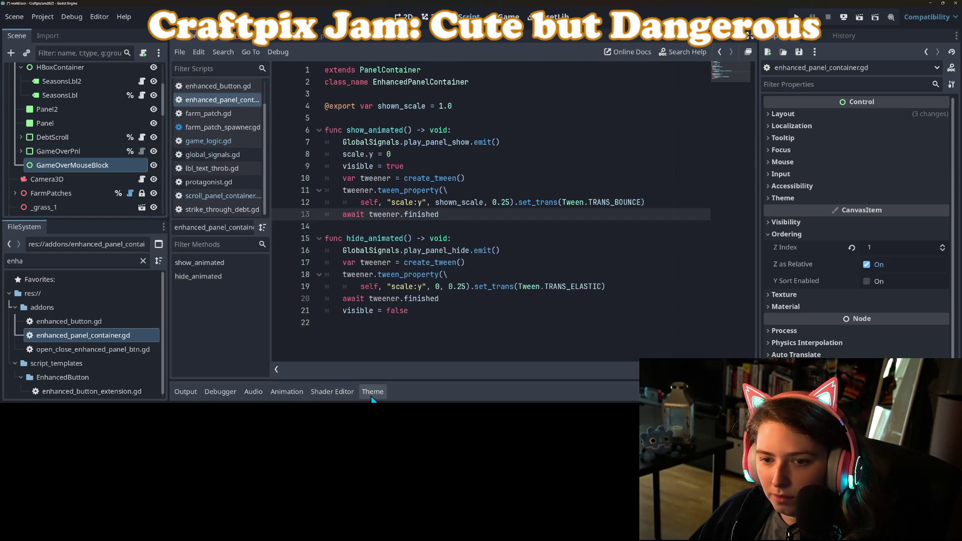
pyautogui.click(490, 180)
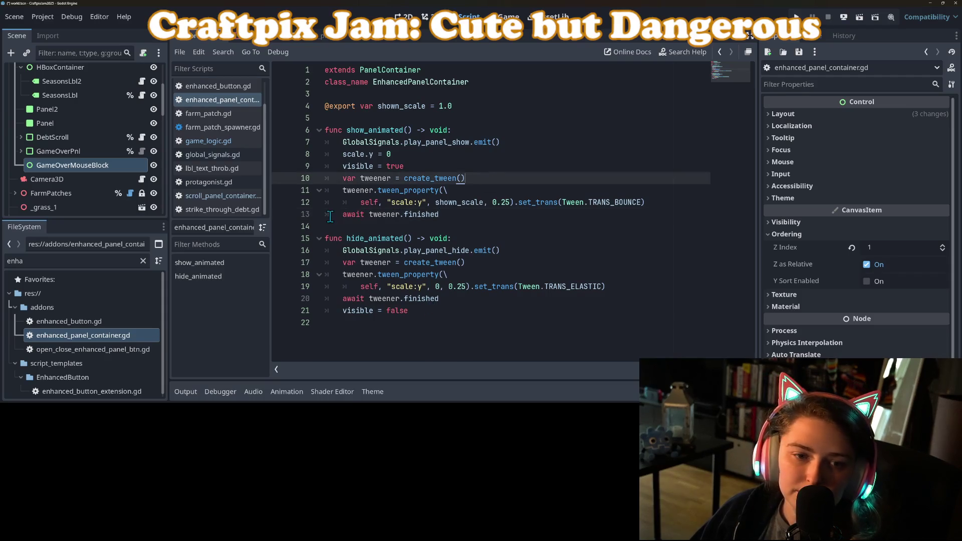
pyautogui.click(101, 152)
pyautogui.click(106, 168)
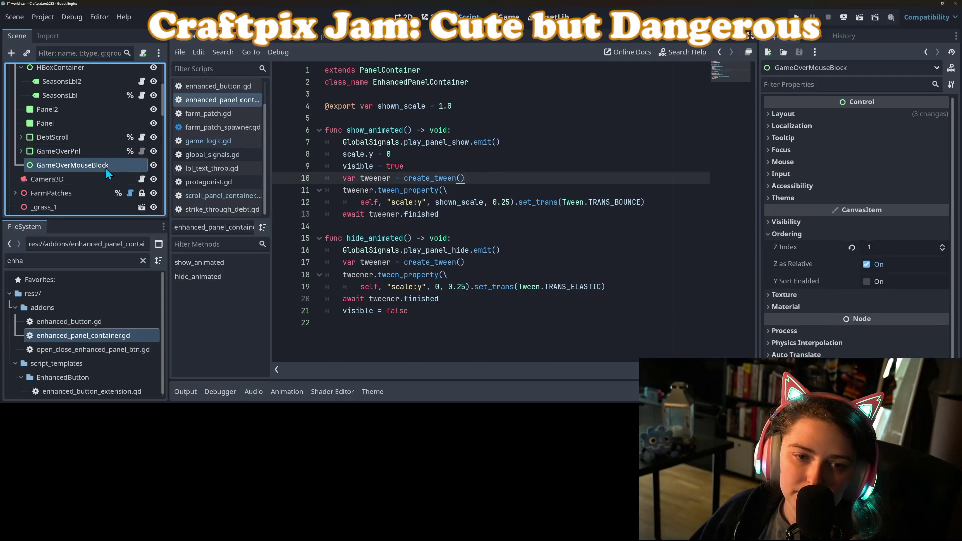
pyautogui.click(70, 155)
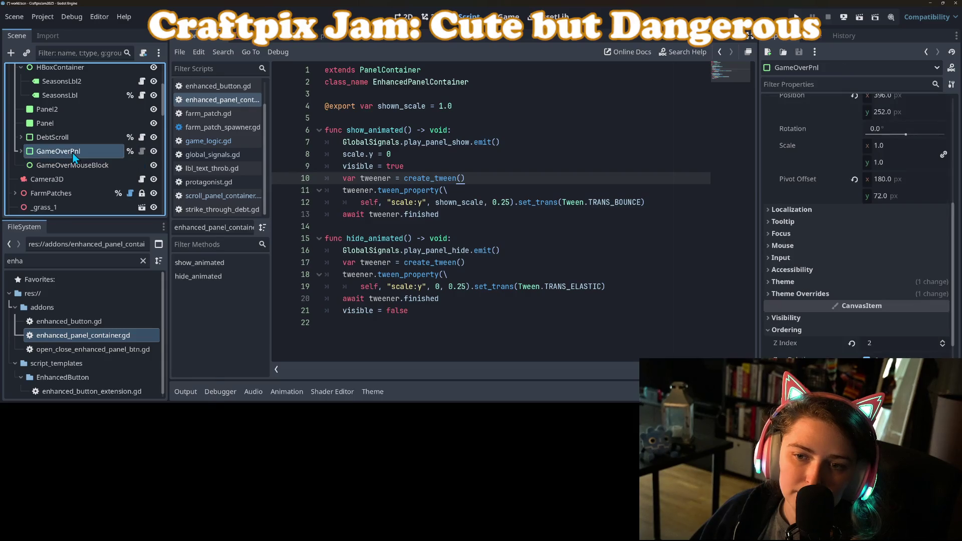
# Step: Extend GameOverPnl's script into a new game_over_pnl.gd, add a blank line, and show its signals
pyautogui.rightClick(70, 153)
pyautogui.click(55, 153)
pyautogui.rightClick(56, 155)
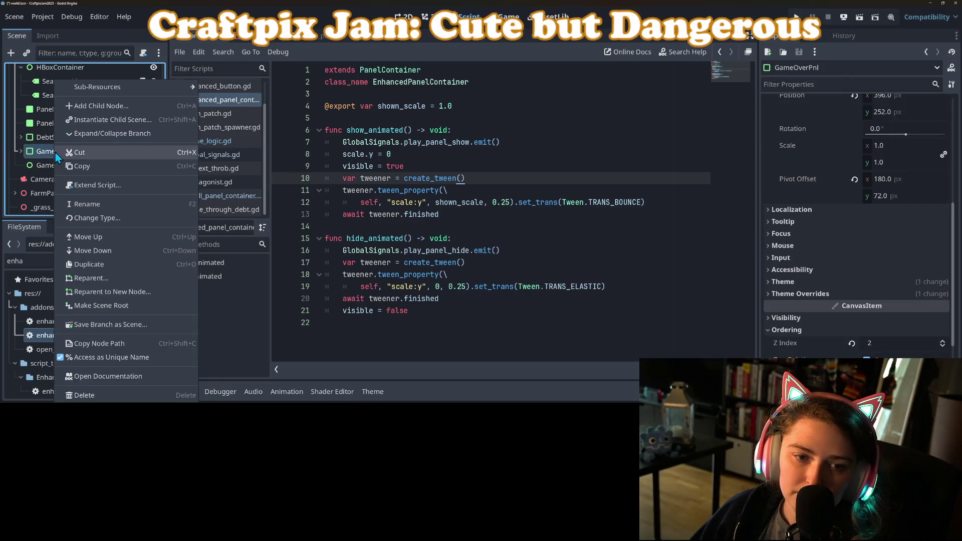
pyautogui.click(98, 185)
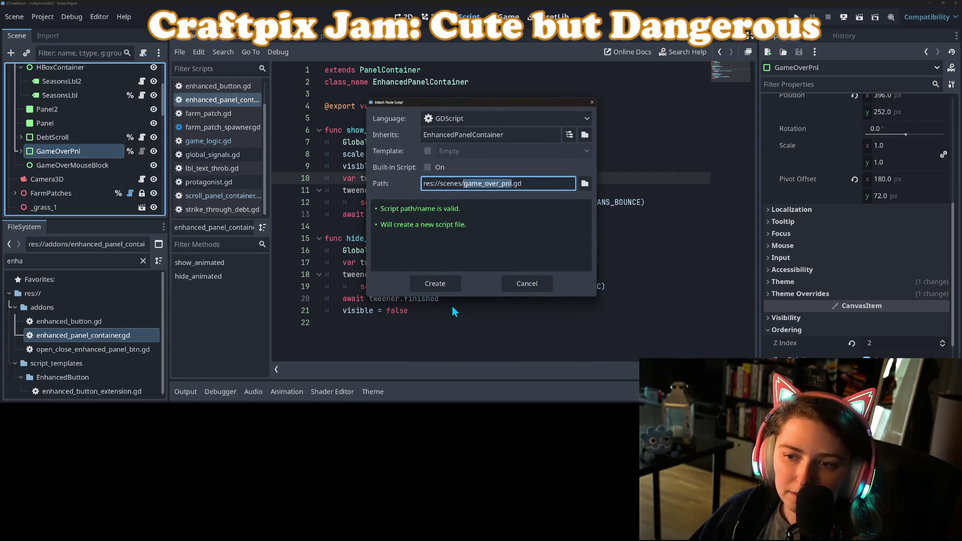
pyautogui.click(437, 284)
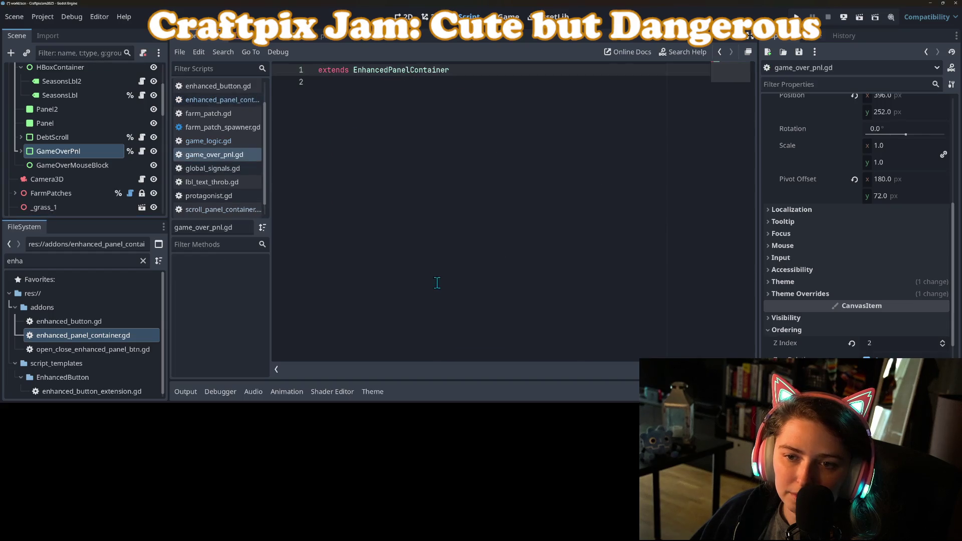
pyautogui.press('Return')
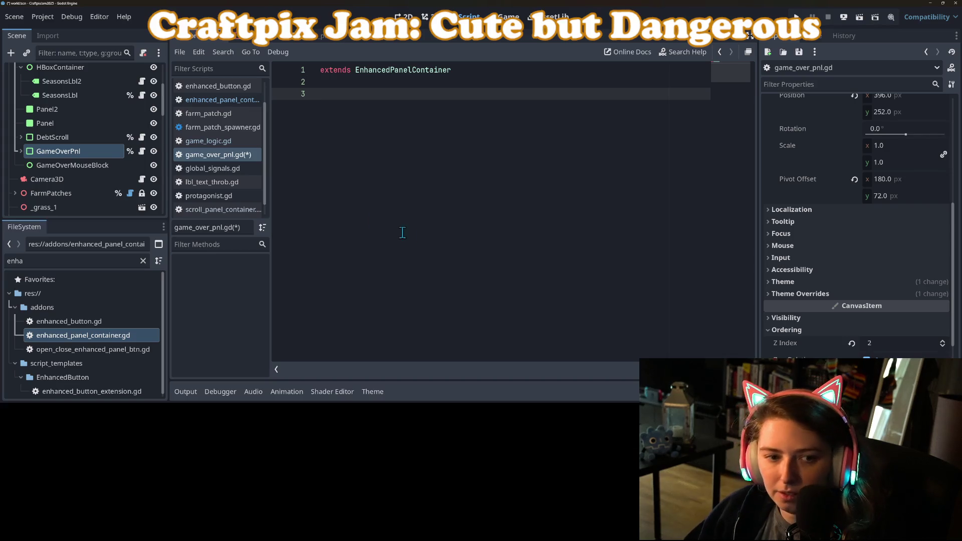
pyautogui.click(807, 36)
pyautogui.click(58, 151)
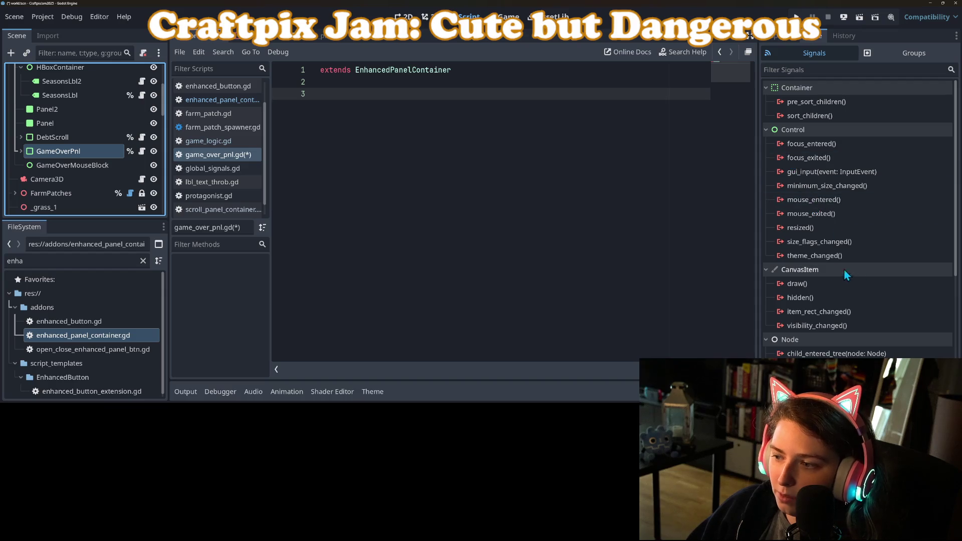
# Step: Connect GameOverPnl's visibility_changed signal to itself and delete the placeholder pass
pyautogui.click(837, 327)
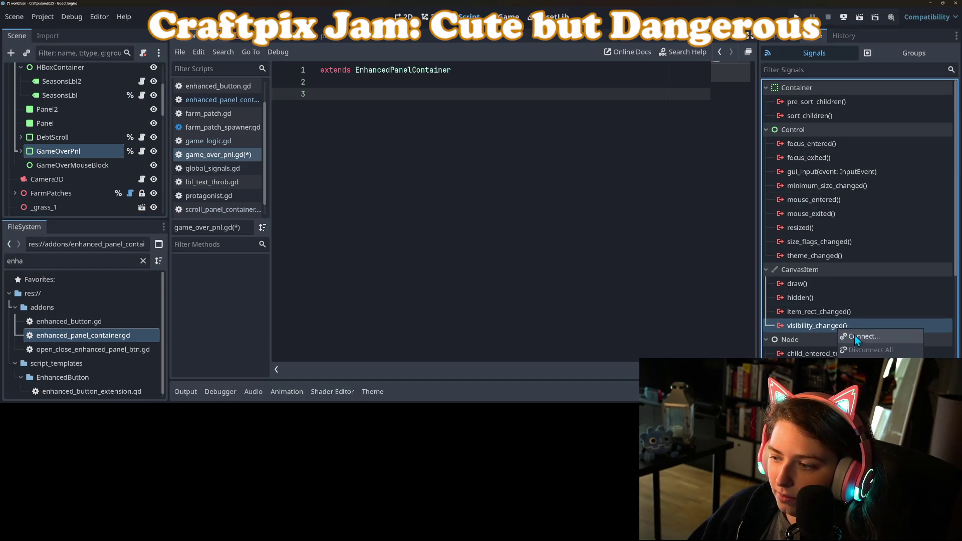
pyautogui.doubleClick(855, 330)
pyautogui.scroll(-8, 428, 232)
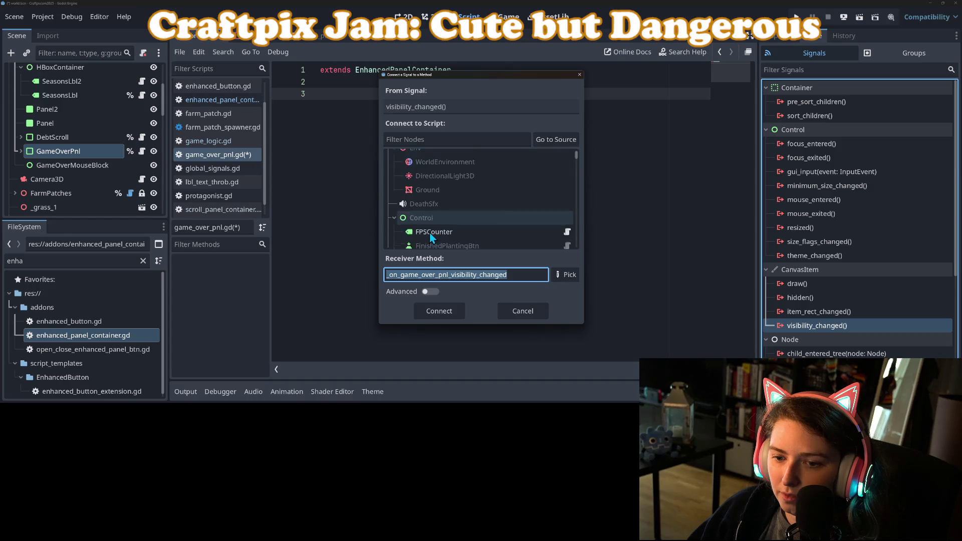
pyautogui.click(555, 139)
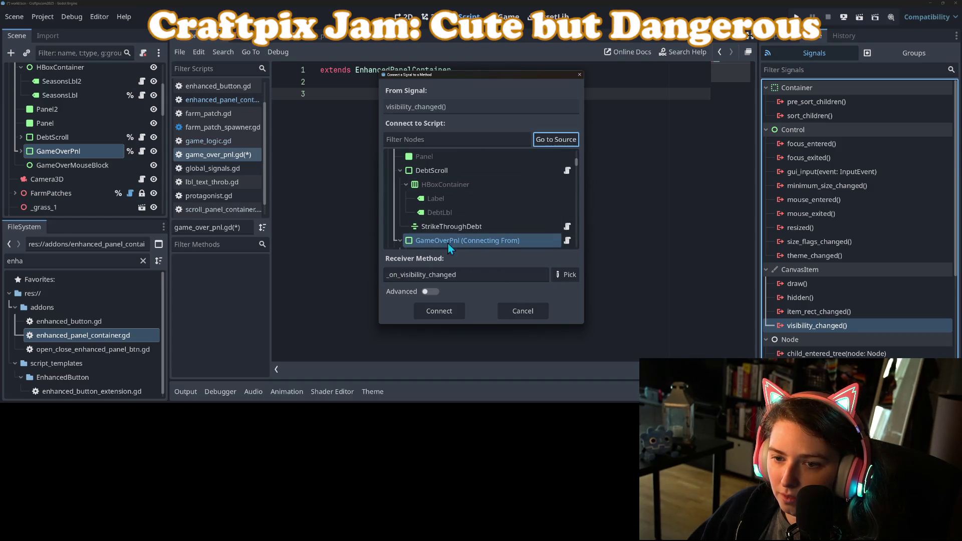
pyautogui.click(445, 312)
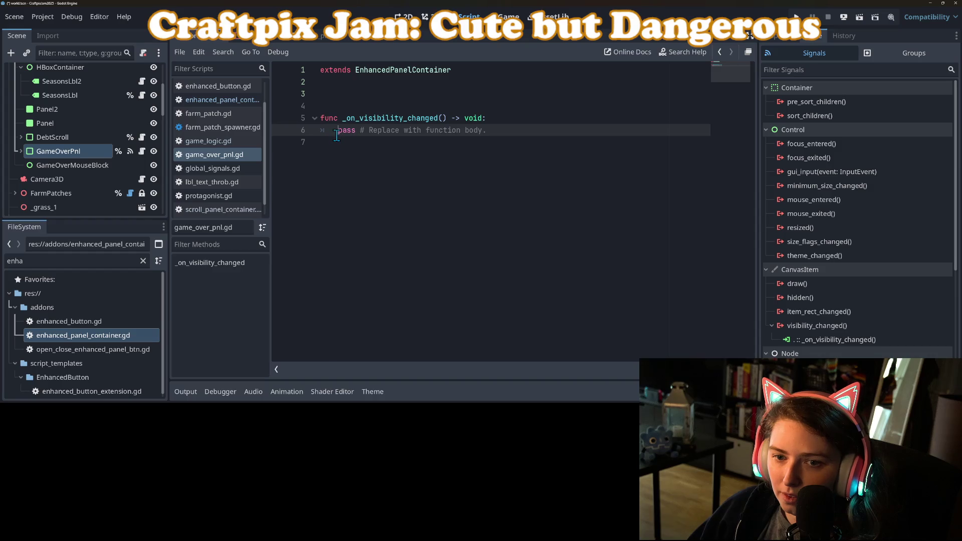
pyautogui.moveTo(338, 130); pyautogui.dragTo(487, 131)
pyautogui.press('BackSpace')
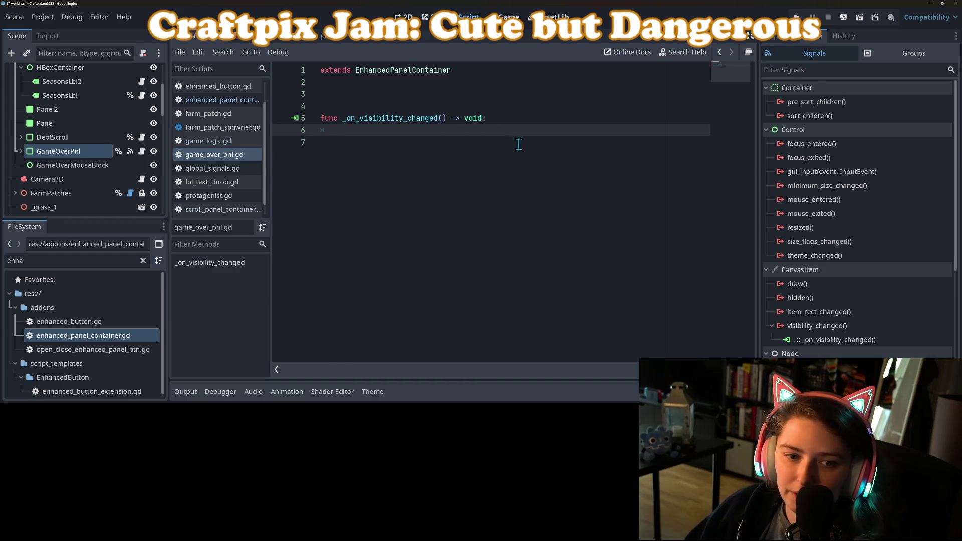
# Step: Give GameOverMouseBlock a unique name and write %GameOverMouseBlock.visible = visible in the handler, then save
pyautogui.rightClick(81, 170)
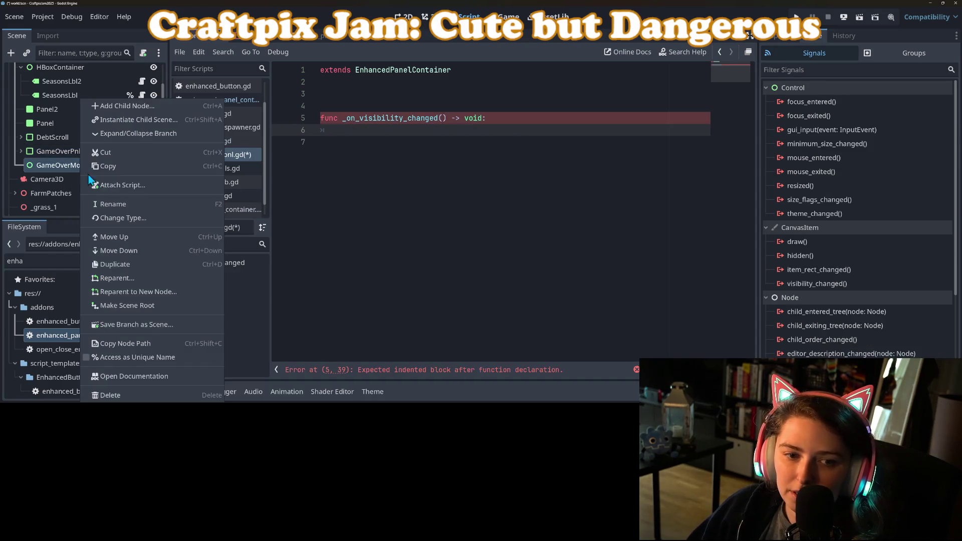
pyautogui.click(119, 356)
pyautogui.moveTo(98, 164)
pyautogui.mouseDown()
pyautogui.moveTo(360, 156)
pyautogui.moveTo(405, 133)
pyautogui.mouseUp()
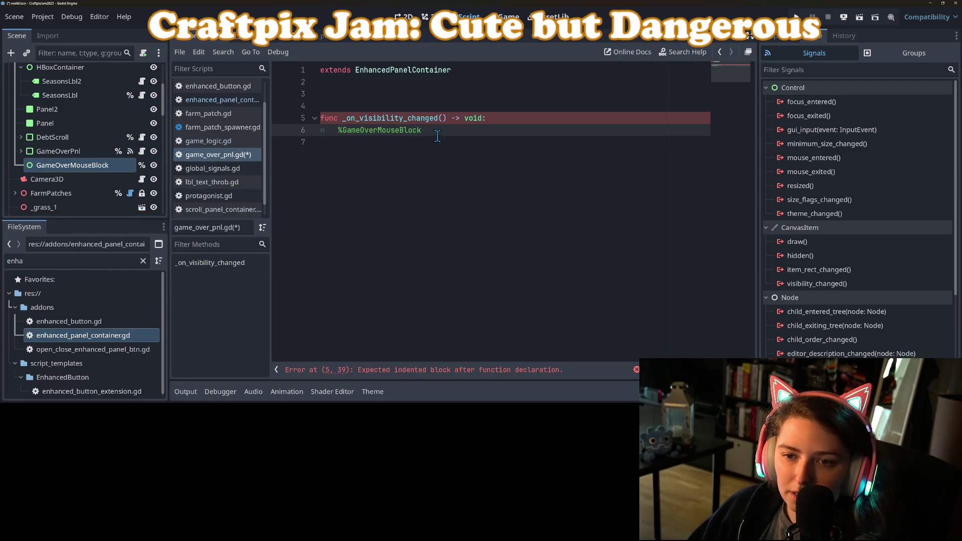
pyautogui.write('.visib')
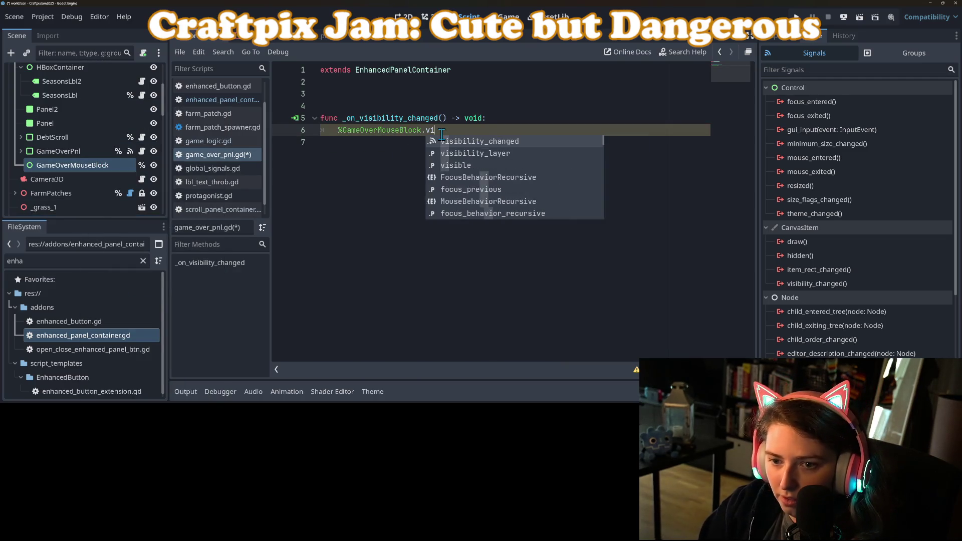
pyautogui.press('Down')
pyautogui.press('Down')
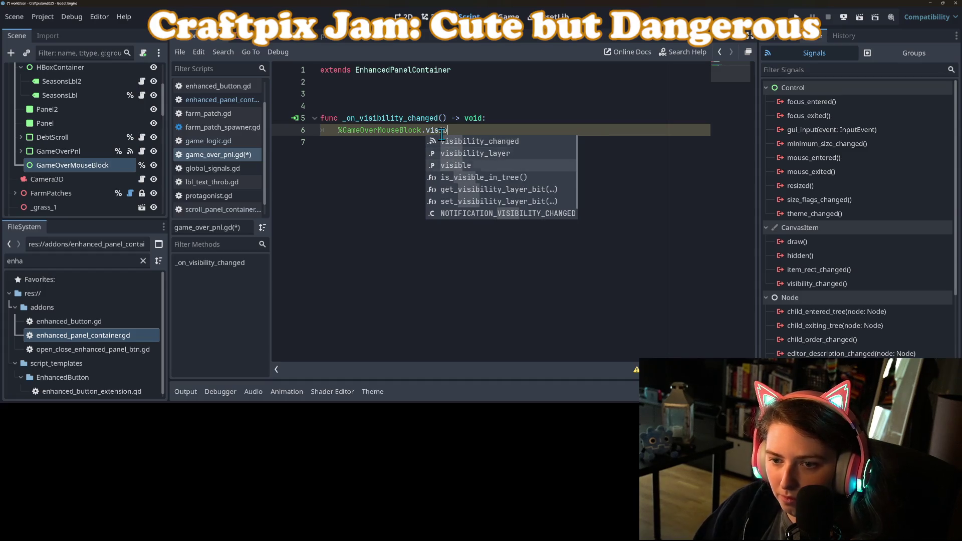
pyautogui.press('Return')
pyautogui.write('visible = visi')
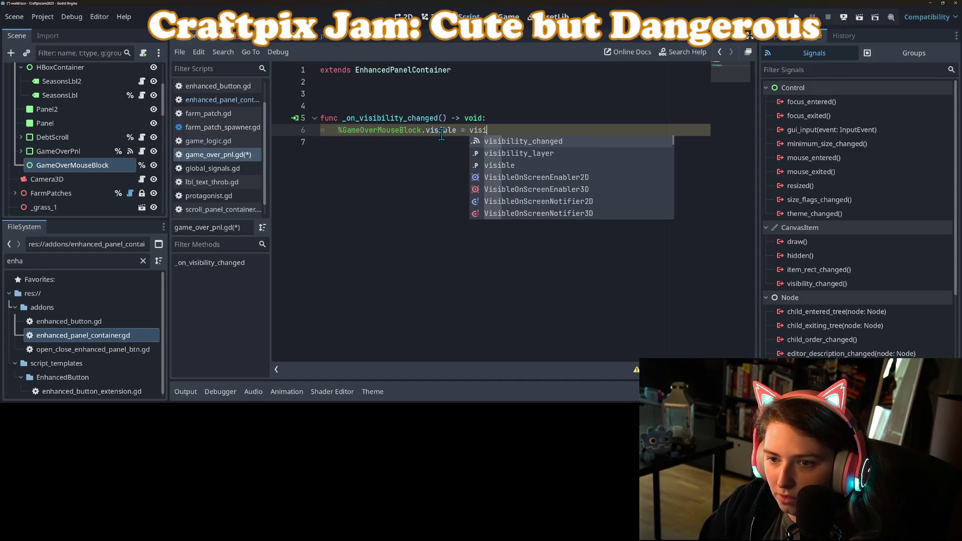
pyautogui.hotkey('ctrl', 's')
pyautogui.click(413, 95)
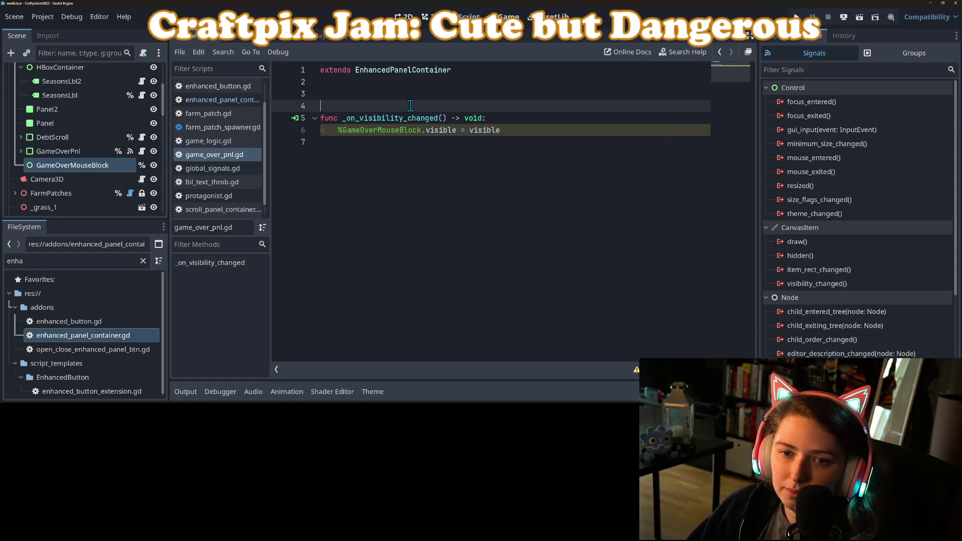
pyautogui.press('BackSpace')
pyautogui.press('BackSpace')
pyautogui.hotkey('ctrl', 's')
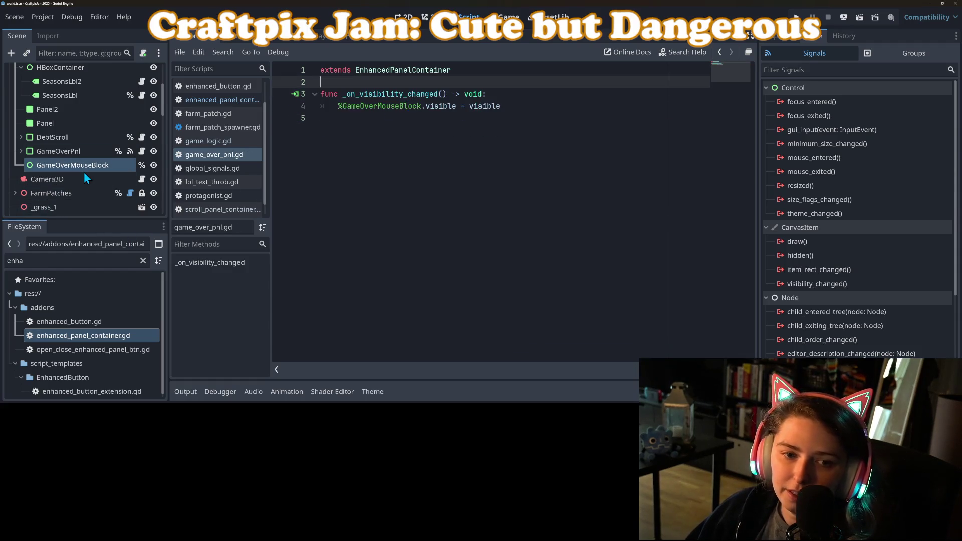
# Step: Hide GameOverPnl in the editor and save the scene
pyautogui.click(89, 154)
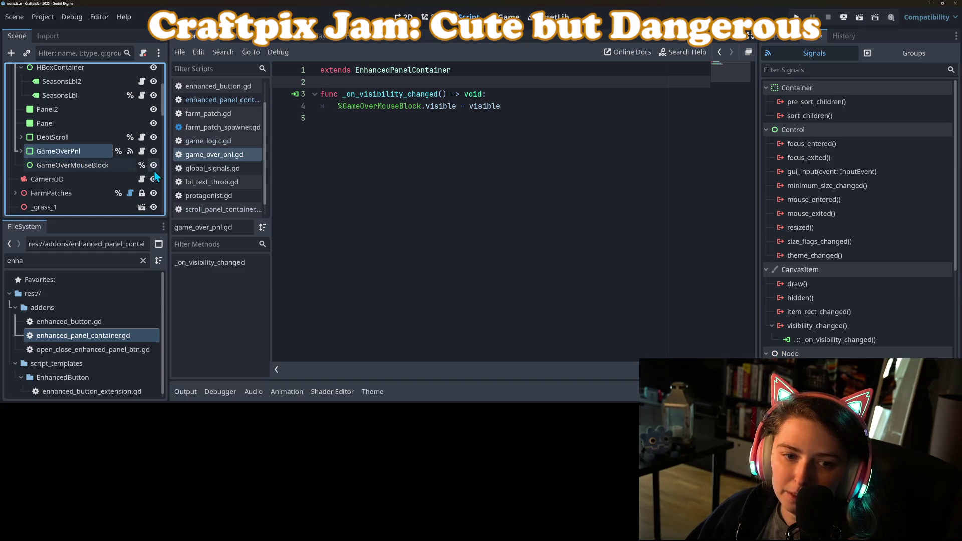
pyautogui.click(154, 151)
pyautogui.hotkey('ctrl', 's')
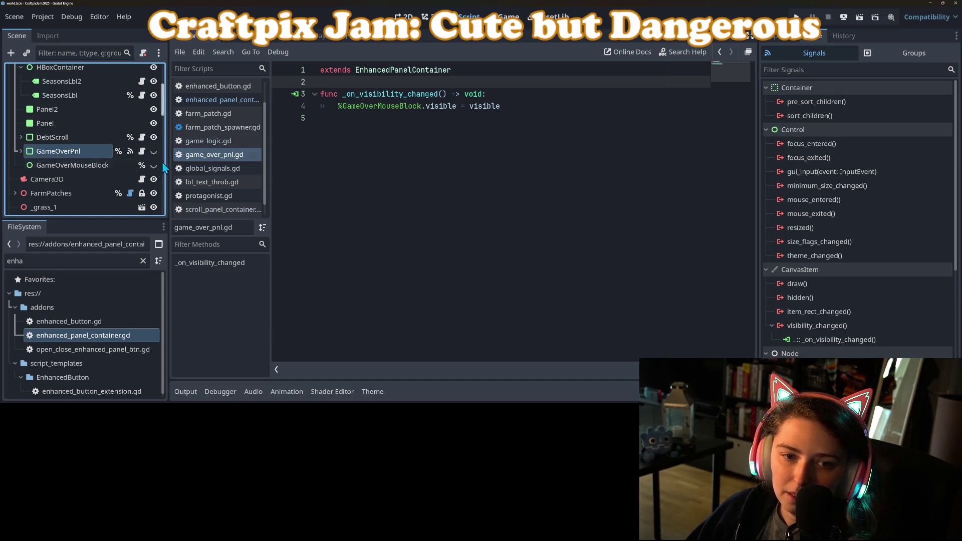
pyautogui.hotkey('ctrl', 's')
# Step: Open the World node's game_logic.gd script
pyautogui.scroll(5, 121, 113)
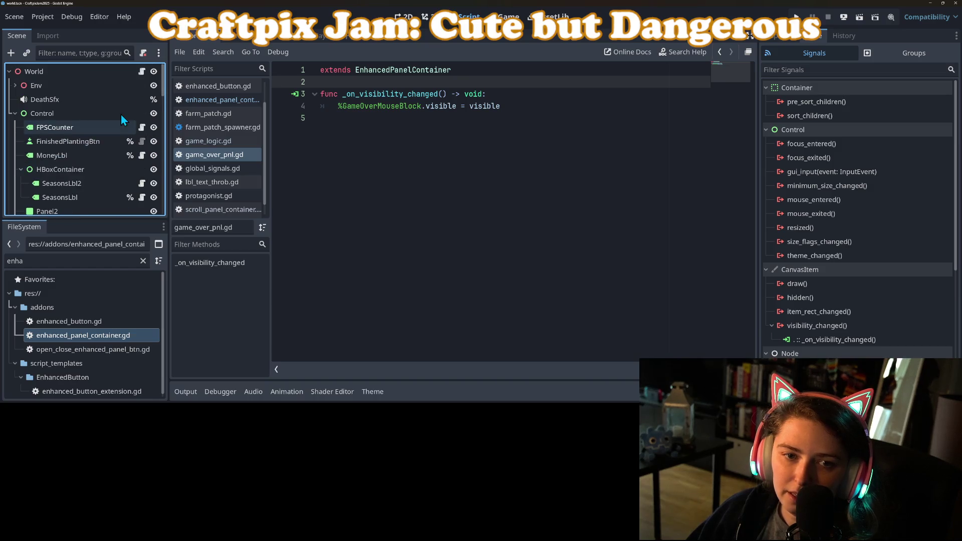
pyautogui.click(142, 71)
pyautogui.scroll(20, 524, 204)
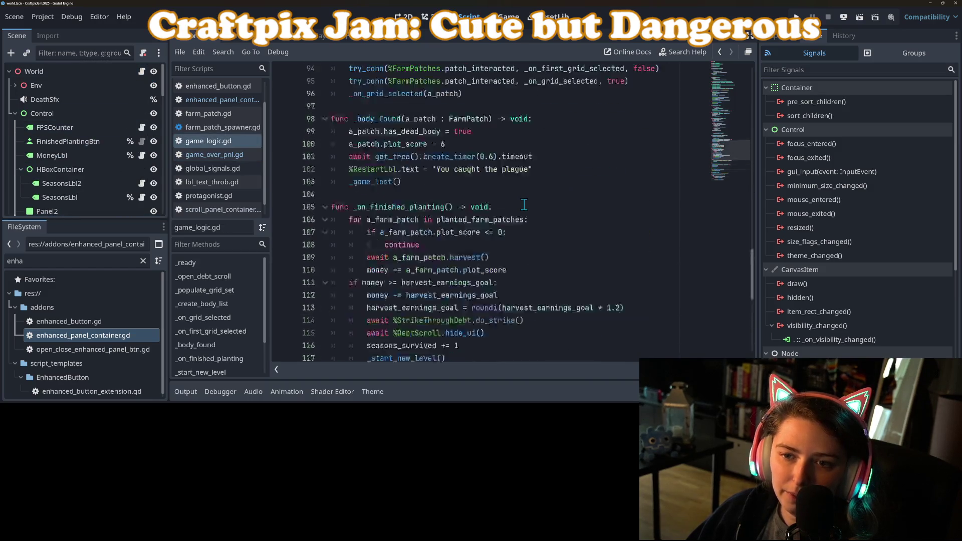
pyautogui.scroll(10, 525, 207)
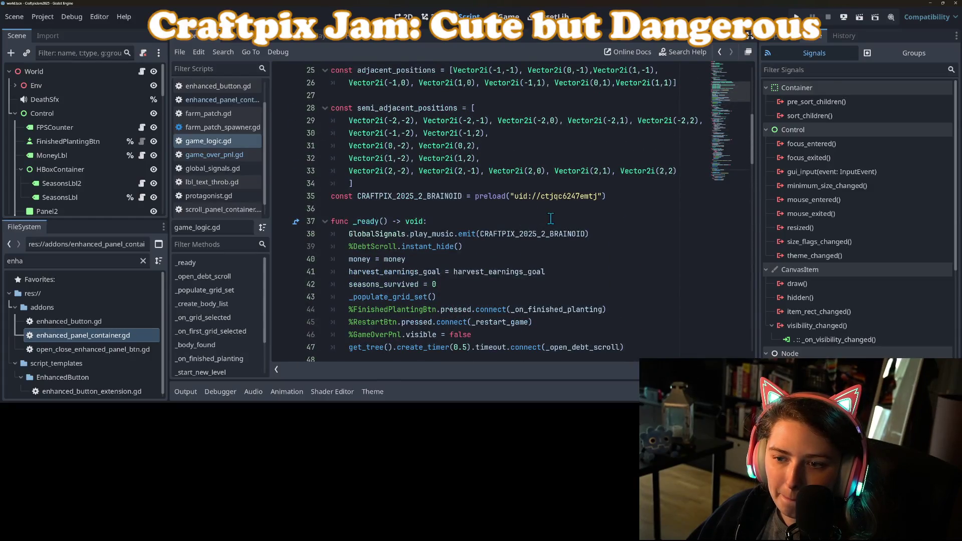
pyautogui.scroll(4, 550, 217)
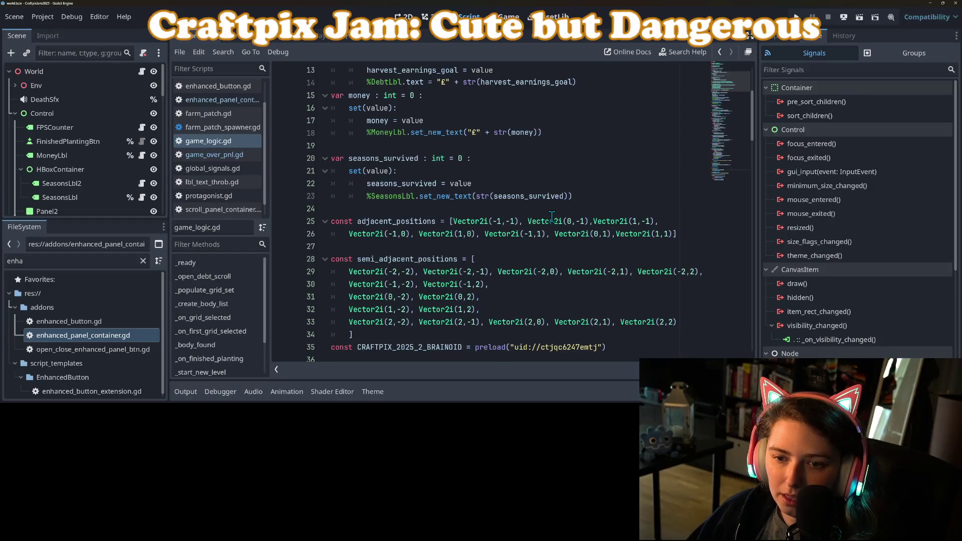
pyautogui.scroll(4, 551, 216)
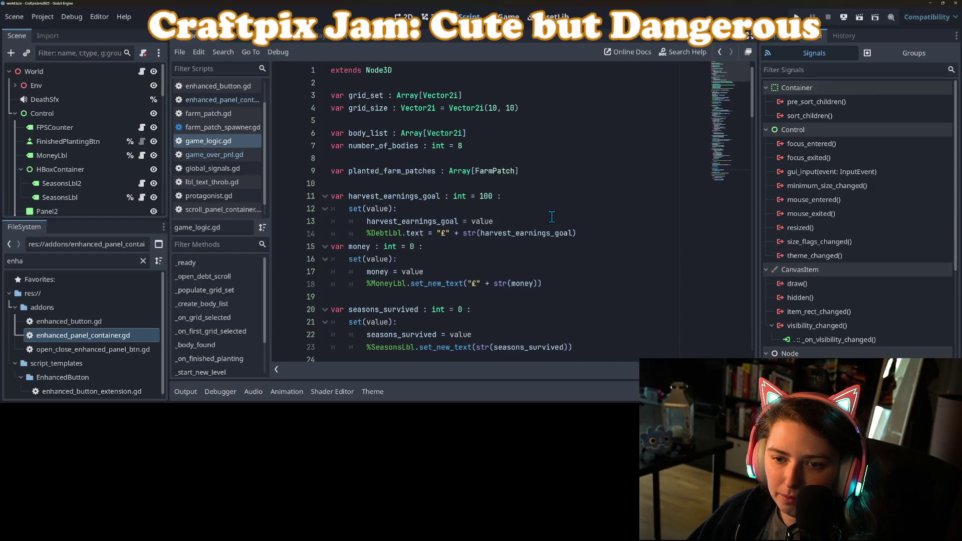
pyautogui.scroll(-8, 552, 216)
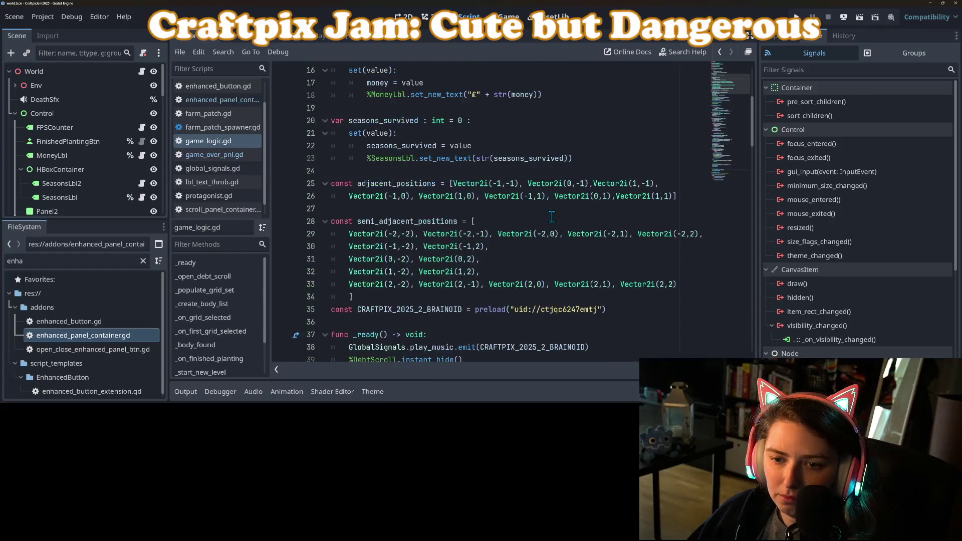
pyautogui.scroll(-1, 552, 216)
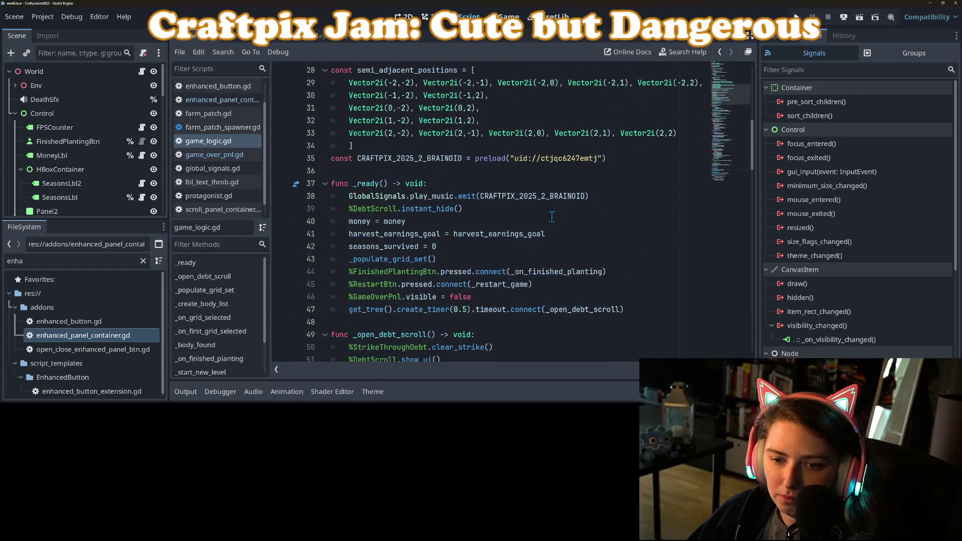
pyautogui.scroll(-3, 551, 216)
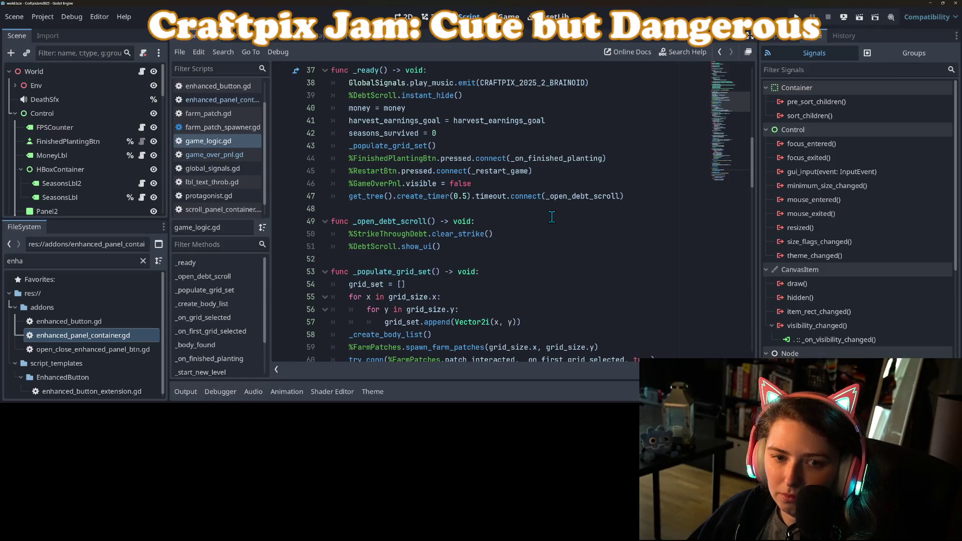
pyautogui.scroll(3, 551, 217)
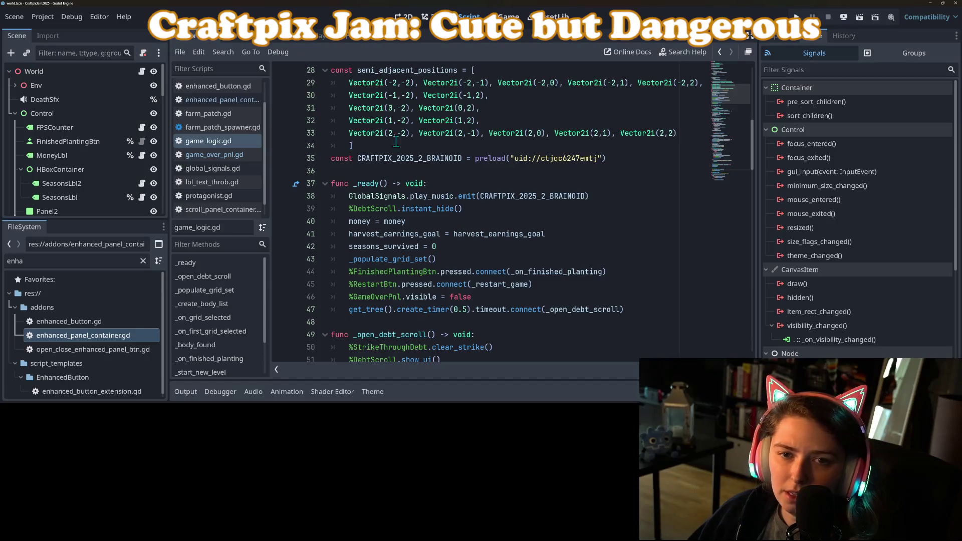
pyautogui.click(461, 210)
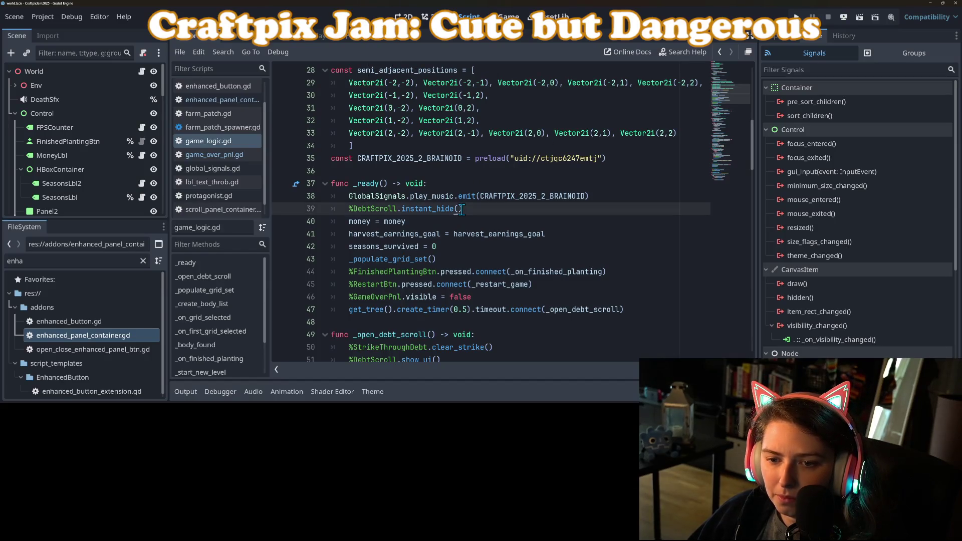
pyautogui.doubleClick(377, 210)
pyautogui.click(489, 213)
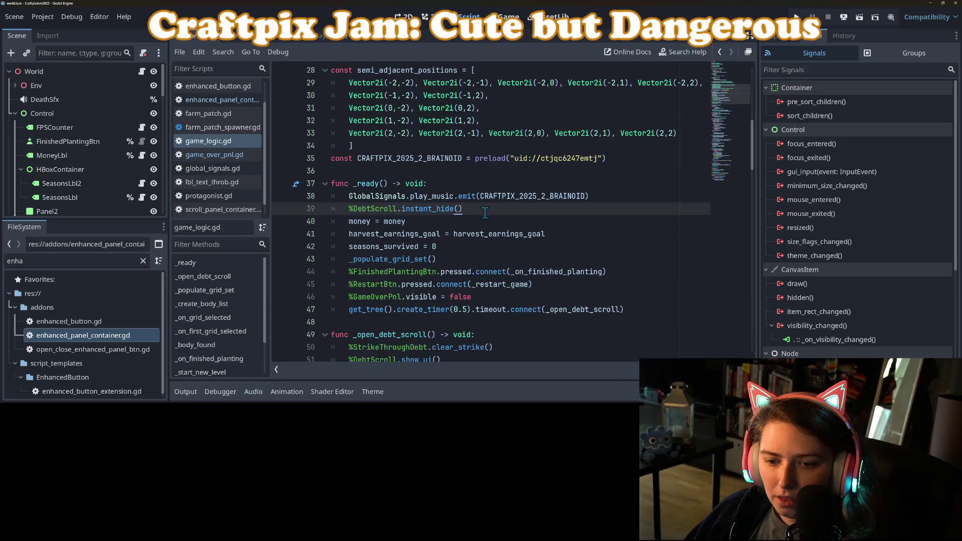
pyautogui.doubleClick(411, 298)
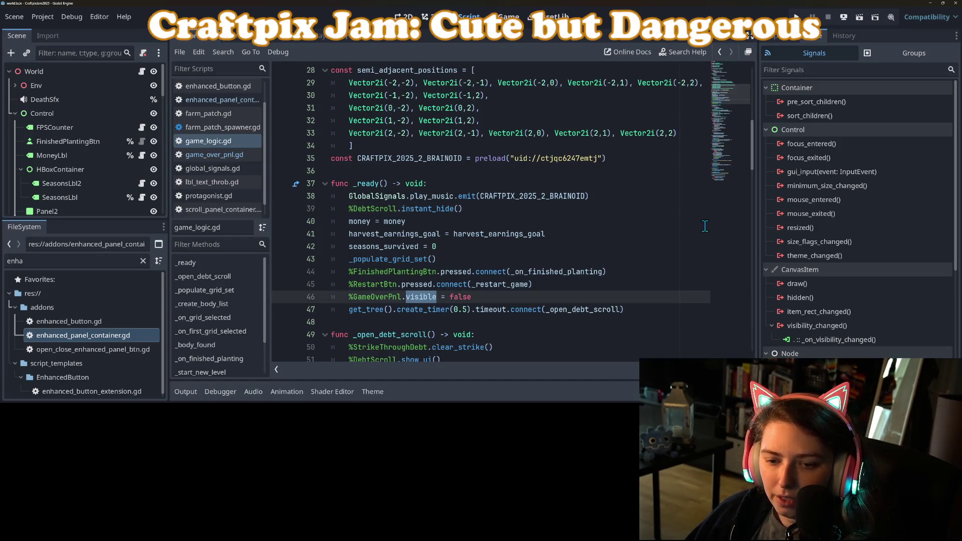
pyautogui.click(797, 17)
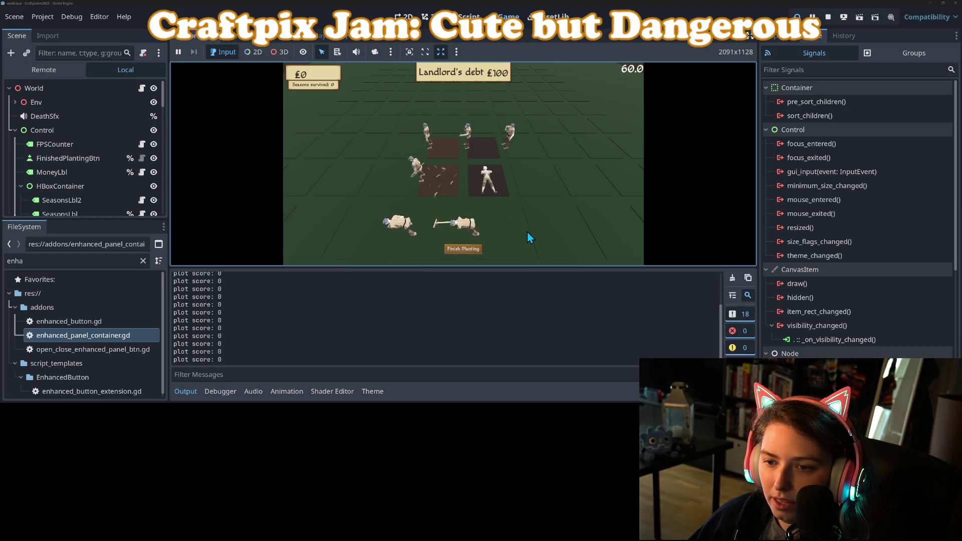
# Step: Finish planting to reach the plague game-over panel, then inspect GameOverMouseBlock and GameOverPnl
pyautogui.click(449, 252)
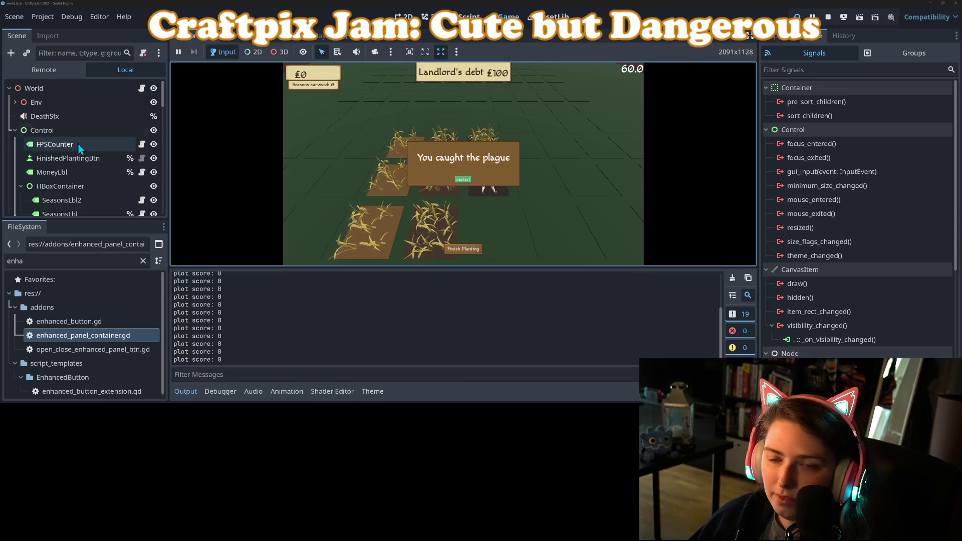
pyautogui.scroll(-5, 49, 169)
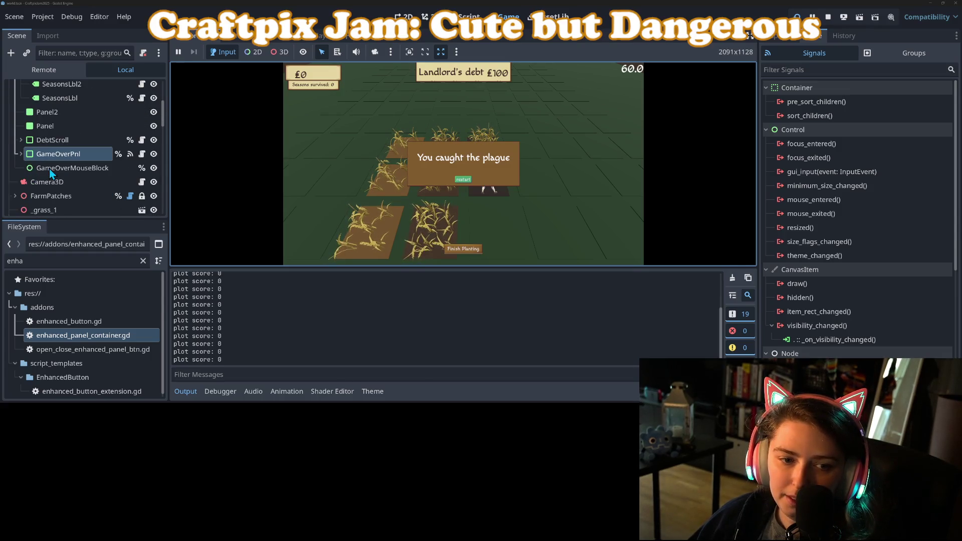
pyautogui.click(49, 168)
pyautogui.click(56, 157)
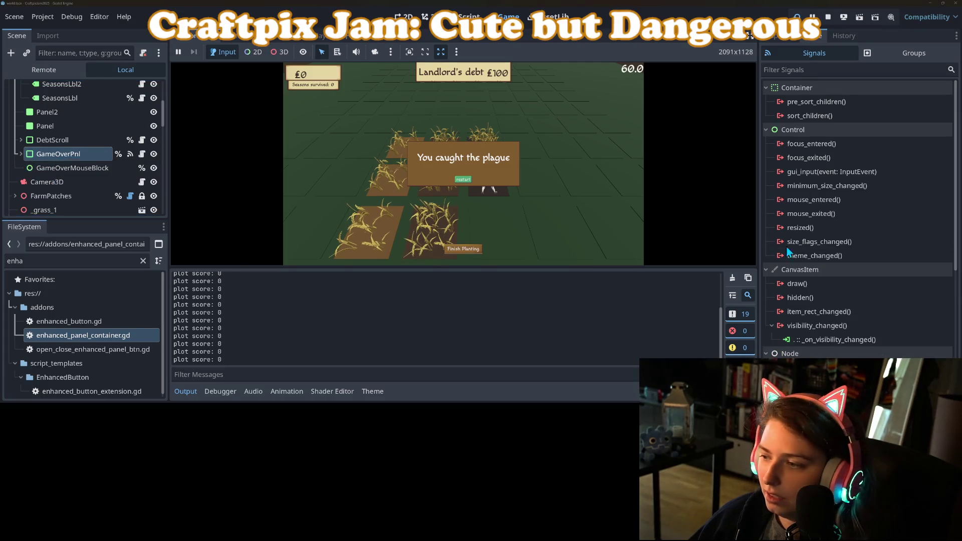
pyautogui.click(774, 35)
# Step: Compare both nodes' Z Index values and try Z Index 3 on GameOverPnl
pyautogui.scroll(-10, 851, 326)
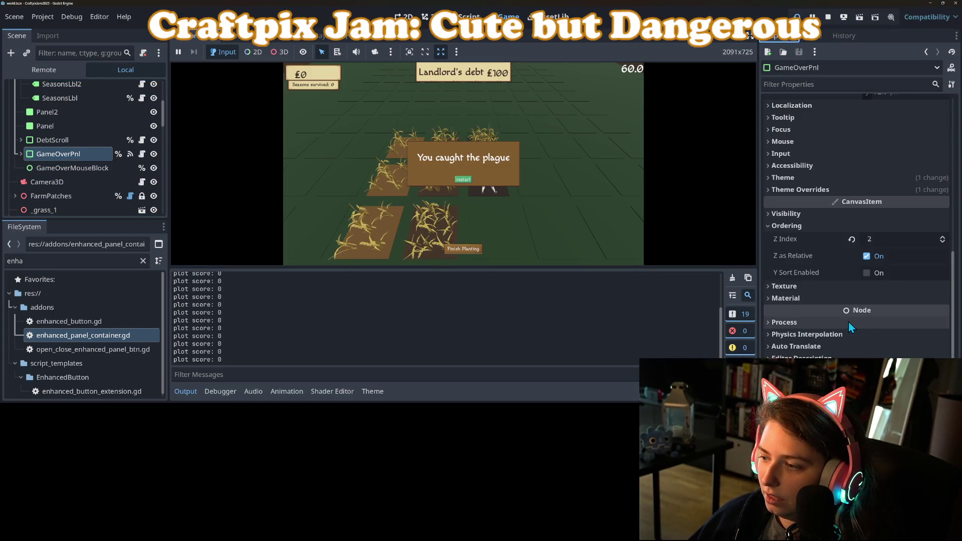
pyautogui.click(45, 173)
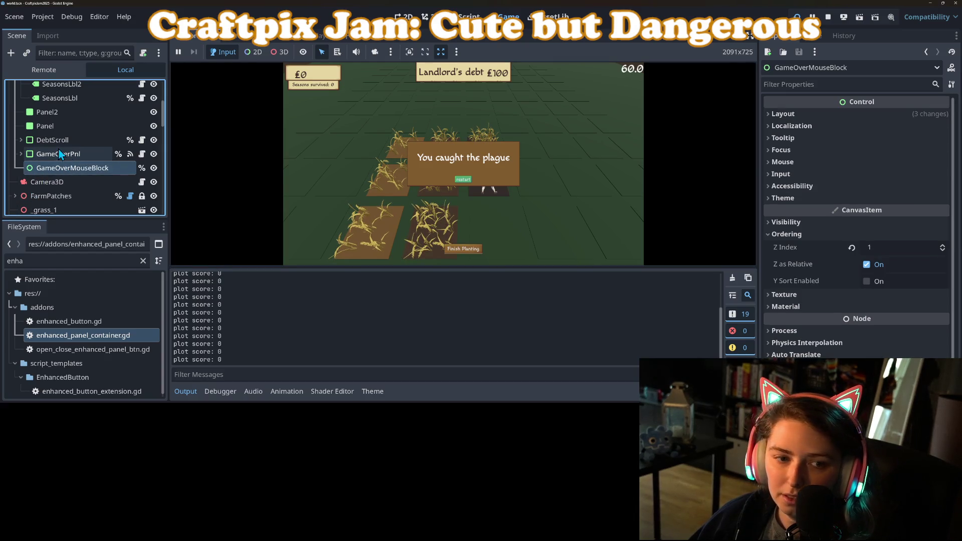
pyautogui.click(54, 156)
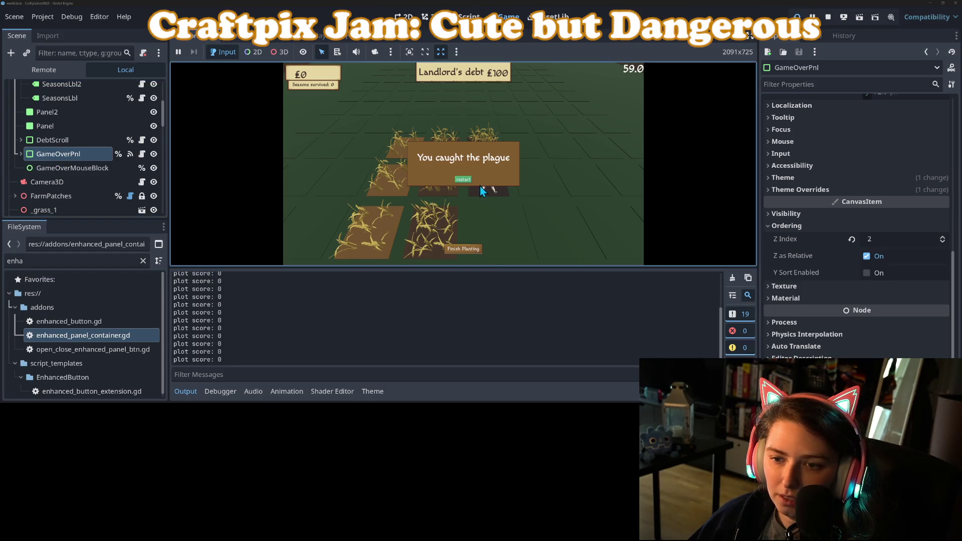
pyautogui.click(890, 239)
pyautogui.write('3')
pyautogui.click(441, 197)
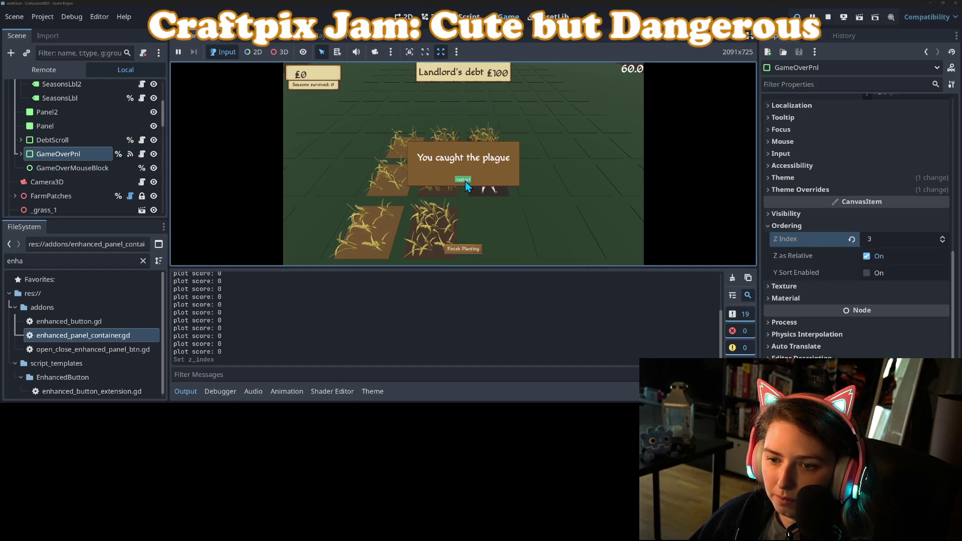
# Step: Restore GameOverPnl's Z Index to 2 and move GameOverMouseBlock above it in the tree
pyautogui.click(60, 168)
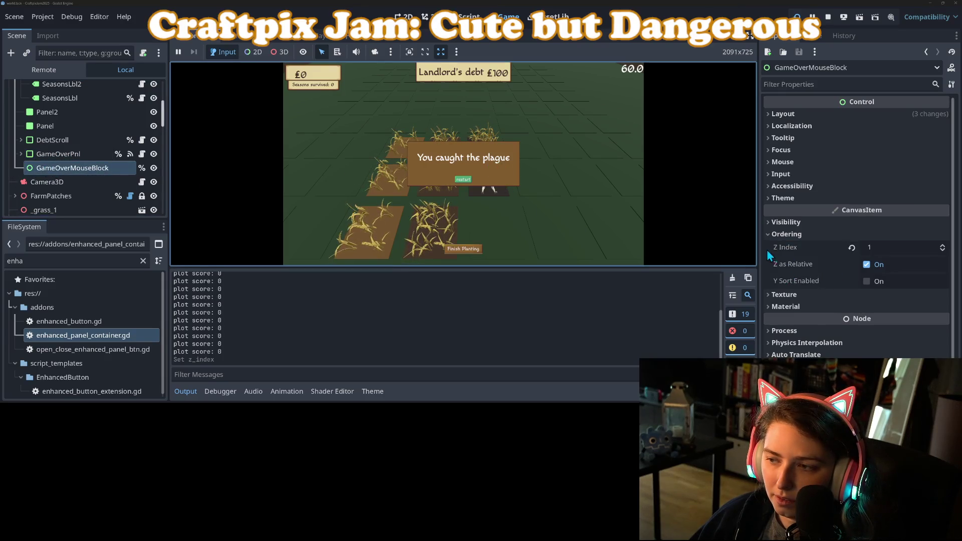
pyautogui.click(70, 155)
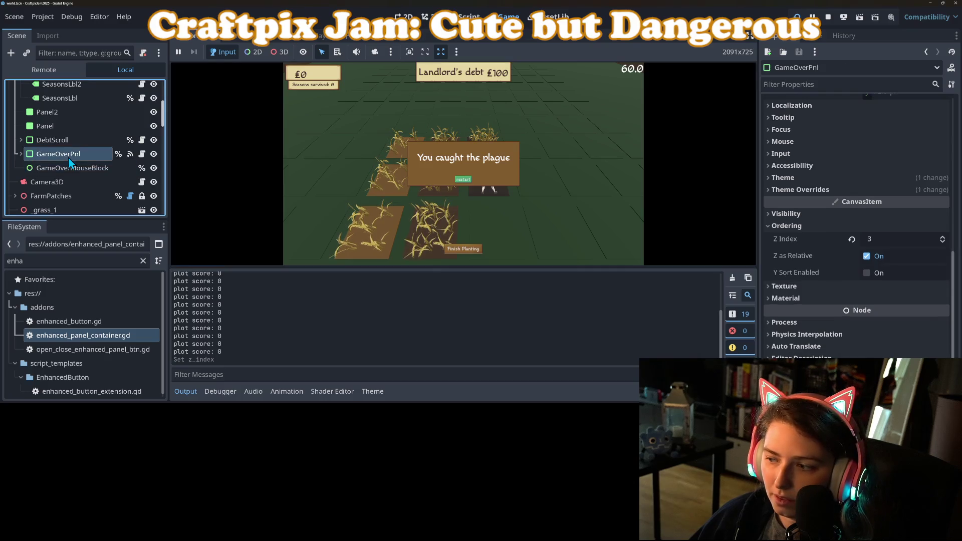
pyautogui.click(900, 240)
pyautogui.write('2')
pyautogui.press('Return')
pyautogui.moveTo(59, 172); pyautogui.dragTo(51, 147)
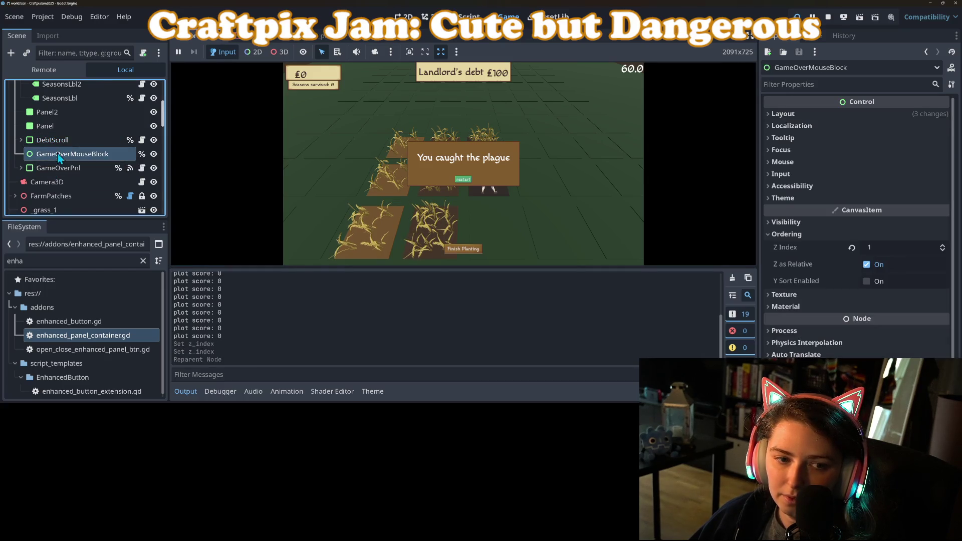
pyautogui.click(353, 158)
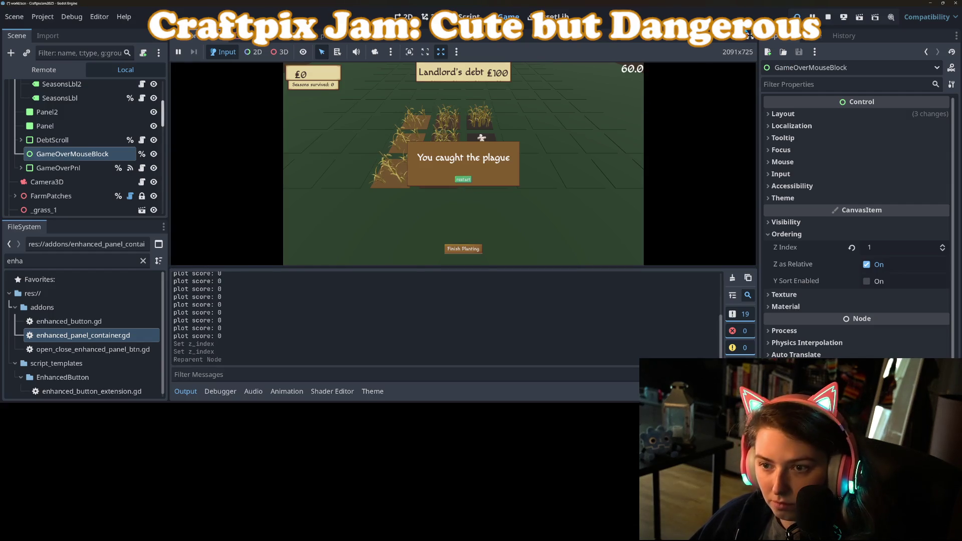
# Step: Restart from the plague panel, till four plots, finish planting, restart after the debt loss, then stop
pyautogui.click(464, 180)
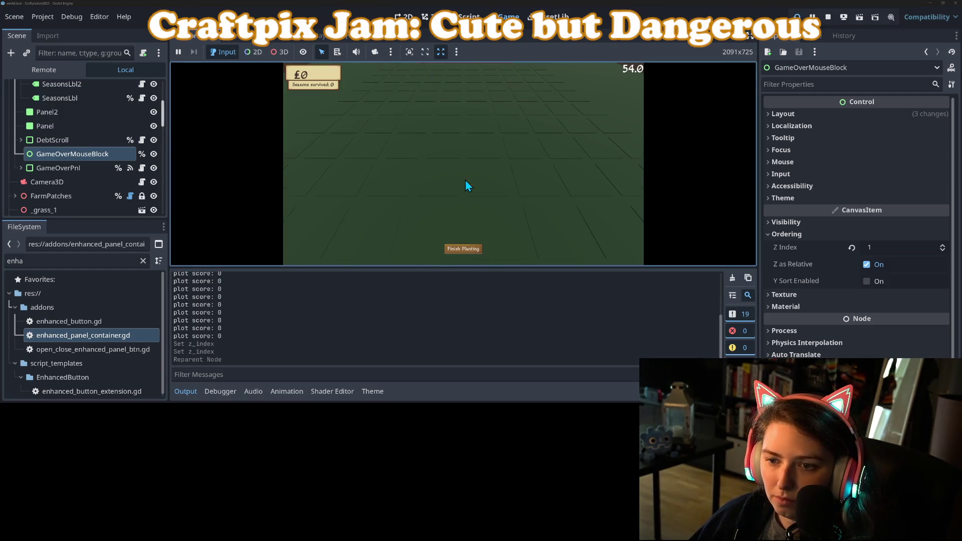
pyautogui.click(488, 180)
pyautogui.click(438, 180)
pyautogui.click(536, 179)
pyautogui.click(556, 233)
pyautogui.click(473, 253)
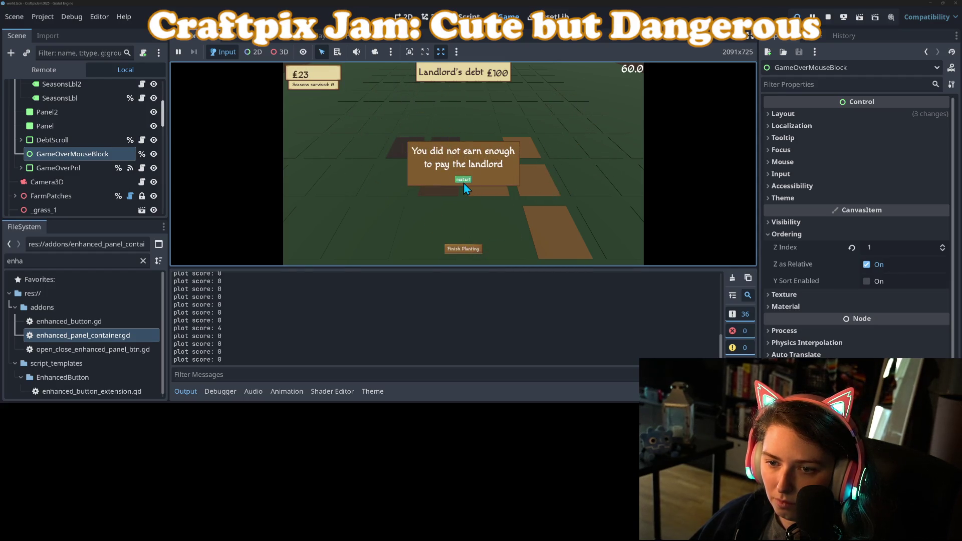
pyautogui.click(464, 182)
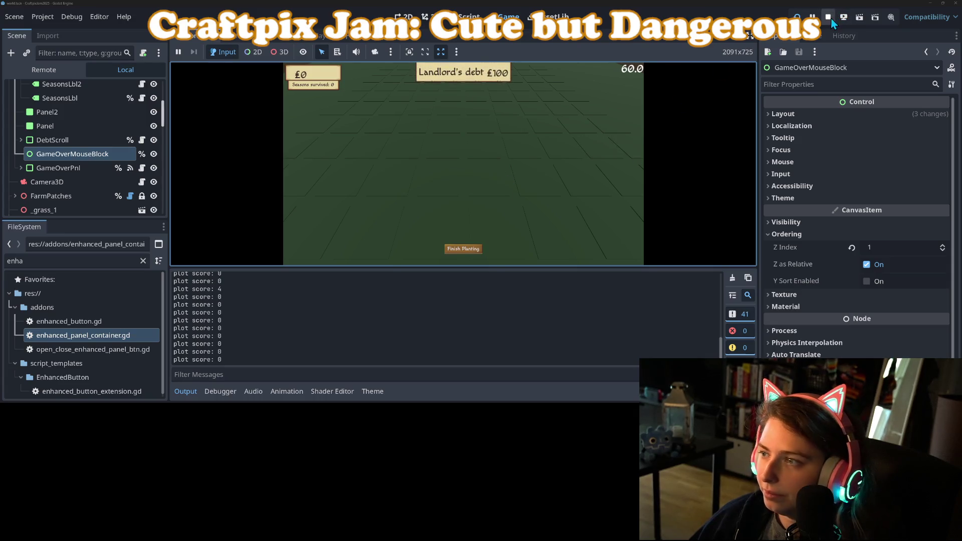
pyautogui.click(829, 18)
# Step: Commit game_over_pnl.gd, its .uid and world.tscn to main as 'adds mouse block for game over panel'
pyautogui.hotkey('alt', 'Tab')
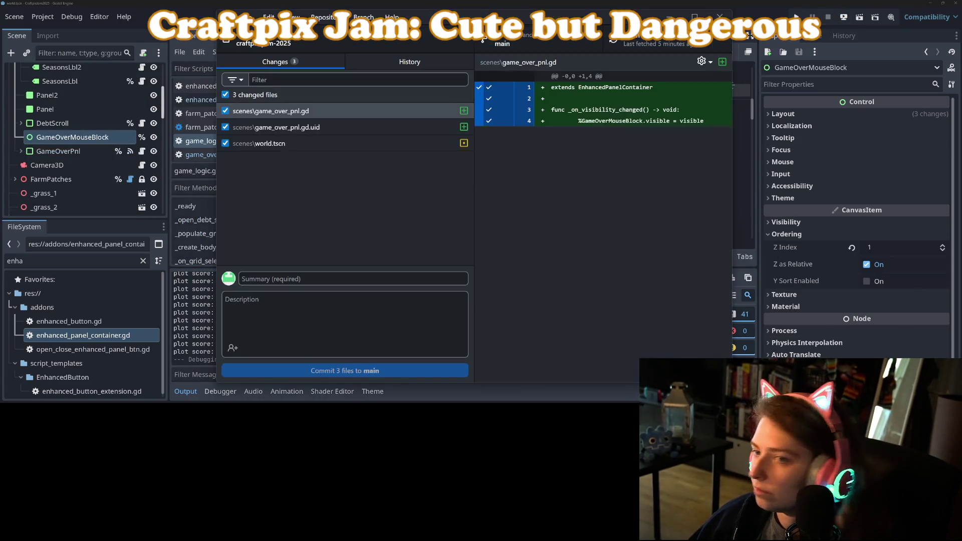
pyautogui.click(298, 127)
pyautogui.click(311, 143)
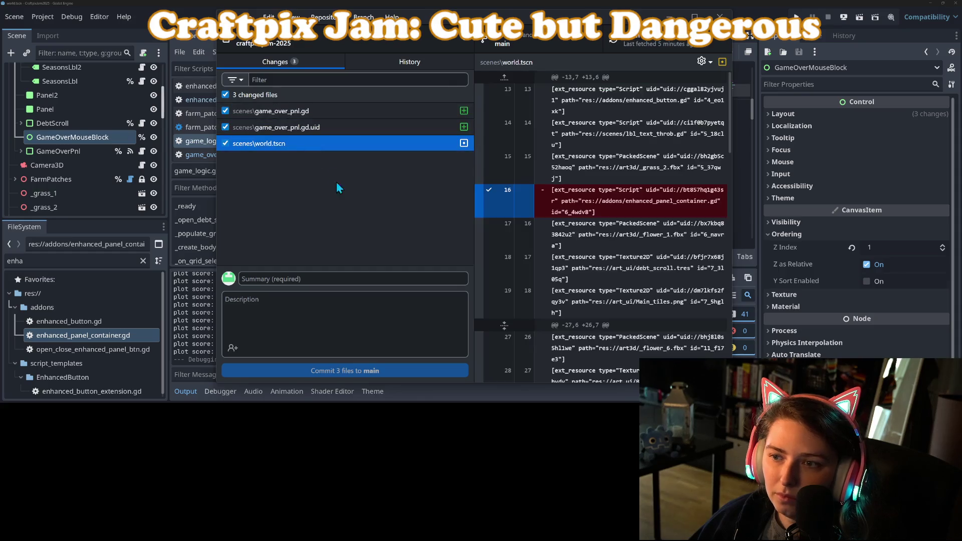
pyautogui.click(356, 279)
pyautogui.write('a')
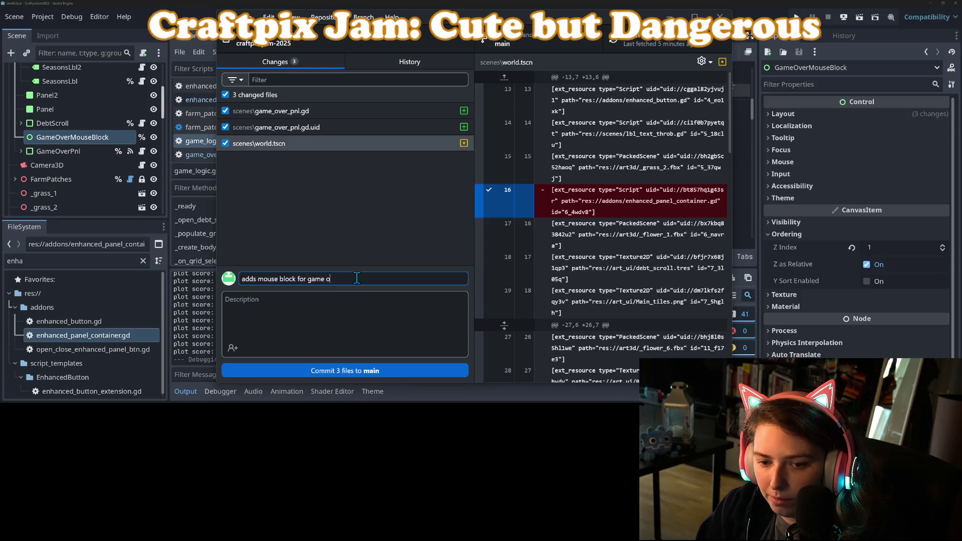
pyautogui.click(363, 373)
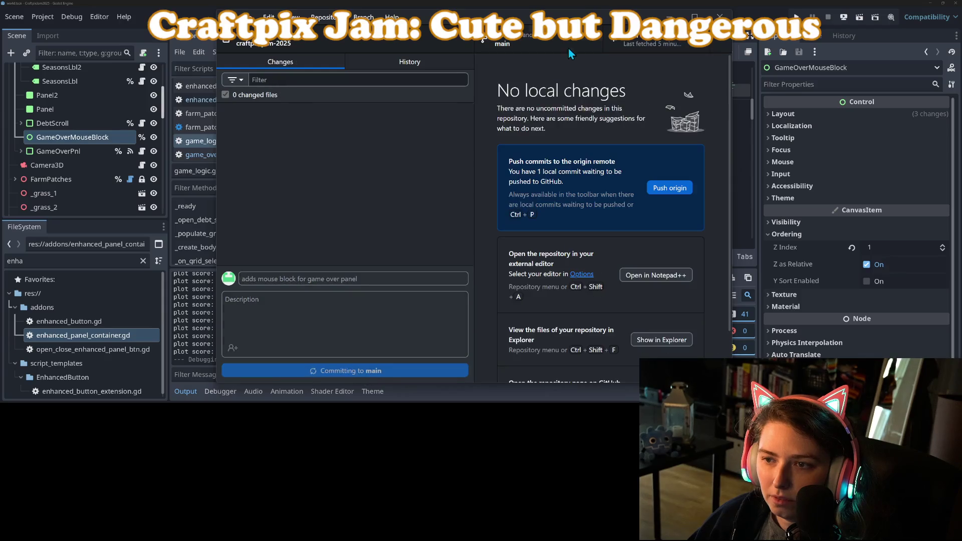
pyautogui.click(669, 16)
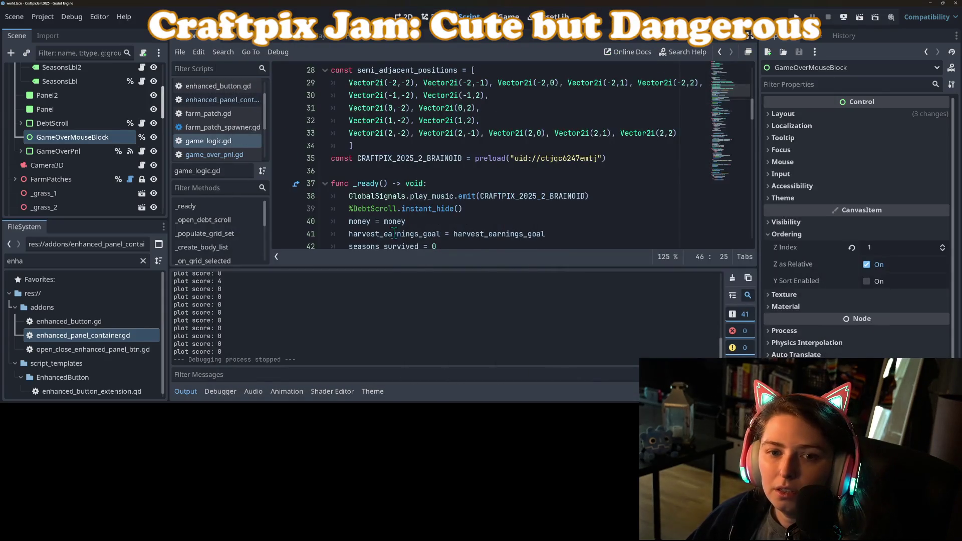
# Step: Switch to the 2D view, clear the FileSystem filter and expand the audio_manager folder
pyautogui.click(196, 396)
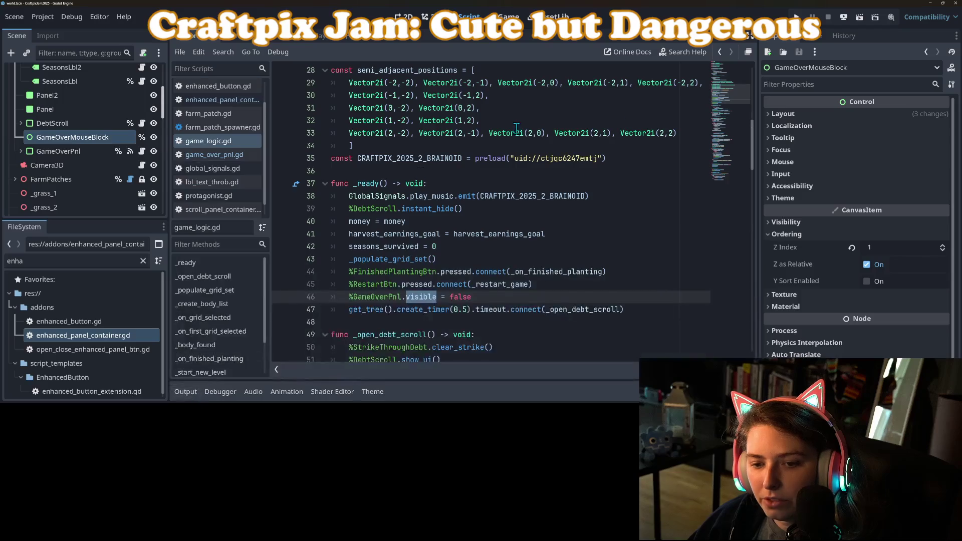
pyautogui.click(579, 223)
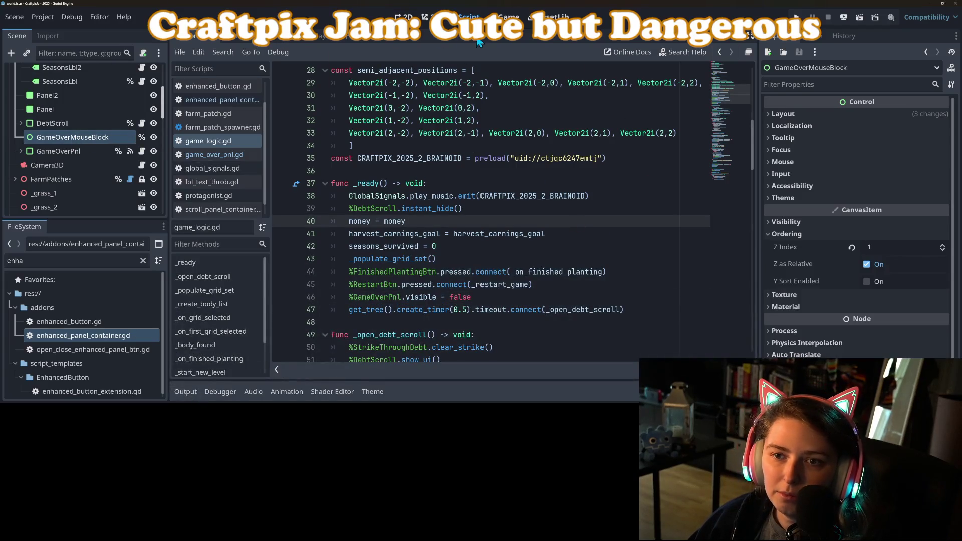
pyautogui.hotkey('ctrl', 'F1')
pyautogui.scroll(-3, 521, 150)
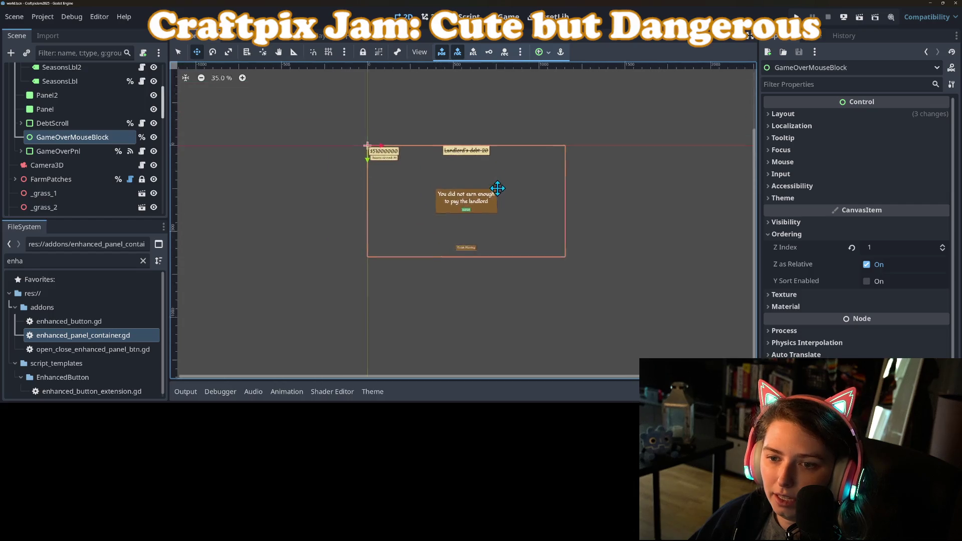
pyautogui.scroll(5, 498, 189)
pyautogui.scroll(5, 77, 170)
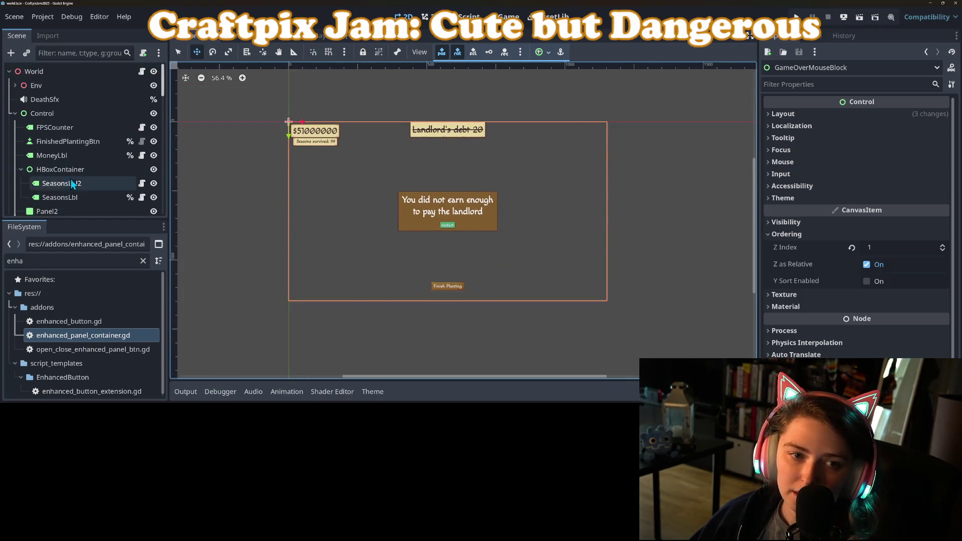
pyautogui.moveTo(70, 220); pyautogui.dragTo(81, 120)
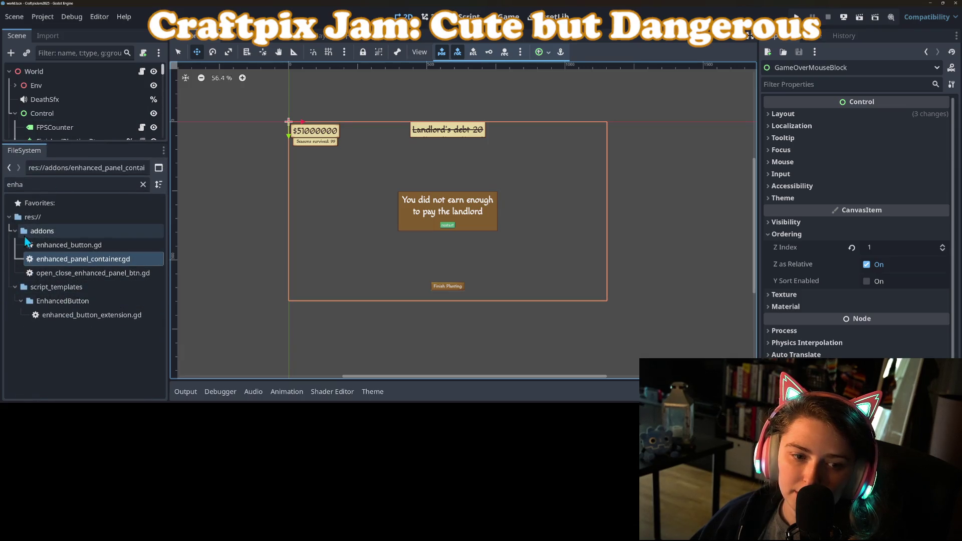
pyautogui.click(17, 248)
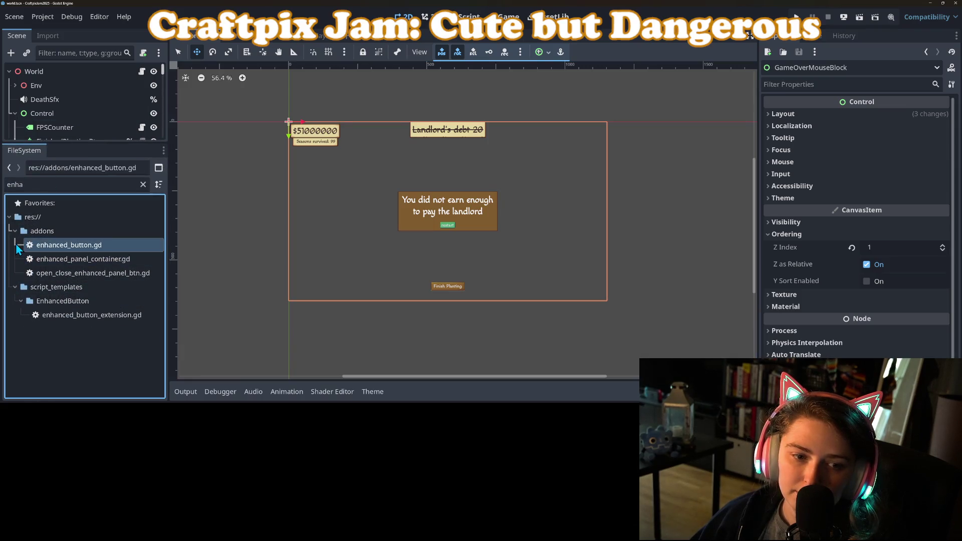
pyautogui.click(143, 184)
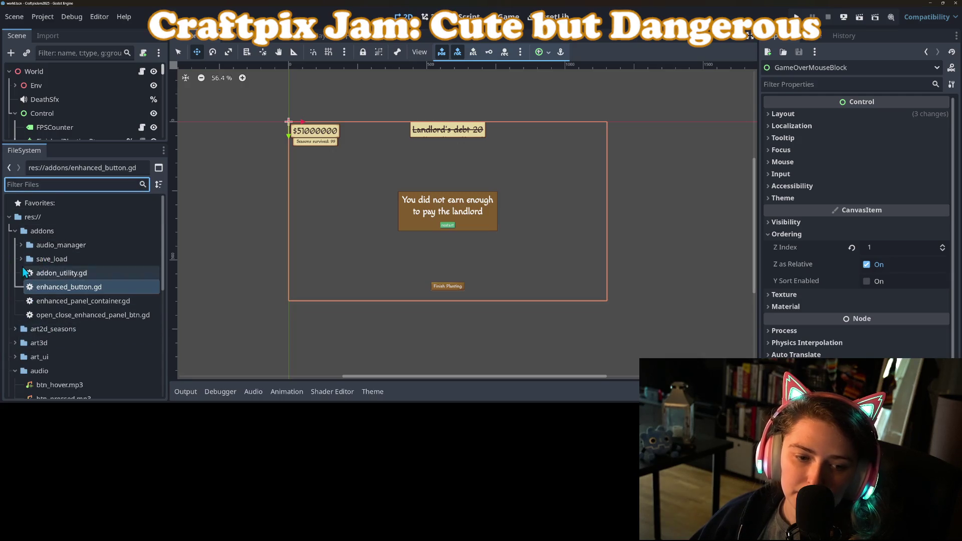
pyautogui.click(21, 244)
pyautogui.scroll(-2, 51, 283)
pyautogui.scroll(-3, 49, 280)
pyautogui.scroll(3, 54, 291)
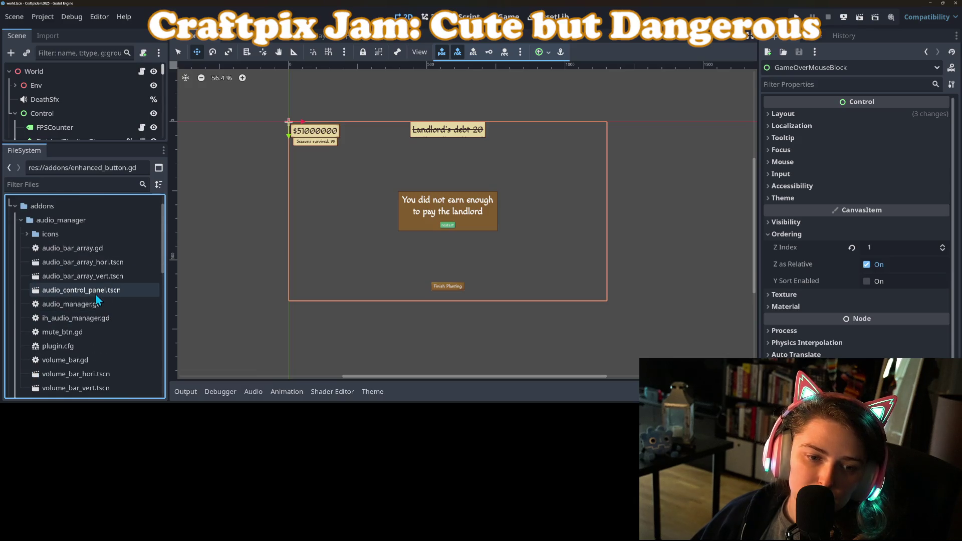
# Step: Copy audio_control_panel.tscn into res://scenes and open the copy
pyautogui.rightClick(75, 291)
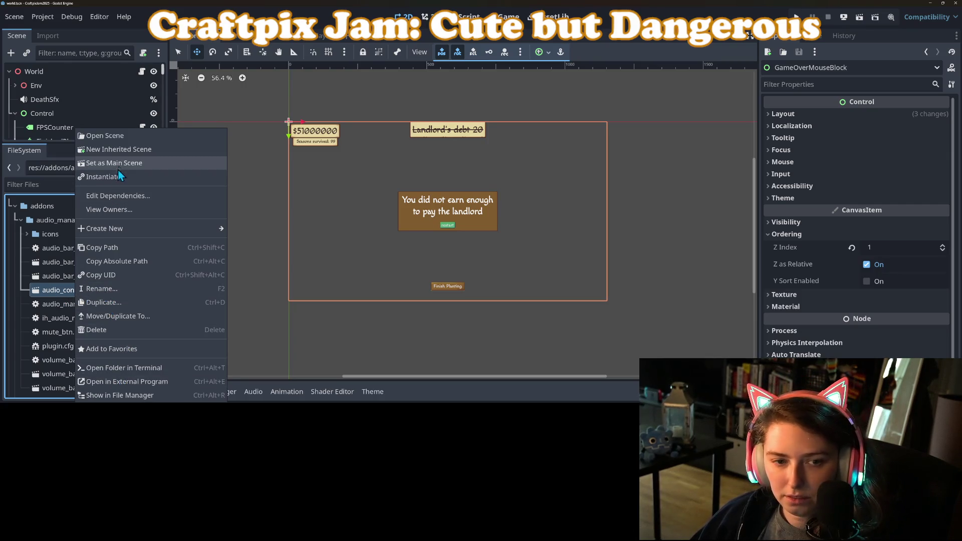
pyautogui.click(122, 303)
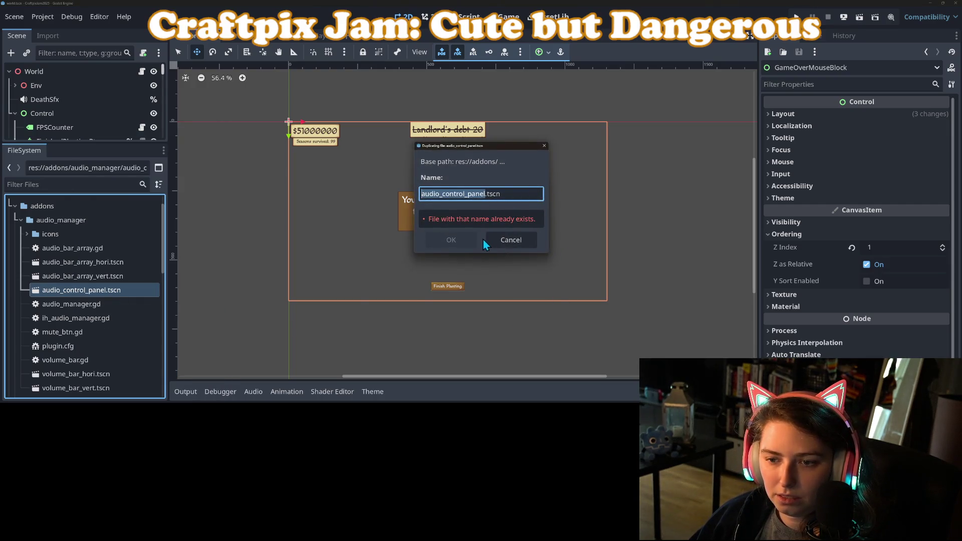
pyautogui.click(511, 240)
pyautogui.rightClick(66, 291)
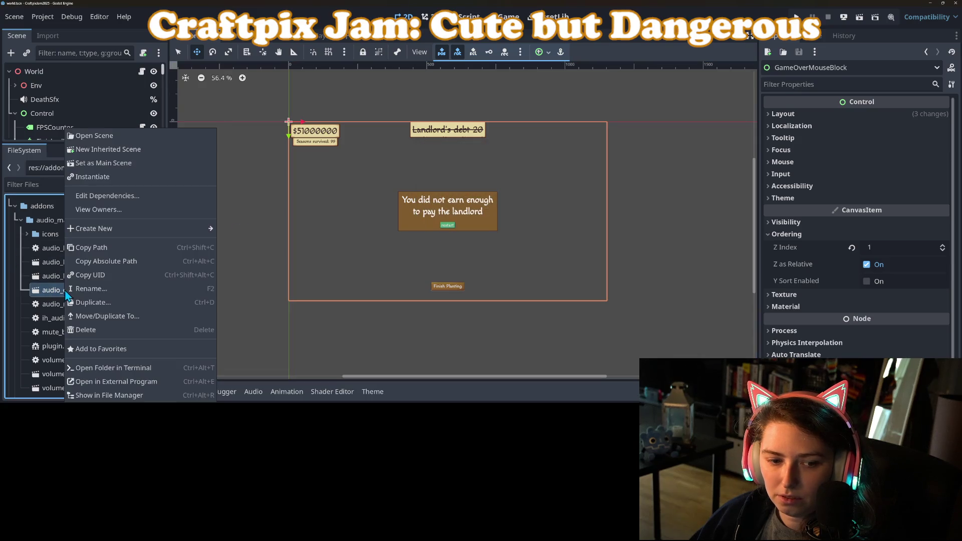
pyautogui.click(107, 317)
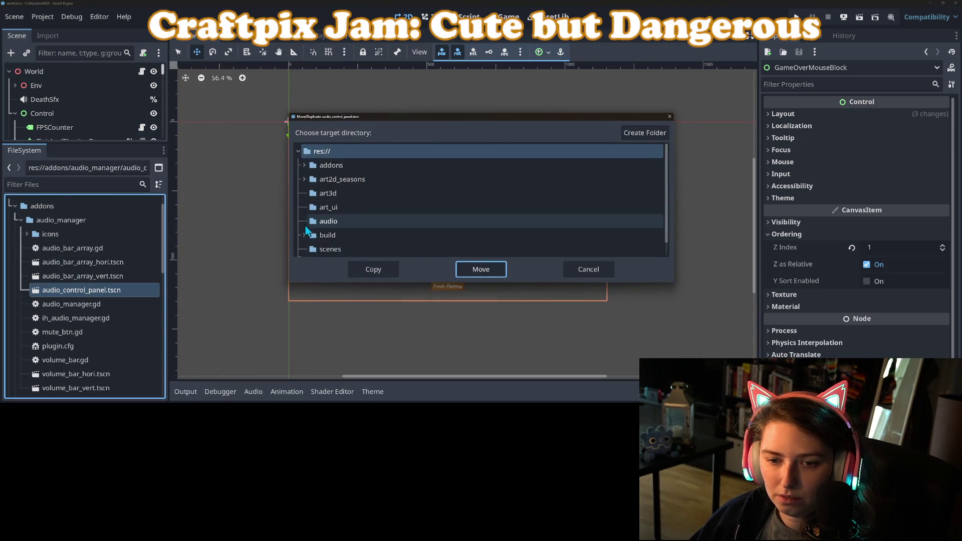
pyautogui.scroll(-1, 338, 220)
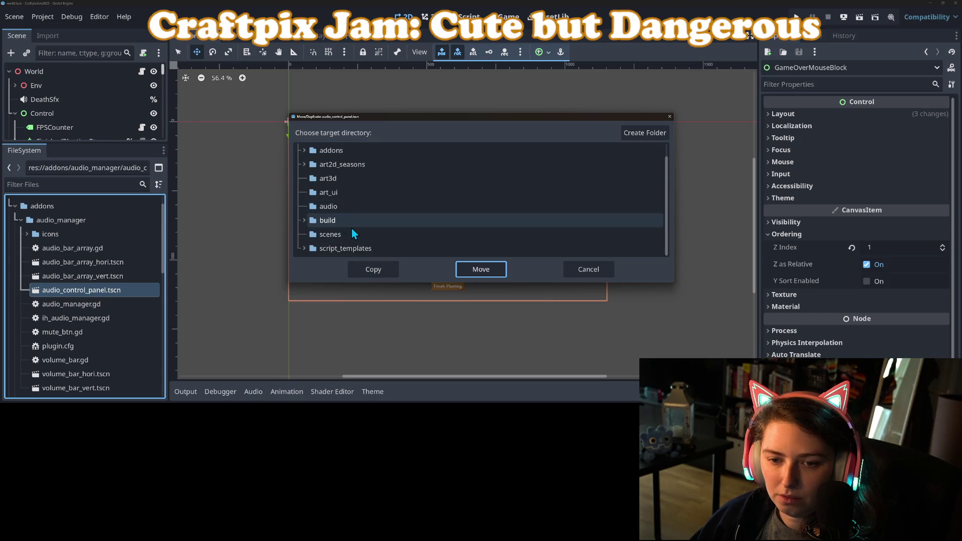
pyautogui.click(329, 235)
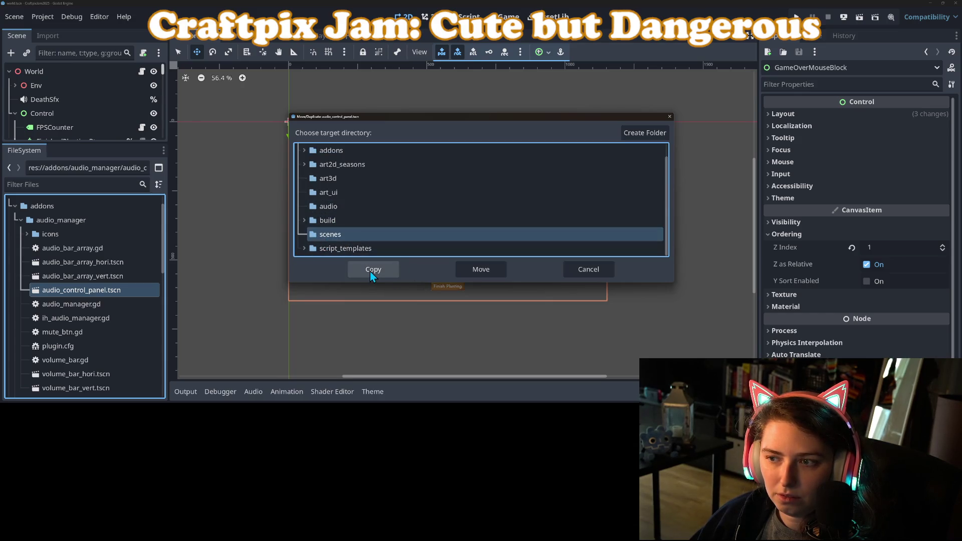
pyautogui.click(374, 271)
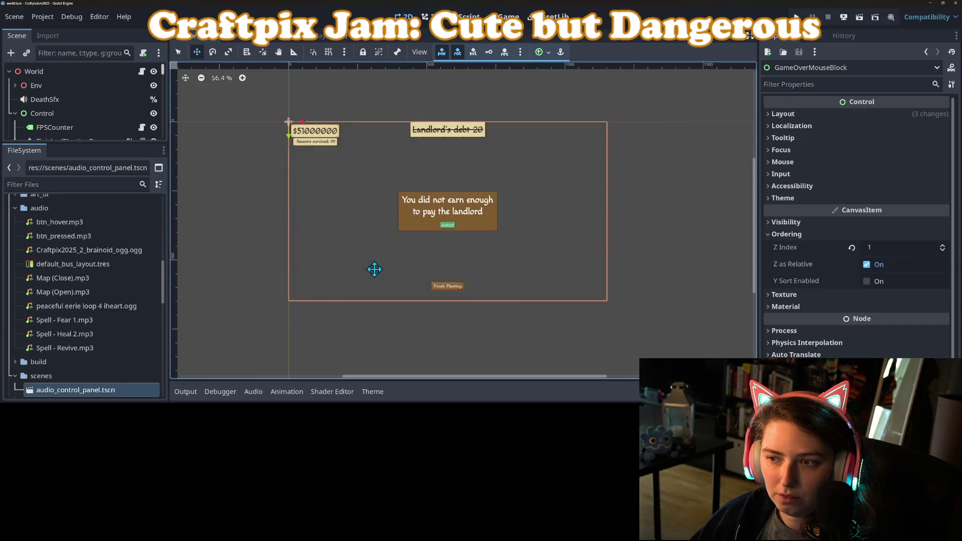
pyautogui.scroll(-3, 109, 347)
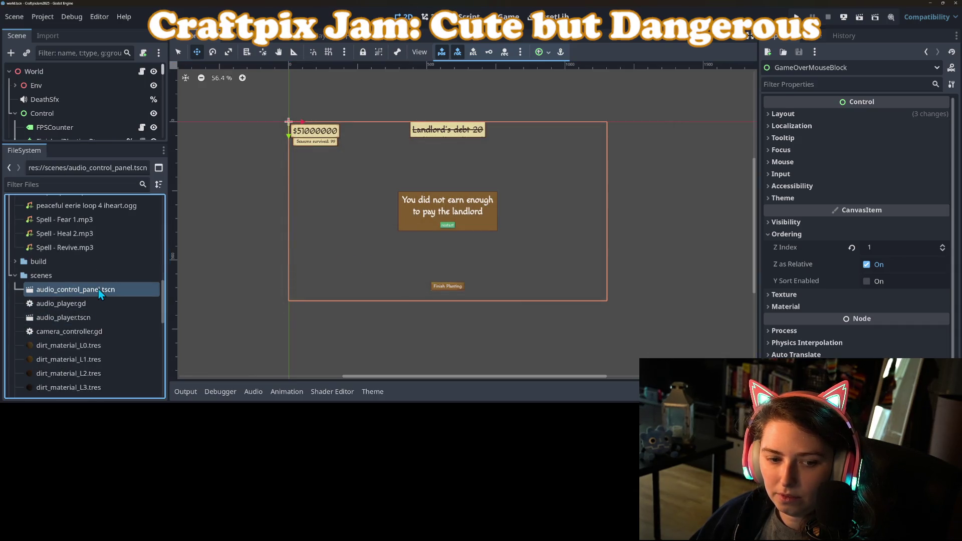
pyautogui.doubleClick(100, 291)
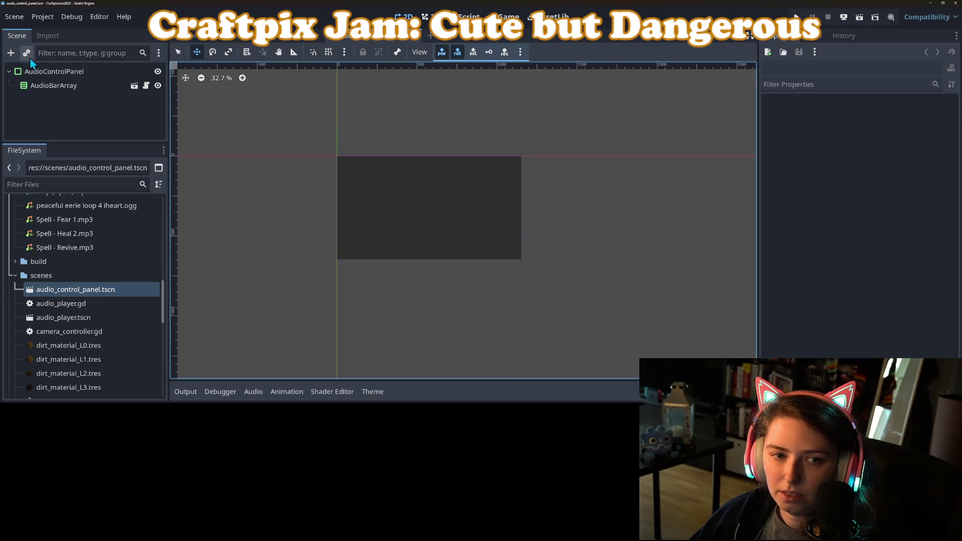
# Step: Select AudioBarArray and copy volume_bar_hori.tscn into the scenes folder
pyautogui.click(55, 89)
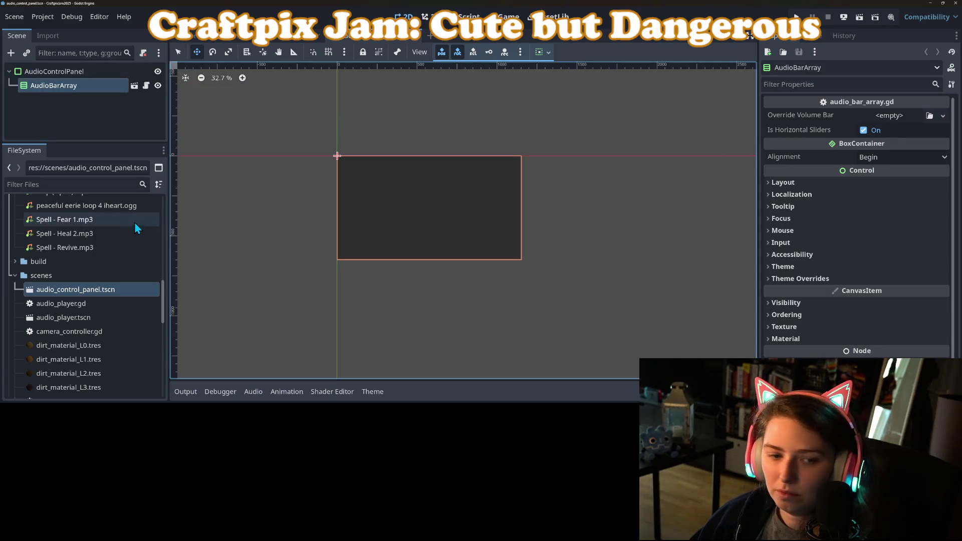
pyautogui.scroll(10, 98, 260)
pyautogui.scroll(2, 85, 267)
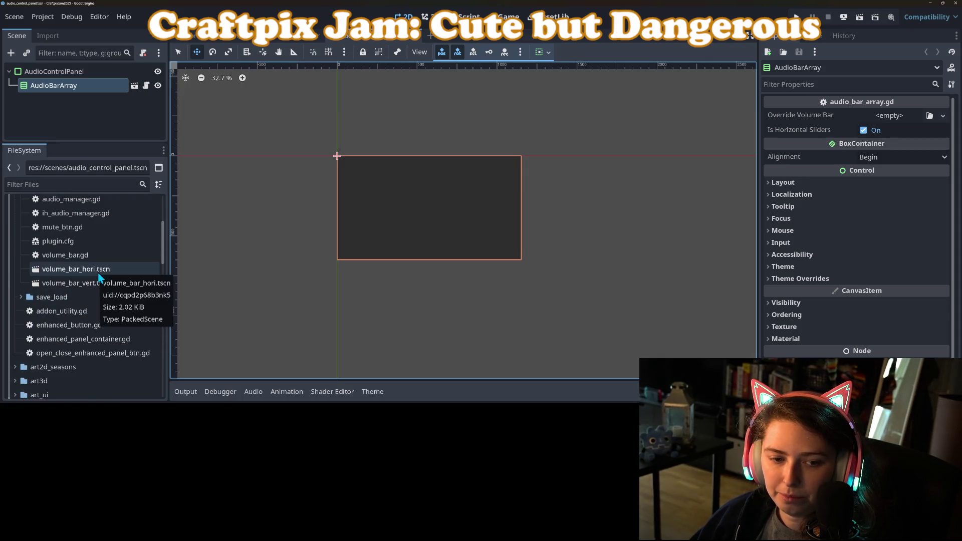
pyautogui.rightClick(99, 270)
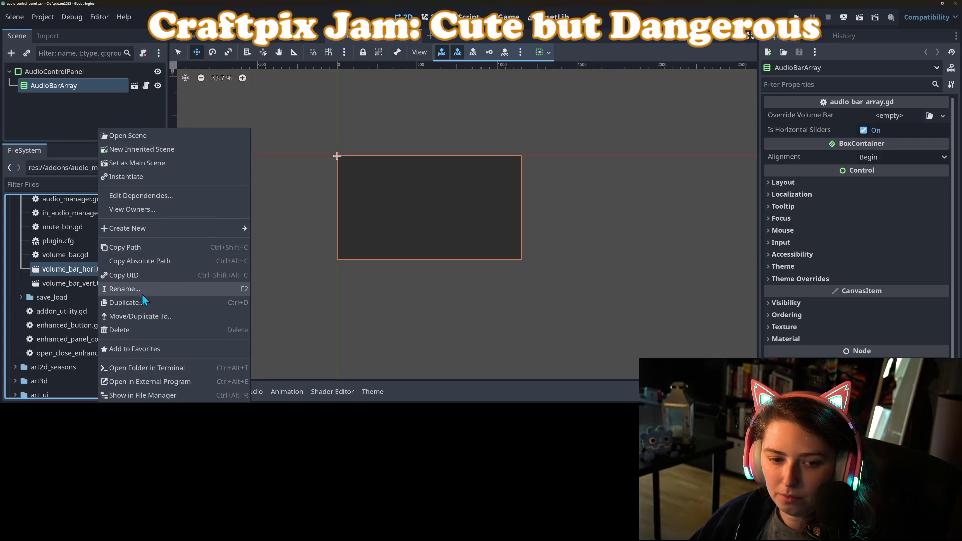
pyautogui.click(136, 315)
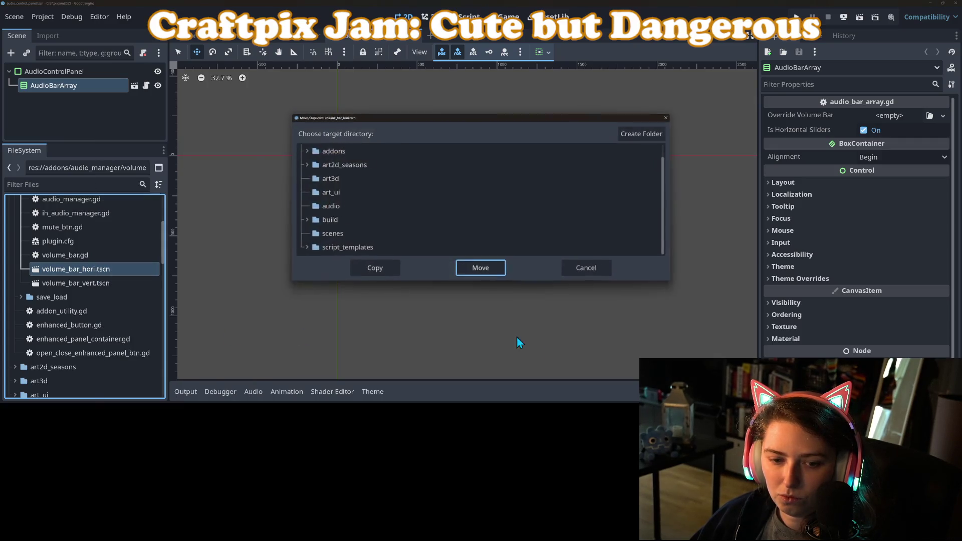
pyautogui.click(333, 235)
pyautogui.click(391, 270)
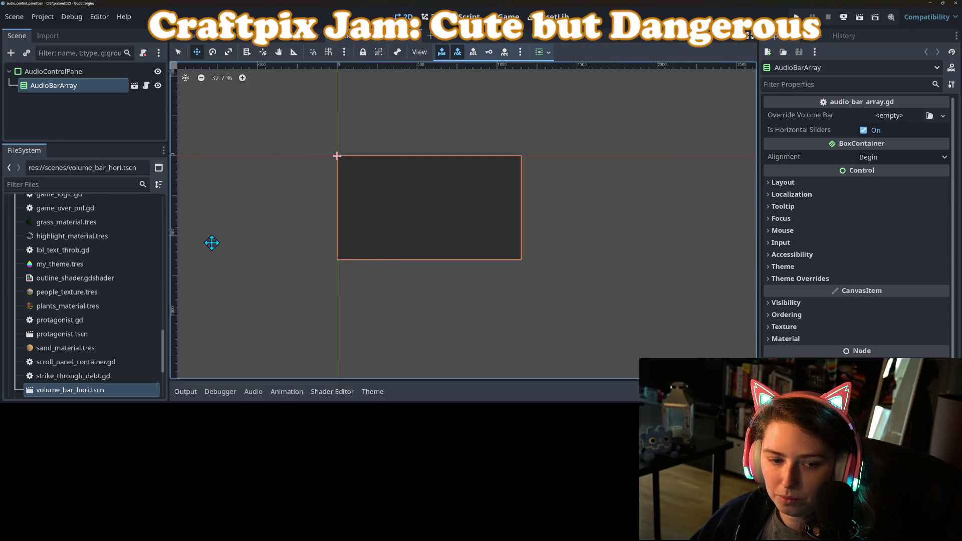
# Step: Assign the volume_bar_hori.tscn copy as Override Volume Bar and open that scene
pyautogui.scroll(-5, 86, 338)
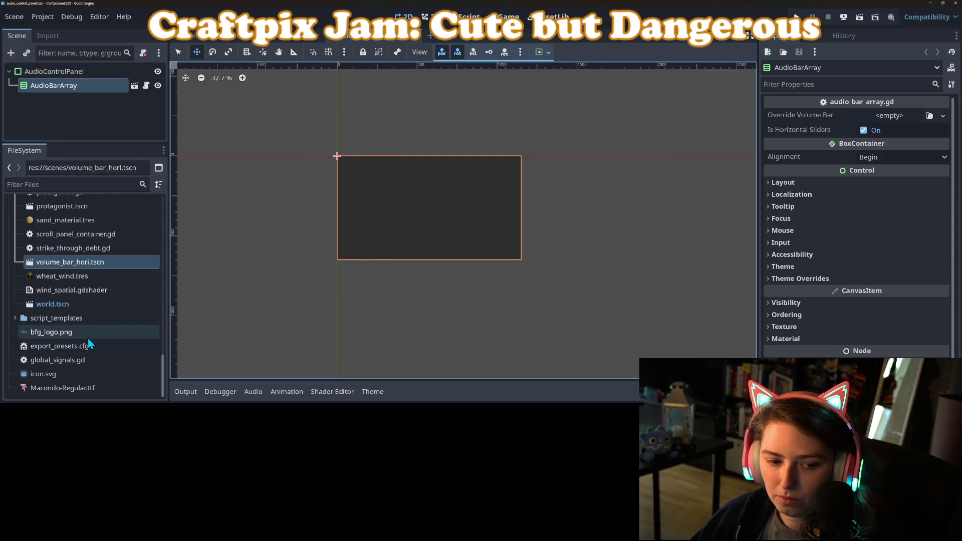
pyautogui.click(14, 318)
pyautogui.click(14, 319)
pyautogui.scroll(2, 80, 297)
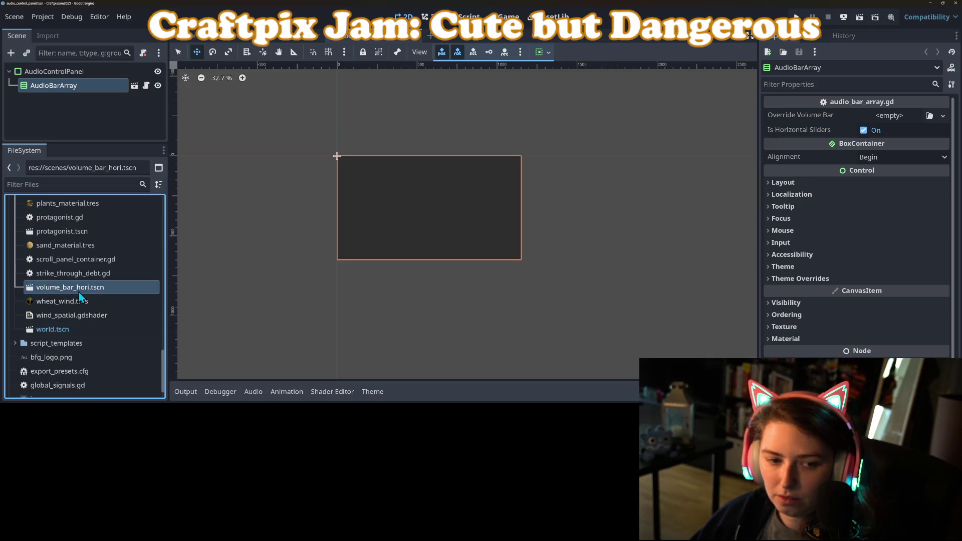
pyautogui.scroll(1, 80, 297)
pyautogui.moveTo(74, 313)
pyautogui.mouseDown()
pyautogui.moveTo(190, 293)
pyautogui.moveTo(902, 110)
pyautogui.moveTo(884, 116)
pyautogui.mouseUp()
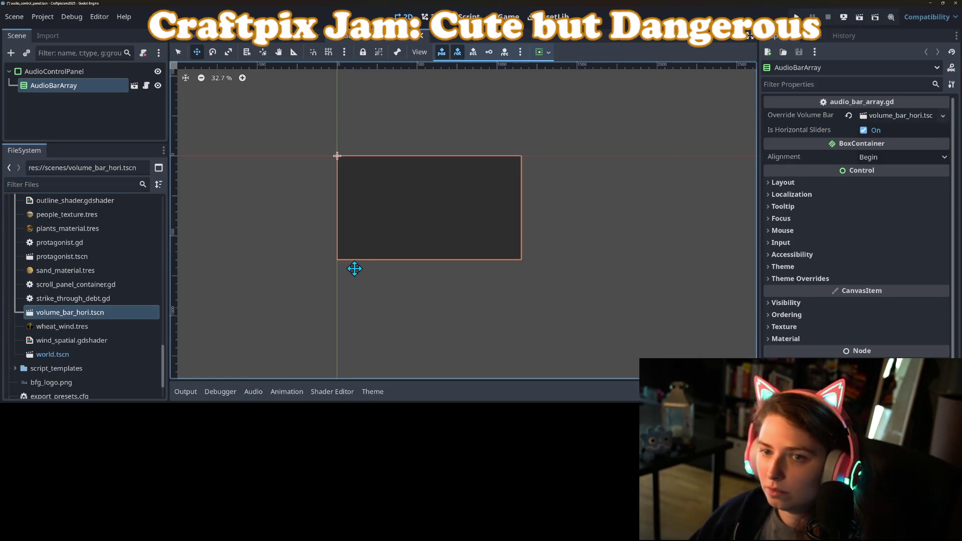
pyautogui.doubleClick(116, 313)
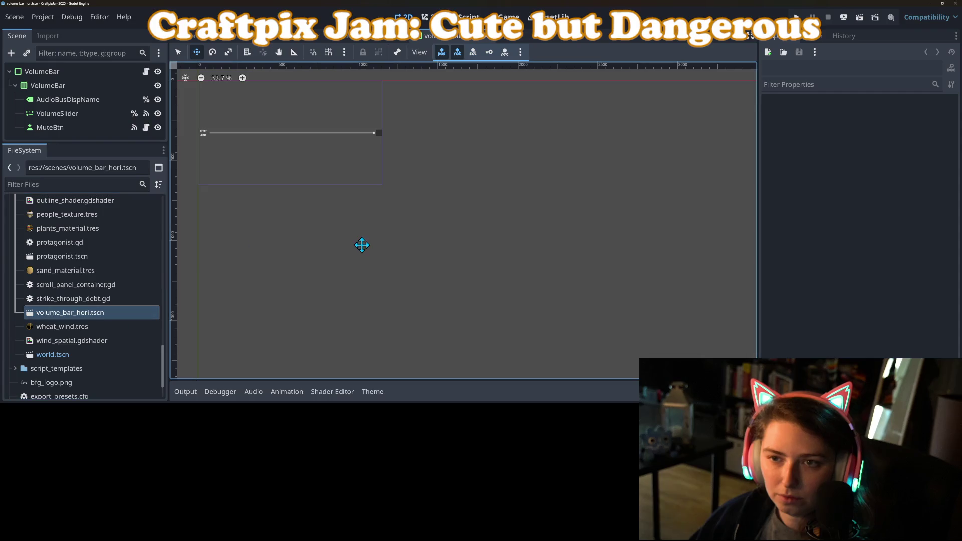
# Step: Apply my_theme.tres to all five volume bar nodes and save the volume bar scene
pyautogui.scroll(4, 371, 219)
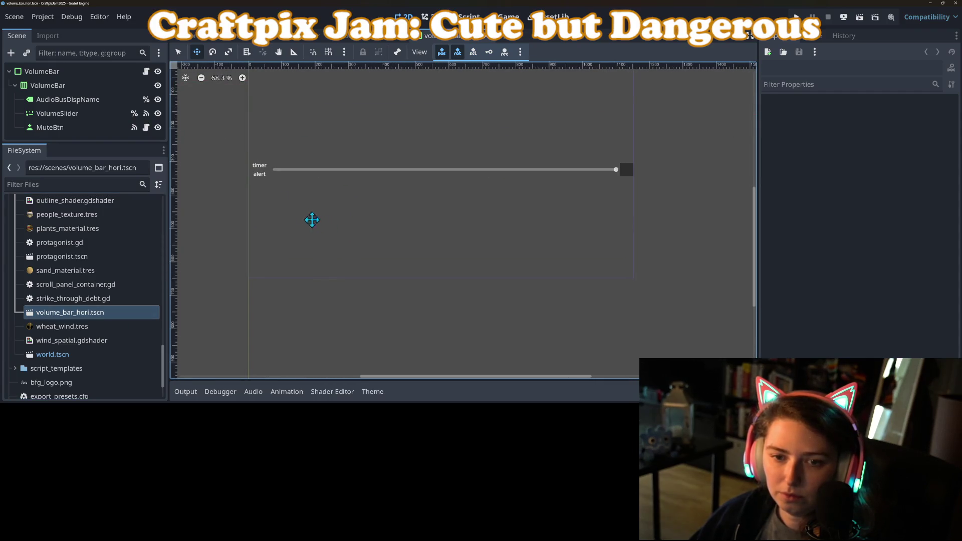
pyautogui.click(256, 170)
pyautogui.click(42, 71)
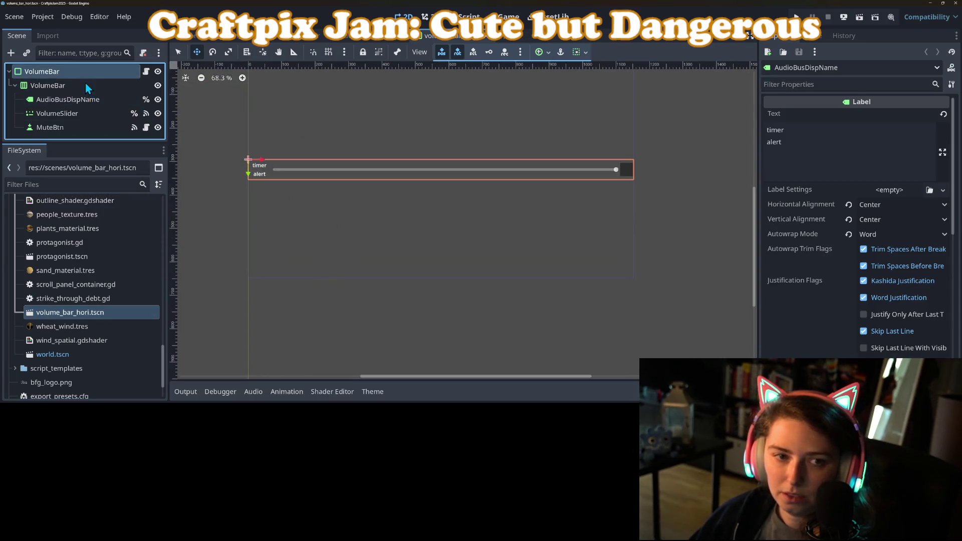
pyautogui.keyDown('shift'); pyautogui.click(70, 127); pyautogui.keyUp('shift')
pyautogui.click(785, 198)
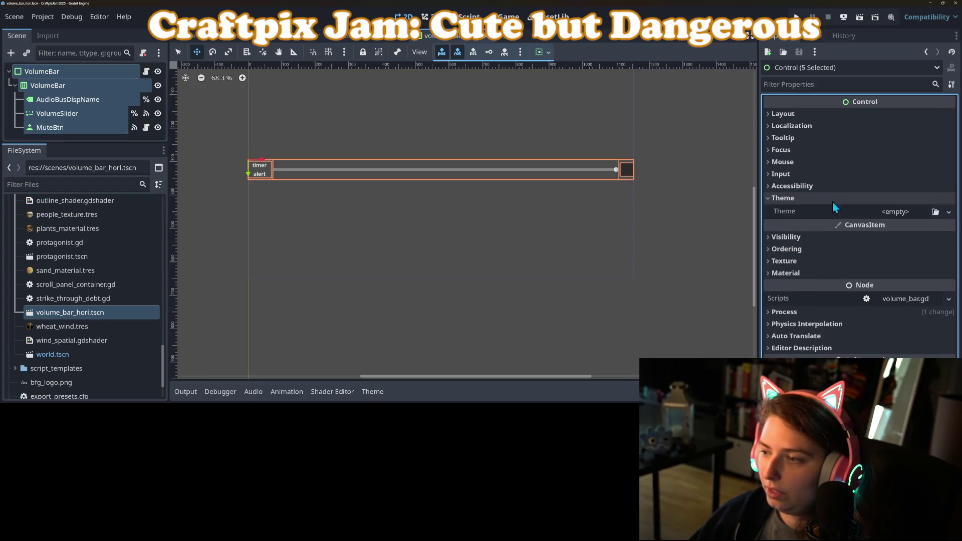
pyautogui.click(935, 211)
pyautogui.doubleClick(397, 91)
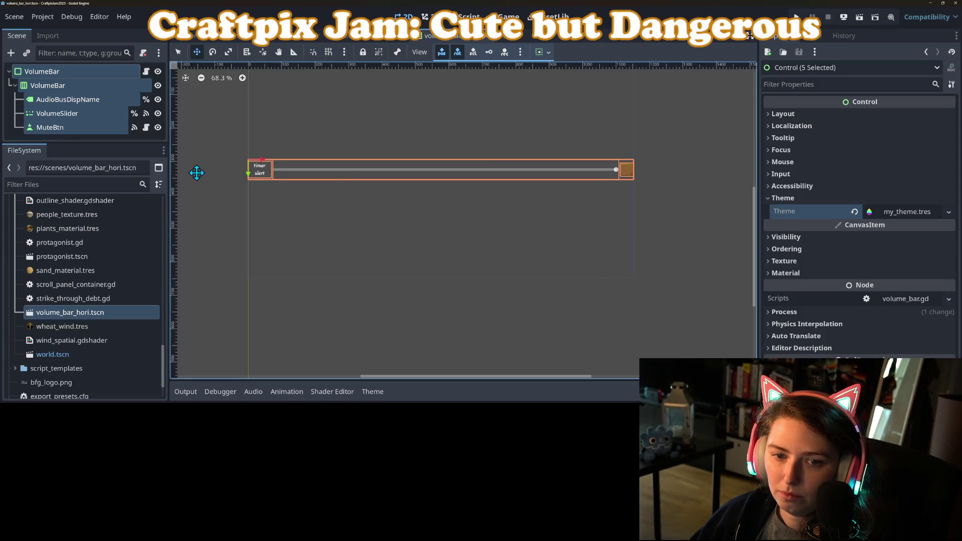
pyautogui.click(70, 99)
pyautogui.hotkey('ctrl', 's')
# Step: Load my_theme.tres as the theme of AudioControlPanel and AudioBarArray, then go back to world.tscn
pyautogui.hotkey('ctrl', 'Tab')
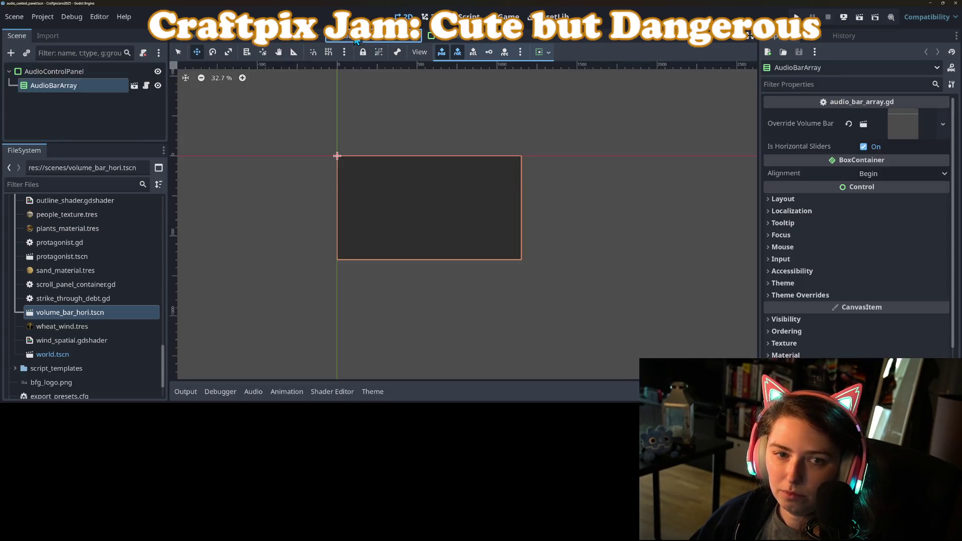
pyautogui.click(61, 72)
pyautogui.keyDown('shift'); pyautogui.click(58, 84); pyautogui.keyUp('shift')
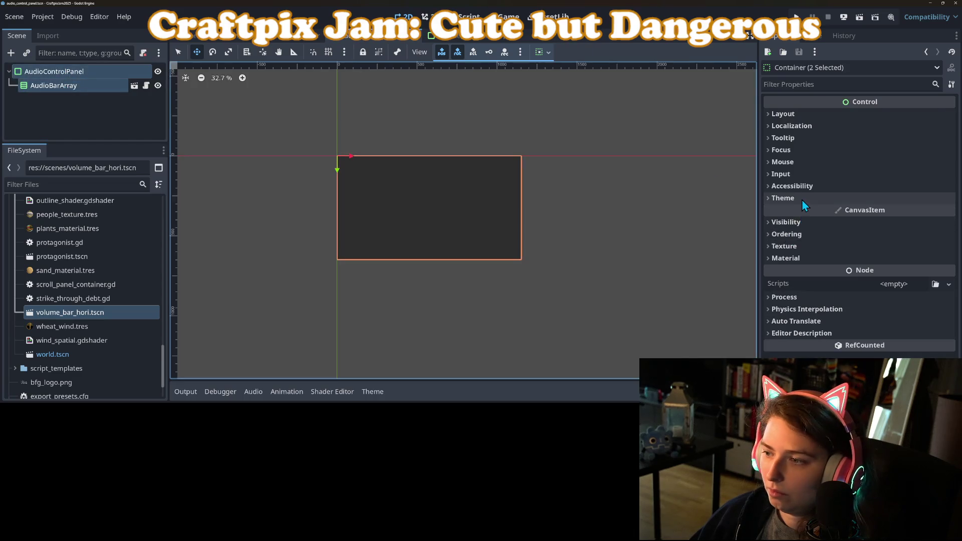
pyautogui.click(784, 198)
pyautogui.click(935, 212)
pyautogui.doubleClick(350, 85)
pyautogui.click(64, 123)
pyautogui.click(77, 85)
pyautogui.click(84, 71)
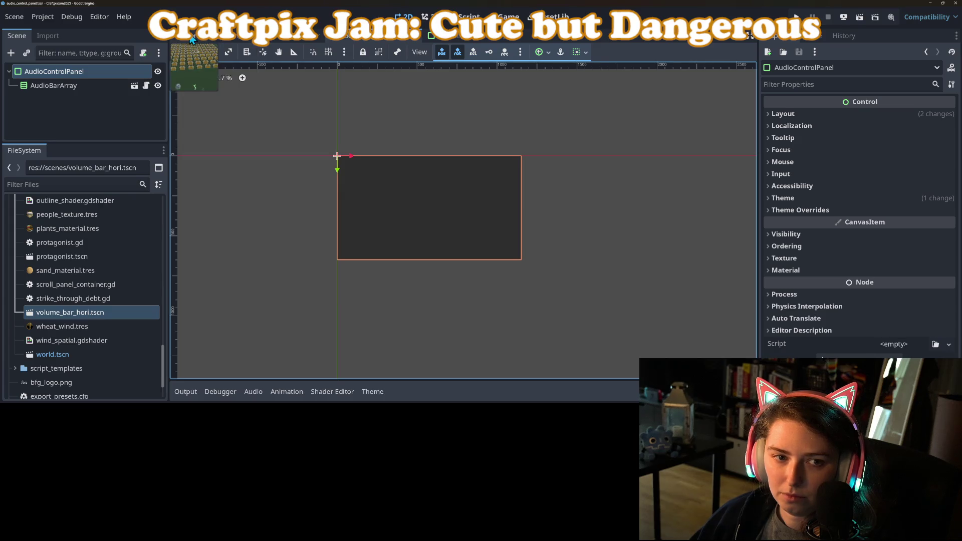
pyautogui.click(196, 37)
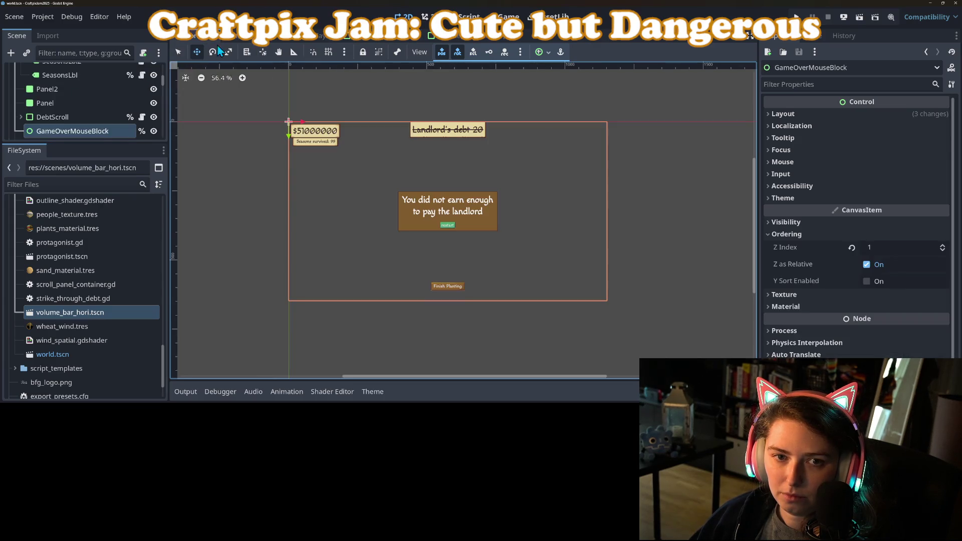
# Step: Instantiate audio_control_panel.tscn as a child scene under the Control node
pyautogui.scroll(3, 20, 91)
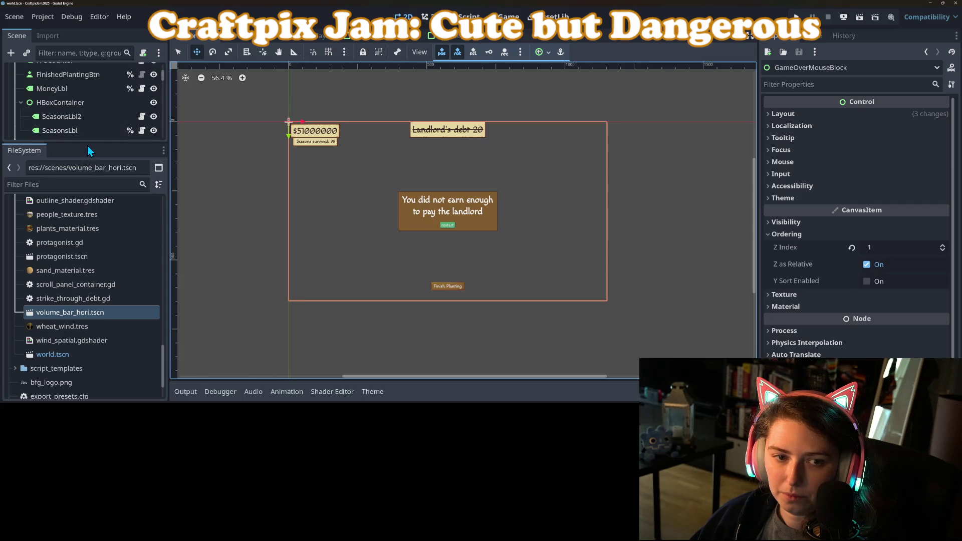
pyautogui.moveTo(88, 143); pyautogui.dragTo(88, 271)
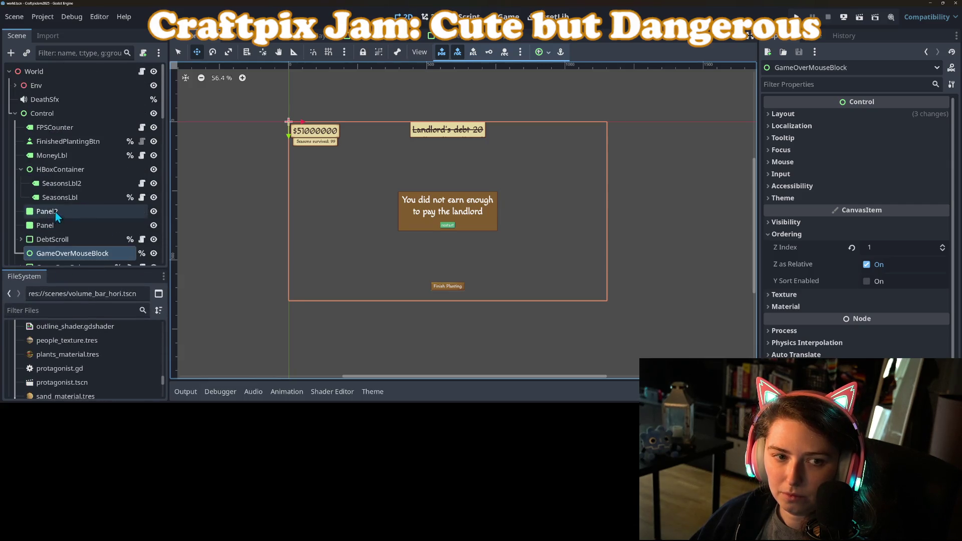
pyautogui.rightClick(51, 113)
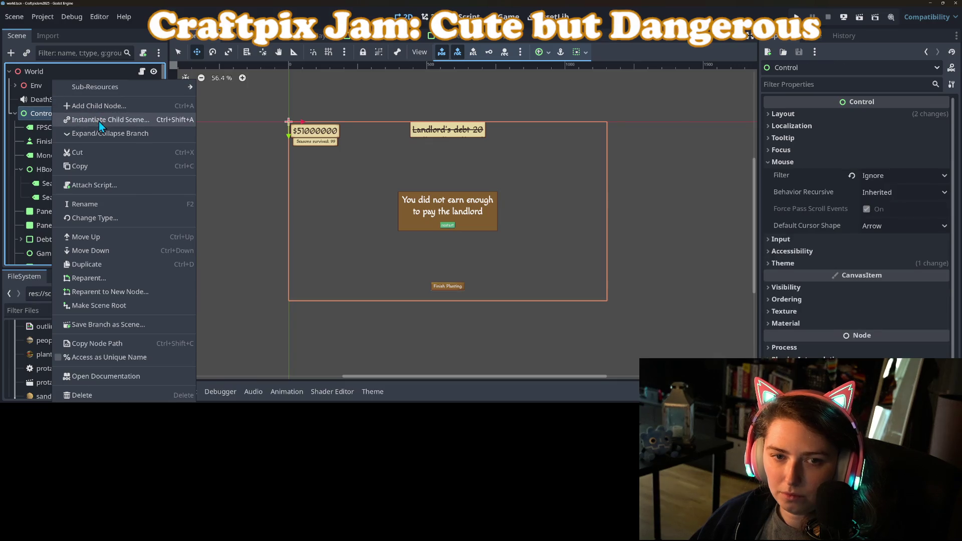
pyautogui.click(99, 121)
pyautogui.write('audi')
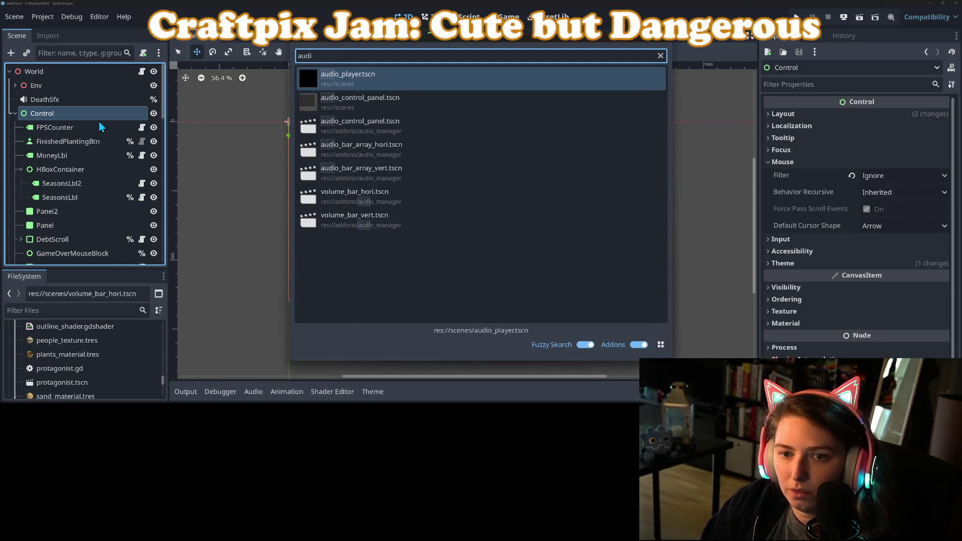
pyautogui.press('Down')
pyautogui.press('Return')
# Step: Add an EnhancedButton child under Control and drop open_close_enhanced_panel_btn.gd onto it
pyautogui.scroll(5, 31, 355)
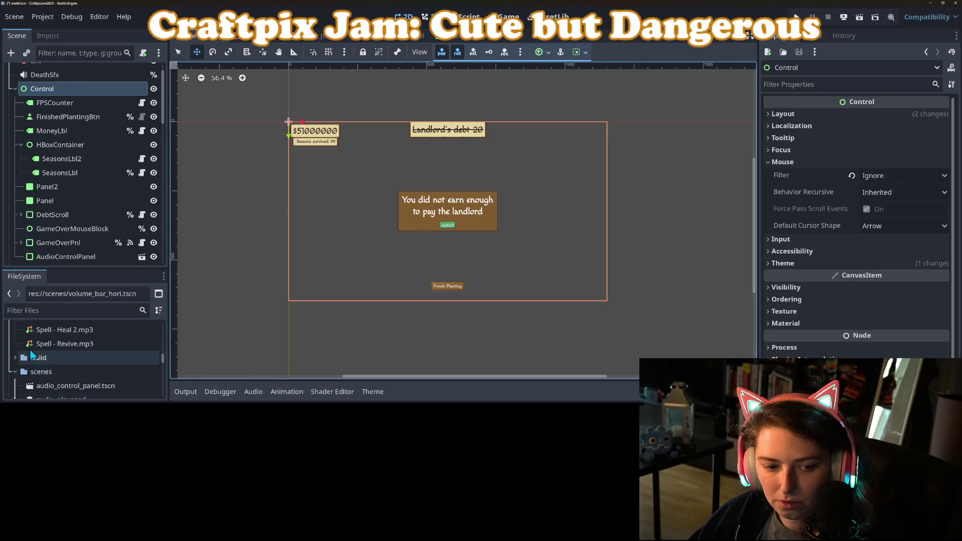
pyautogui.scroll(-10, 31, 355)
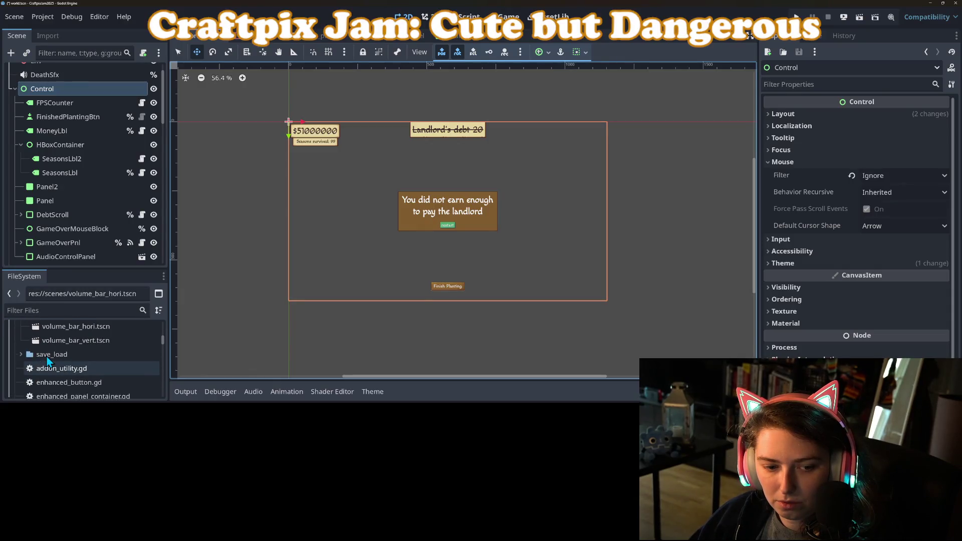
pyautogui.scroll(-3, 88, 362)
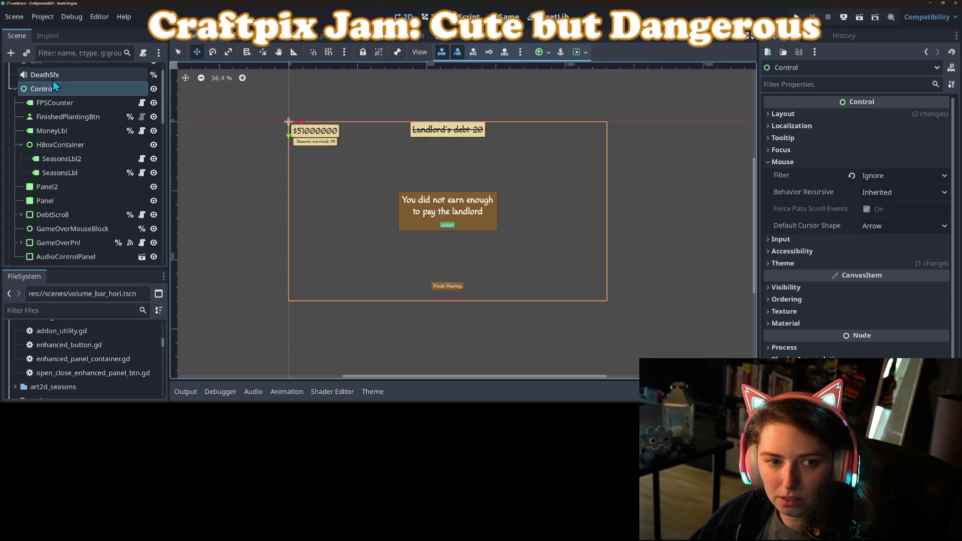
pyautogui.rightClick(54, 93)
pyautogui.click(76, 119)
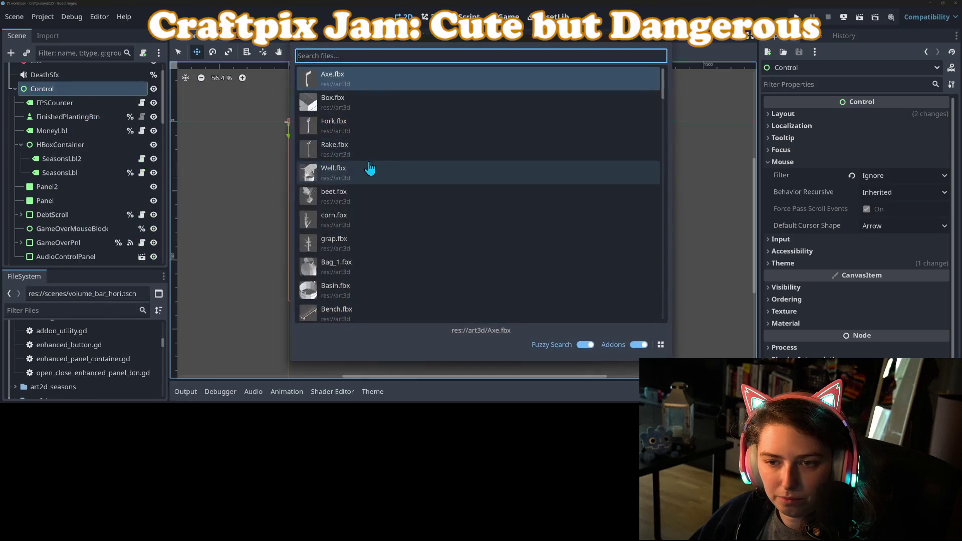
pyautogui.click(669, 44)
pyautogui.rightClick(112, 94)
pyautogui.click(145, 116)
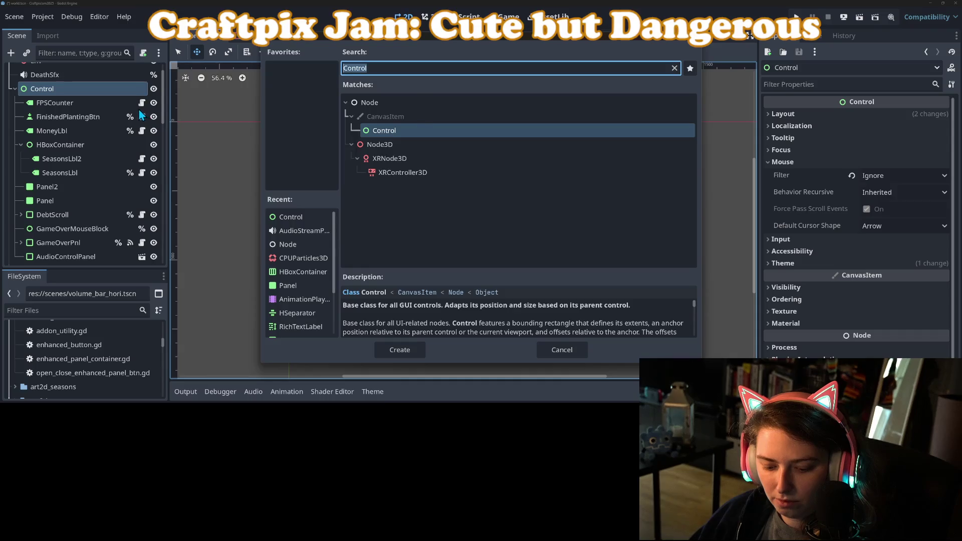
pyautogui.write('enh')
pyautogui.press('Return')
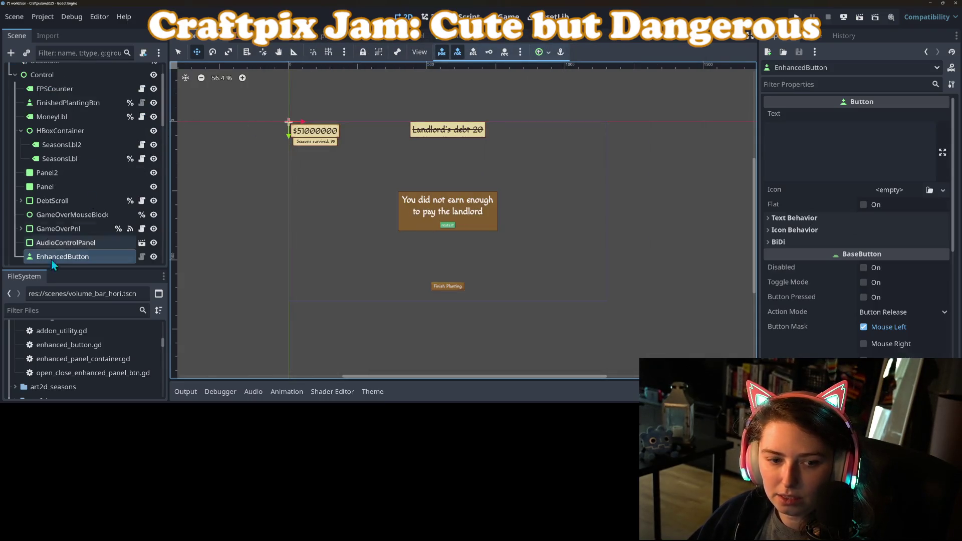
pyautogui.moveTo(80, 373); pyautogui.dragTo(105, 179)
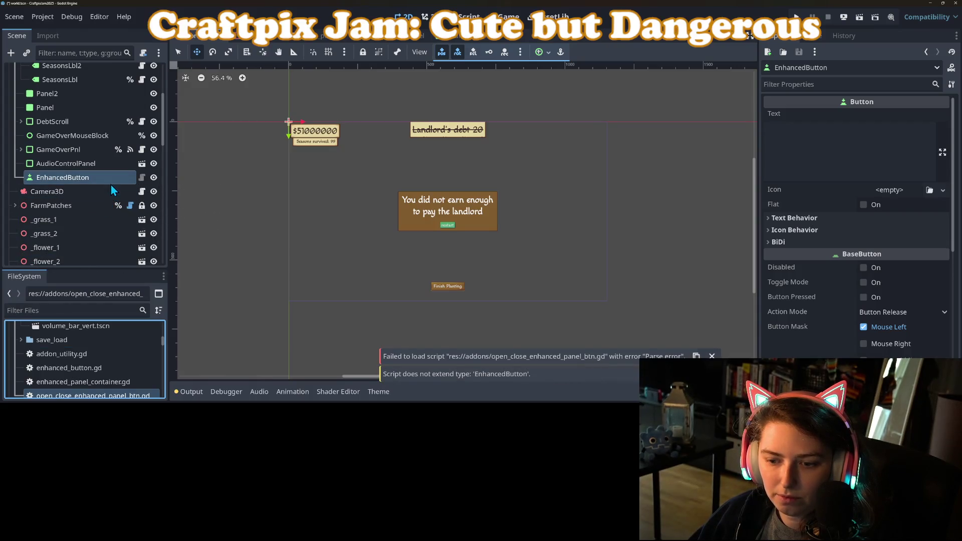
# Step: In open_close_enhanced_panel_btn.gd, change the exported target_control type from EnhancedPanel to Control
pyautogui.doubleClick(123, 396)
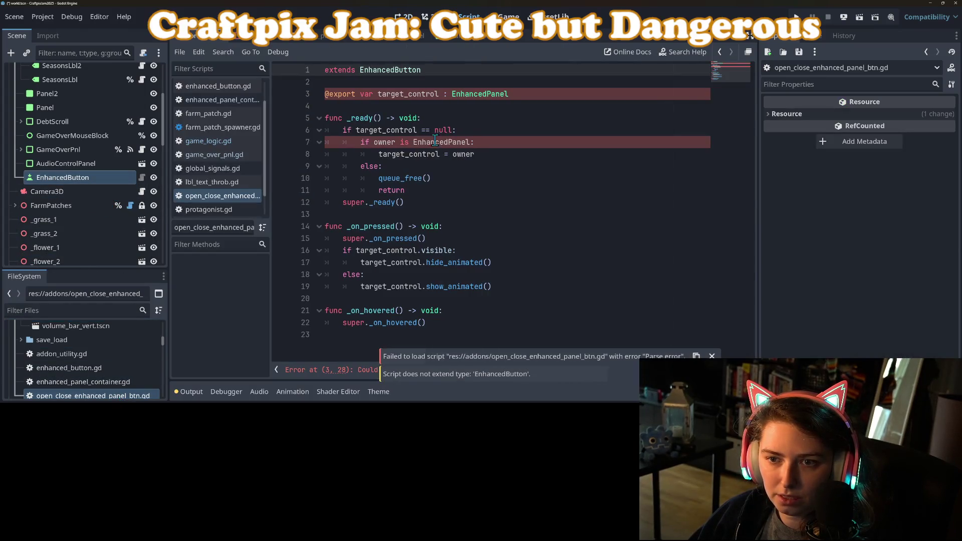
pyautogui.click(471, 95)
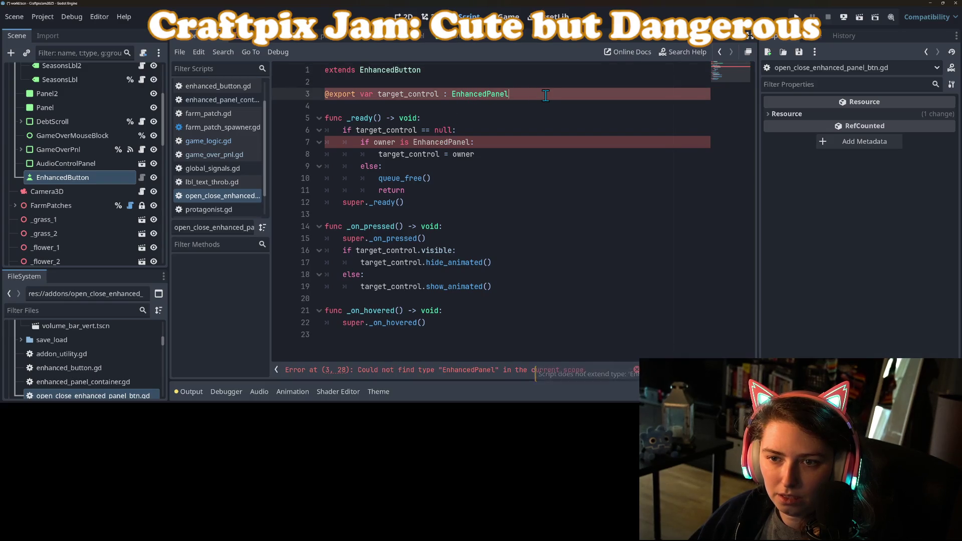
pyautogui.moveTo(539, 93); pyautogui.dragTo(453, 96)
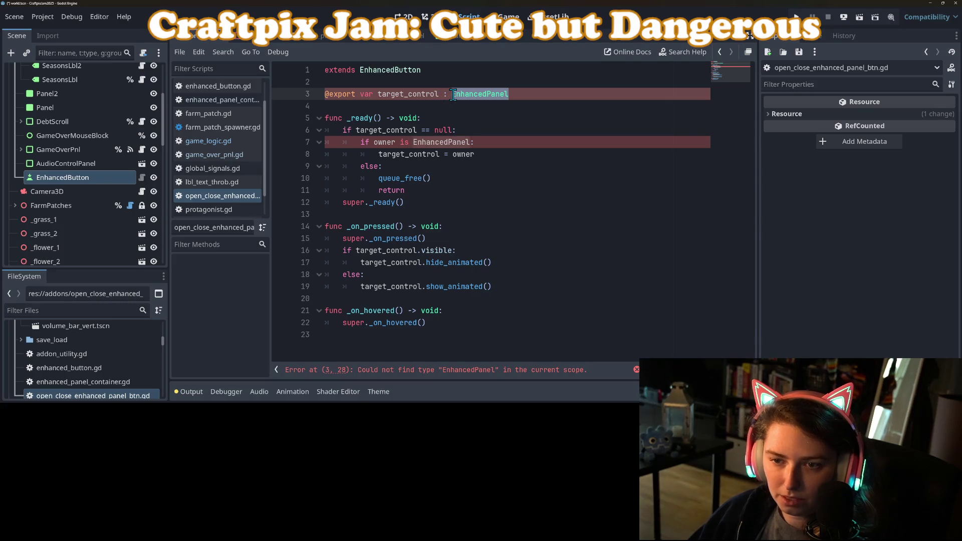
pyautogui.press('BackSpace')
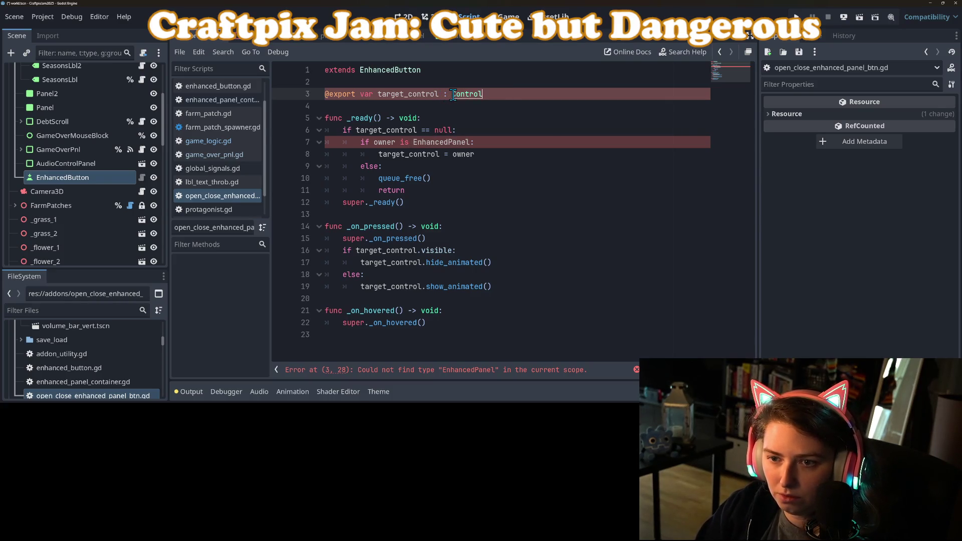
pyautogui.hotkey('ctrl', 's')
# Step: Inspect the EnhancedPanel owner check in _ready and open the audio control panel scene
pyautogui.click(404, 121)
pyautogui.click(434, 154)
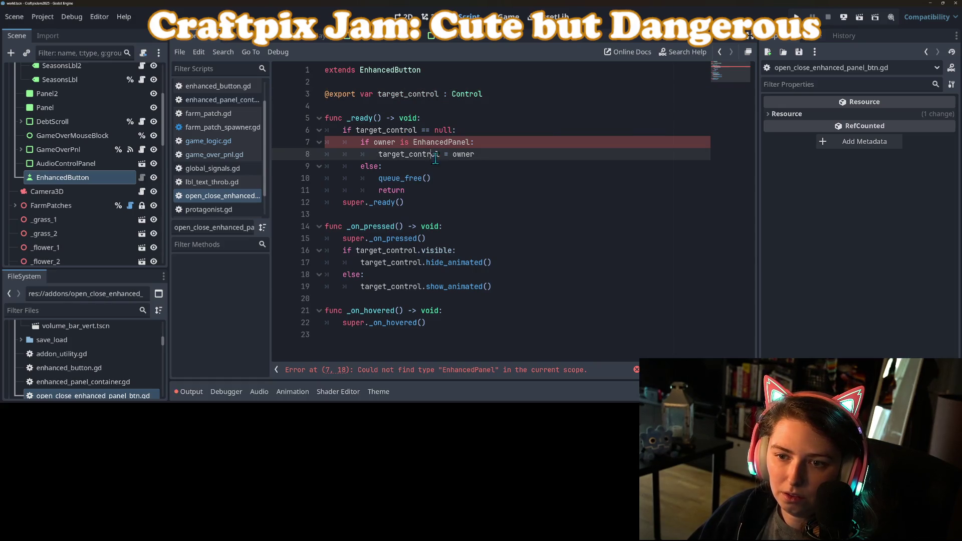
pyautogui.doubleClick(441, 142)
pyautogui.click(491, 142)
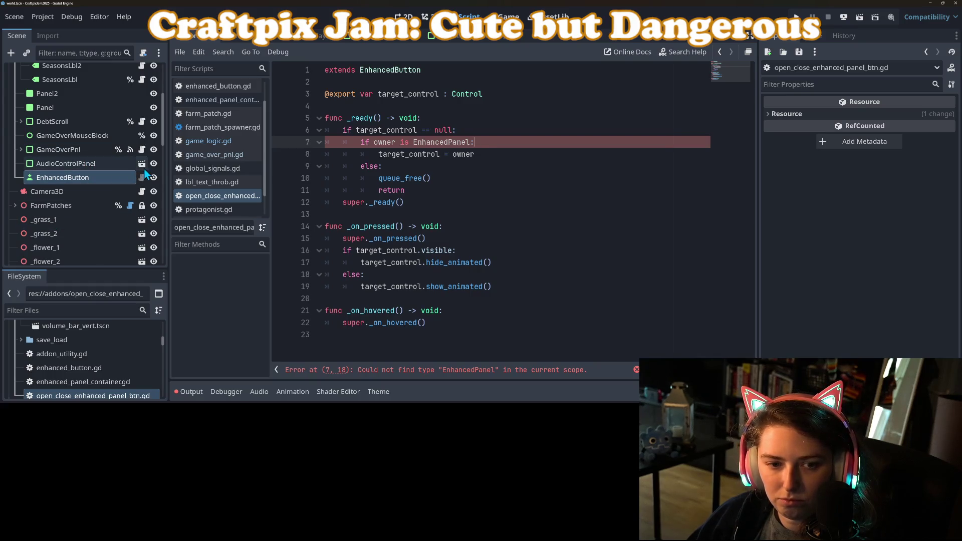
pyautogui.click(124, 166)
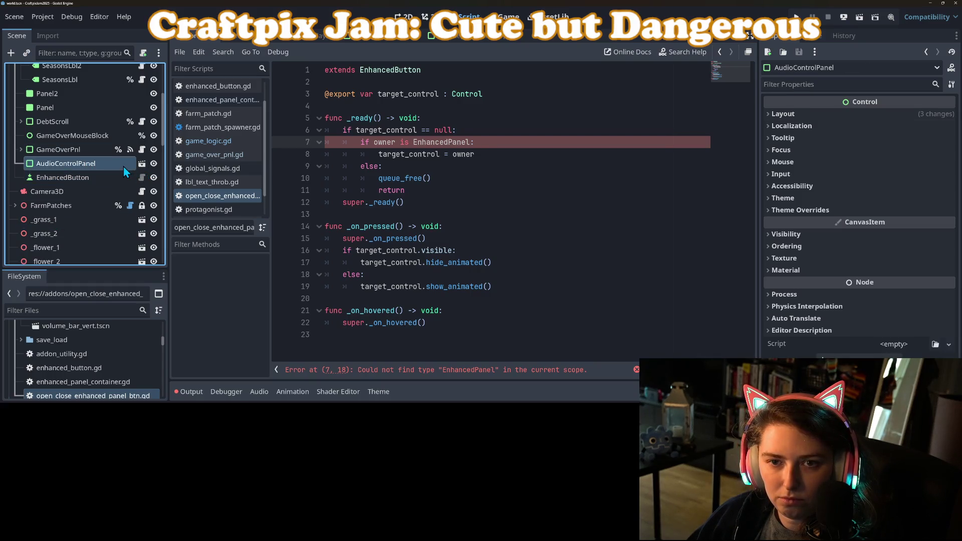
pyautogui.click(373, 36)
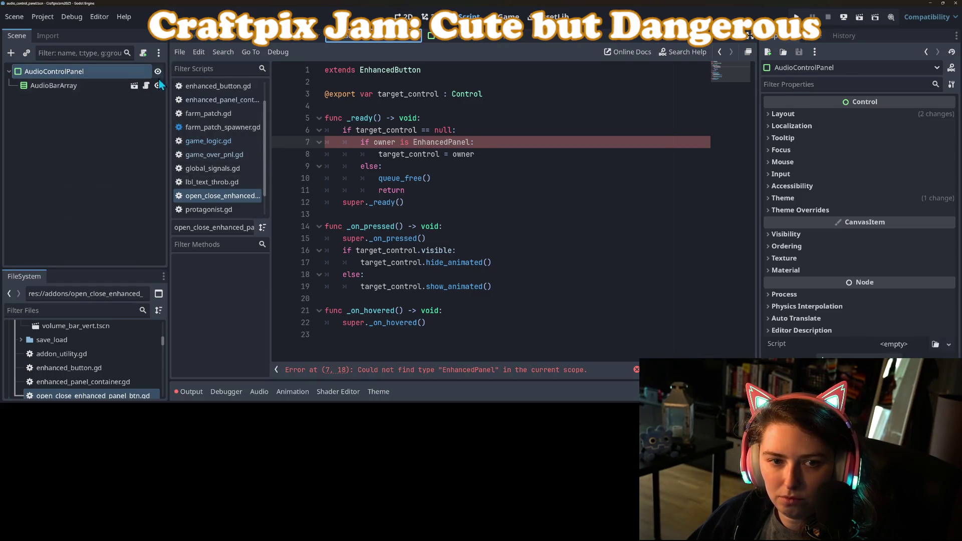
# Step: Delete the 'owner is EnhancedPanel' check and its queue_free else branch, leaving target_control = owner
pyautogui.doubleClick(430, 142)
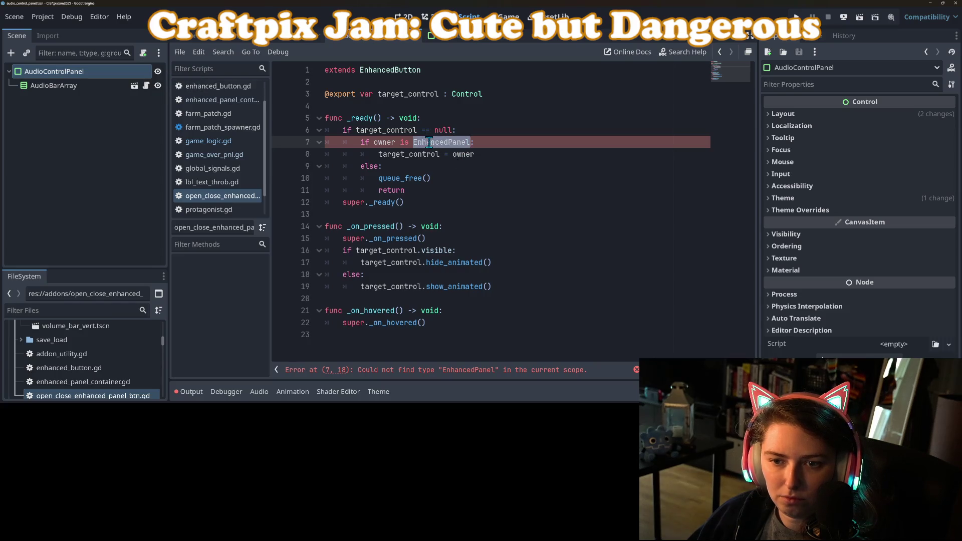
pyautogui.click(488, 158)
pyautogui.click(476, 218)
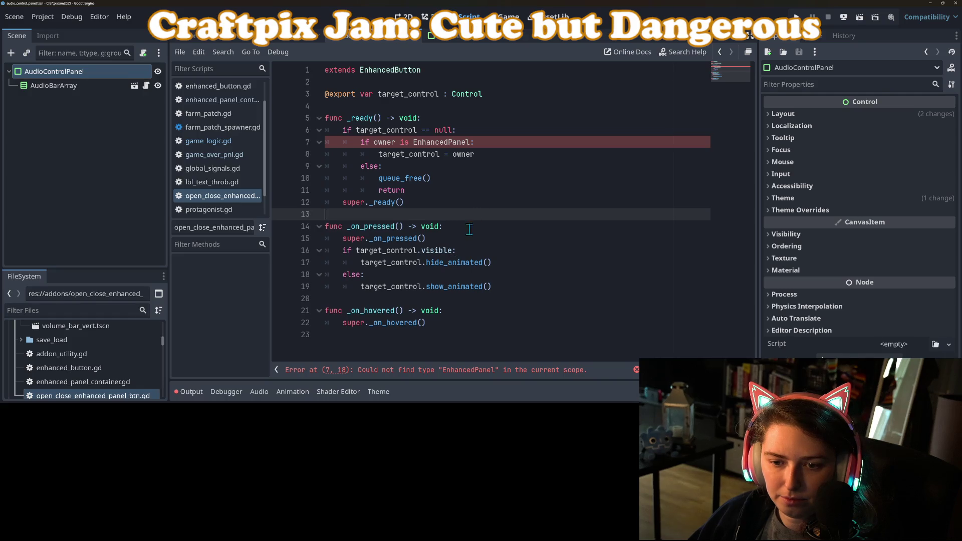
pyautogui.click(479, 142)
pyautogui.click(406, 177)
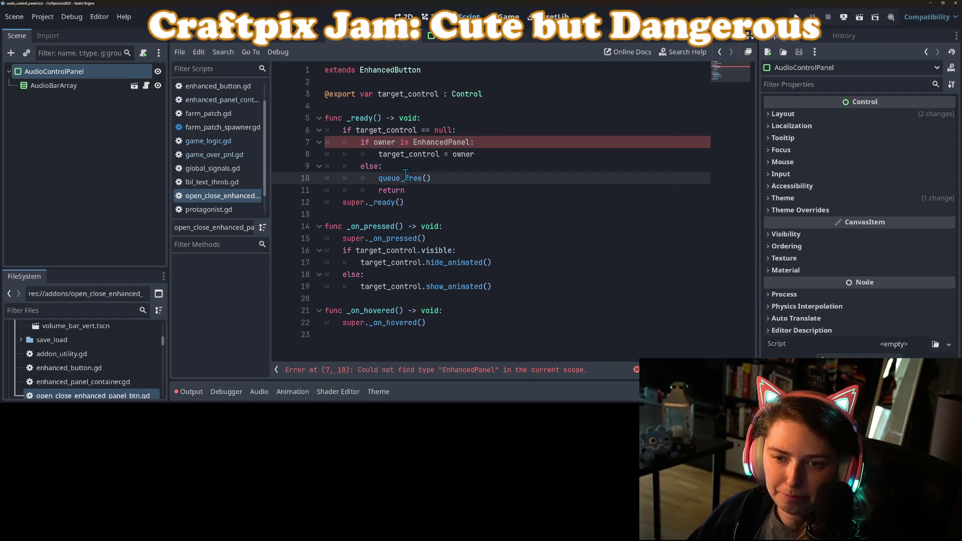
pyautogui.click(401, 145)
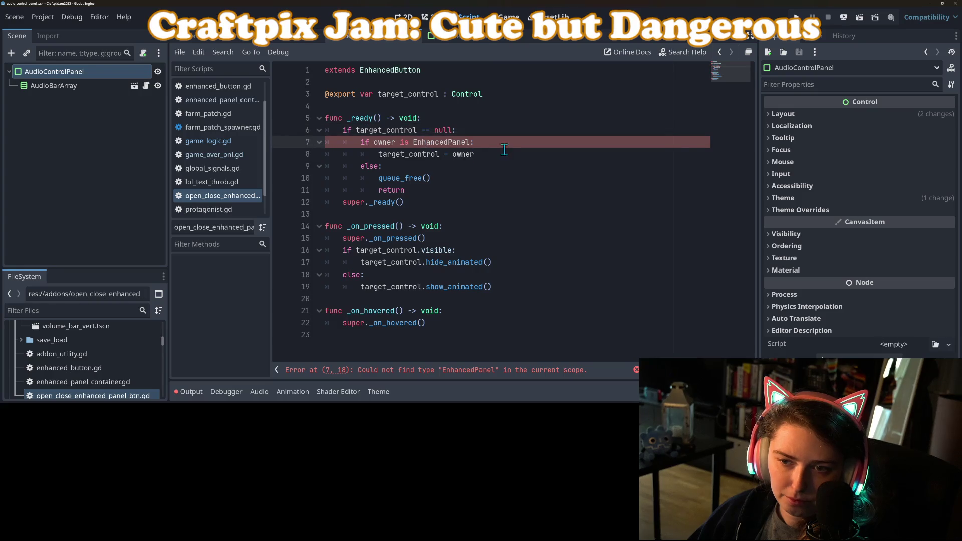
pyautogui.moveTo(377, 154)
pyautogui.mouseDown()
pyautogui.moveTo(360, 142)
pyautogui.moveTo(429, 184)
pyautogui.mouseUp()
pyautogui.press('BackSpace')
pyautogui.press('BackSpace')
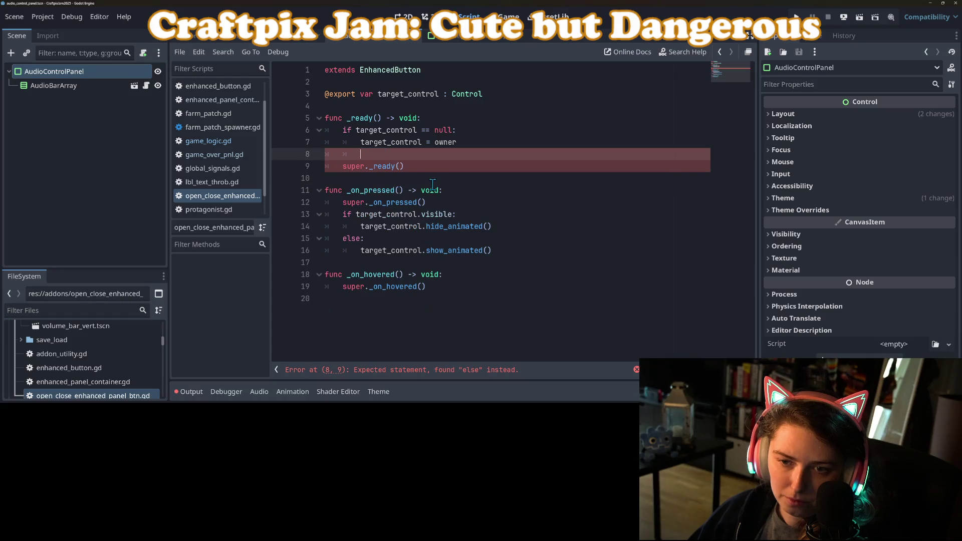
pyautogui.press('BackSpace')
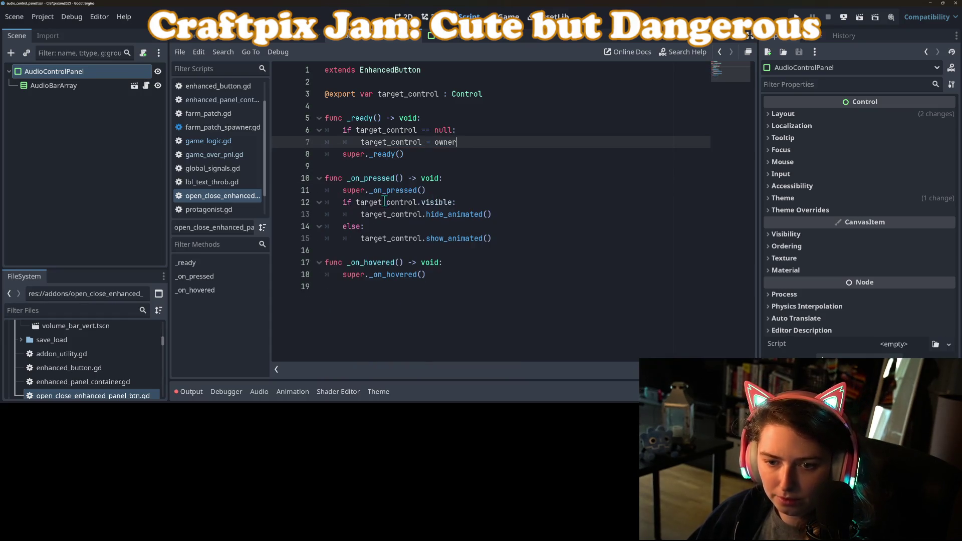
# Step: Wrap the hide_animated call in 'if target_control is EnhancedPanelContainer:'
pyautogui.click(357, 202)
pyautogui.click(435, 192)
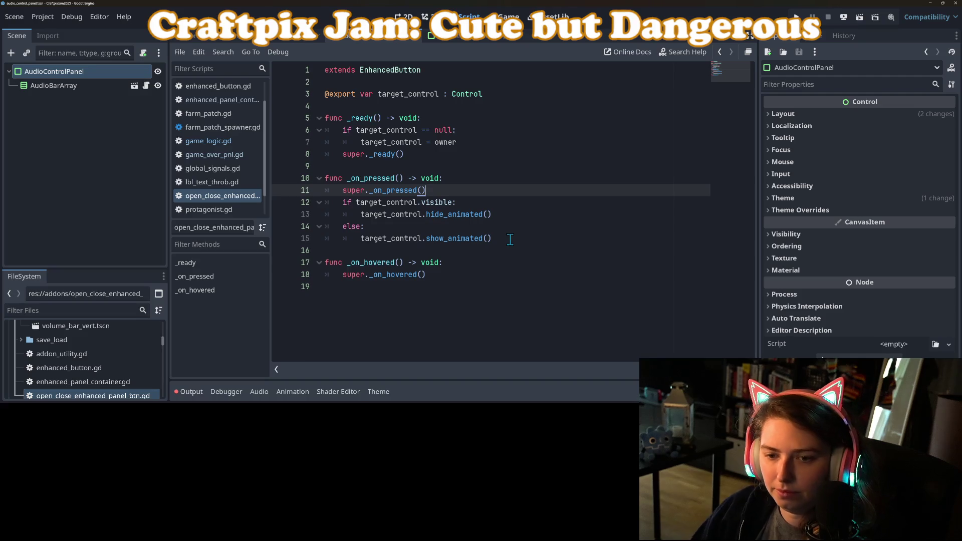
pyautogui.press('Down')
pyautogui.press('End')
pyautogui.press('Return')
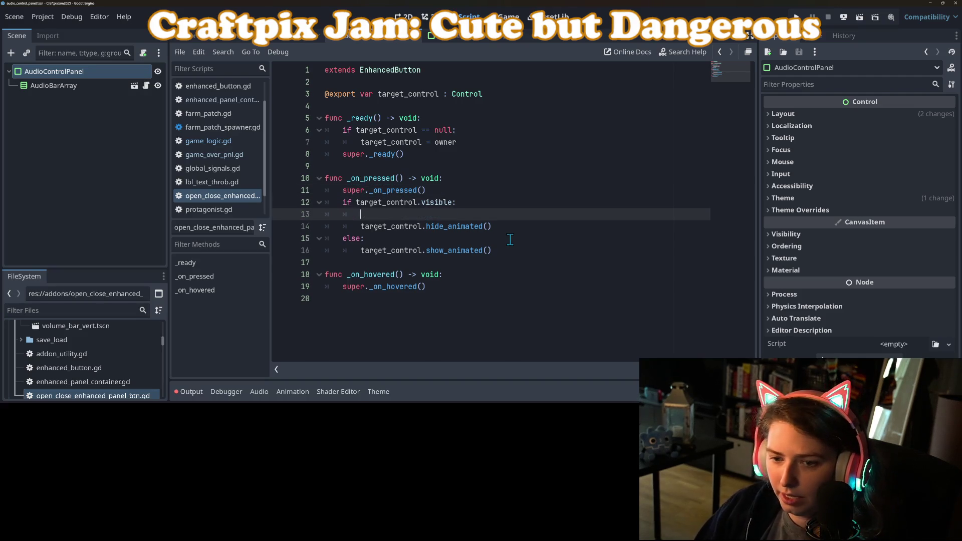
pyautogui.write('if target_control ')
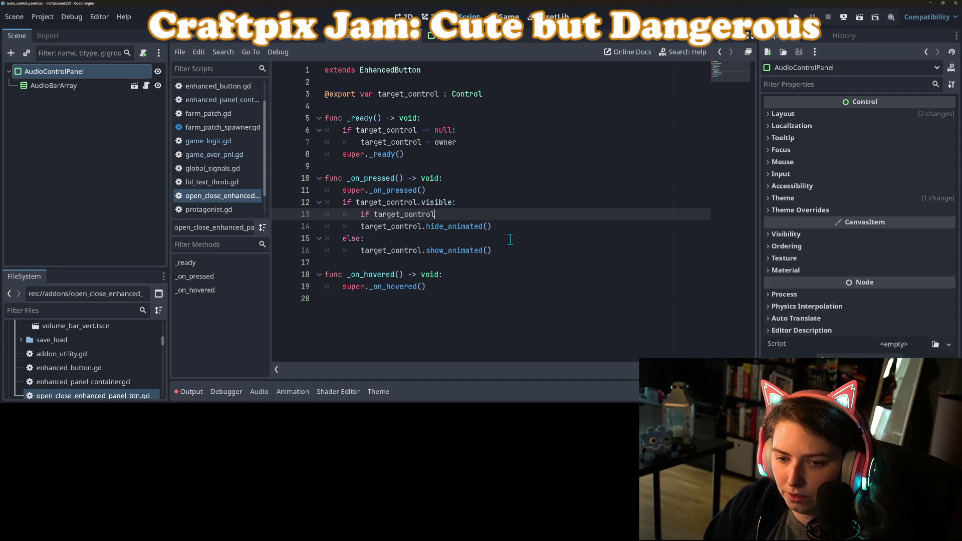
pyautogui.write('is ')
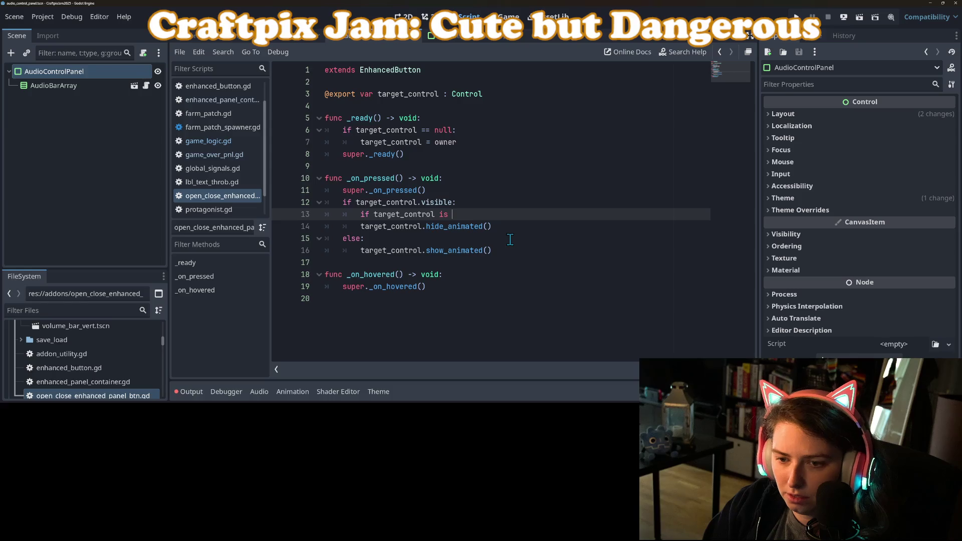
pyautogui.write('En')
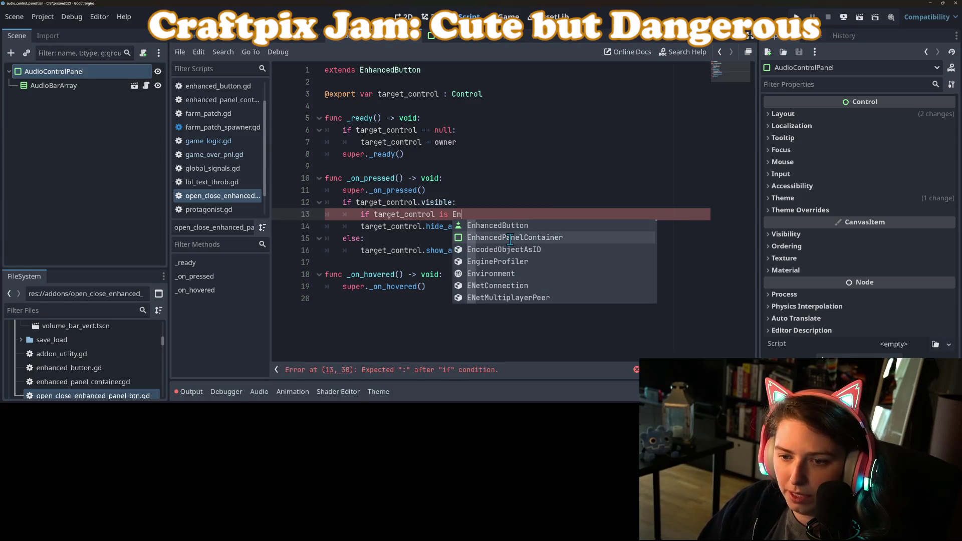
pyautogui.click(510, 237)
pyautogui.write(':')
pyautogui.press('Down')
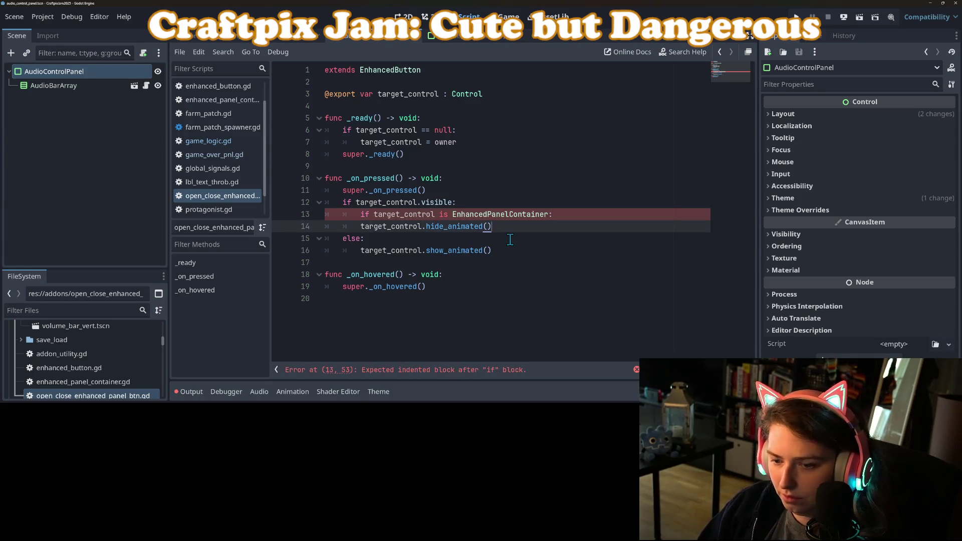
pyautogui.press('Tab')
# Step: Wrap the show_animated call in the same EnhancedPanelContainer type check
pyautogui.press('Down')
pyautogui.press('Return')
pyautogui.write('if targ')
pyautogui.press('Return')
pyautogui.write('is Enh')
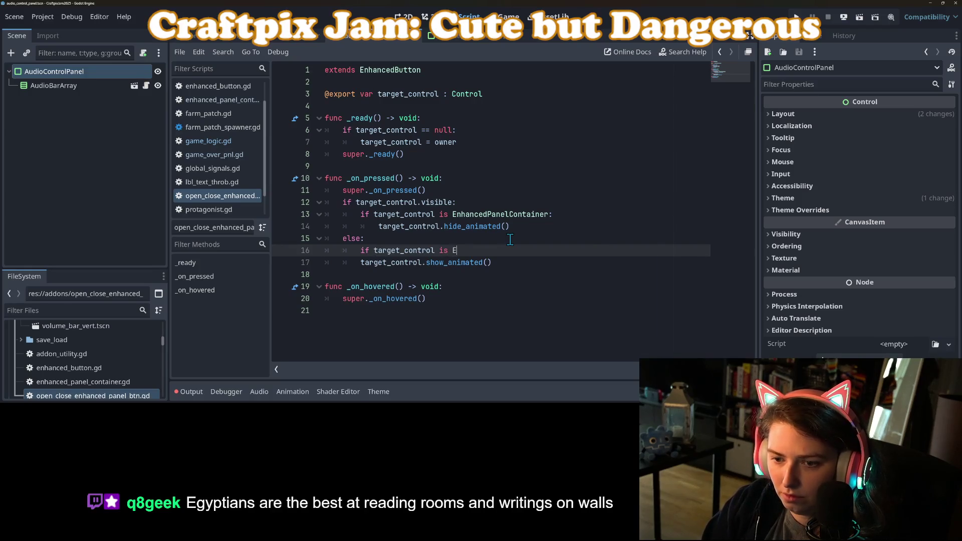
pyautogui.press('Return')
pyautogui.press('BackSpace')
pyautogui.press('BackSpace')
pyautogui.press('BackSpace')
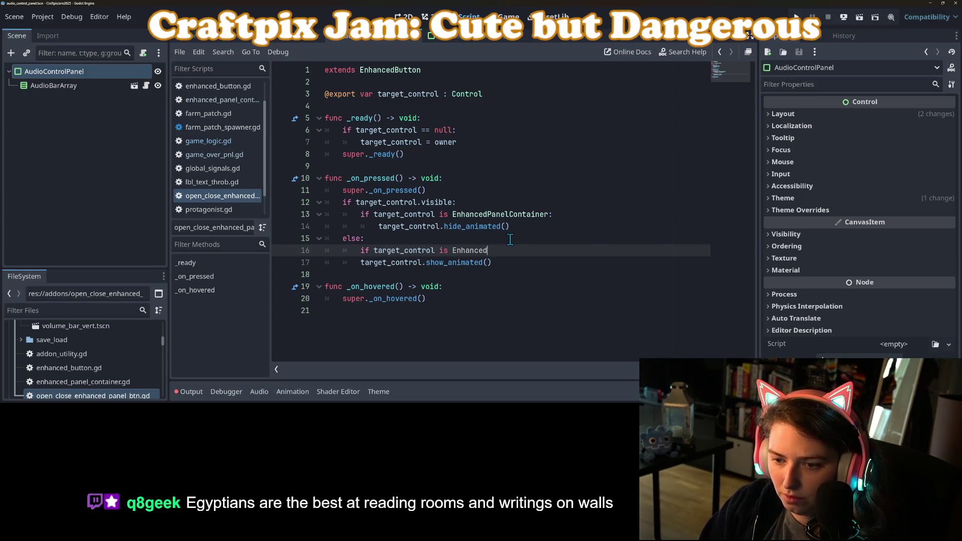
pyautogui.write('P')
pyautogui.press('Return')
pyautogui.write(':')
pyautogui.press('Down')
pyautogui.press('Home')
pyautogui.press('Tab')
# Step: Add an else fallback after show_animated setting target_control.visible = true
pyautogui.press('End')
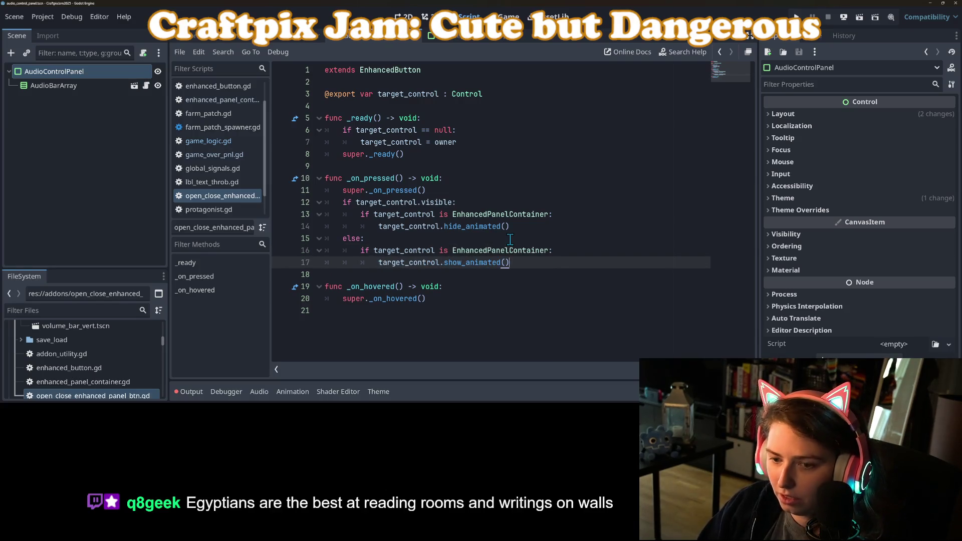
pyautogui.press('Return')
pyautogui.press('BackSpace')
pyautogui.write('else:')
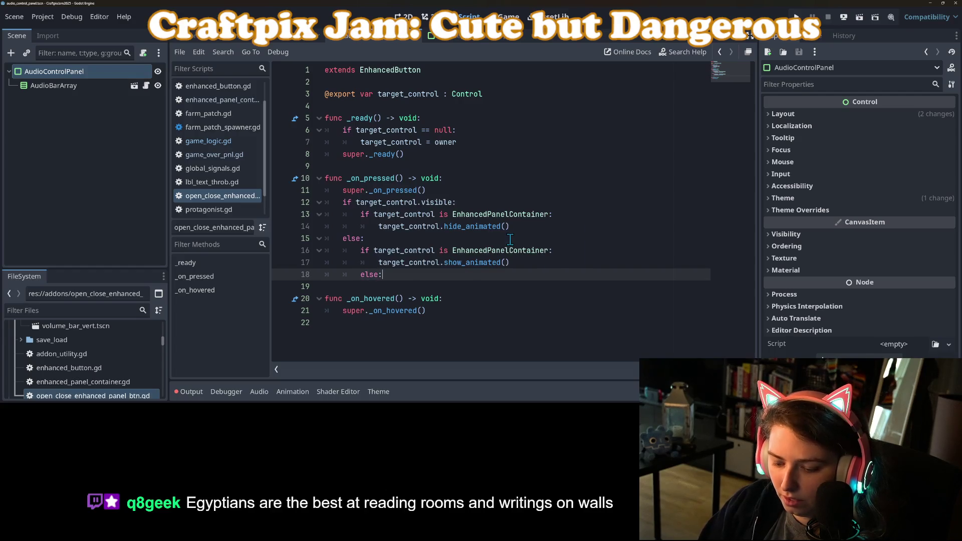
pyautogui.press('Return')
pyautogui.write('targ')
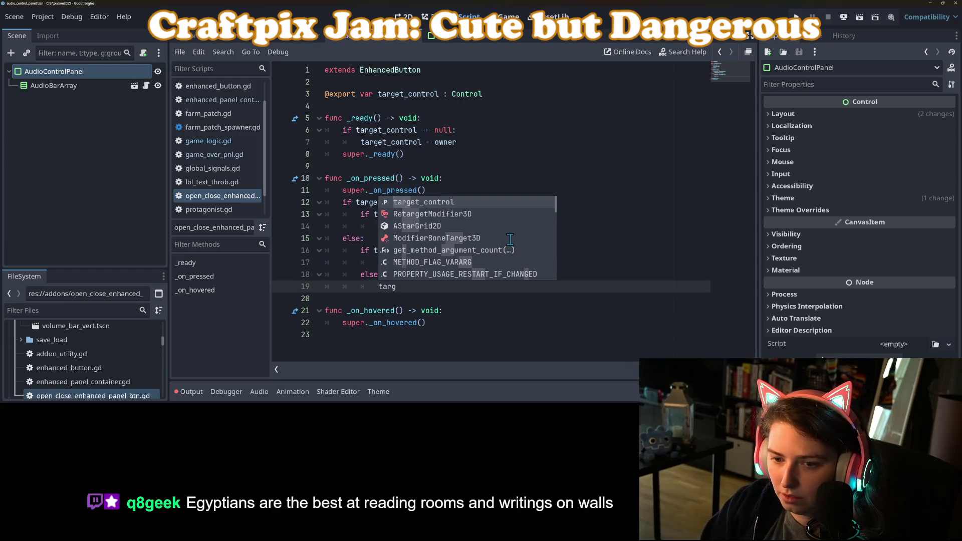
pyautogui.press('Return')
pyautogui.write('.visi')
pyautogui.press('Return')
pyautogui.write('= true')
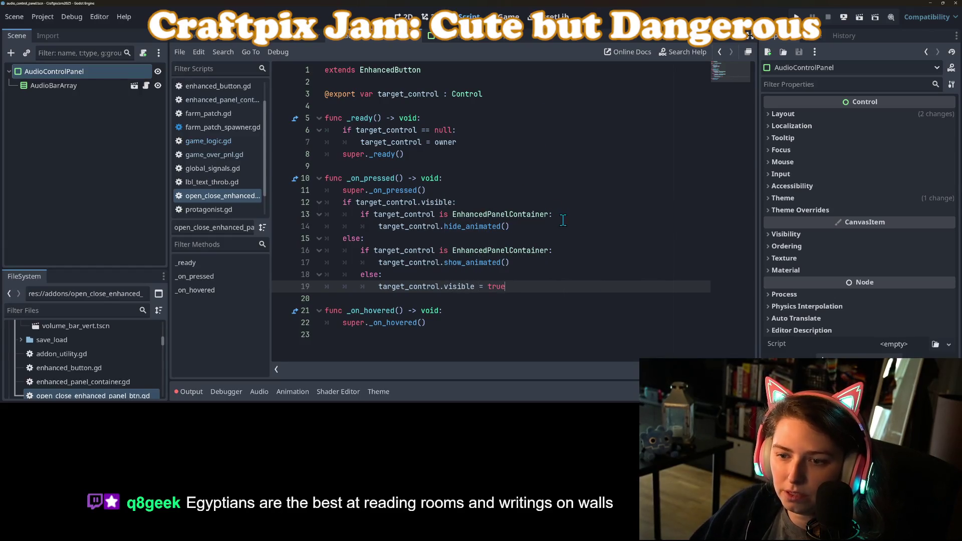
# Step: Add the same else fallback with target_control.visible = true after hide_animated, then save
pyautogui.click(565, 223)
pyautogui.press('Return')
pyautogui.press('BackSpace')
pyautogui.write('else')
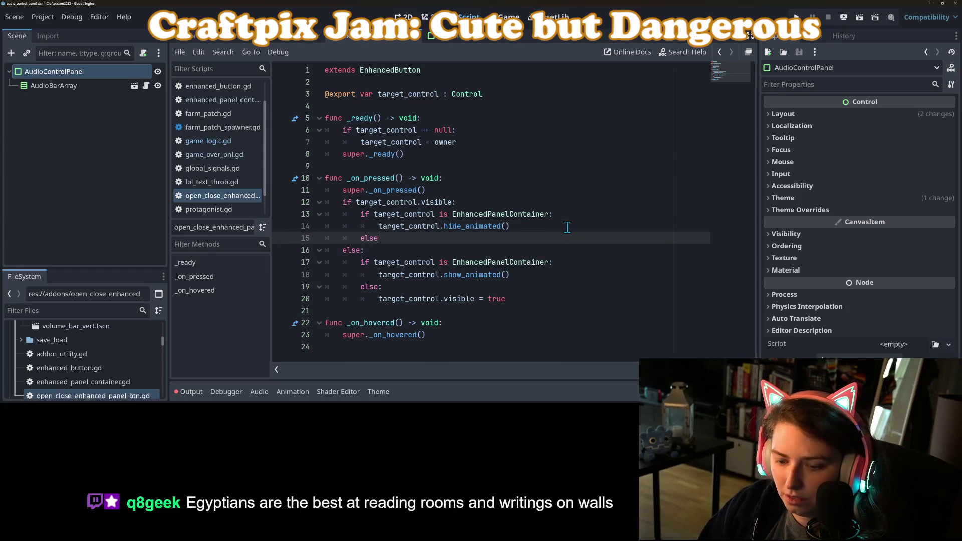
pyautogui.write(':')
pyautogui.press('Return')
pyautogui.write('ta')
pyautogui.press('Return')
pyautogui.write('.')
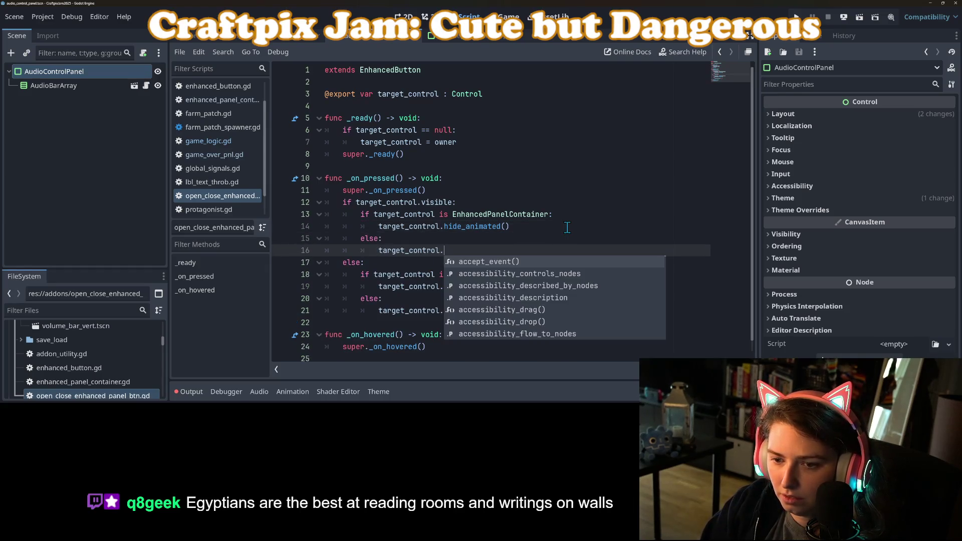
pyautogui.write('vii')
pyautogui.press('Down')
pyautogui.press('Down')
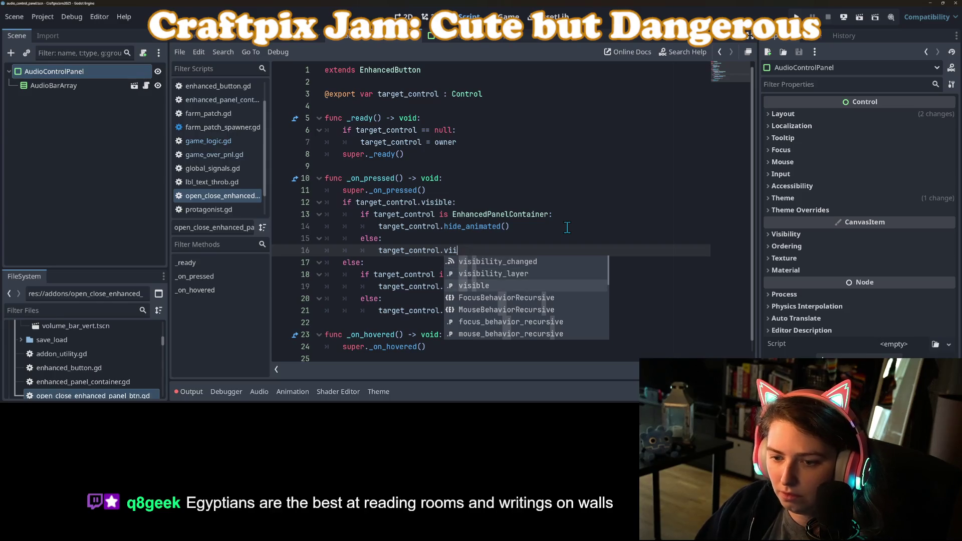
pyautogui.press('Return')
pyautogui.write('= true')
pyautogui.hotkey('ctrl', 's')
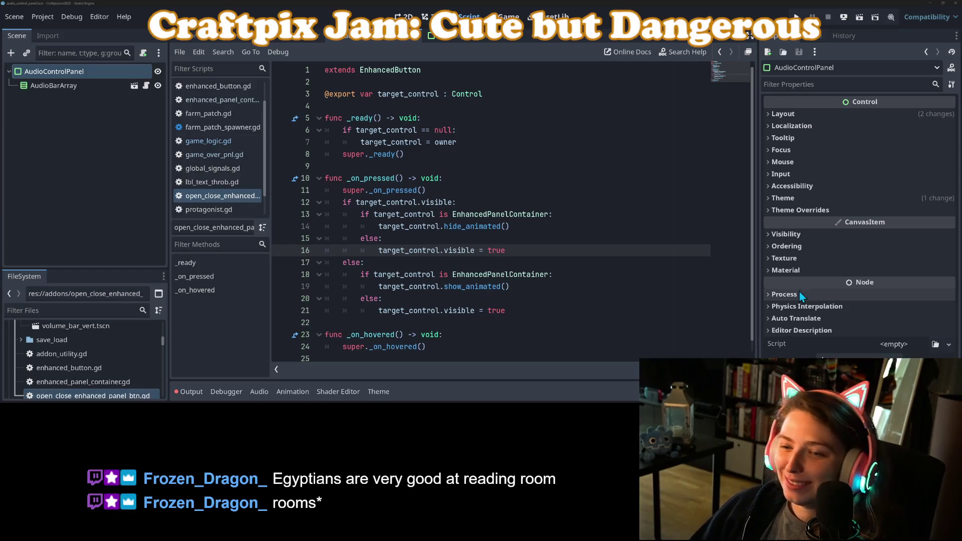
# Step: Replace the line 13 type check with target_control.has_method("hide_animated")
pyautogui.scroll(2, 502, 280)
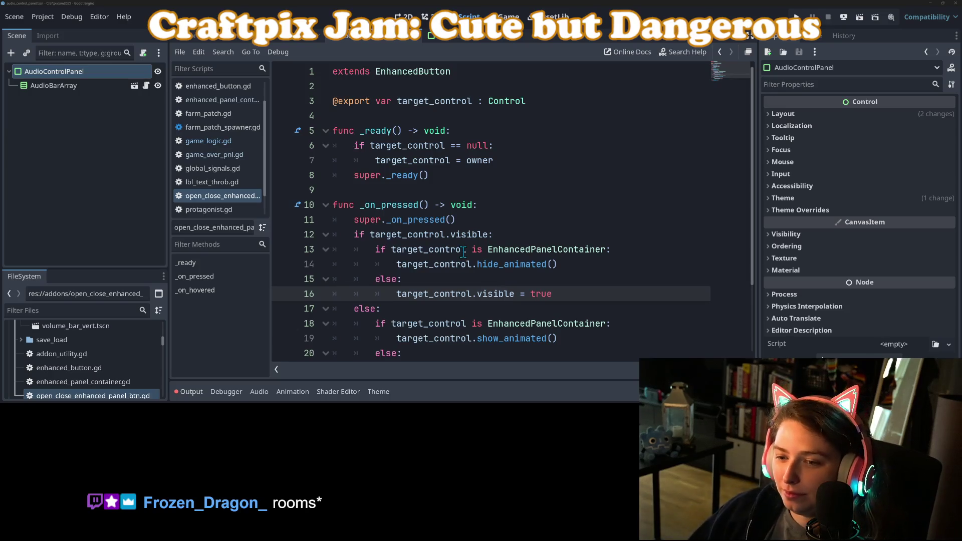
pyautogui.doubleClick(495, 265)
pyautogui.moveTo(467, 250); pyautogui.dragTo(605, 251)
pyautogui.write('.has:')
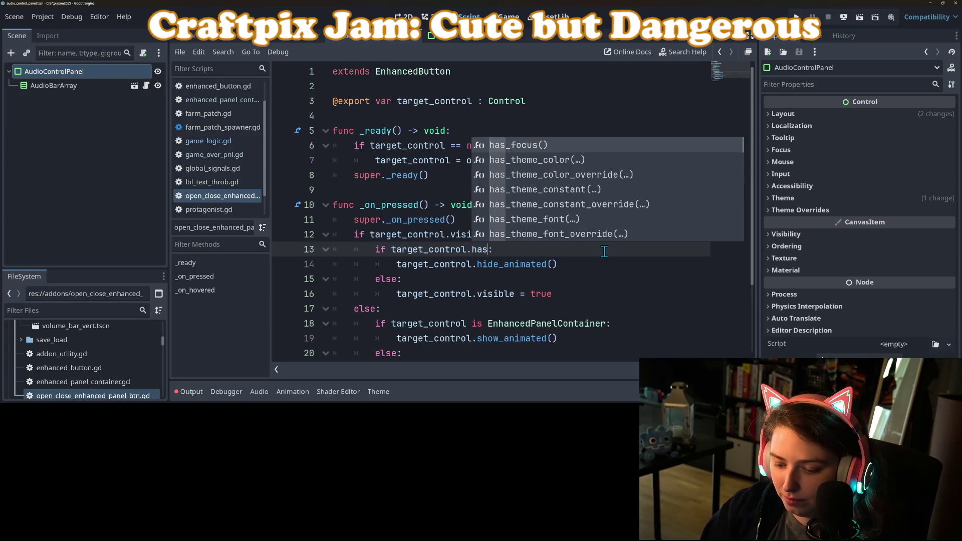
pyautogui.write('_met')
pyautogui.press('Down')
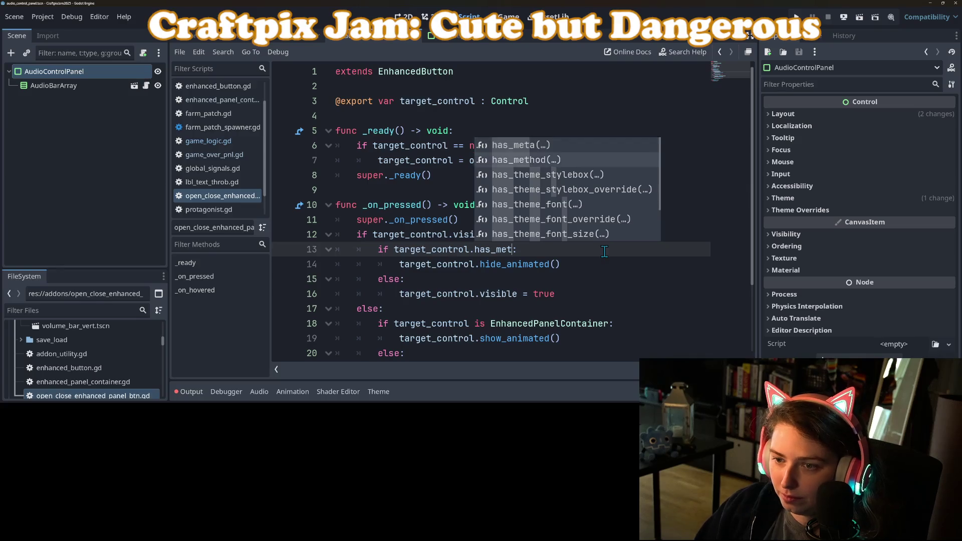
pyautogui.press('Return')
pyautogui.write('"hide_animated"')
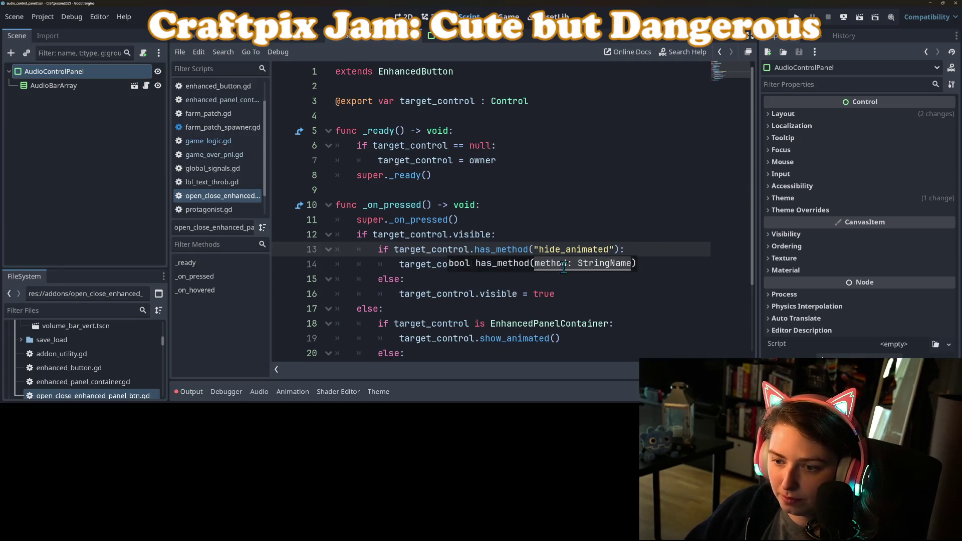
# Step: Replace the line 18 type check with target_control.has_method("show_animated")
pyautogui.scroll(-2, 438, 245)
pyautogui.doubleClick(494, 250)
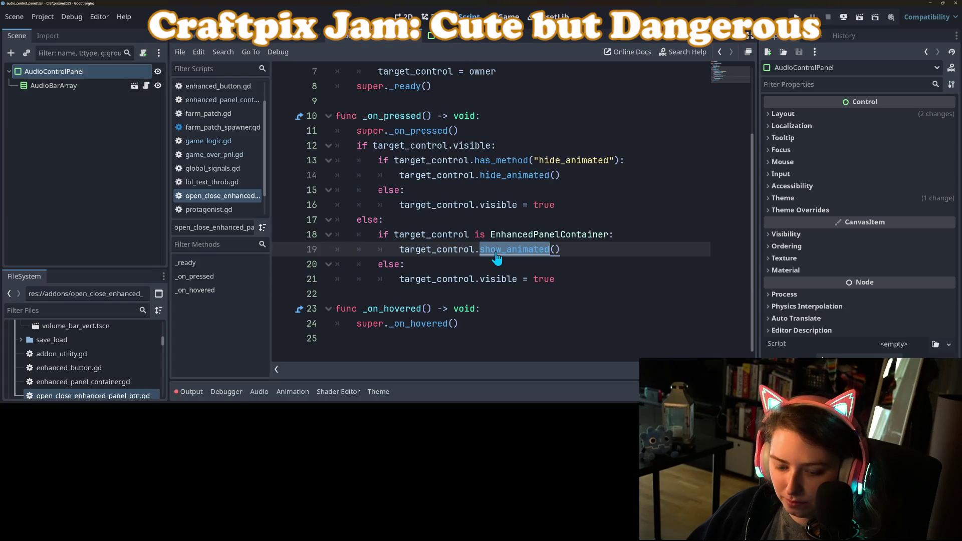
pyautogui.moveTo(469, 235); pyautogui.dragTo(635, 240)
pyautogui.hotkey('shift', 'Left')
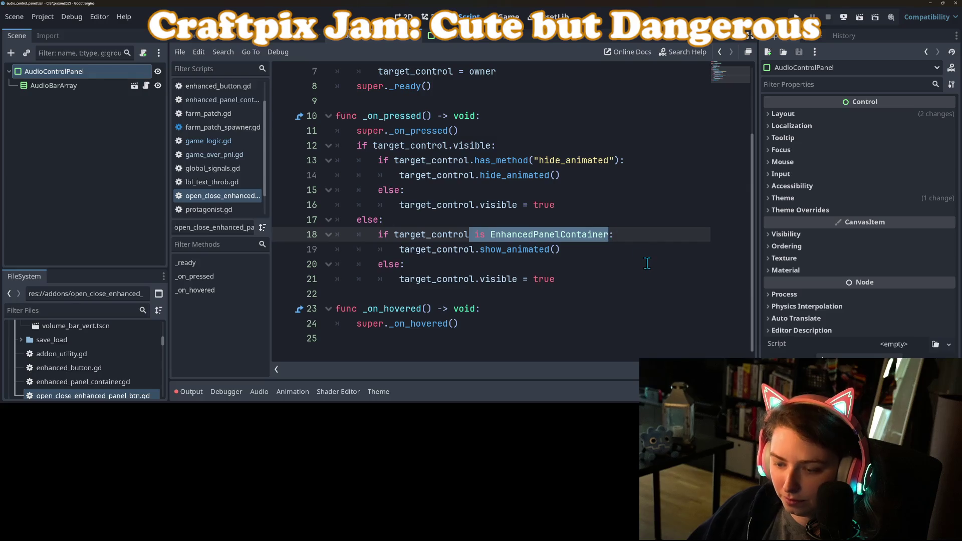
pyautogui.press('BackSpace')
pyautogui.write('.has_me:')
pyautogui.press('Down')
pyautogui.press('Return')
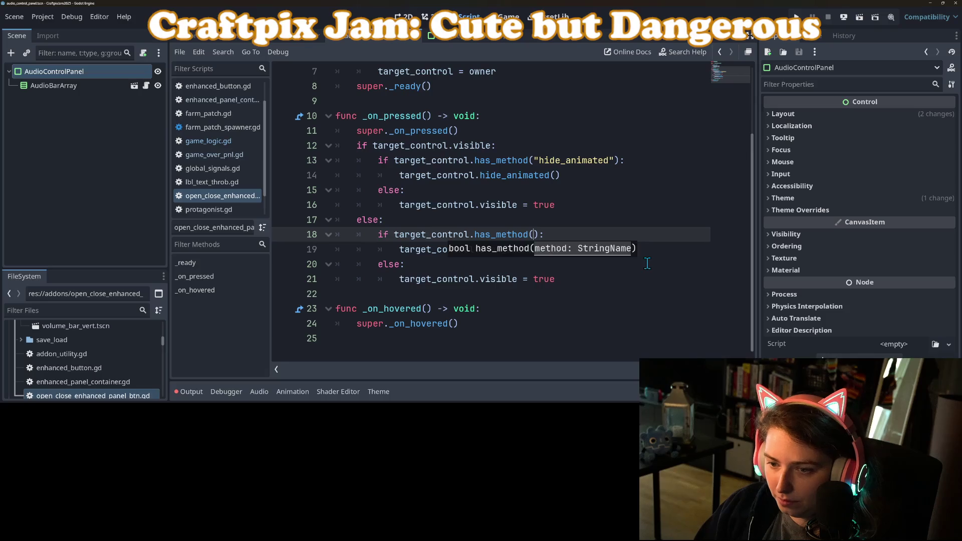
pyautogui.write('"show_animated"')
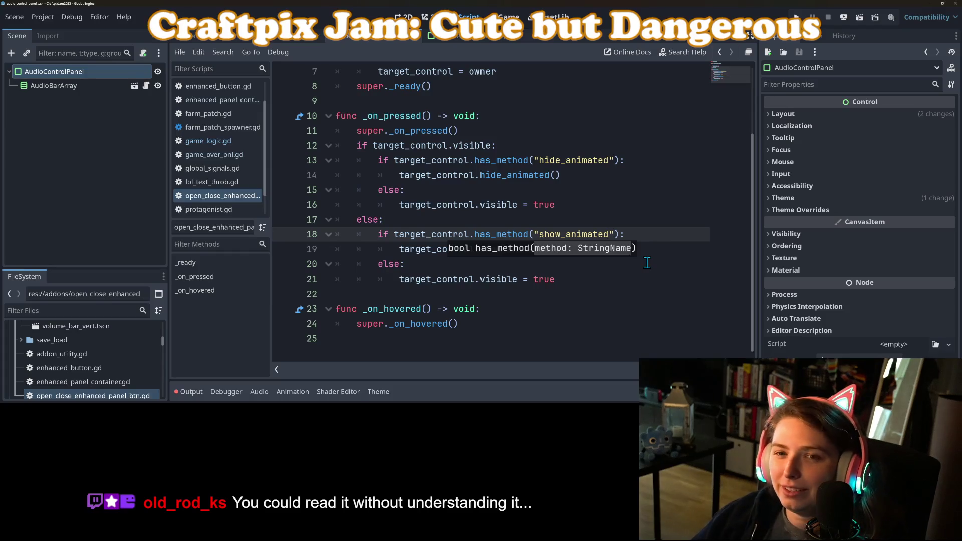
pyautogui.click(624, 270)
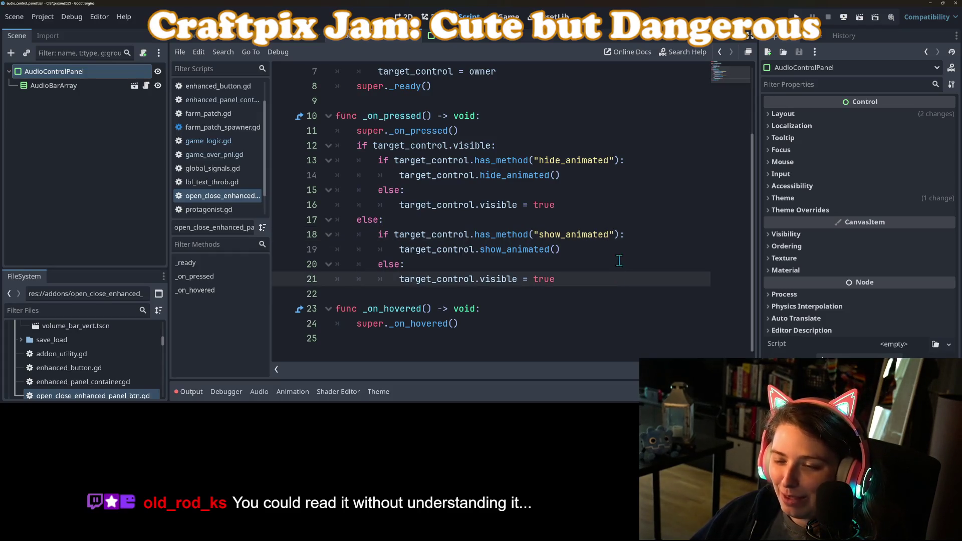
pyautogui.click(616, 252)
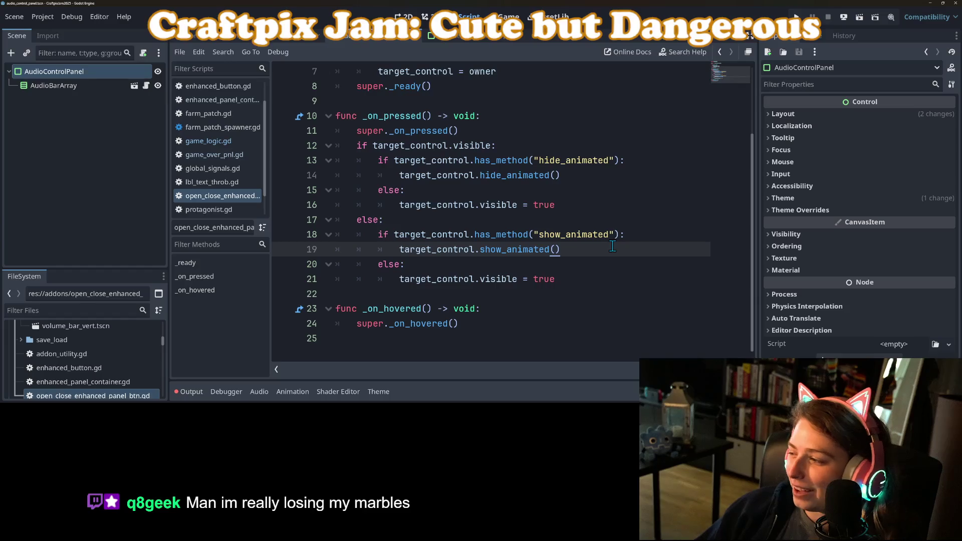
pyautogui.keyDown('ctrl'); pyautogui.scroll(3, 575, 254); pyautogui.keyUp('ctrl')
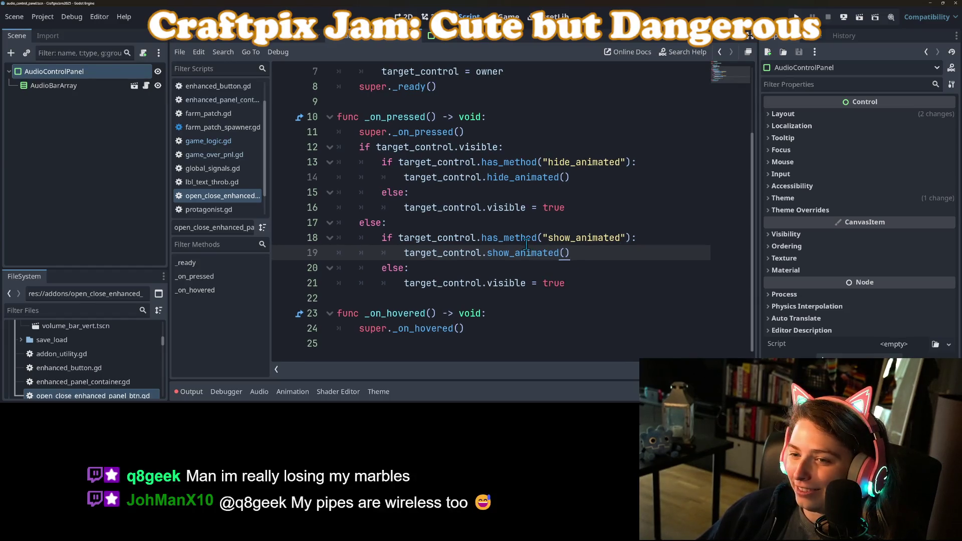
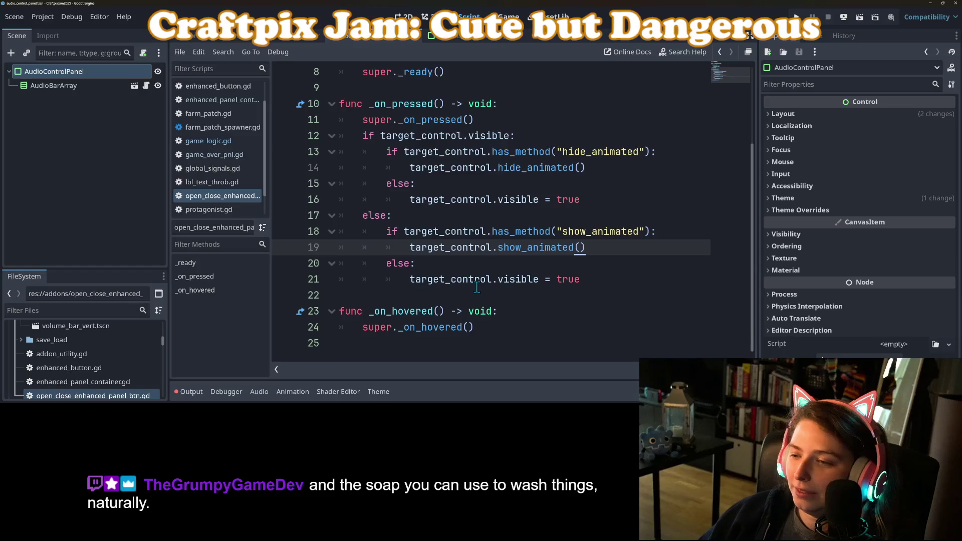
# Step: Review the toggle script's else branch and show_animated call, then return to the 2D canvas
pyautogui.click(667, 221)
pyautogui.click(675, 247)
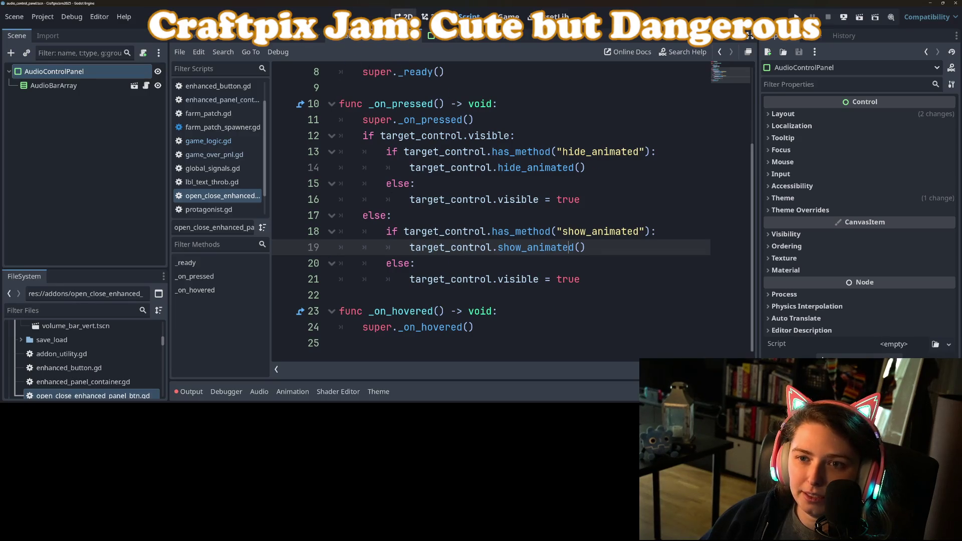
pyautogui.click(403, 17)
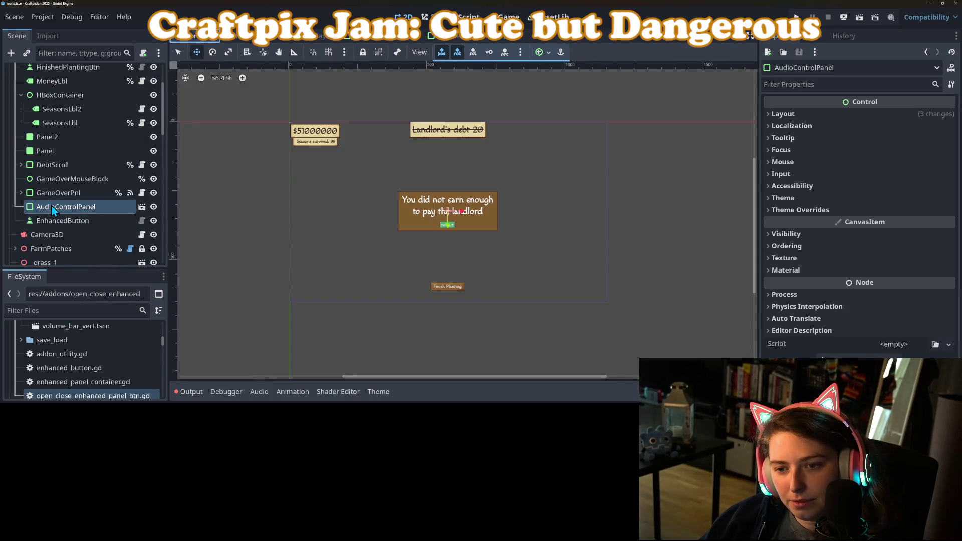
# Step: Attach open_close_enhanced_panel_btn.gd to EnhancedButton and set its Target Control to AudioControlPanel
pyautogui.scroll(-2, 51, 206)
pyautogui.click(78, 170)
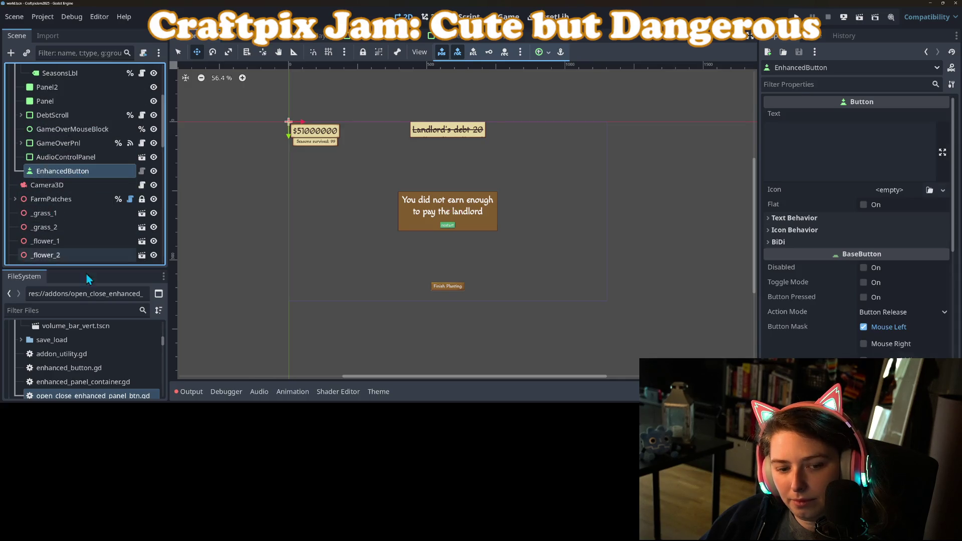
pyautogui.moveTo(115, 398); pyautogui.dragTo(103, 168)
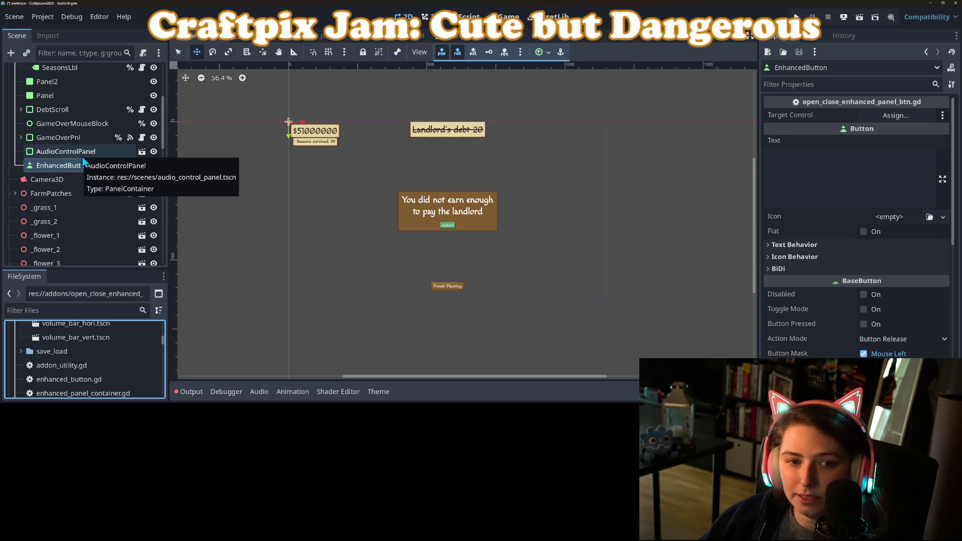
pyautogui.moveTo(83, 159)
pyautogui.mouseDown()
pyautogui.moveTo(797, 89)
pyautogui.moveTo(886, 115)
pyautogui.mouseUp()
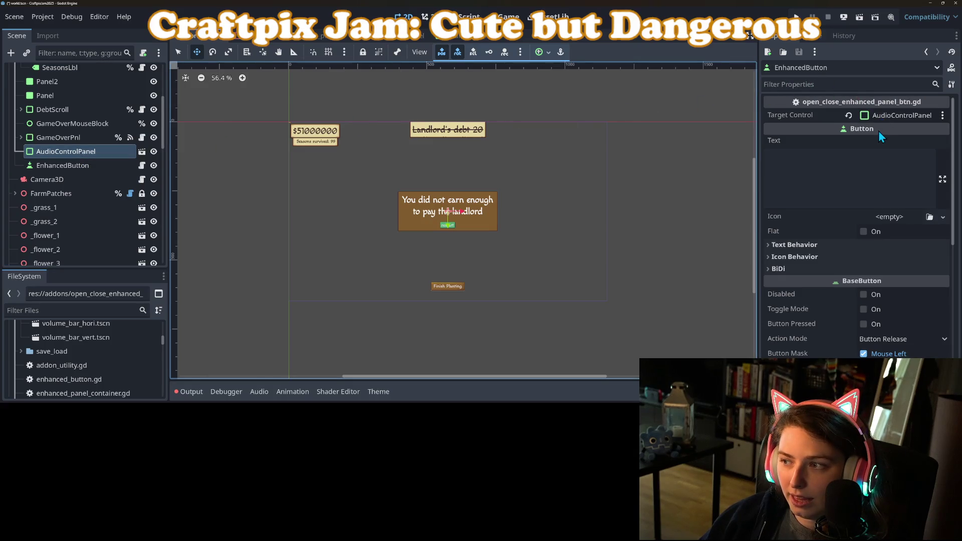
pyautogui.click(66, 152)
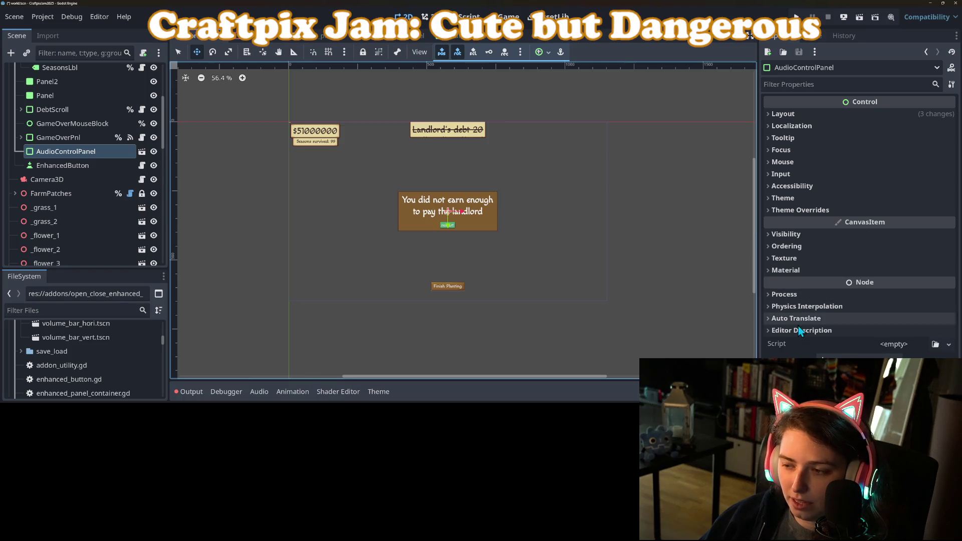
# Step: Expand AudioControlPanel's Ordering section and begin editing its Z Index
pyautogui.click(799, 238)
pyautogui.click(799, 237)
pyautogui.click(801, 247)
pyautogui.click(897, 260)
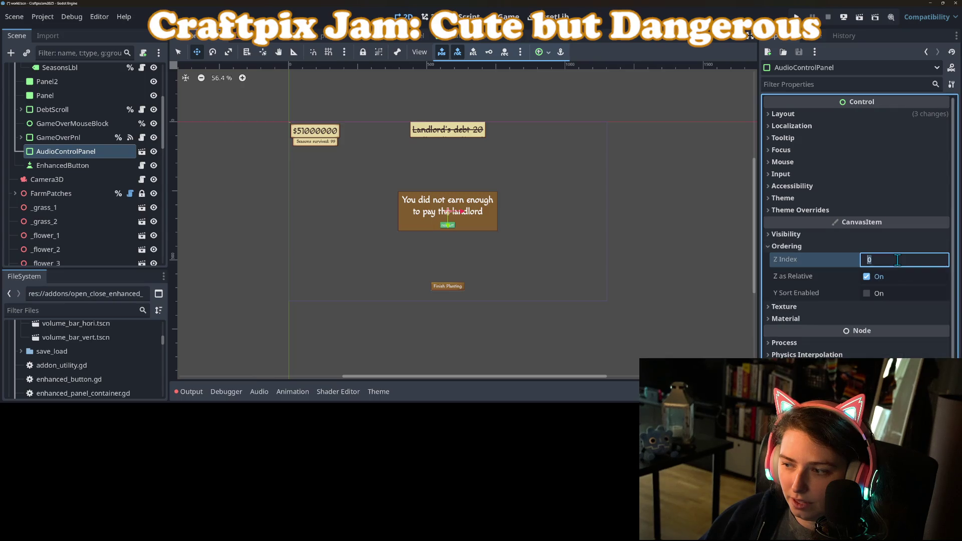
pyautogui.write('3')
pyautogui.press('Return')
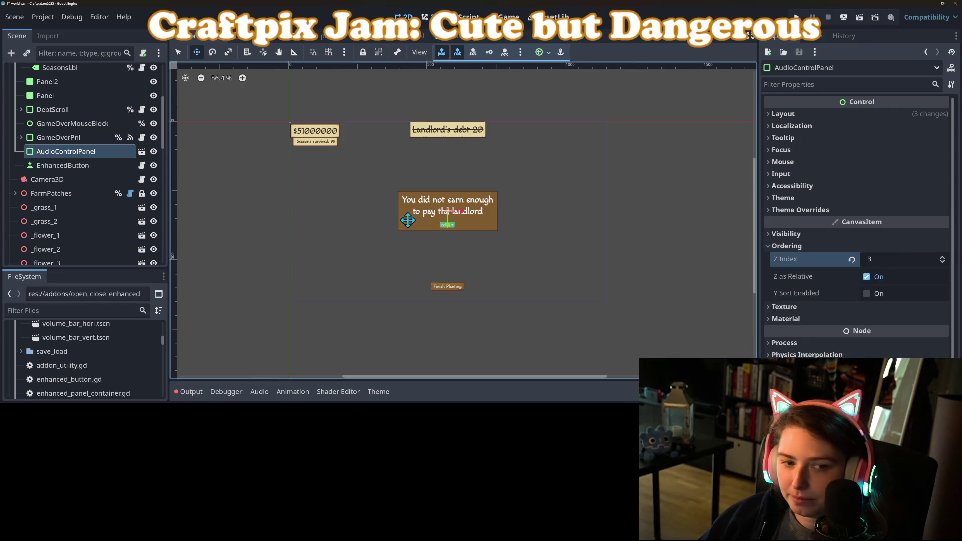
# Step: Set EnhancedButton's Z Index to 3 under CanvasItem > Ordering
pyautogui.click(63, 165)
pyautogui.scroll(-5, 857, 280)
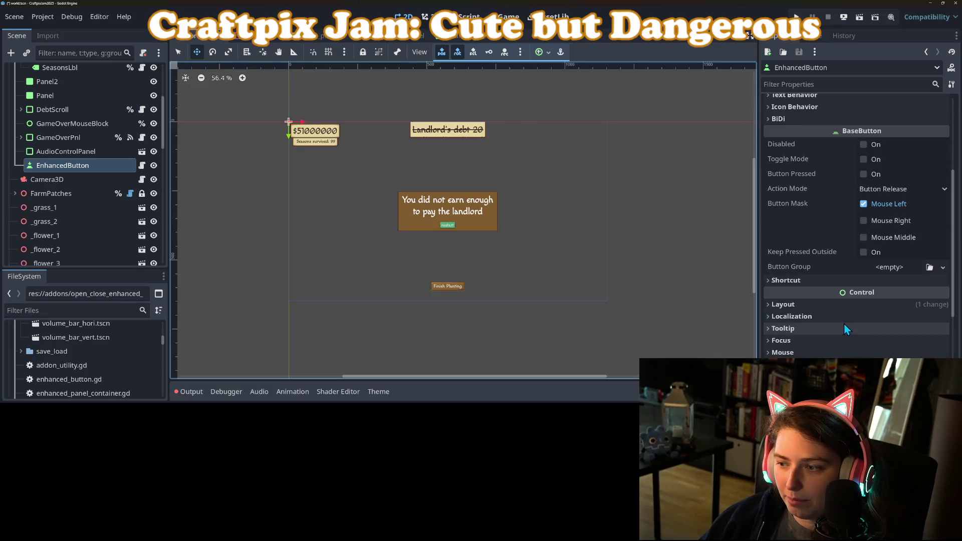
pyautogui.click(825, 306)
pyautogui.click(825, 305)
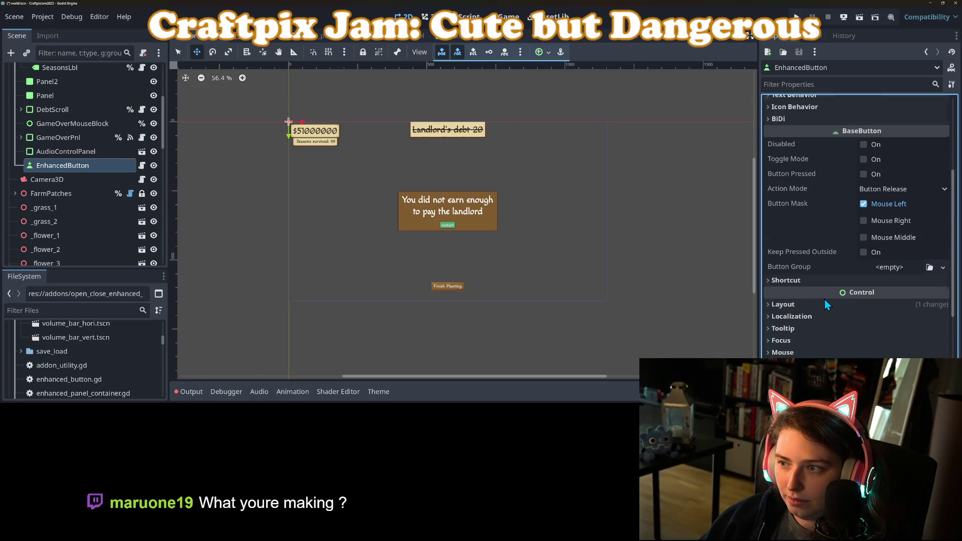
pyautogui.scroll(-5, 825, 299)
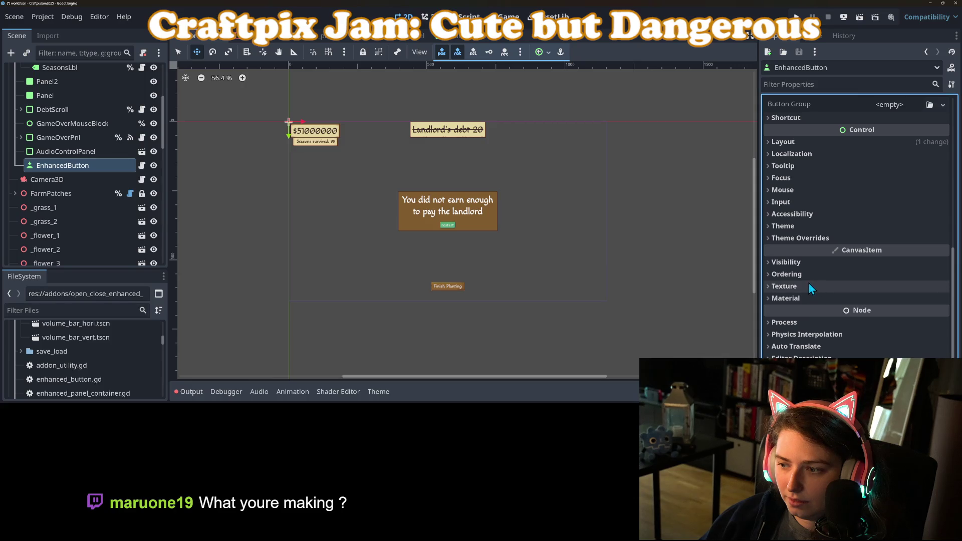
pyautogui.click(807, 262)
pyautogui.click(798, 262)
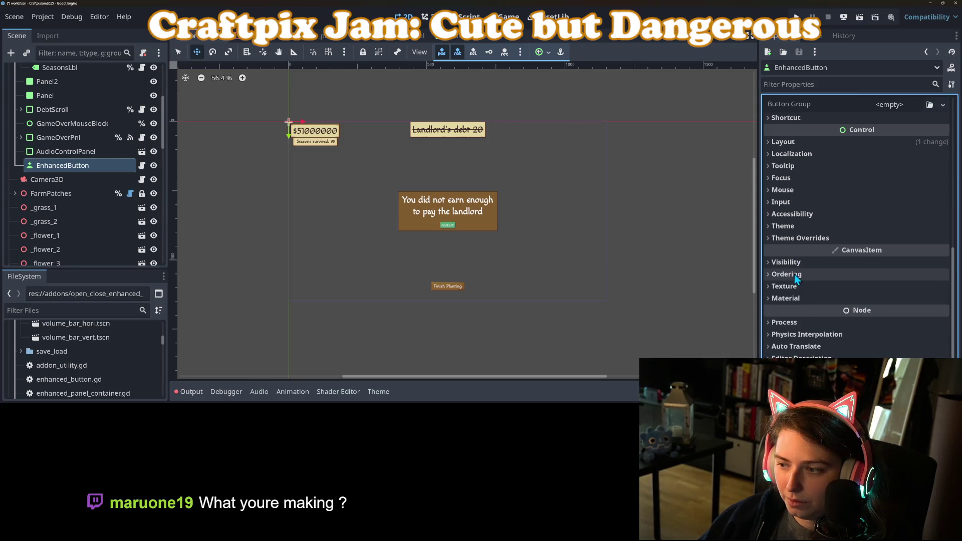
pyautogui.click(802, 274)
pyautogui.click(886, 288)
pyautogui.click(884, 287)
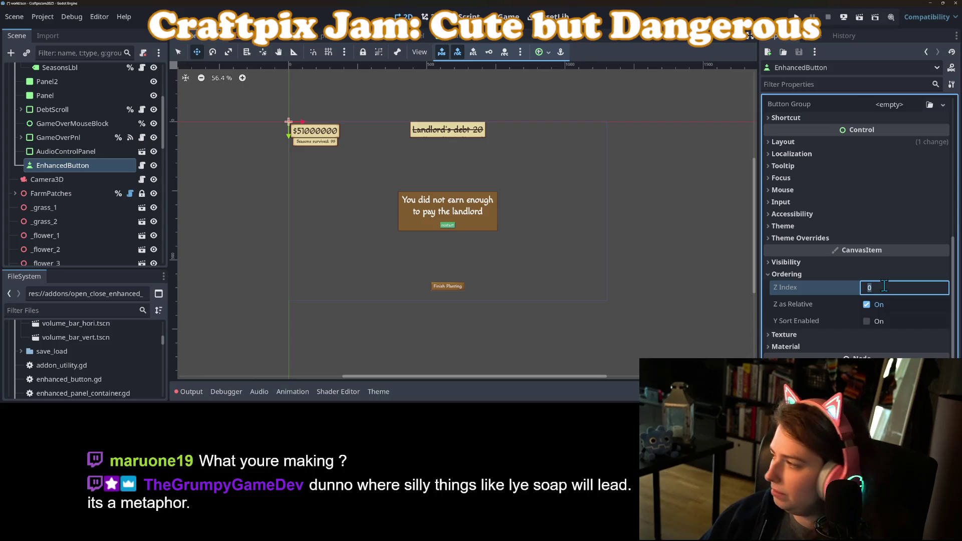
pyautogui.write('3')
pyautogui.press('Return')
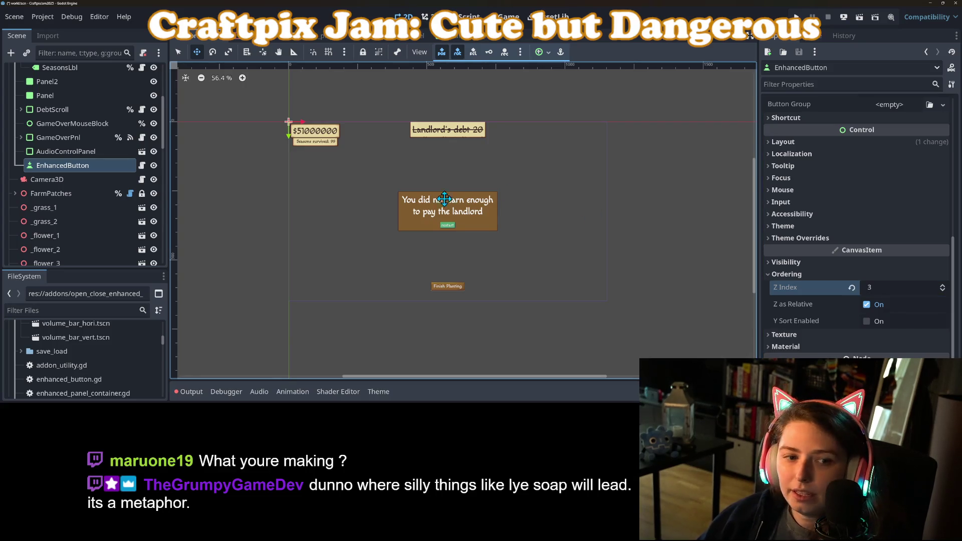
# Step: Set AudioControlPanel's Z Index to 4, save the world scene, and open audio_control_panel
pyautogui.click(97, 153)
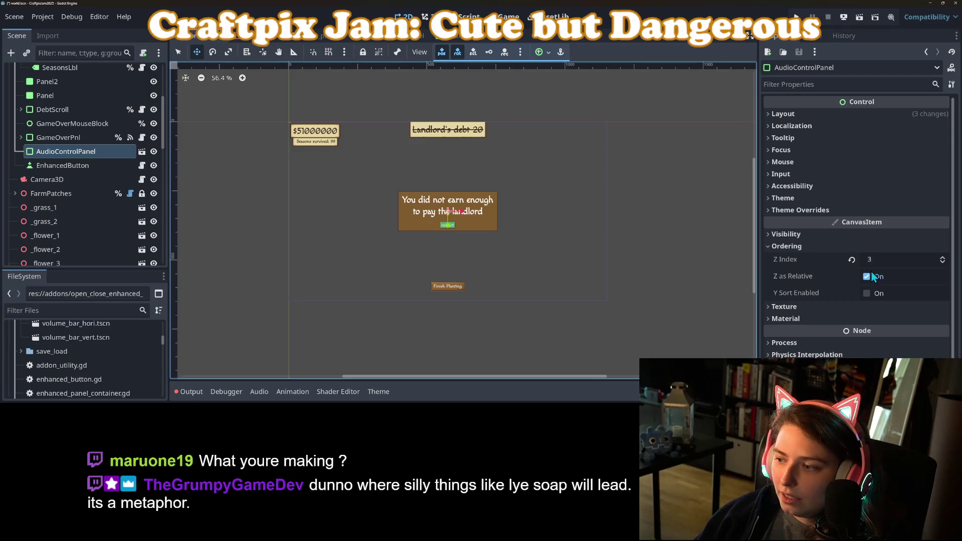
pyautogui.click(878, 261)
pyautogui.write('4')
pyautogui.press('Return')
pyautogui.hotkey('ctrl', 's')
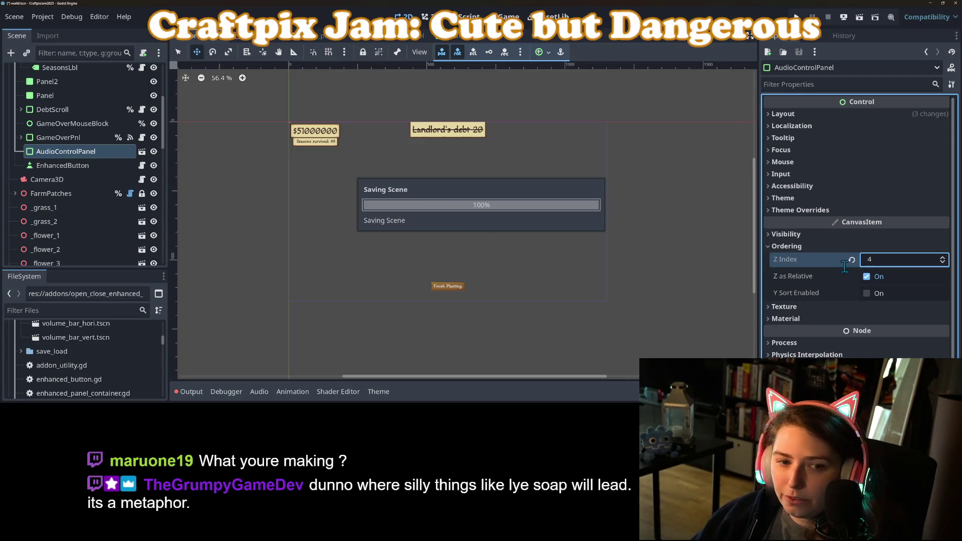
pyautogui.click(383, 38)
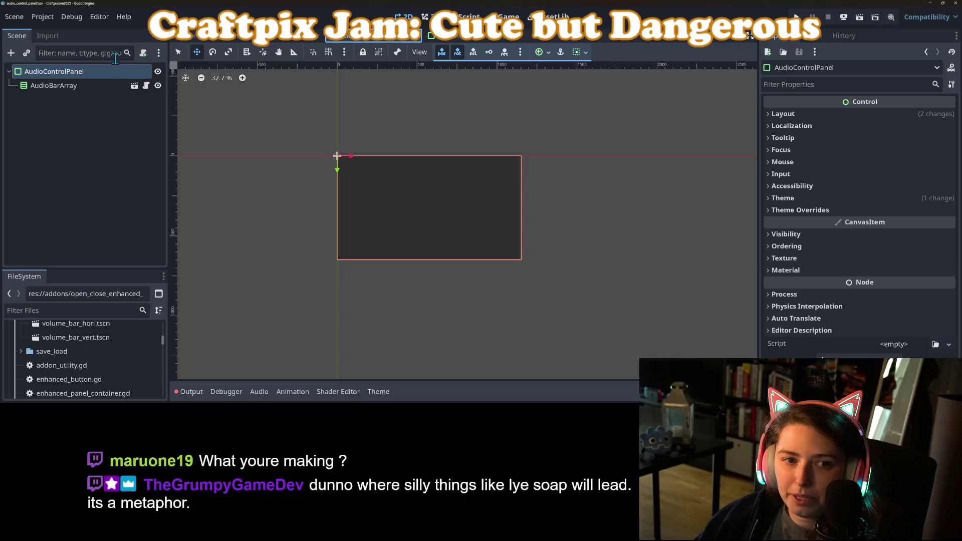
# Step: Copy EnhancedButton from the world scene and paste it into the audio control panel
pyautogui.click(196, 38)
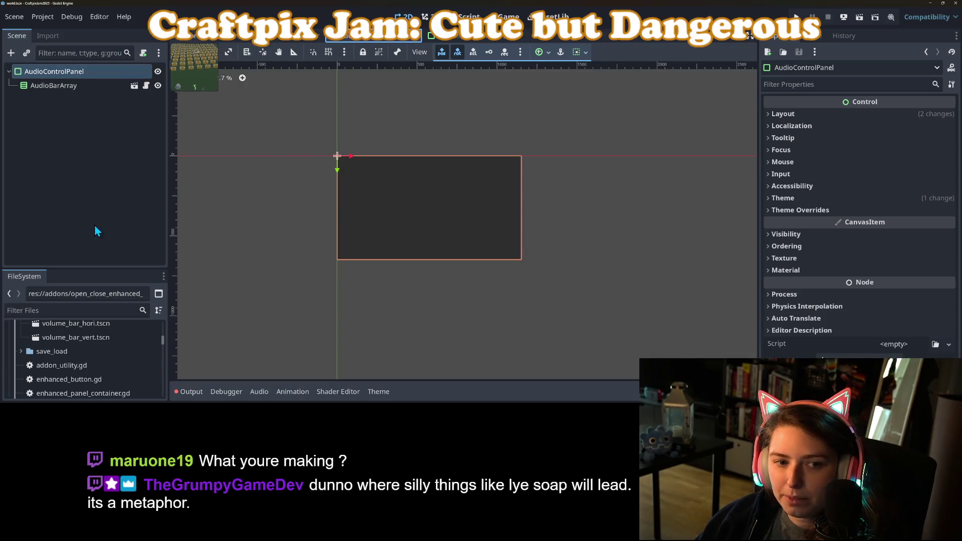
pyautogui.click(54, 211)
pyautogui.click(59, 166)
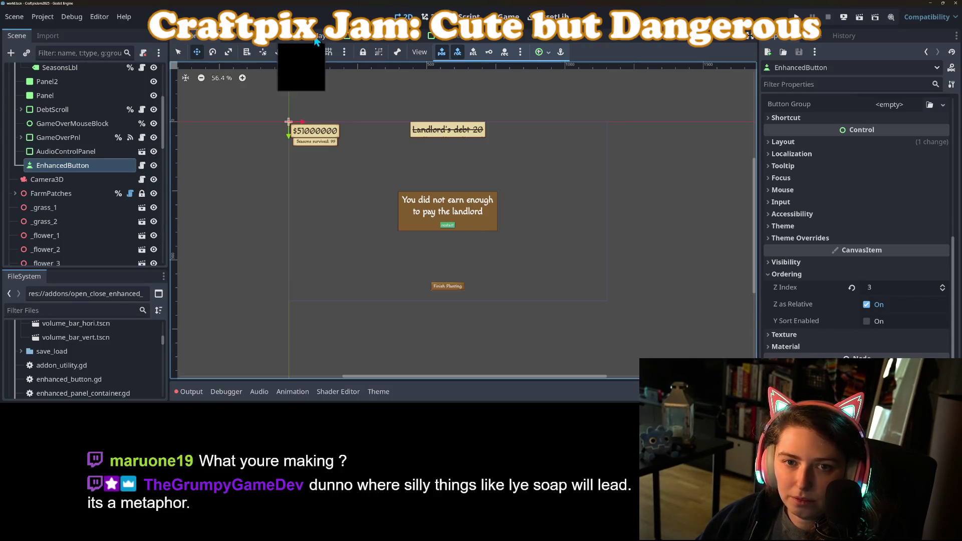
pyautogui.click(360, 36)
pyautogui.hotkey('ctrl', 'v')
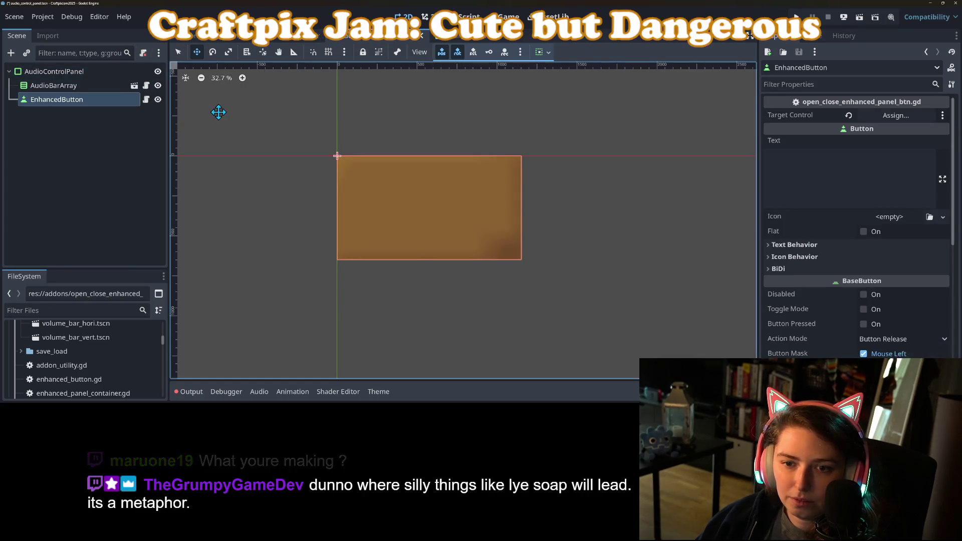
# Step: Size the pasted button Shrink End / Shrink Begin, label it 'x', and target AudioControlPanel
pyautogui.click(543, 54)
pyautogui.click(579, 86)
pyautogui.click(551, 136)
pyautogui.click(851, 173)
pyautogui.write('x')
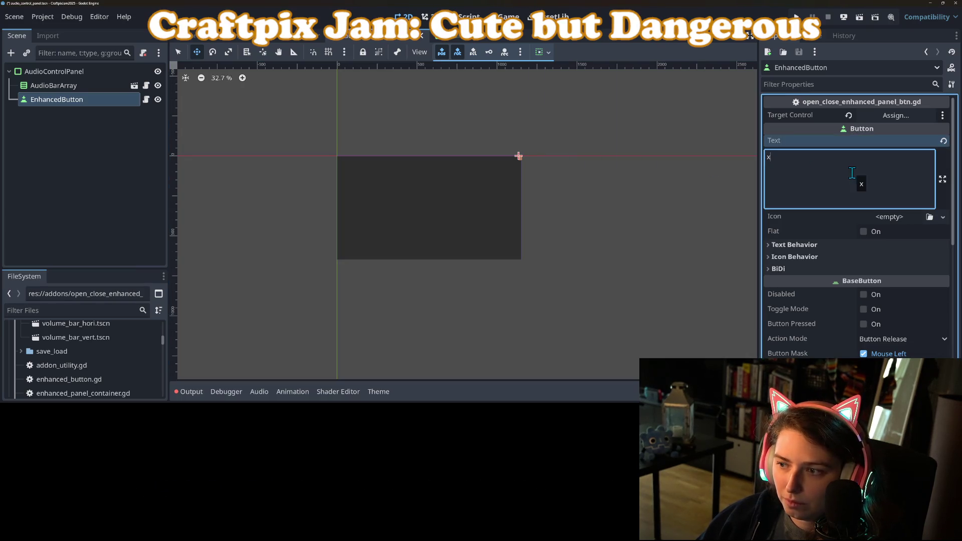
pyautogui.click(887, 113)
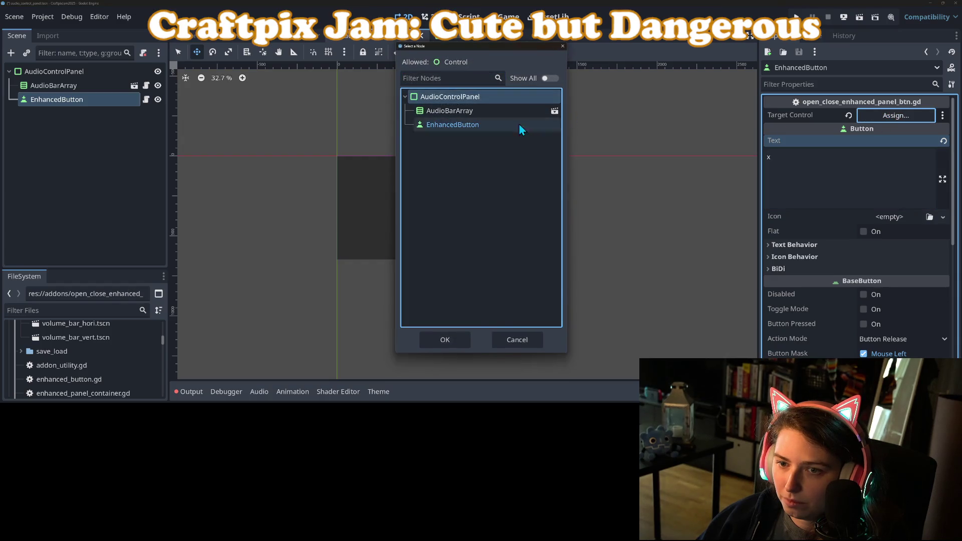
pyautogui.click(458, 340)
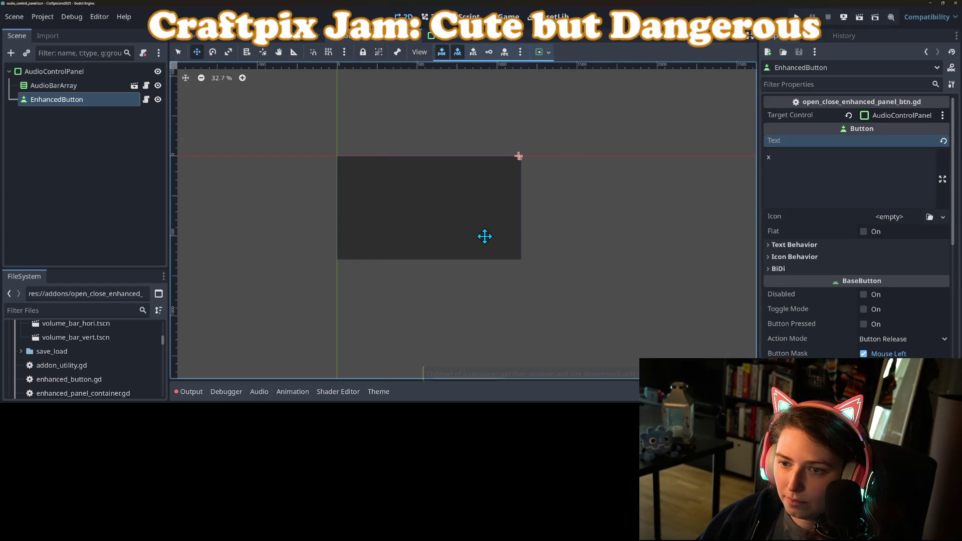
# Step: Pan to the panel's top-right corner to check the button, then deselect it
pyautogui.scroll(3, 528, 228)
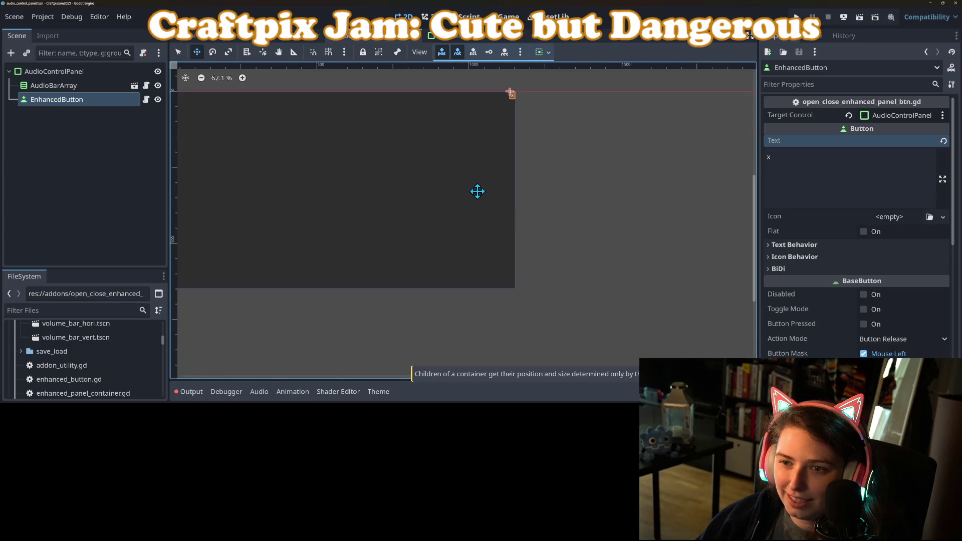
pyautogui.moveTo(478, 189); pyautogui.dragTo(481, 208)
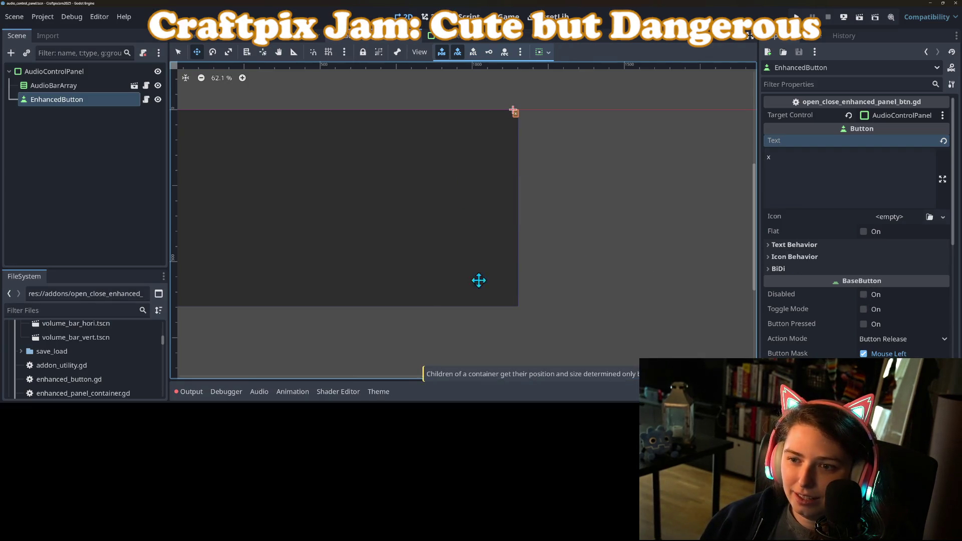
pyautogui.scroll(-1, 411, 281)
pyautogui.scroll(1, 402, 279)
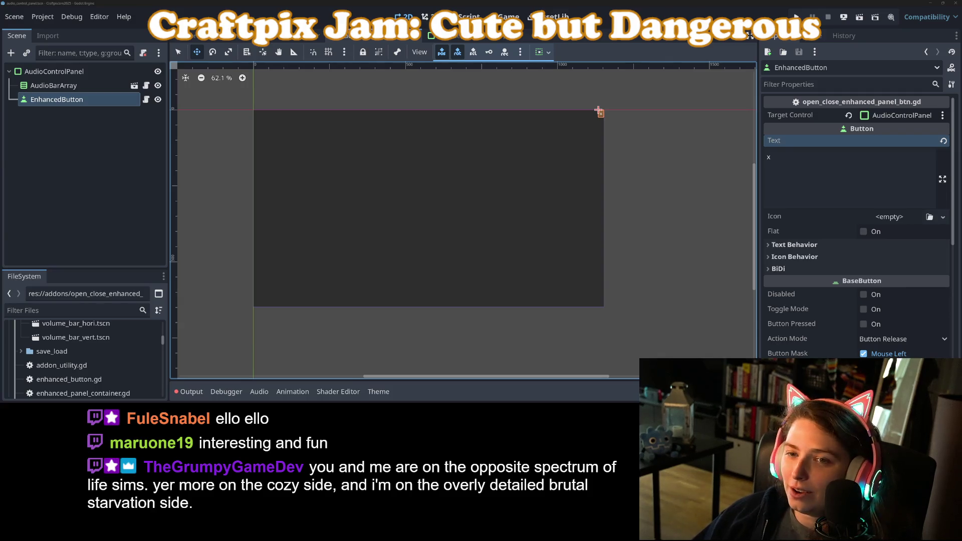
pyautogui.click(672, 196)
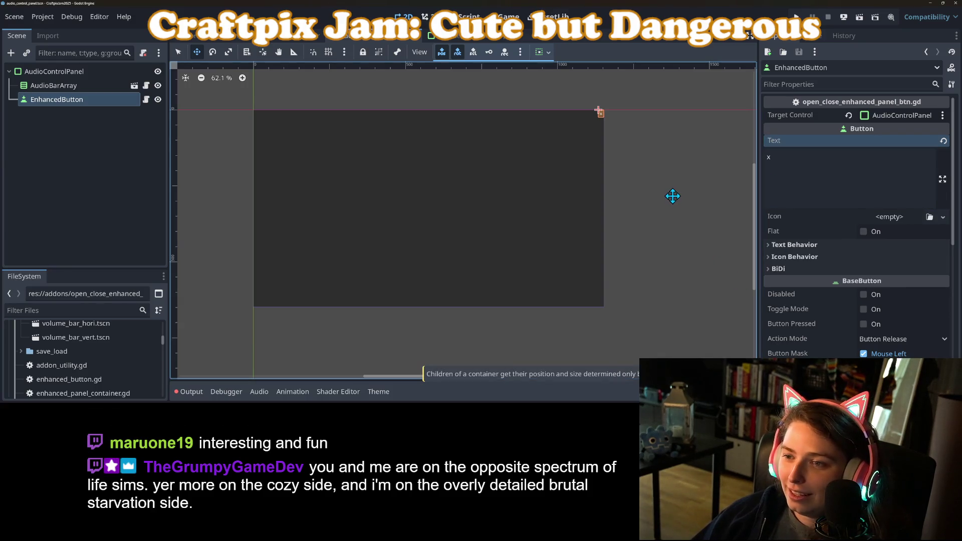
pyautogui.click(672, 196)
pyautogui.click(178, 52)
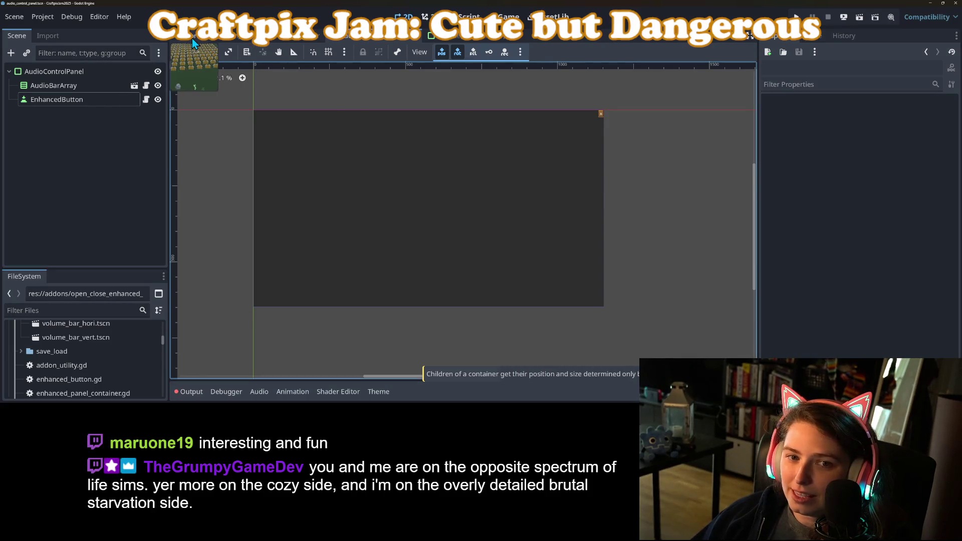
pyautogui.click(192, 38)
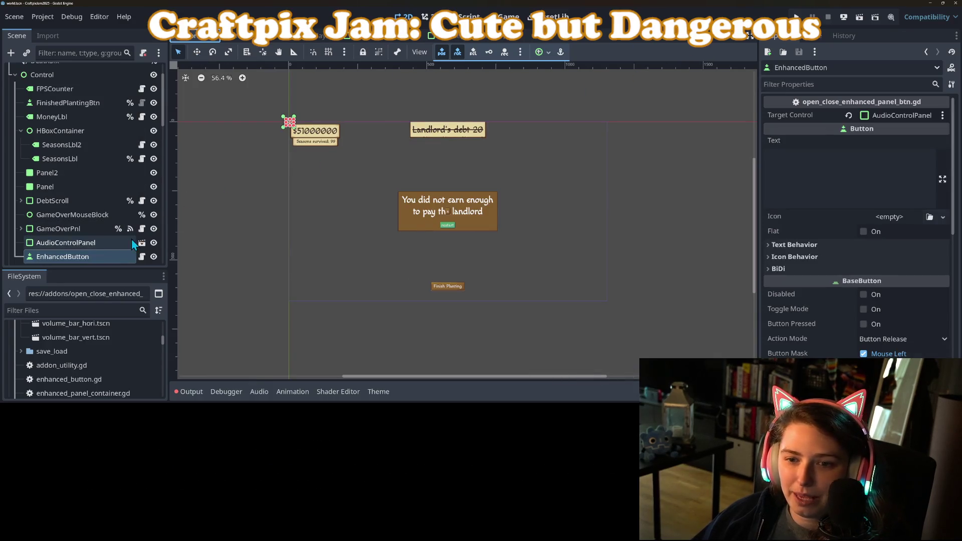
pyautogui.scroll(-3, 74, 241)
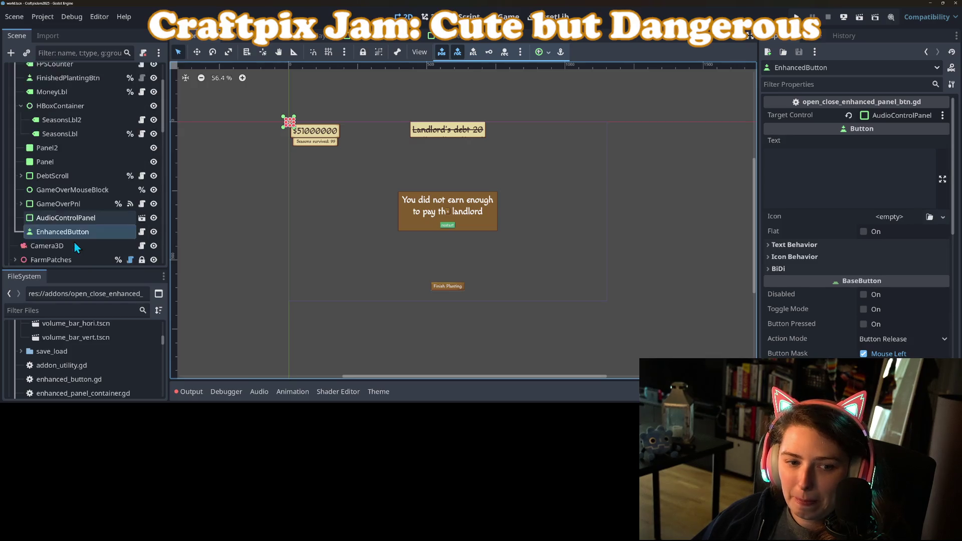
pyautogui.click(86, 193)
pyautogui.click(154, 194)
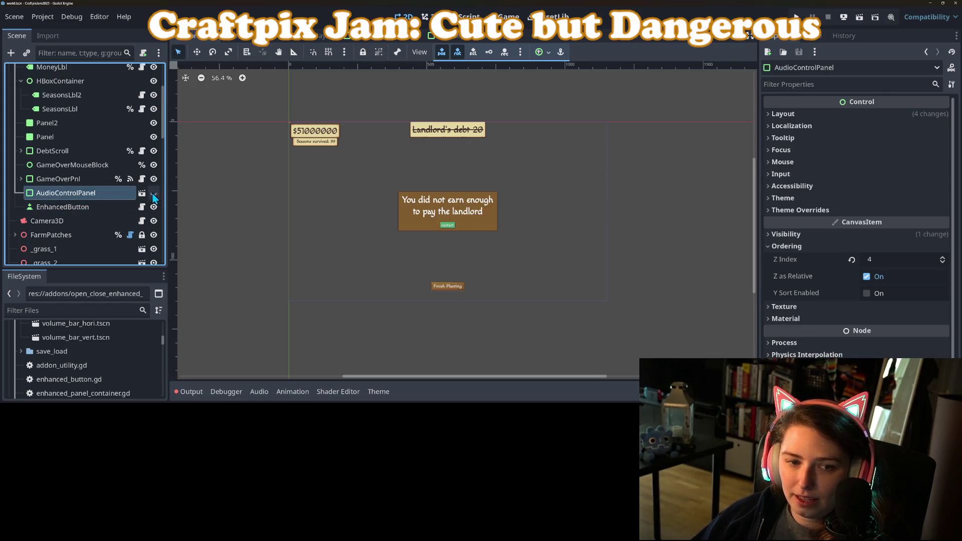
pyautogui.click(109, 205)
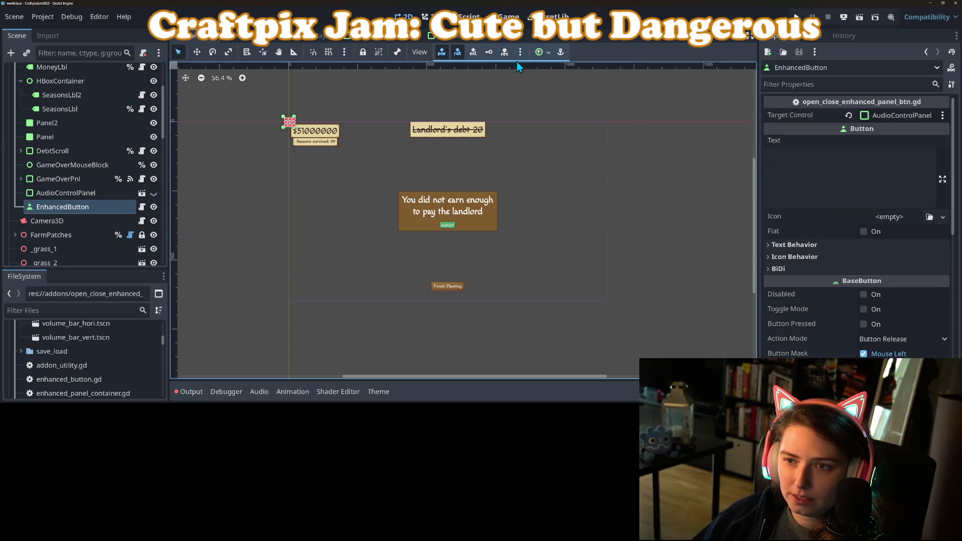
pyautogui.scroll(4, 465, 84)
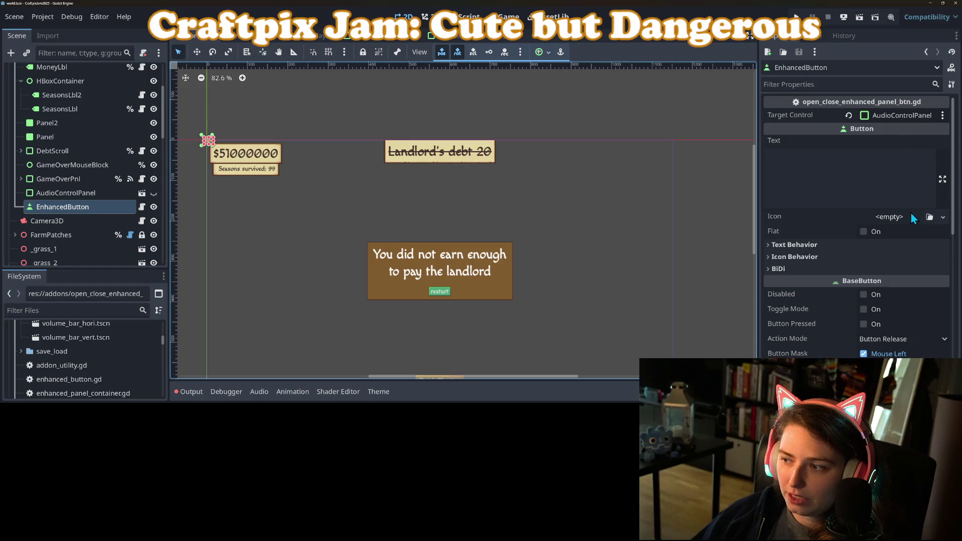
pyautogui.click(943, 217)
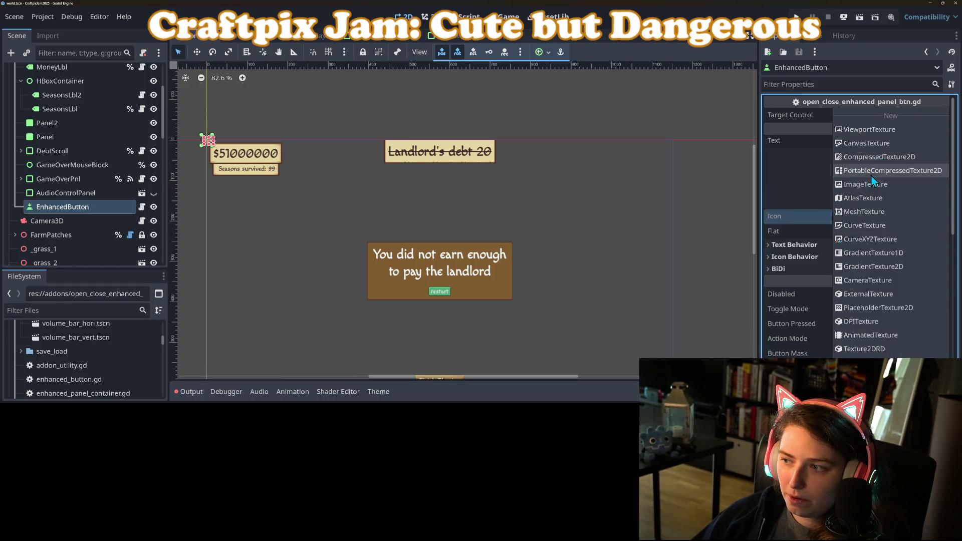
# Step: Give EnhancedButton's Icon a new AtlasTexture from the 400×528 green button sheet and open Edit Region
pyautogui.click(875, 198)
pyautogui.click(892, 222)
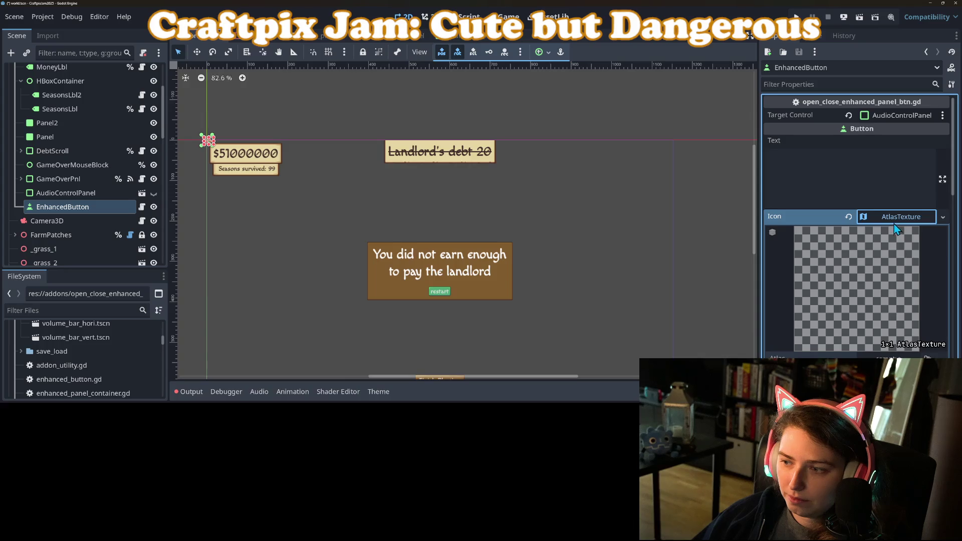
pyautogui.click(928, 356)
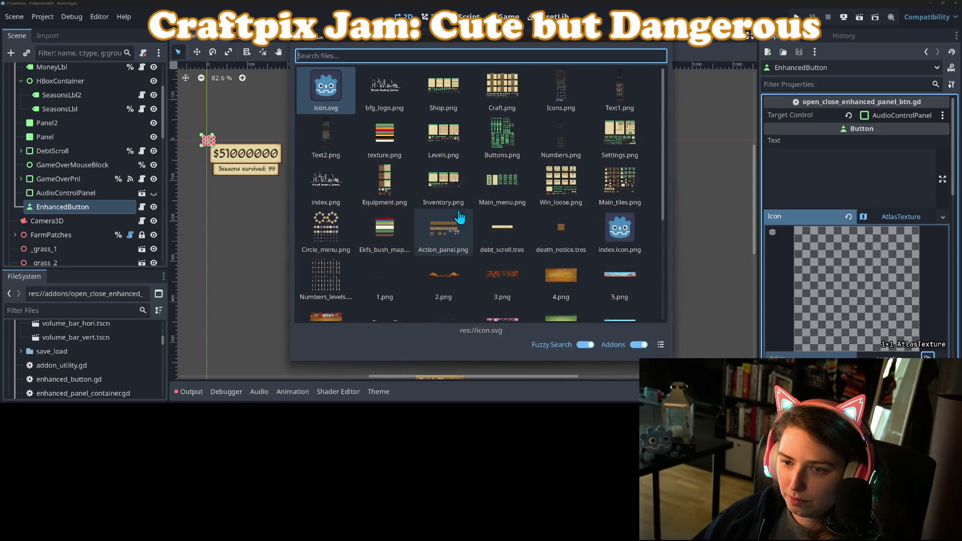
pyautogui.doubleClick(500, 149)
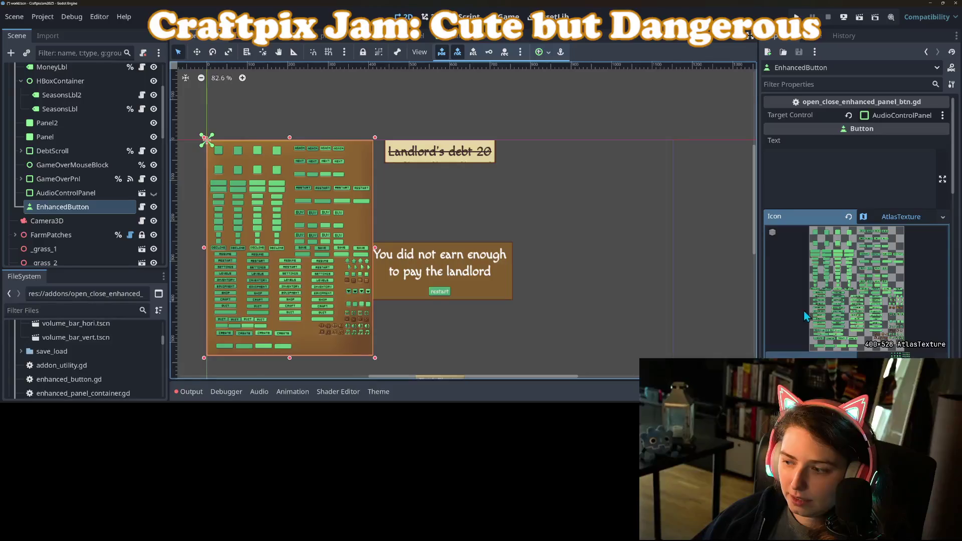
pyautogui.scroll(-1, 851, 351)
pyautogui.scroll(-4, 849, 345)
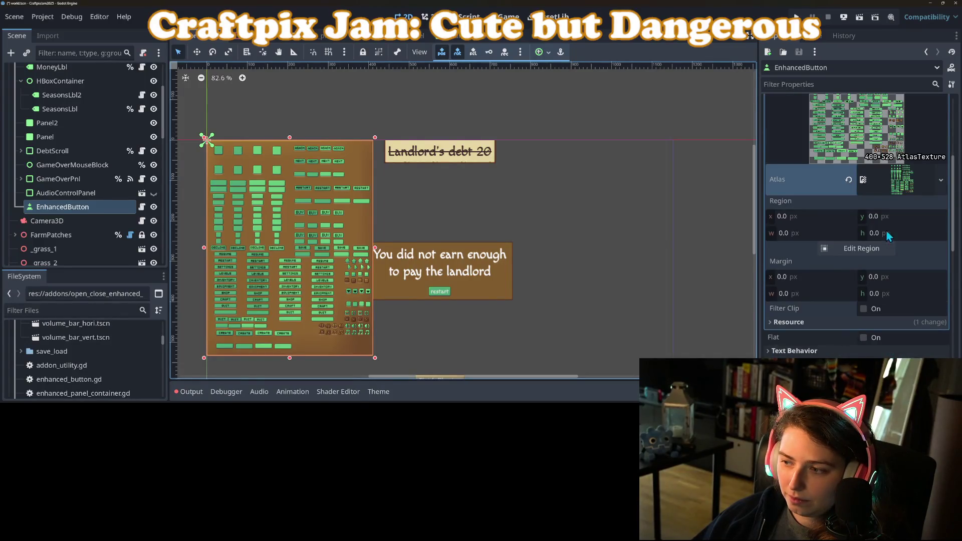
pyautogui.click(868, 252)
pyautogui.scroll(-5, 424, 242)
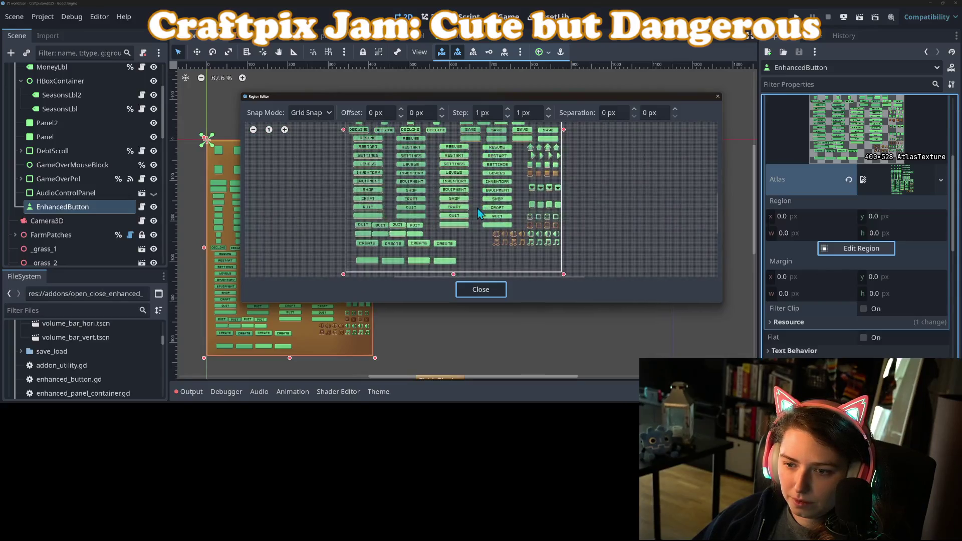
# Step: Crop the atlas region to the first brown music note, 16×15 px at 271, 465
pyautogui.scroll(3, 420, 200)
pyautogui.scroll(6, 500, 235)
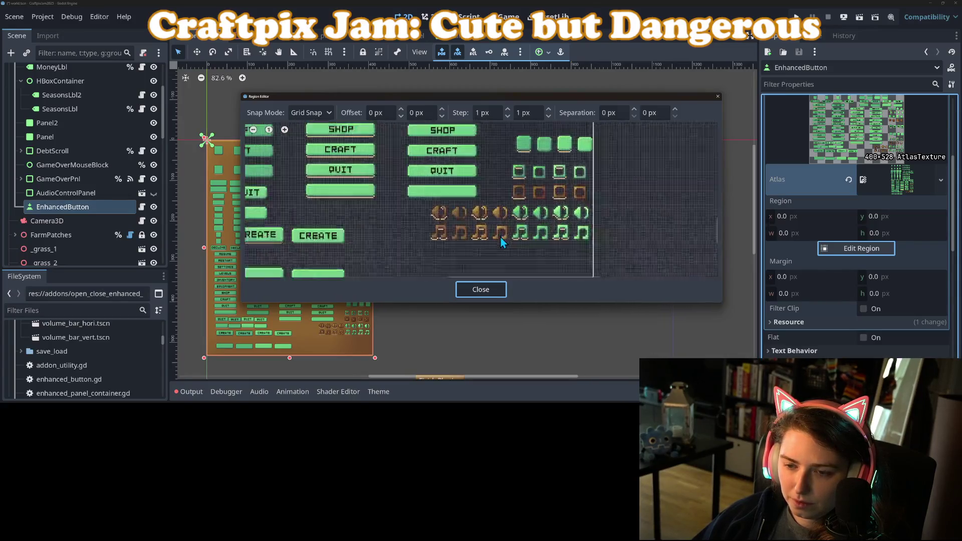
pyautogui.hscroll(-3, 470, 211)
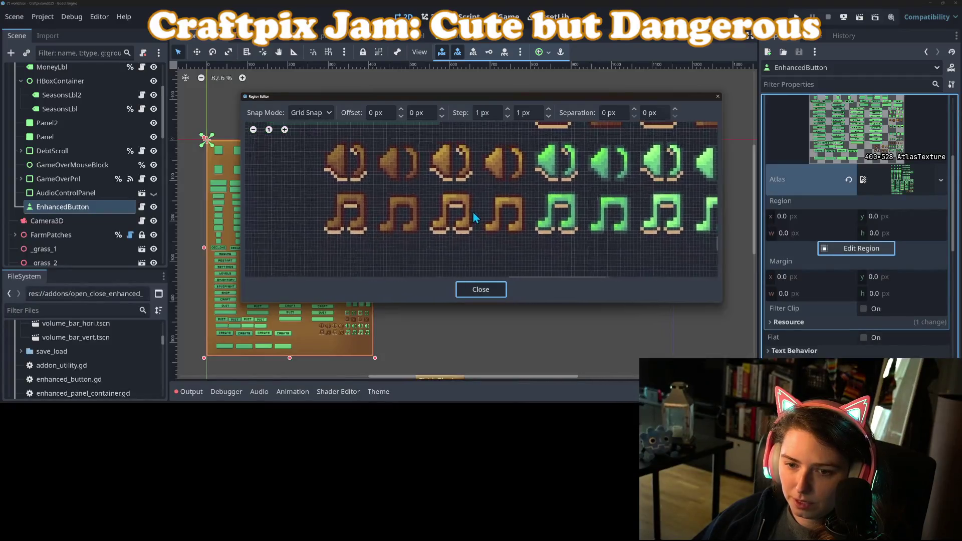
pyautogui.scroll(4, 378, 233)
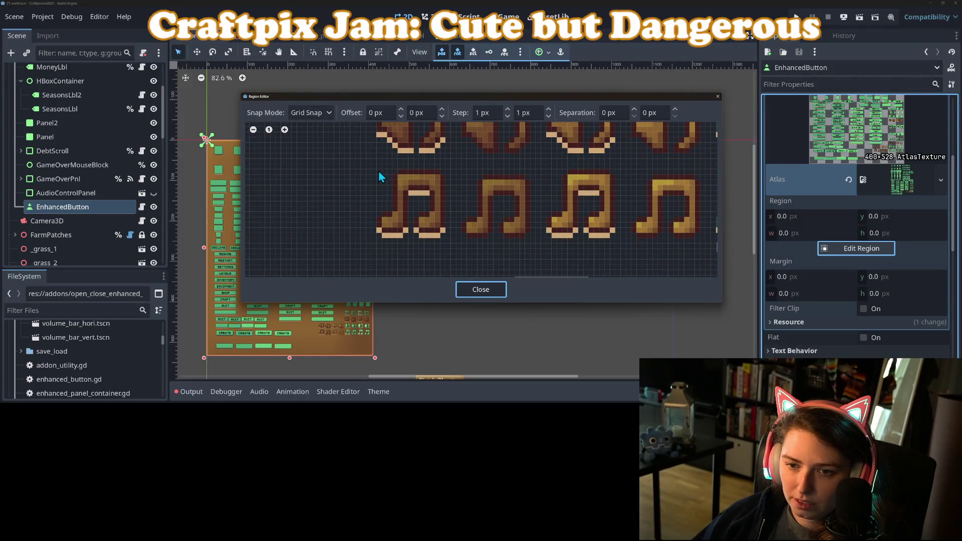
pyautogui.moveTo(377, 165); pyautogui.dragTo(447, 242)
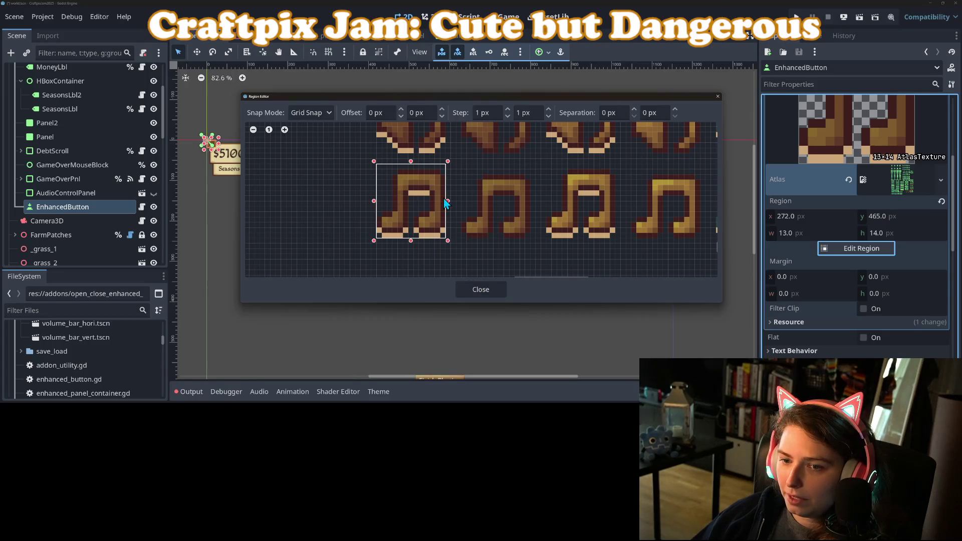
pyautogui.moveTo(447, 201); pyautogui.dragTo(458, 202)
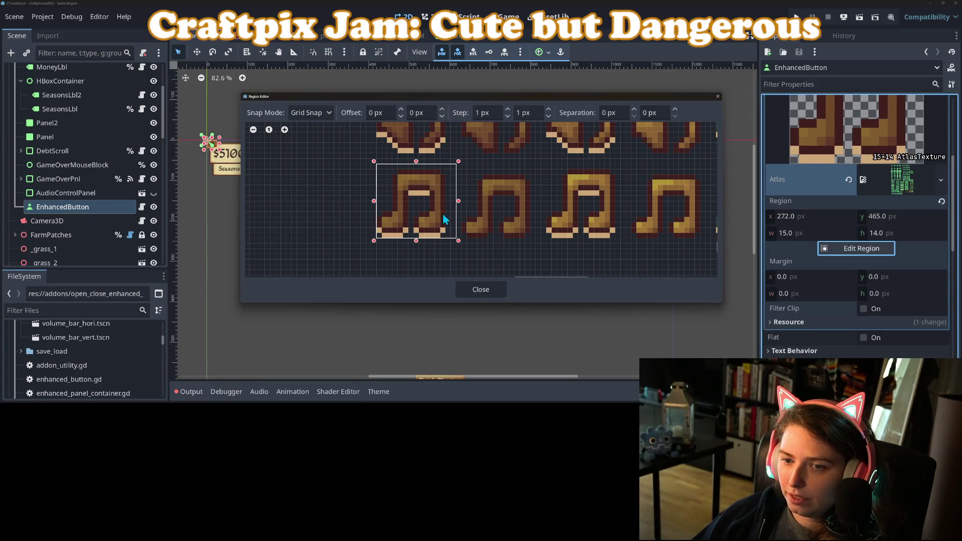
pyautogui.moveTo(374, 210); pyautogui.dragTo(370, 207)
pyautogui.moveTo(414, 244); pyautogui.dragTo(414, 247)
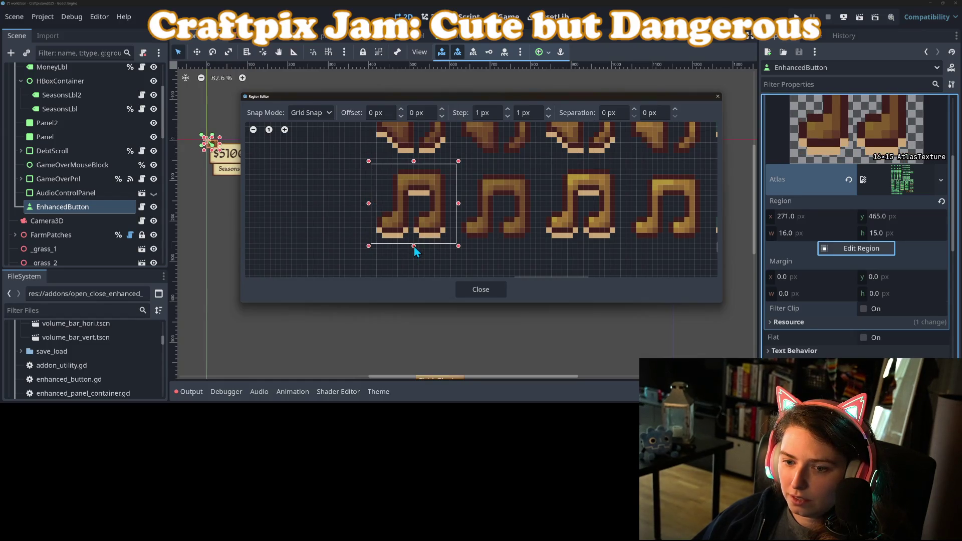
pyautogui.click(489, 290)
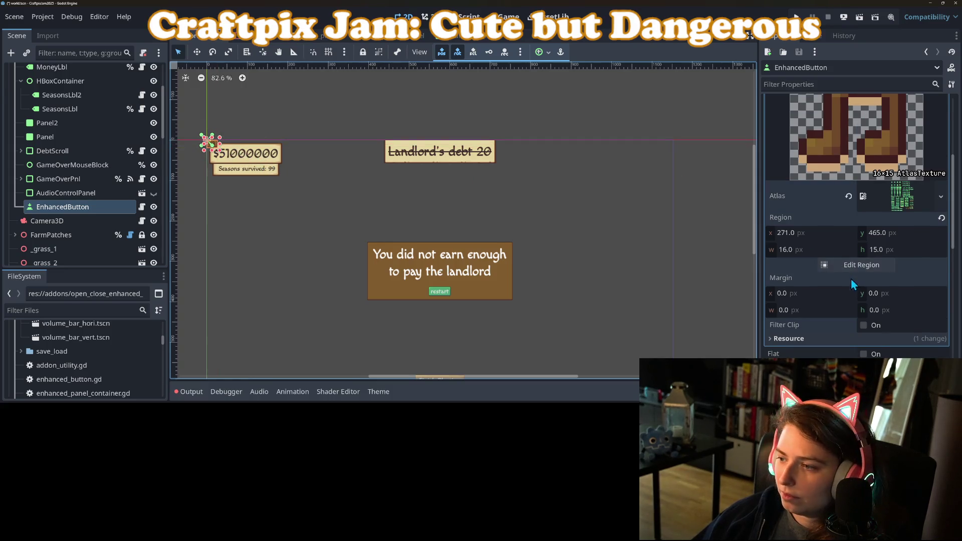
# Step: Turn on Expand Icon and set the icon alignment to Center
pyautogui.scroll(3, 852, 270)
pyautogui.click(882, 194)
pyautogui.click(816, 236)
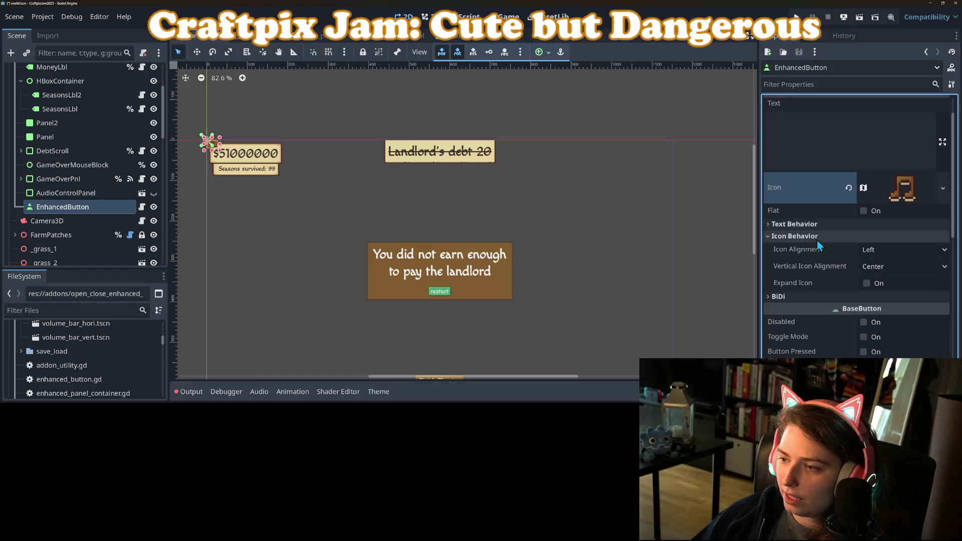
pyautogui.click(871, 287)
pyautogui.click(883, 248)
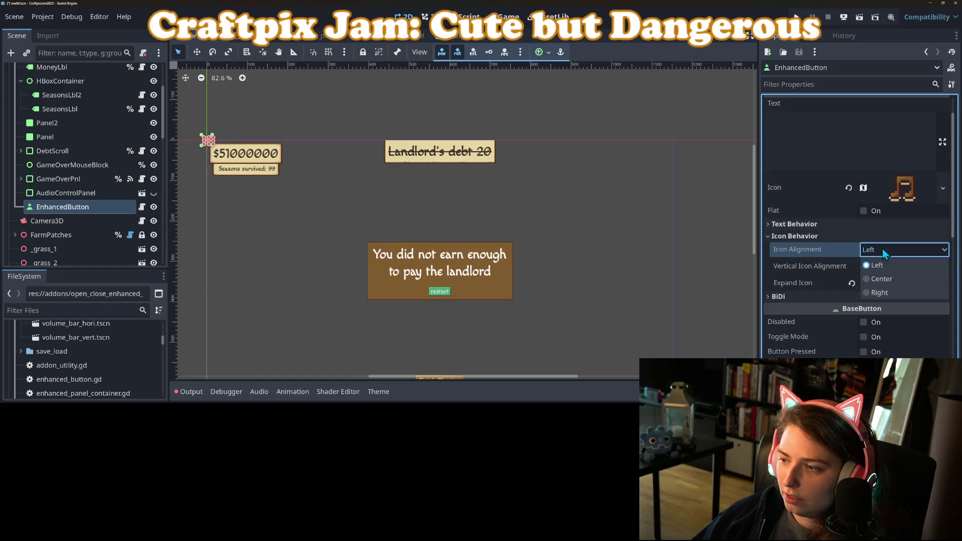
pyautogui.click(878, 277)
# Step: Set Custom Minimum Size to 50×50 and move the button beside the Landlord's debt label
pyautogui.scroll(-6, 852, 338)
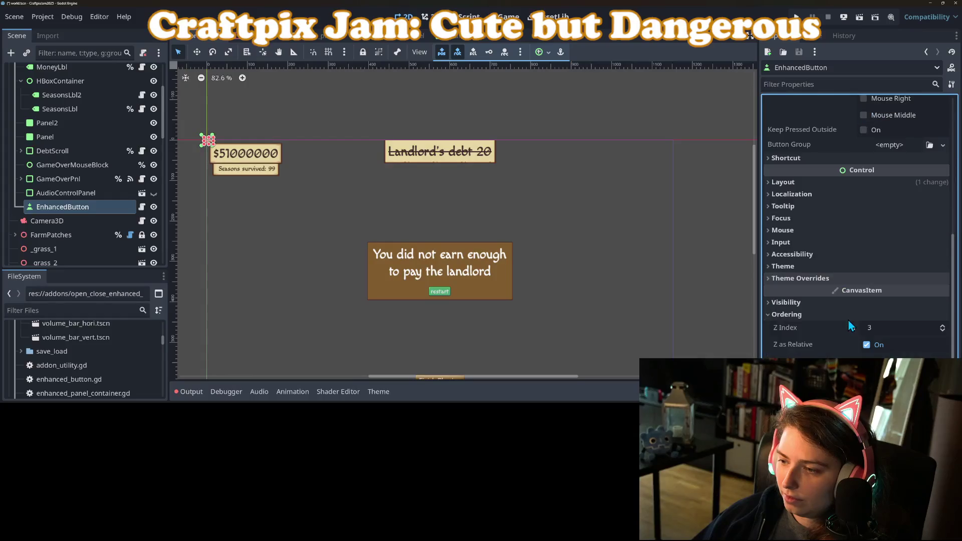
pyautogui.click(831, 184)
pyautogui.click(889, 231)
pyautogui.write('50')
pyautogui.press('Tab')
pyautogui.write('50')
pyautogui.press('Return')
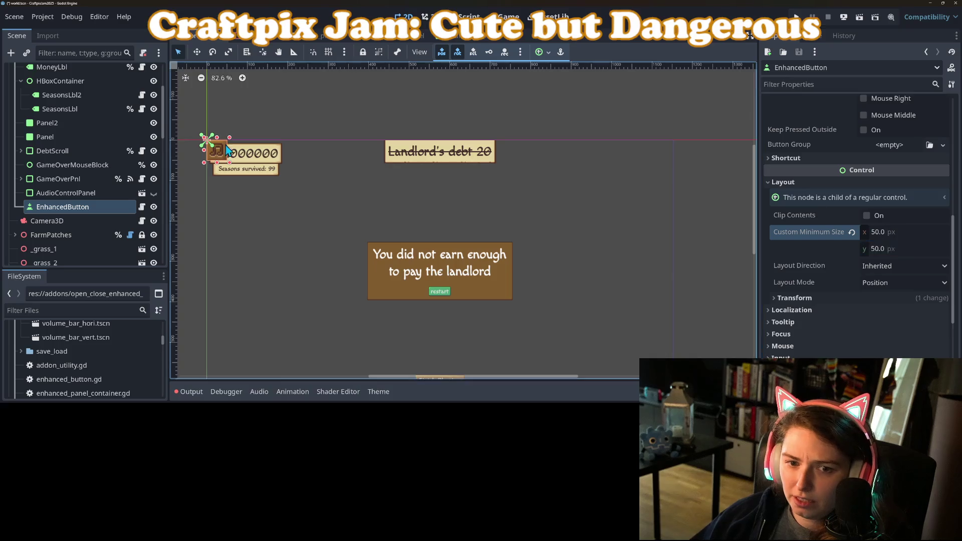
pyautogui.moveTo(215, 158); pyautogui.dragTo(513, 151)
# Step: Reduce Custom Minimum Size to 40×40 and reset the button's Size
pyautogui.click(904, 228)
pyautogui.write('40')
pyautogui.press('Tab')
pyautogui.write('40')
pyautogui.press('Return')
pyautogui.click(819, 297)
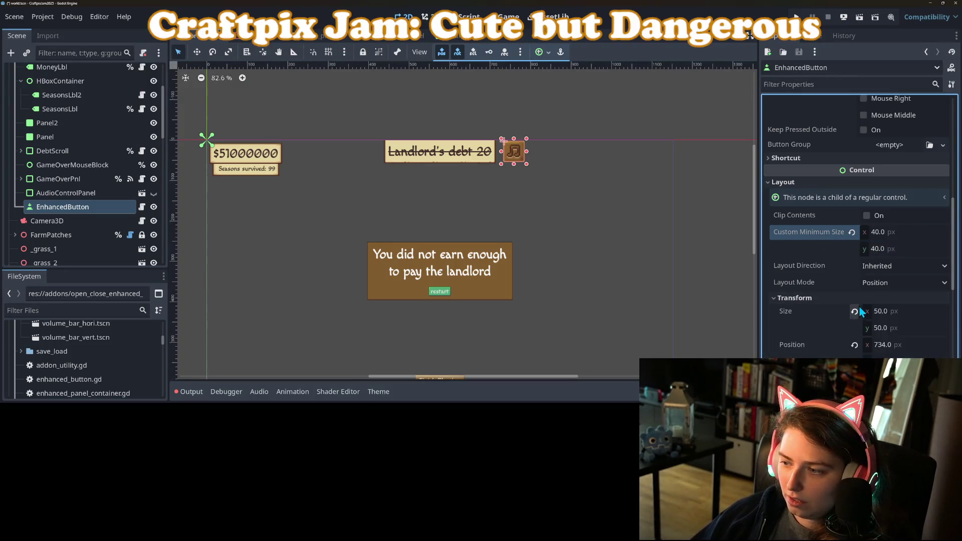
pyautogui.click(855, 311)
# Step: Move the music-note button next to the $51000000 money label
pyautogui.click(534, 146)
pyautogui.scroll(5, 534, 147)
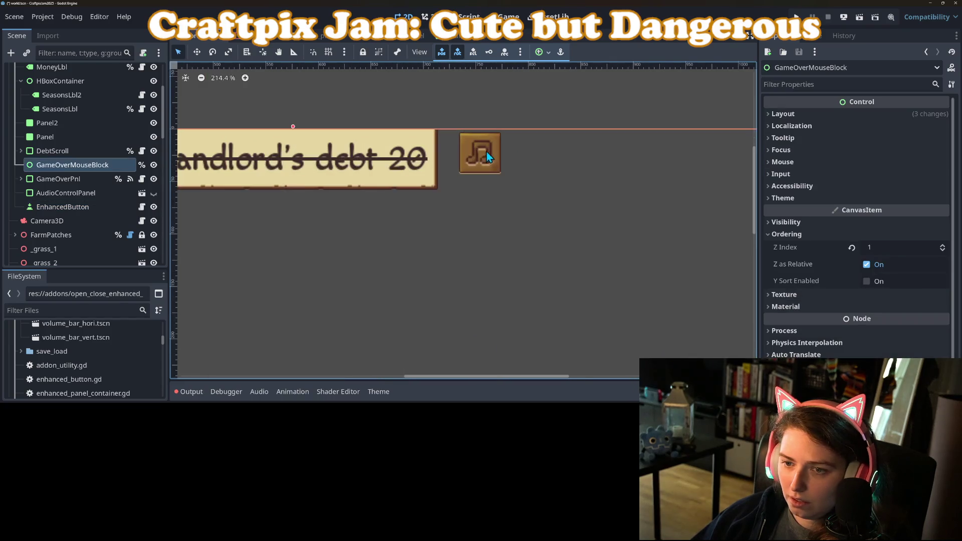
pyautogui.click(474, 162)
pyautogui.moveTo(474, 161); pyautogui.dragTo(465, 167)
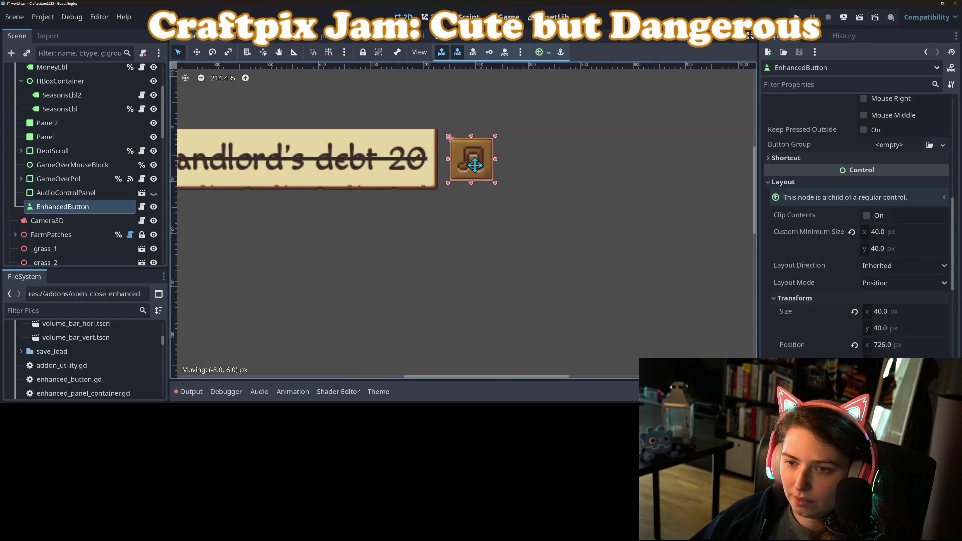
pyautogui.click(585, 196)
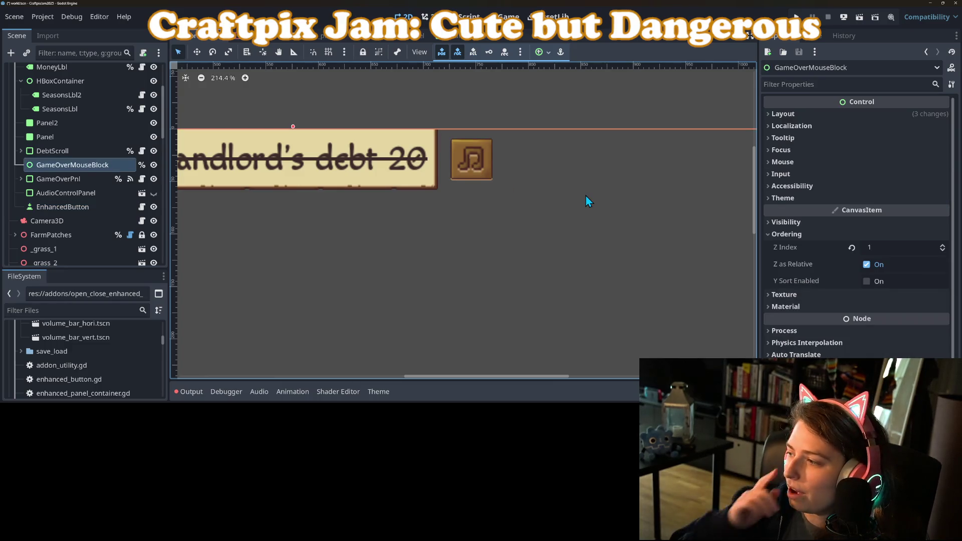
pyautogui.scroll(-6, 536, 188)
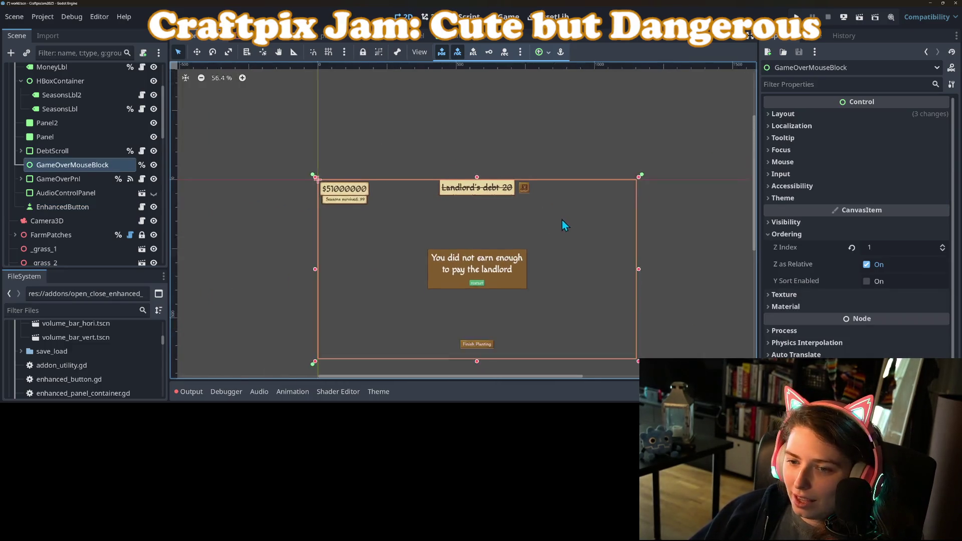
pyautogui.scroll(1, 567, 152)
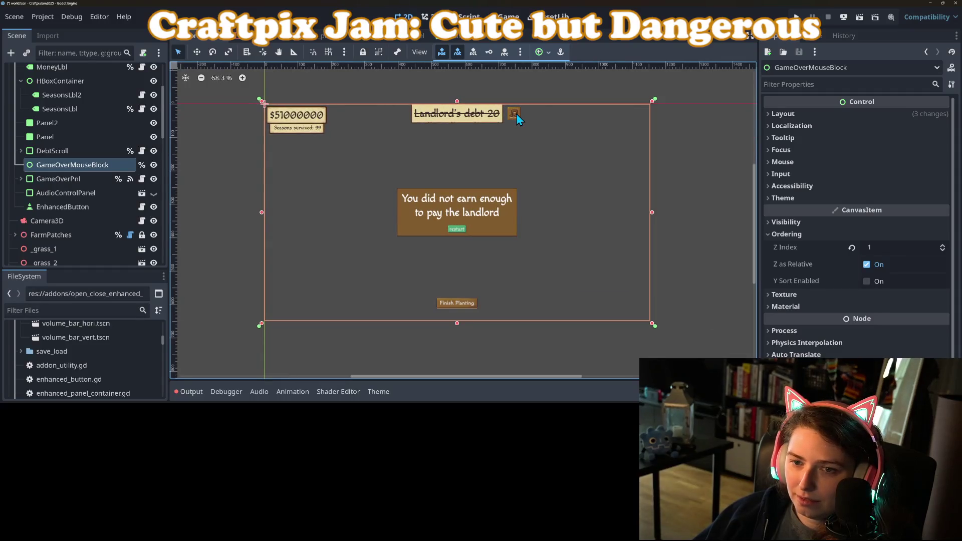
pyautogui.moveTo(516, 115); pyautogui.dragTo(353, 119)
# Step: Reselect the music-note button and expand its icon texture settings
pyautogui.click(371, 132)
pyautogui.scroll(5, 335, 119)
pyautogui.click(345, 118)
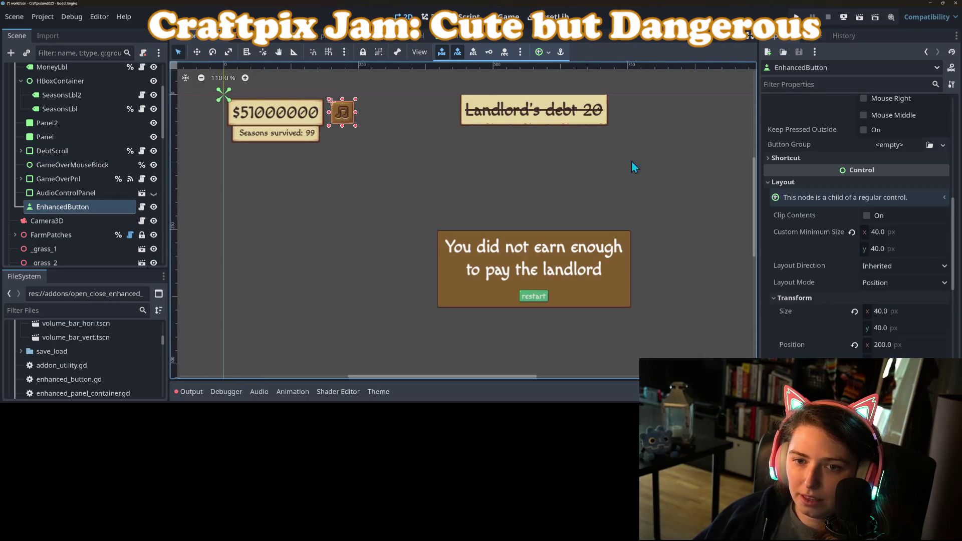
pyautogui.scroll(5, 903, 241)
pyautogui.click(909, 240)
pyautogui.scroll(-5, 859, 290)
# Step: Redraw the icon's atlas region around the green music-note sprite, 15×16 px
pyautogui.click(871, 266)
pyautogui.scroll(-6, 567, 257)
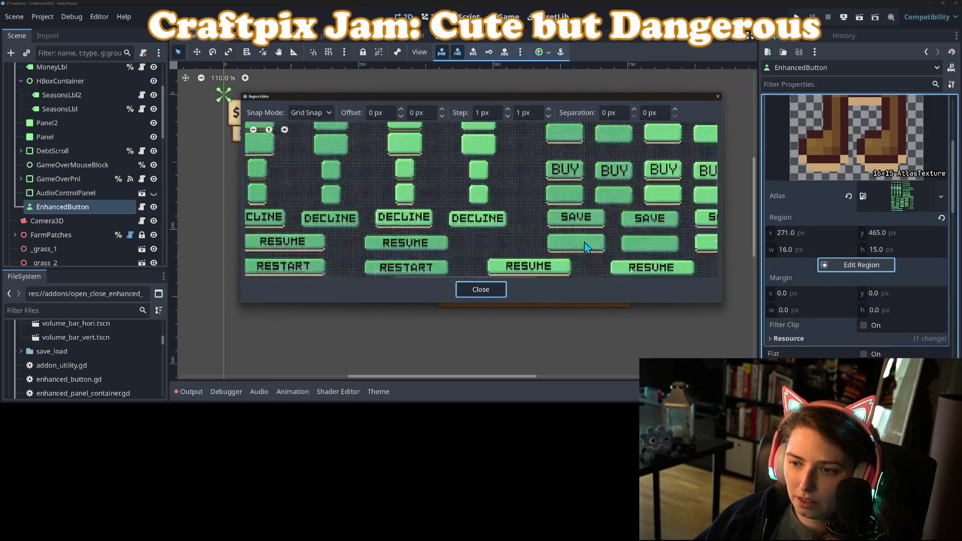
pyautogui.scroll(-5, 460, 216)
pyautogui.hscroll(-5, 591, 270)
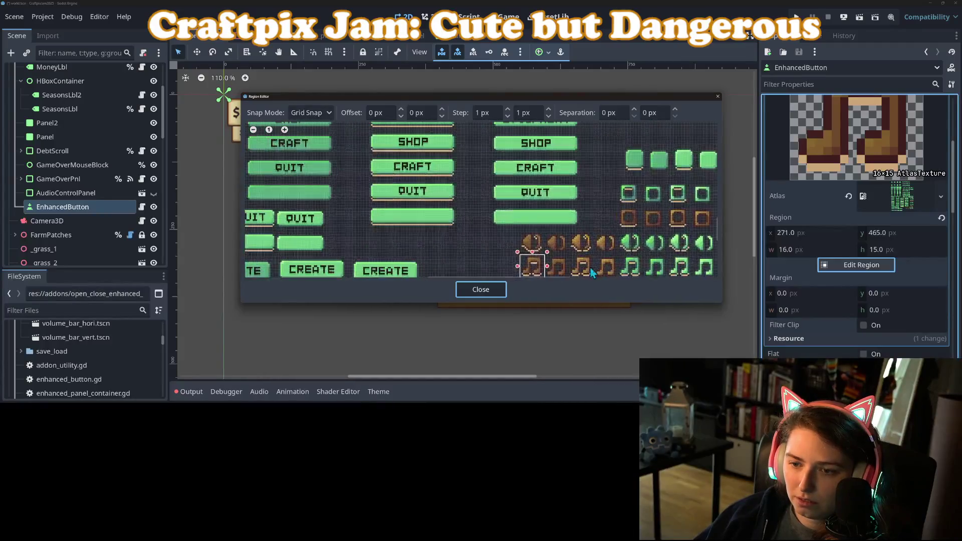
pyautogui.scroll(-2, 524, 219)
pyautogui.scroll(5, 443, 184)
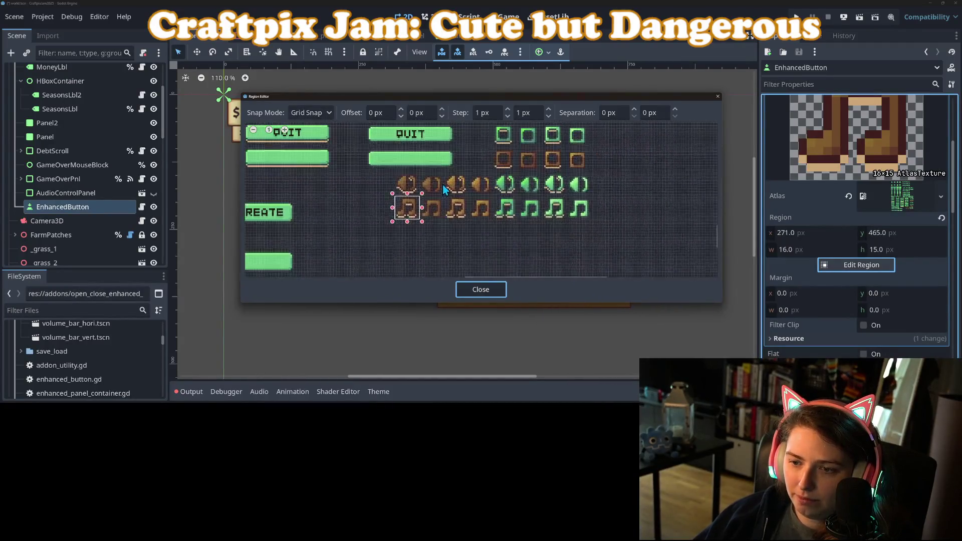
pyautogui.moveTo(512, 98)
pyautogui.mouseDown()
pyautogui.moveTo(739, 143)
pyautogui.moveTo(648, 131)
pyautogui.moveTo(653, 149)
pyautogui.mouseUp()
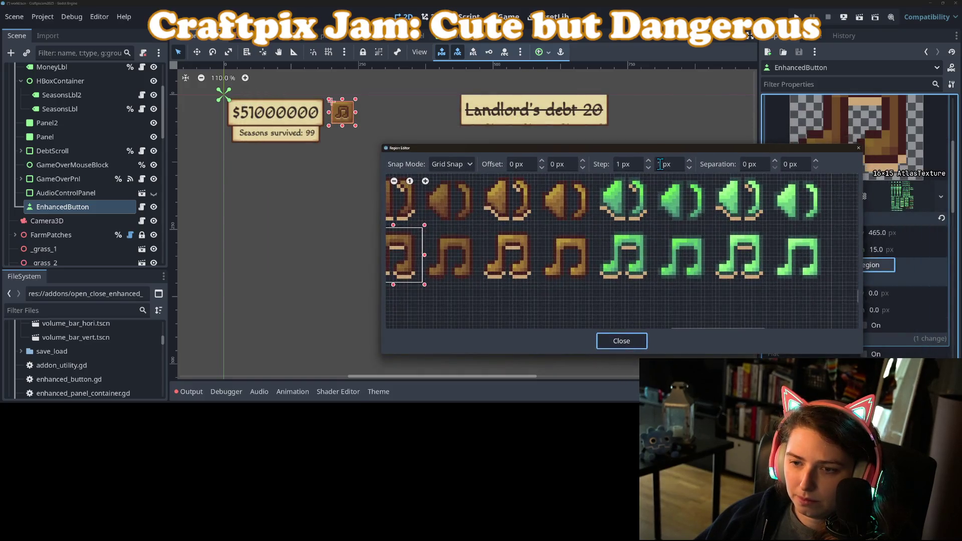
pyautogui.moveTo(648, 279); pyautogui.dragTo(601, 229)
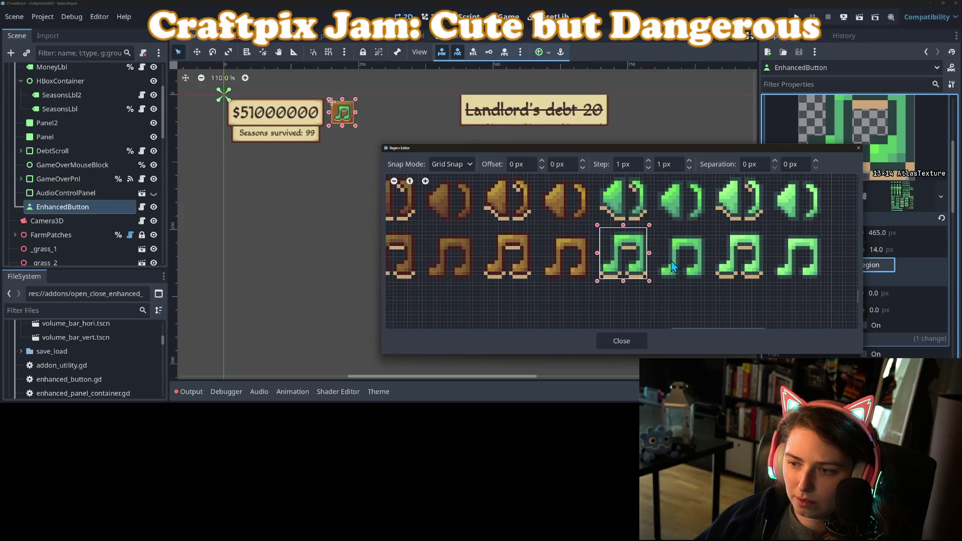
pyautogui.moveTo(659, 278); pyautogui.dragTo(711, 234)
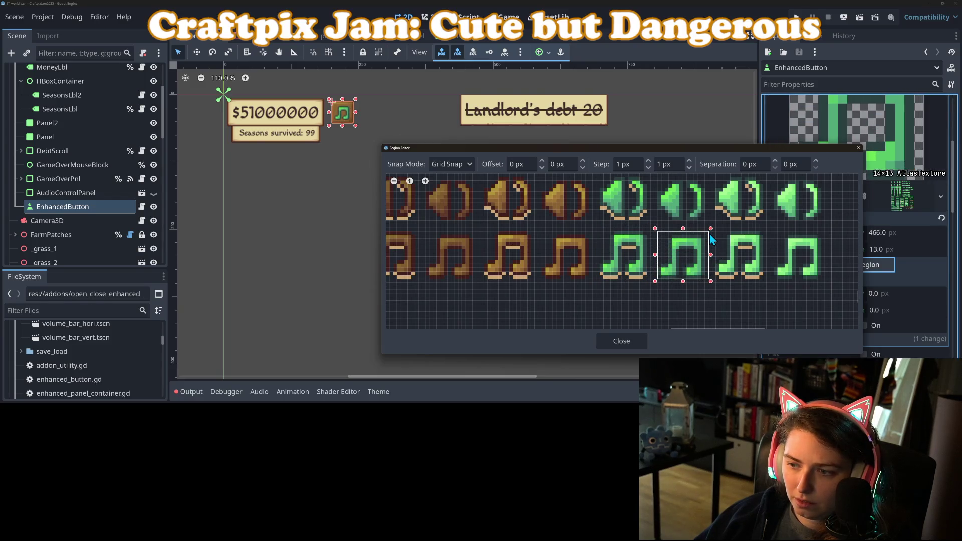
pyautogui.moveTo(710, 234); pyautogui.dragTo(686, 227)
pyautogui.moveTo(684, 281); pyautogui.dragTo(684, 289)
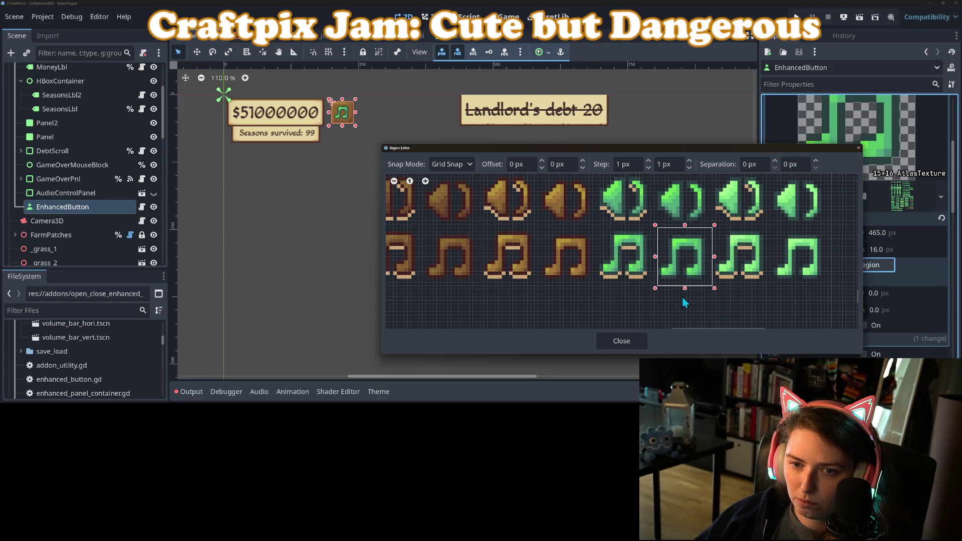
pyautogui.click(630, 343)
pyautogui.click(675, 333)
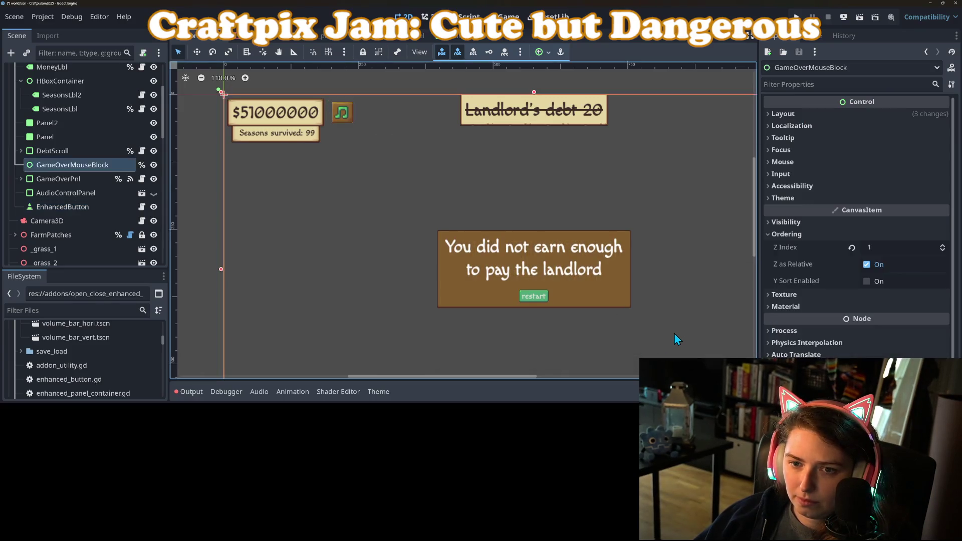
# Step: Save the scene and reselect the music-note button
pyautogui.hotkey('ctrl', 's')
pyautogui.click(344, 123)
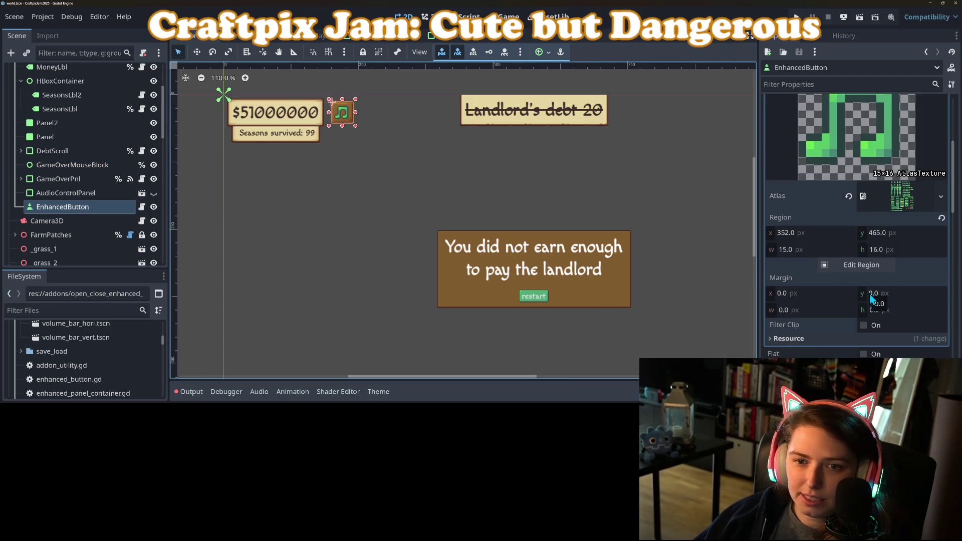
pyautogui.scroll(-1, 870, 293)
pyautogui.scroll(-3, 869, 293)
pyautogui.click(460, 161)
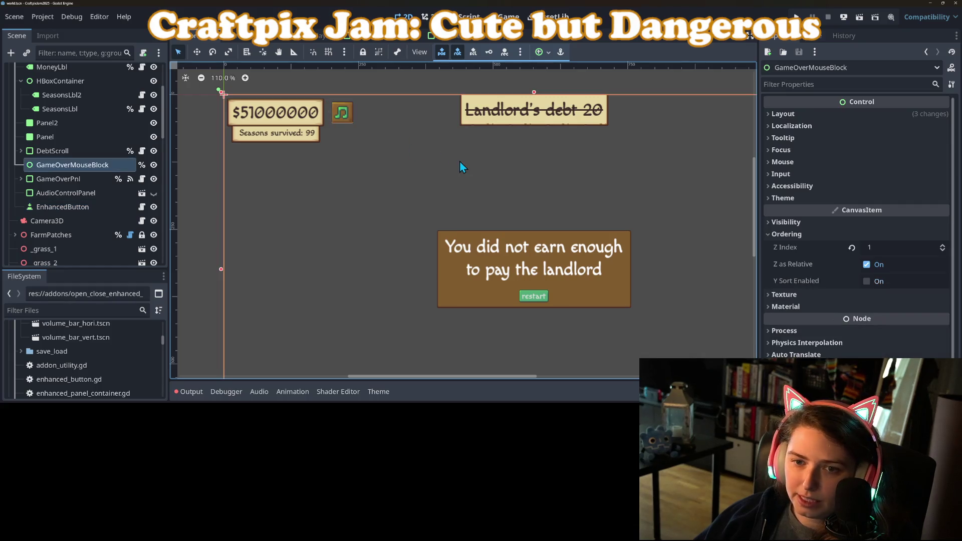
pyautogui.click(344, 116)
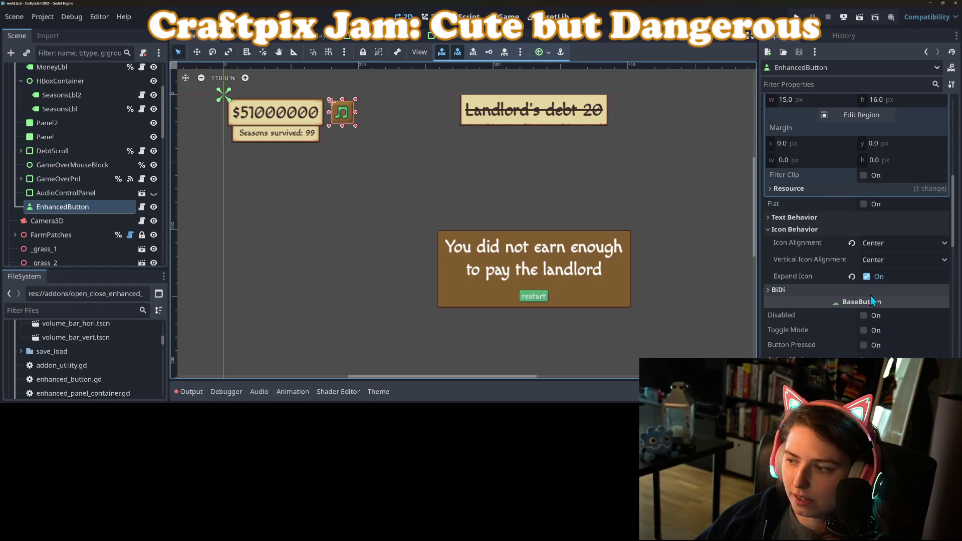
# Step: Run the game, open the volume panel with the music button, then stop the game
pyautogui.click(796, 16)
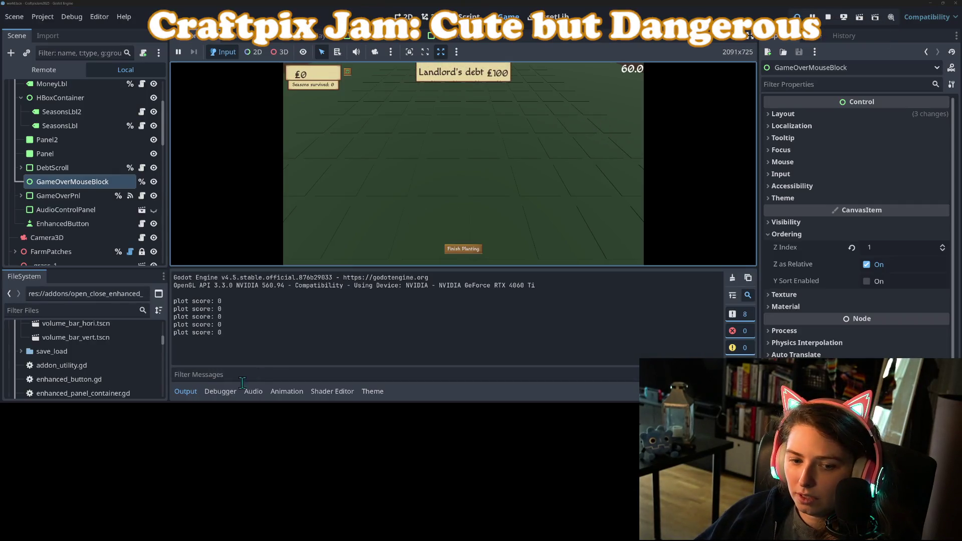
pyautogui.click(185, 391)
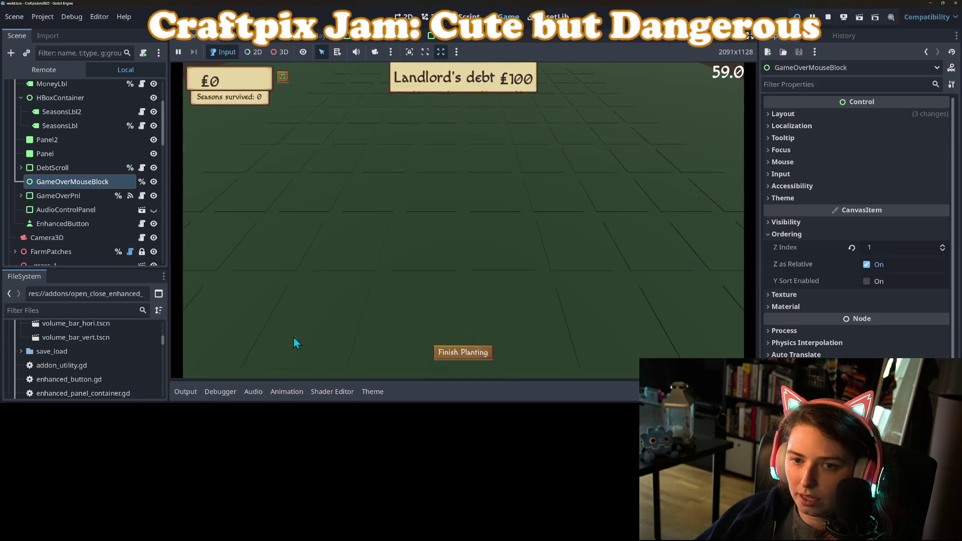
pyautogui.click(282, 78)
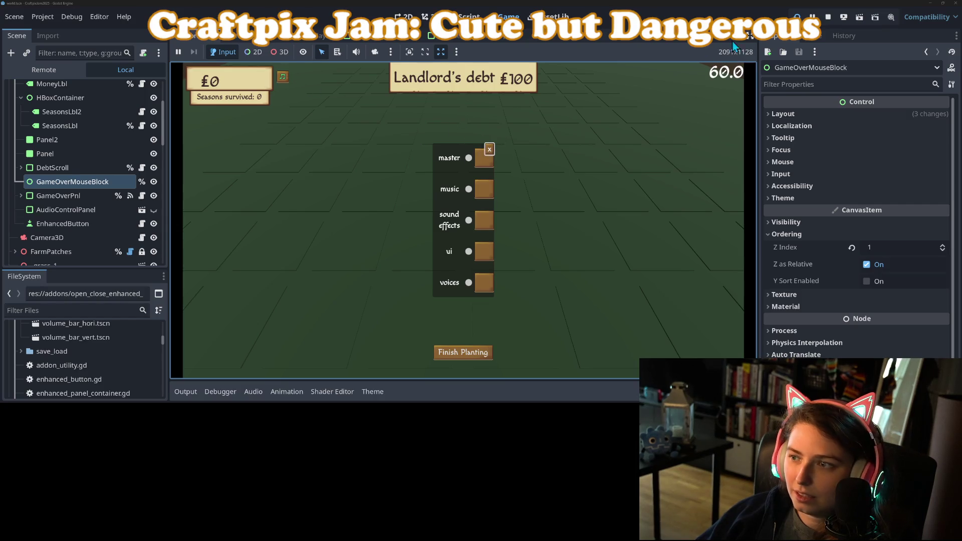
pyautogui.click(831, 20)
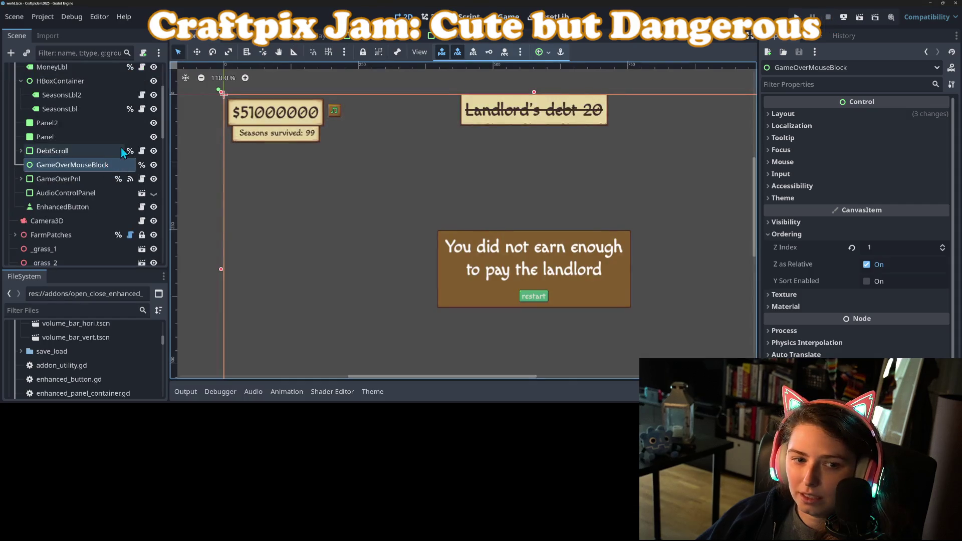
# Step: Open audio_control_panel.tscn, then in the running game open the volume panel and close it with x
pyautogui.click(410, 42)
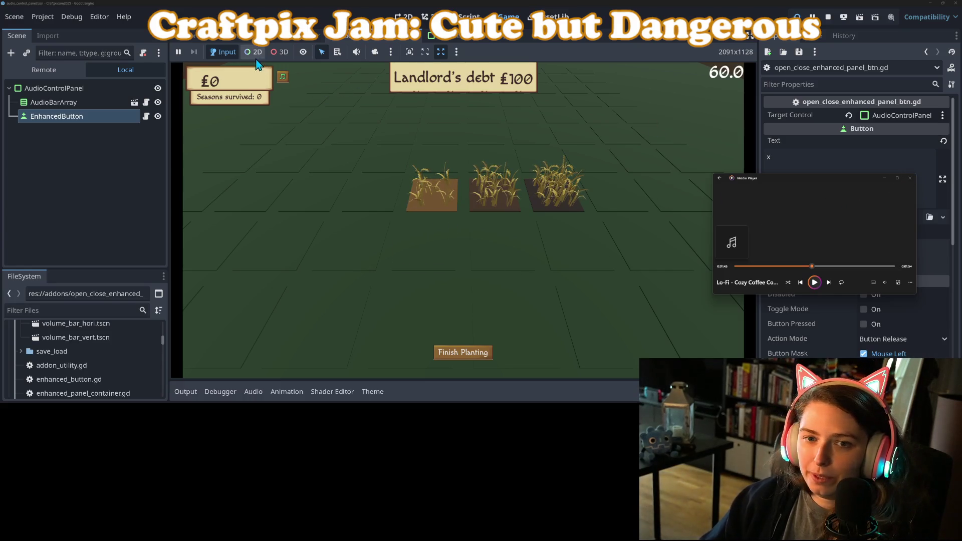
pyautogui.click(282, 76)
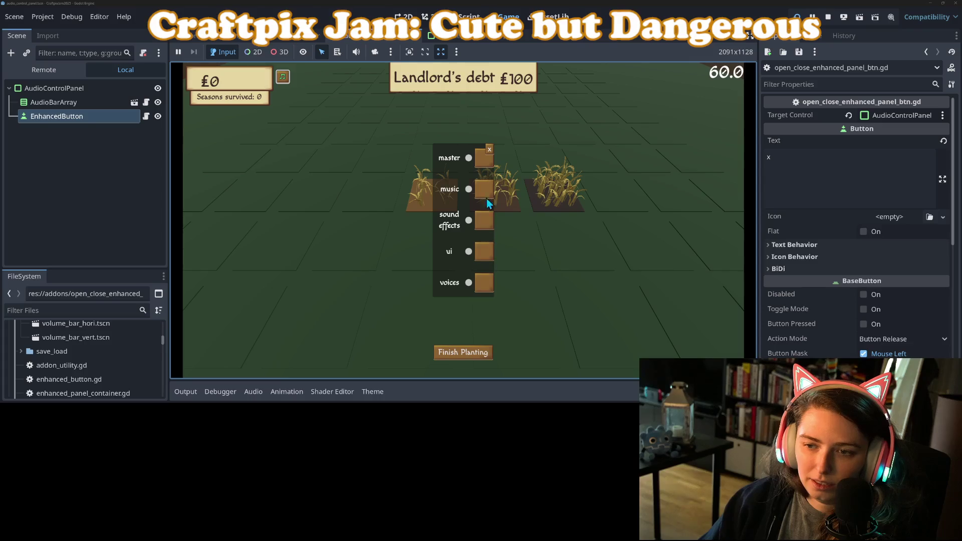
pyautogui.click(490, 149)
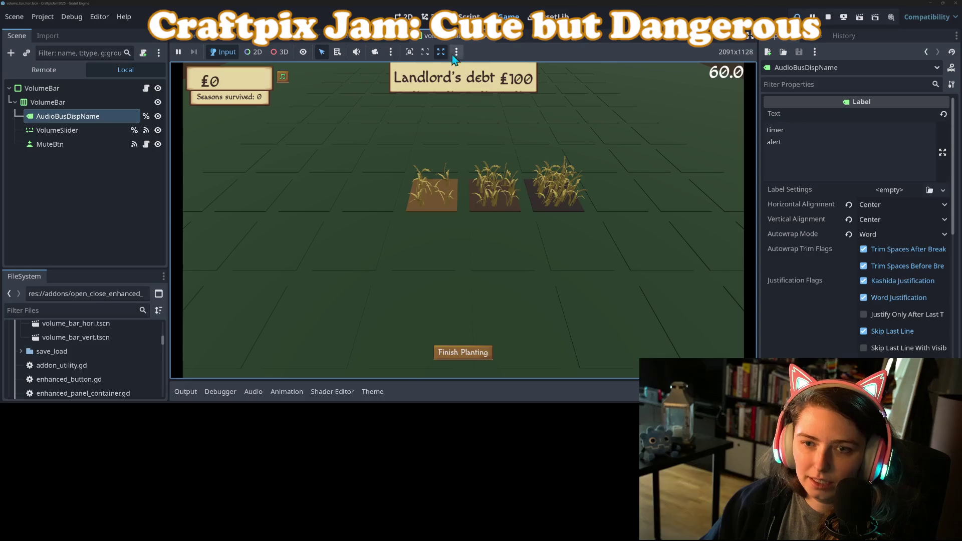
# Step: Stop the running game, switch to the audio_control_panel scene, and select AudioControlPanel in the 2D view
pyautogui.click(827, 20)
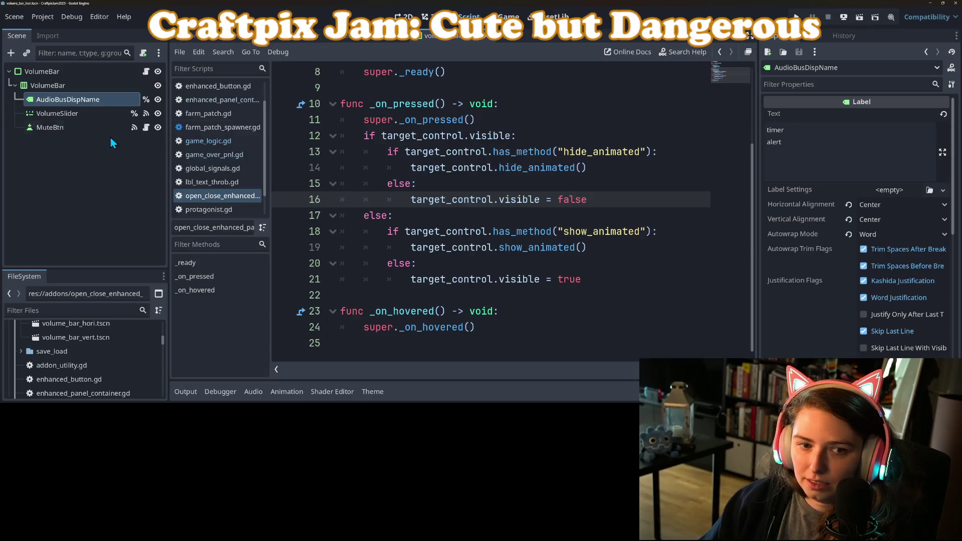
pyautogui.click(92, 158)
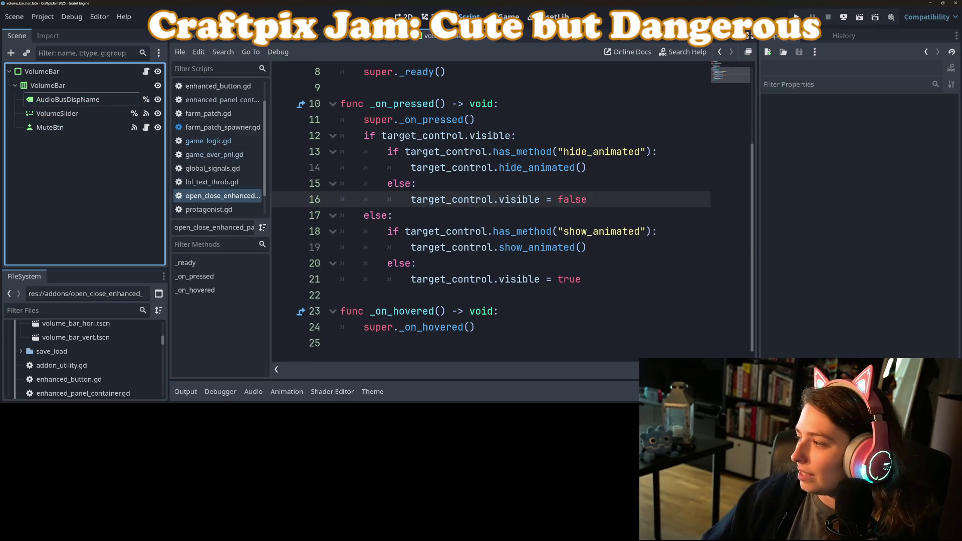
pyautogui.click(351, 36)
pyautogui.click(54, 71)
pyautogui.click(404, 17)
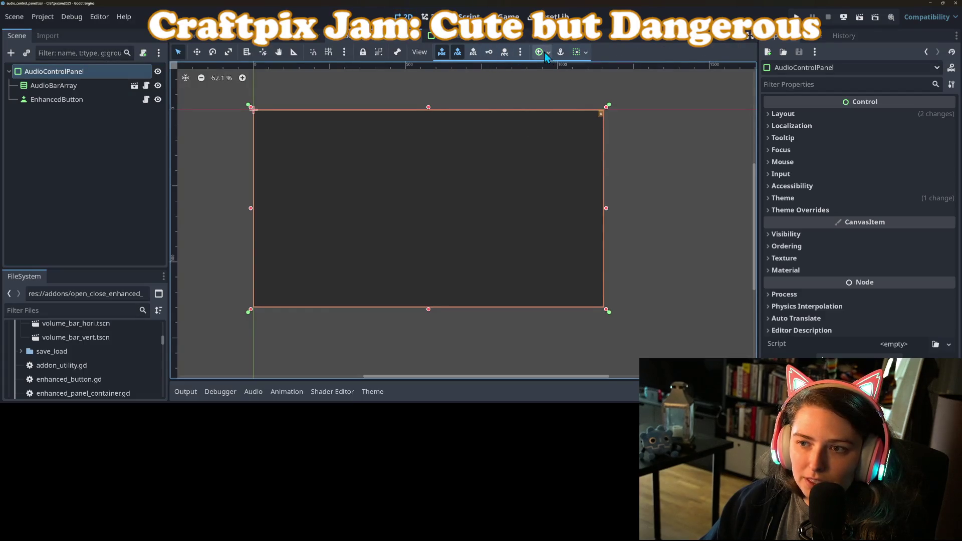
# Step: Anchor the AudioControlPanel with the Center preset
pyautogui.click(542, 52)
pyautogui.click(566, 99)
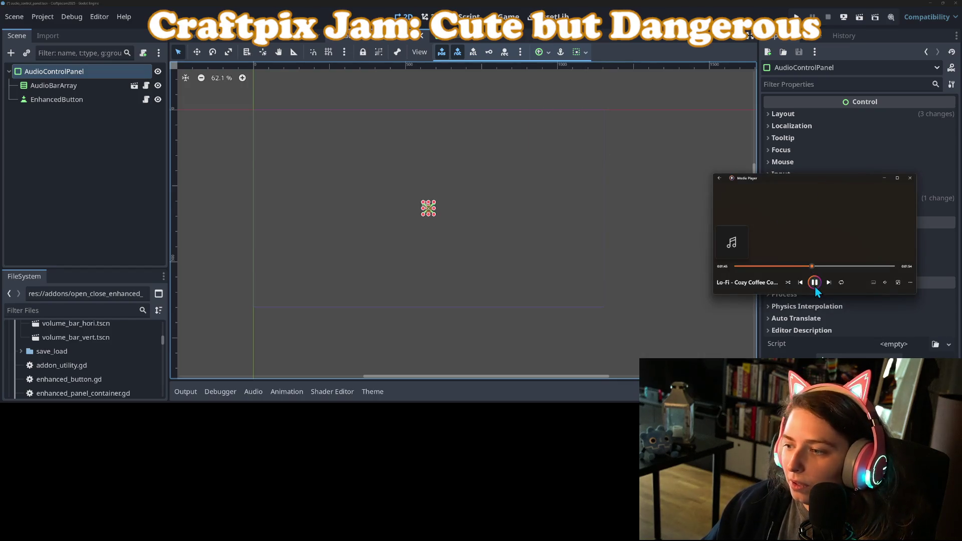
pyautogui.click(453, 197)
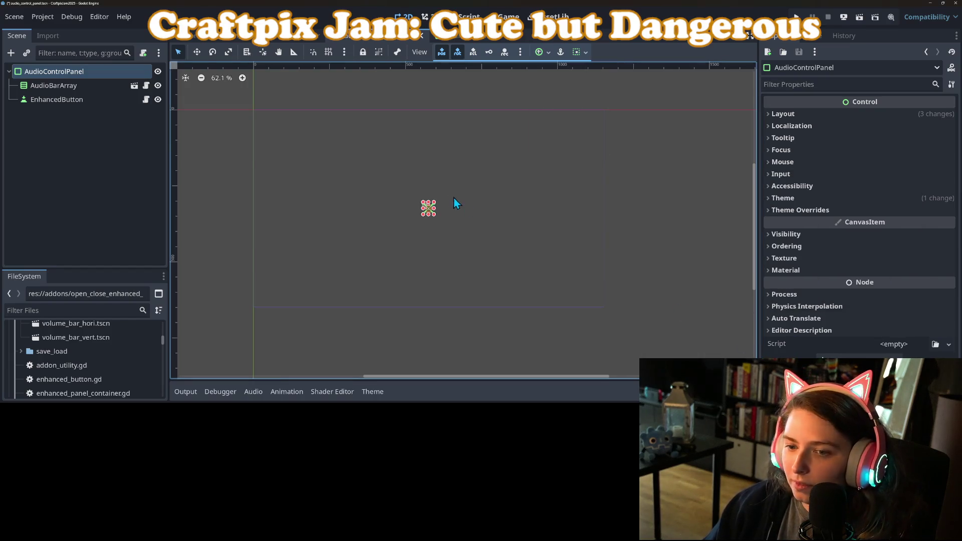
# Step: Set the panel's Custom Minimum Size to 400 × 500 px
pyautogui.click(811, 115)
pyautogui.click(887, 165)
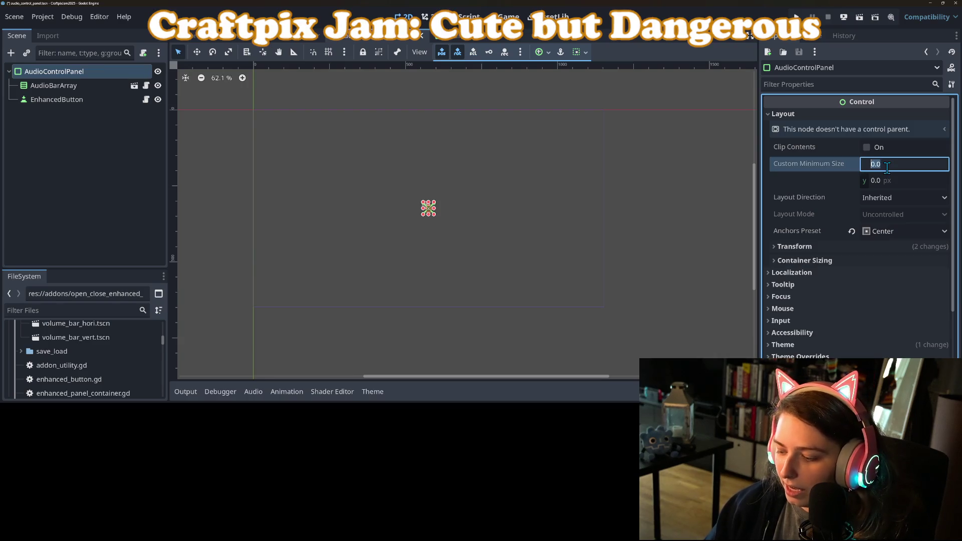
pyautogui.write('0')
pyautogui.press('Return')
pyautogui.click(886, 168)
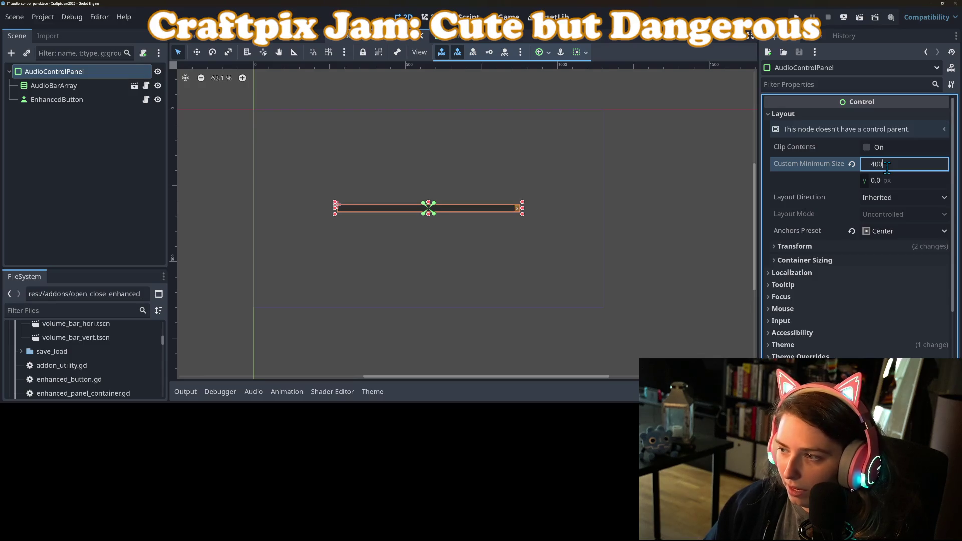
pyautogui.press('Return')
pyautogui.click(884, 181)
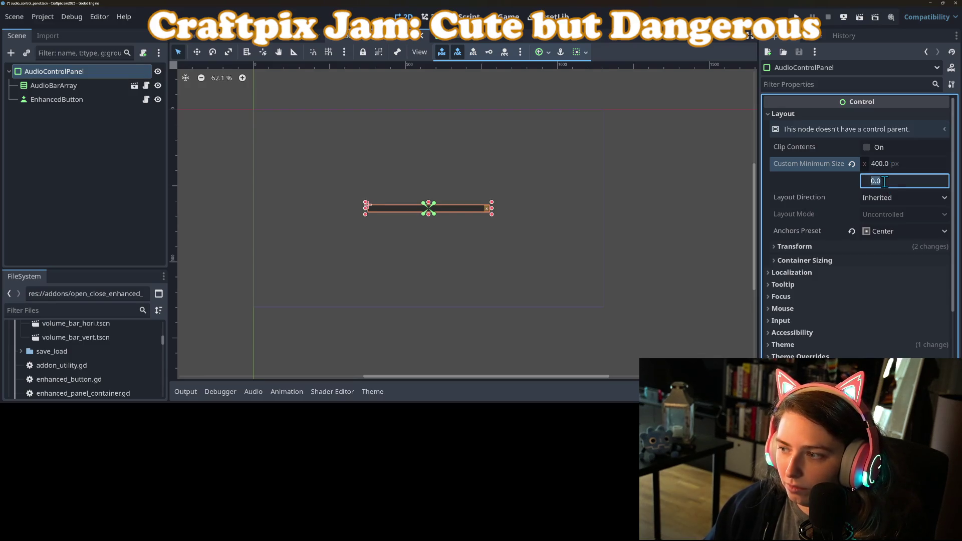
pyautogui.write('50')
pyautogui.press('Return')
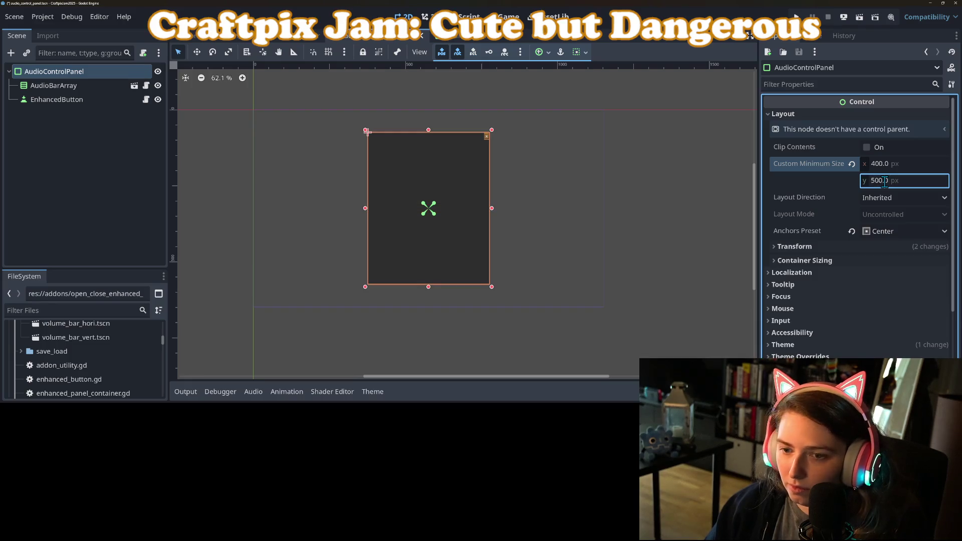
# Step: Save the scene and expand the Theme Overrides section
pyautogui.hotkey('ctrl', 's')
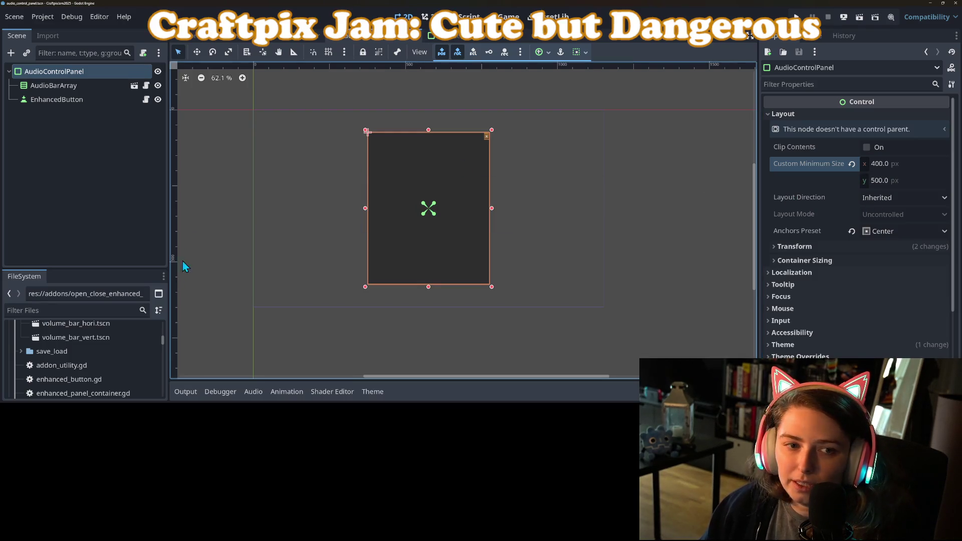
pyautogui.scroll(-5, 851, 211)
pyautogui.click(800, 238)
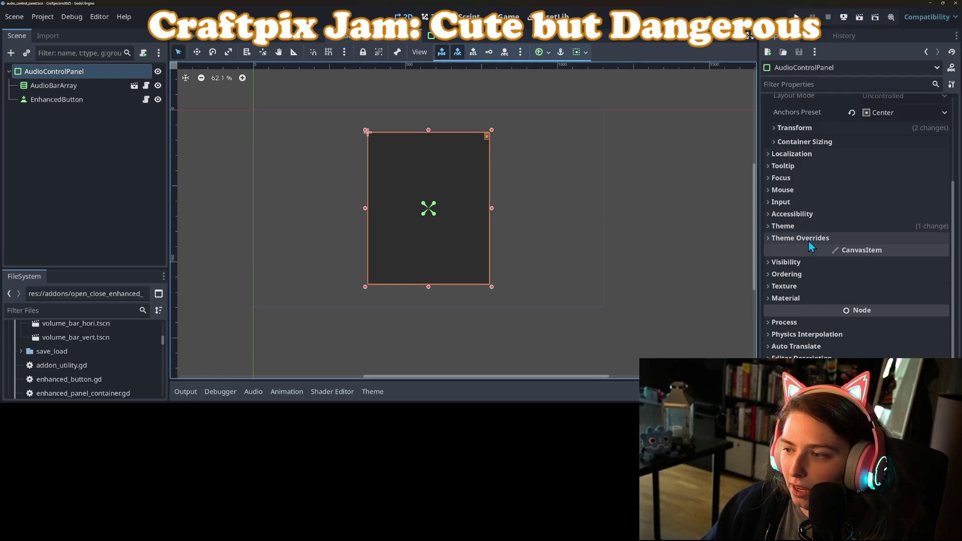
# Step: Set the Panel style override to a new StyleBoxTexture
pyautogui.click(858, 249)
pyautogui.click(938, 263)
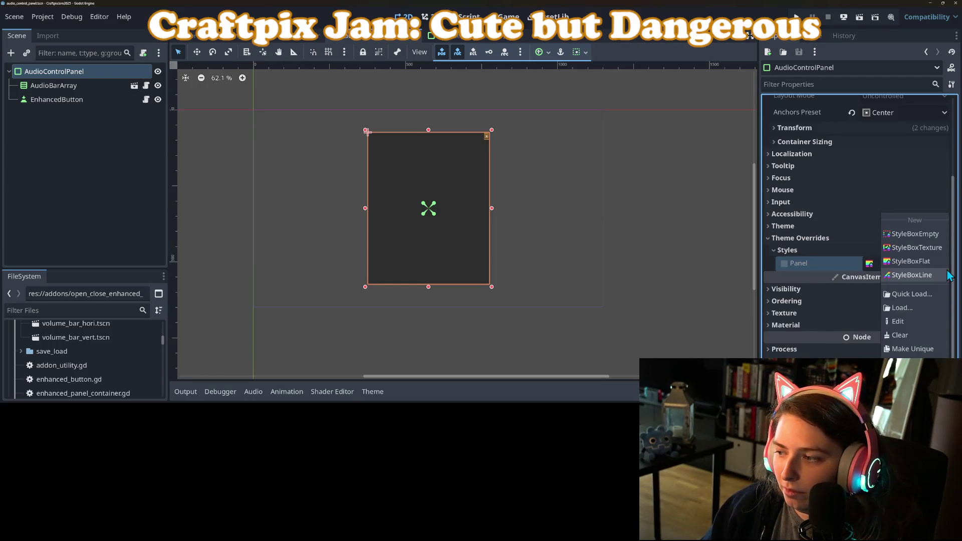
pyautogui.click(917, 247)
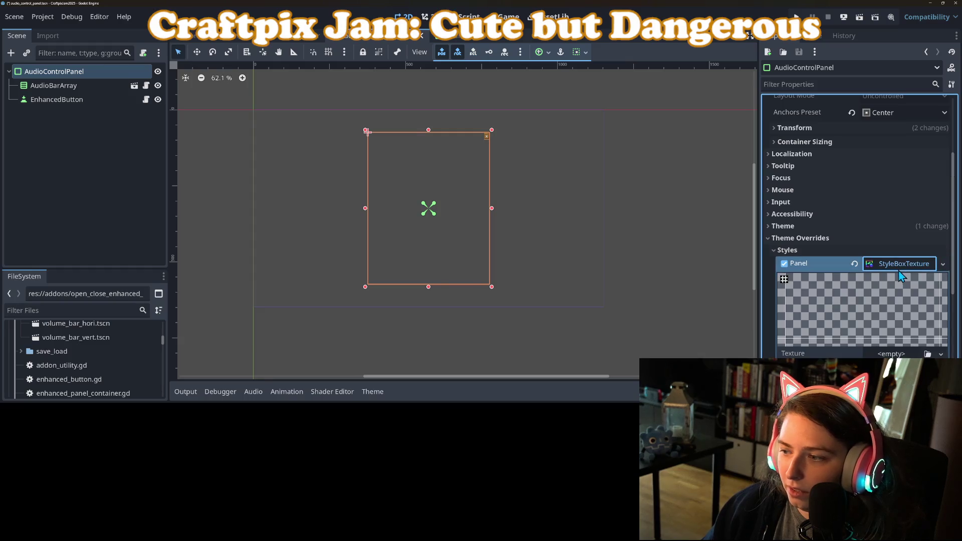
pyautogui.scroll(-2, 71, 365)
pyautogui.click(93, 351)
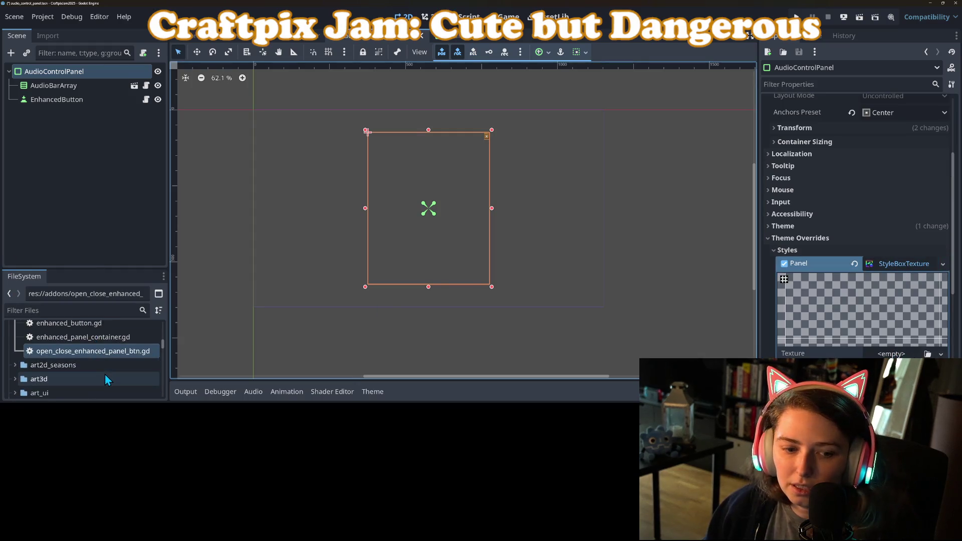
# Step: Give the StyleBoxTexture's Texture a new AtlasTexture
pyautogui.click(928, 354)
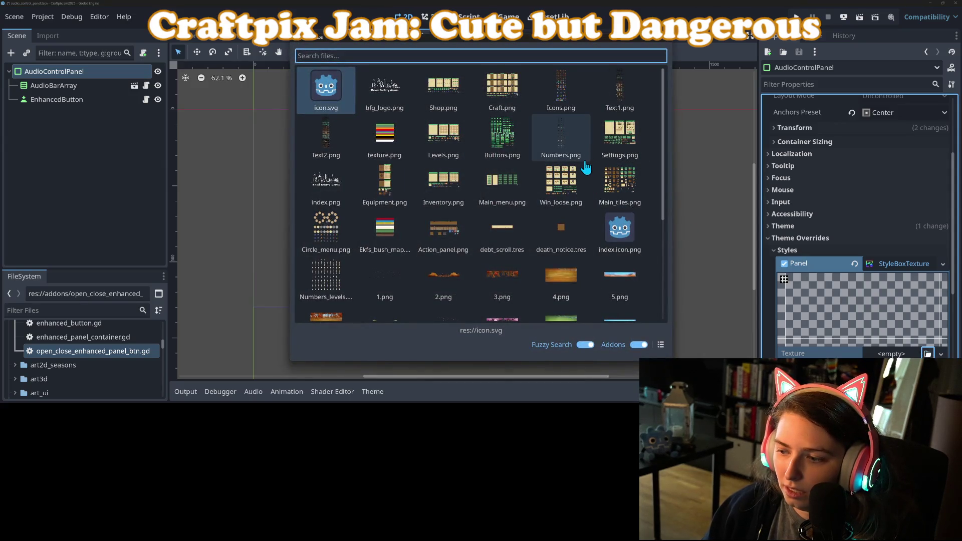
pyautogui.press('Escape')
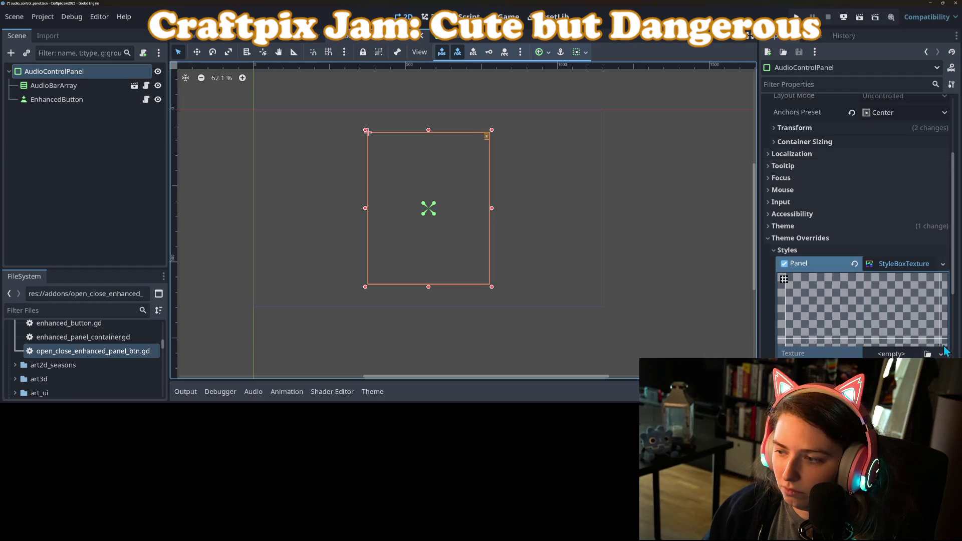
pyautogui.click(941, 354)
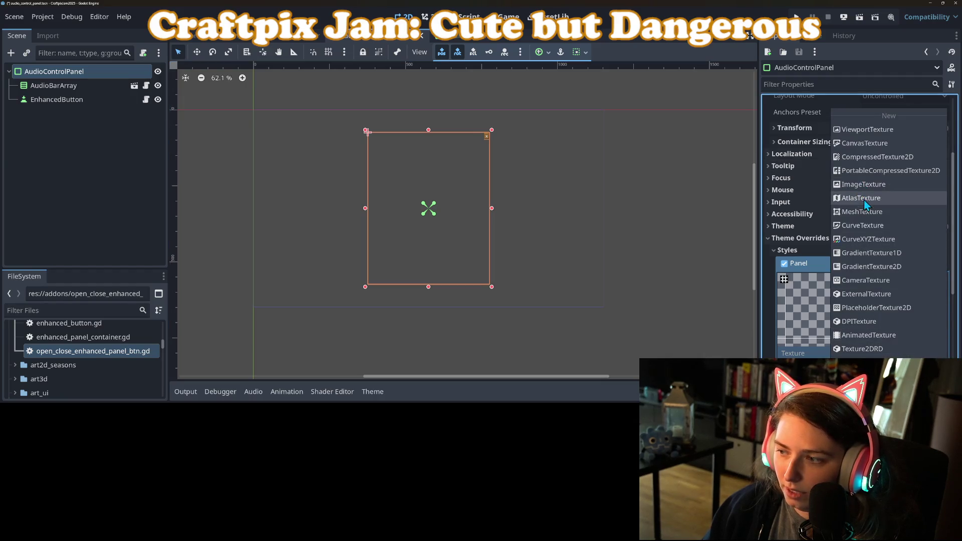
pyautogui.click(864, 200)
# Step: Load Settings.png as the AtlasTexture's atlas image
pyautogui.scroll(-2, 872, 280)
pyautogui.click(897, 242)
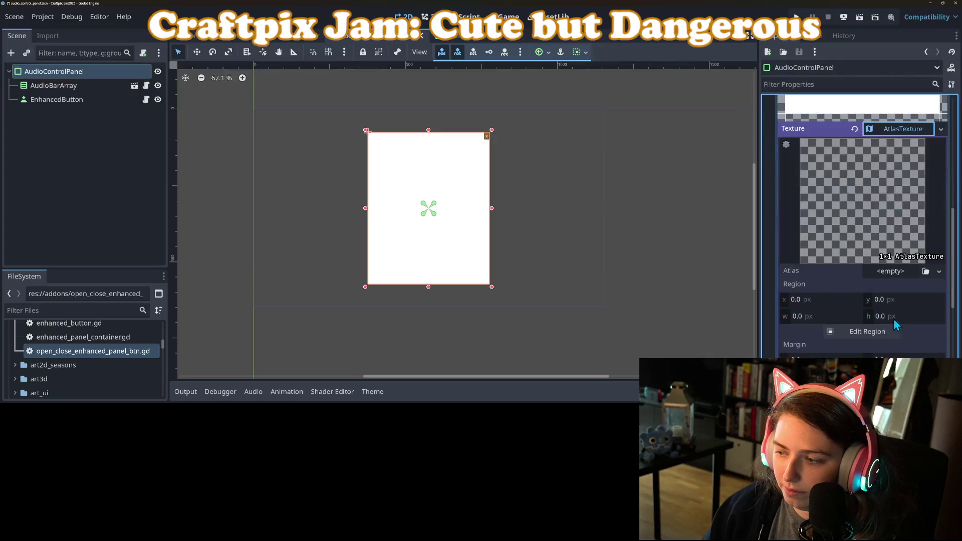
pyautogui.click(925, 271)
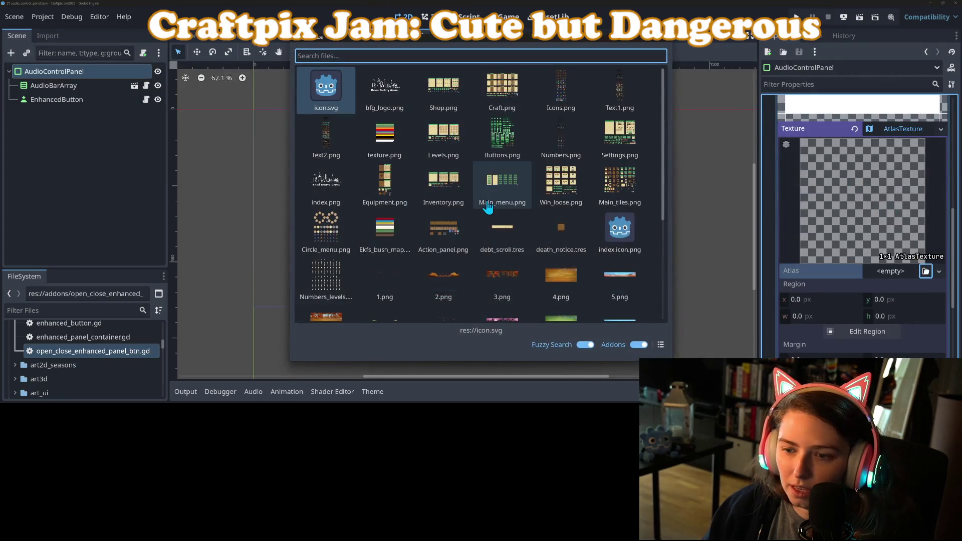
pyautogui.doubleClick(626, 142)
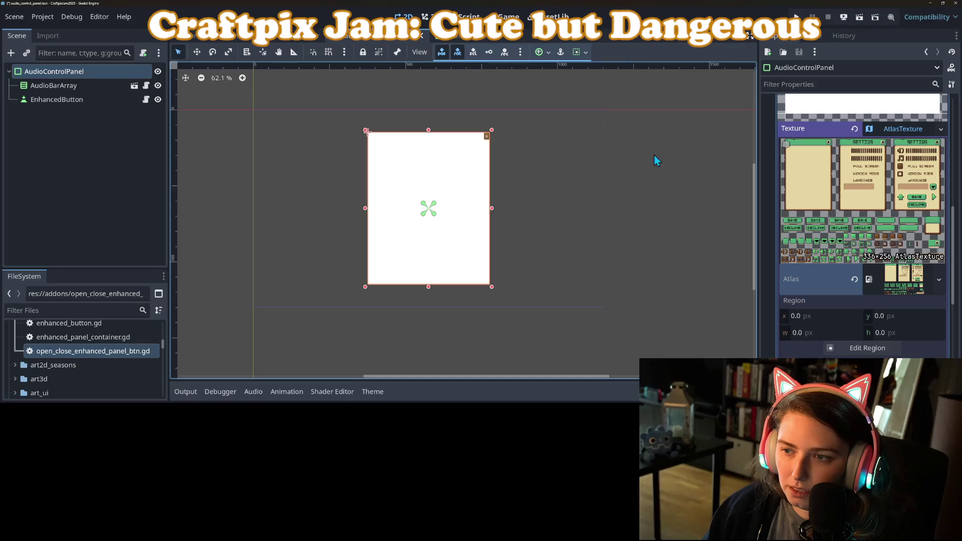
# Step: In the Region Editor, crop the atlas region down to the first cream panel
pyautogui.click(867, 348)
pyautogui.scroll(-5, 441, 200)
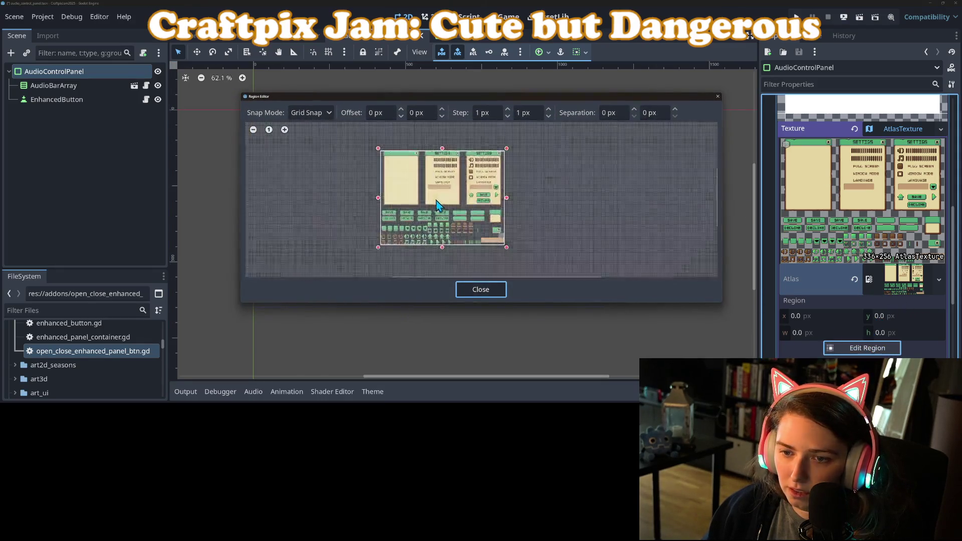
pyautogui.scroll(2, 459, 238)
pyautogui.moveTo(459, 234); pyautogui.dragTo(450, 227)
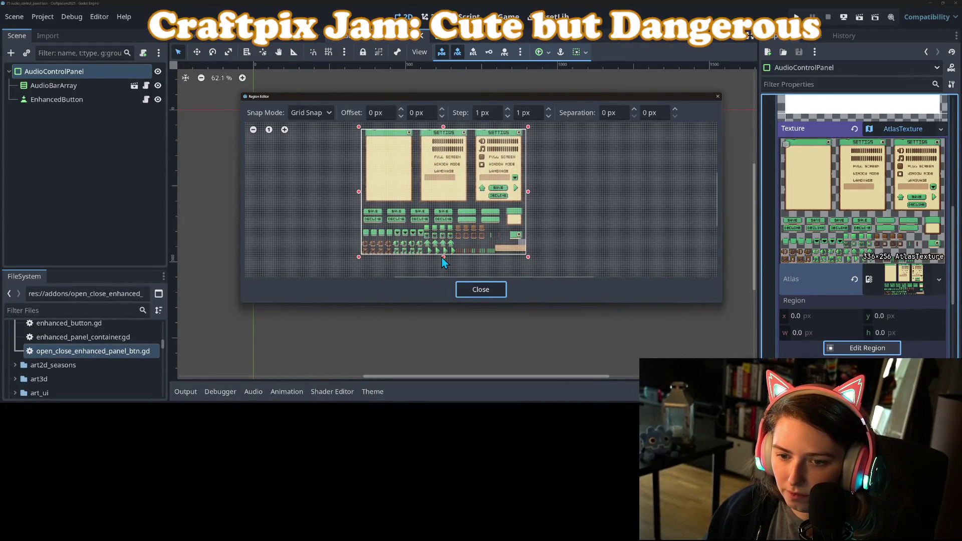
pyautogui.moveTo(444, 258); pyautogui.dragTo(449, 204)
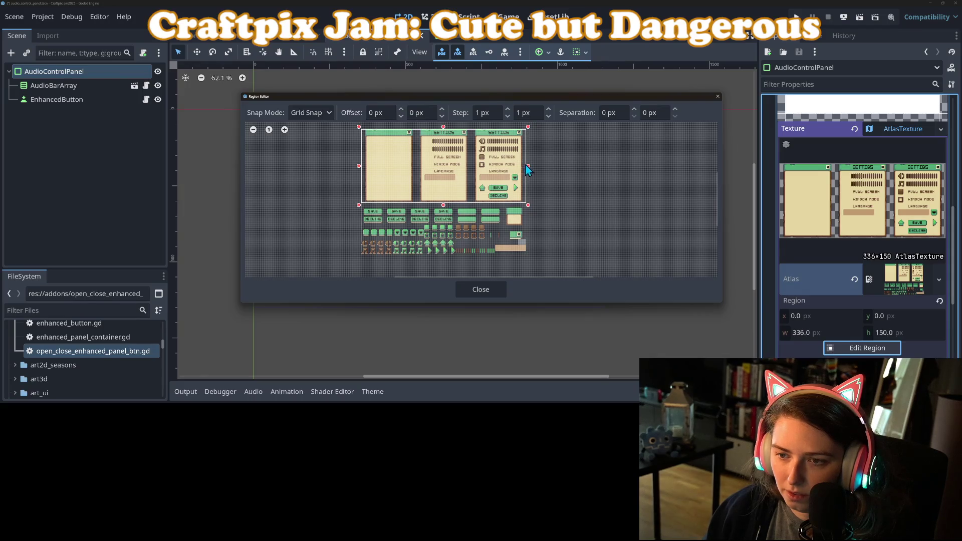
pyautogui.moveTo(529, 167); pyautogui.dragTo(415, 181)
# Step: Fine-tune the region edges to 98×149 px at x 7, then close the Region Editor
pyautogui.scroll(2, 369, 158)
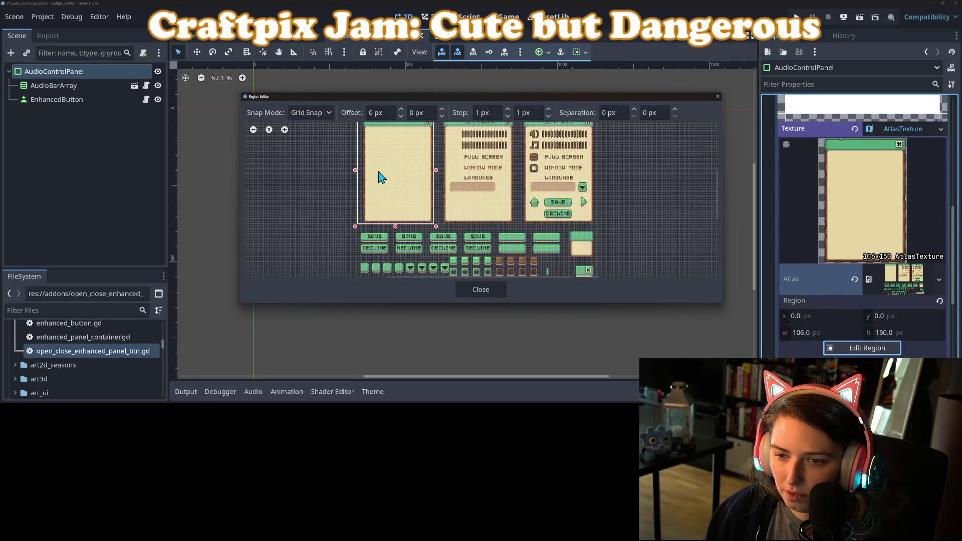
pyautogui.scroll(-1, 390, 175)
pyautogui.scroll(3, 393, 177)
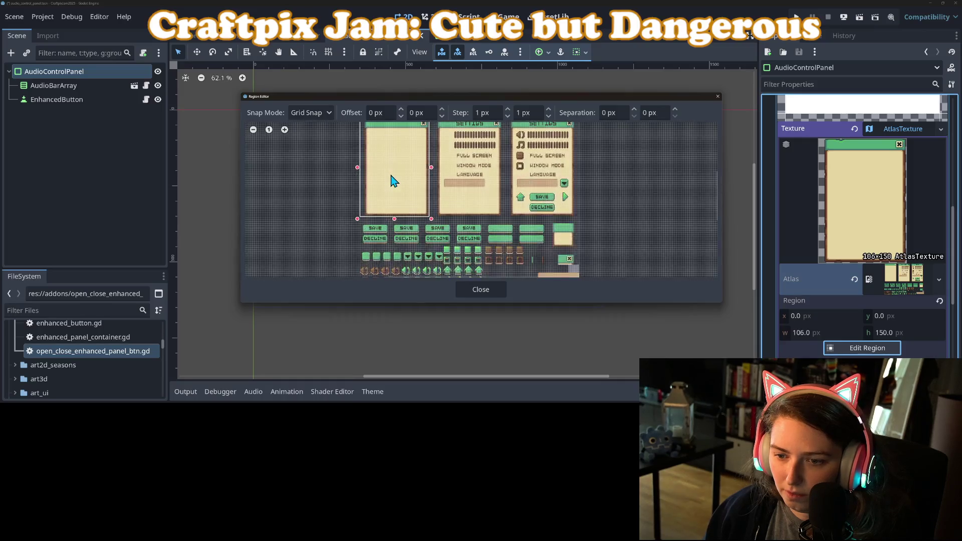
pyautogui.scroll(2, 393, 193)
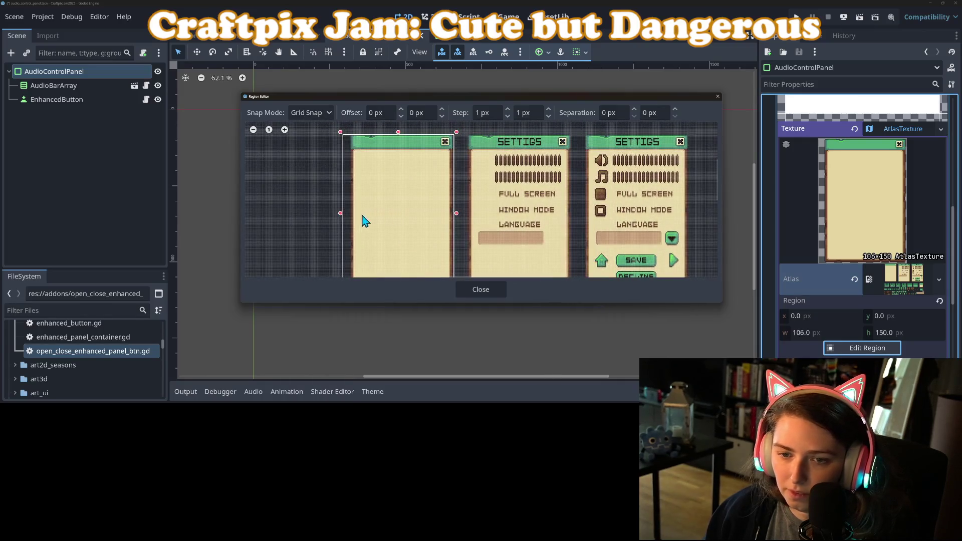
pyautogui.moveTo(341, 220); pyautogui.dragTo(353, 221)
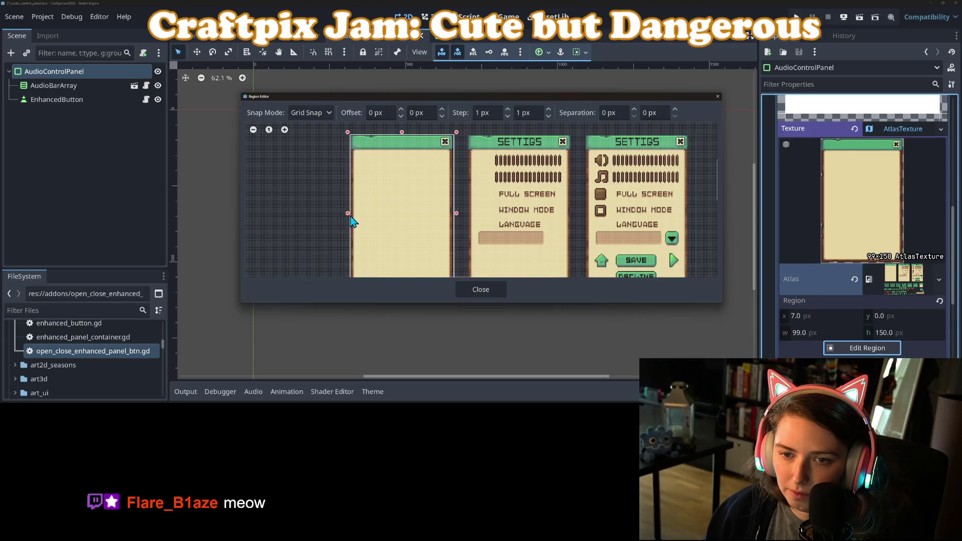
pyautogui.scroll(3, 415, 197)
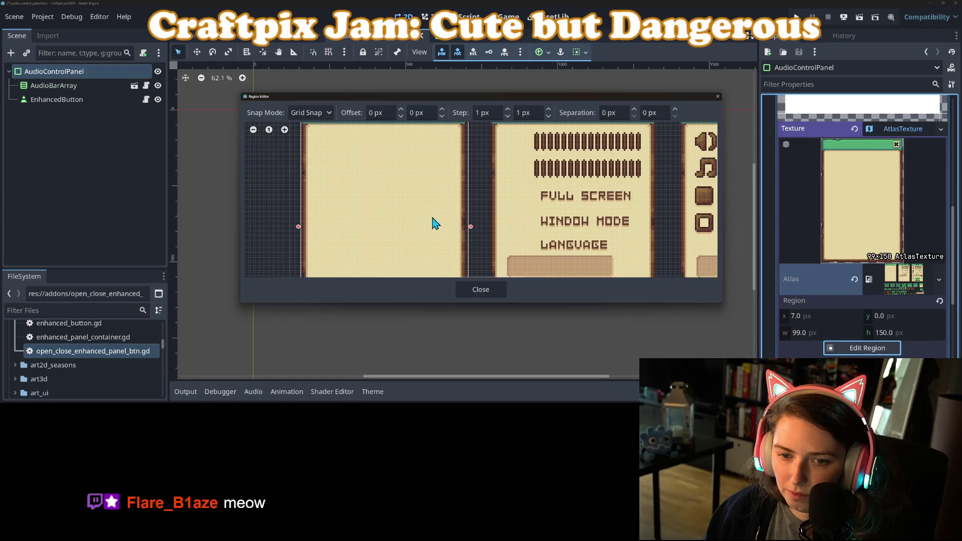
pyautogui.scroll(-2, 423, 210)
pyautogui.scroll(3, 423, 211)
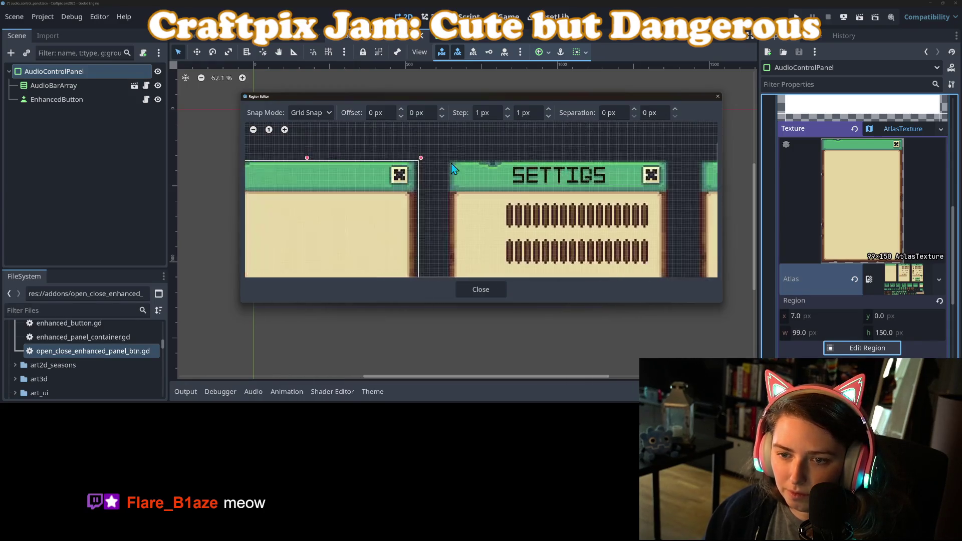
pyautogui.scroll(2, 422, 182)
pyautogui.moveTo(419, 150); pyautogui.dragTo(413, 155)
pyautogui.scroll(-2, 413, 166)
pyautogui.moveTo(311, 193)
pyautogui.mouseDown()
pyautogui.moveTo(507, 182)
pyautogui.moveTo(548, 193)
pyautogui.moveTo(519, 176)
pyautogui.mouseUp()
pyautogui.scroll(-3, 519, 175)
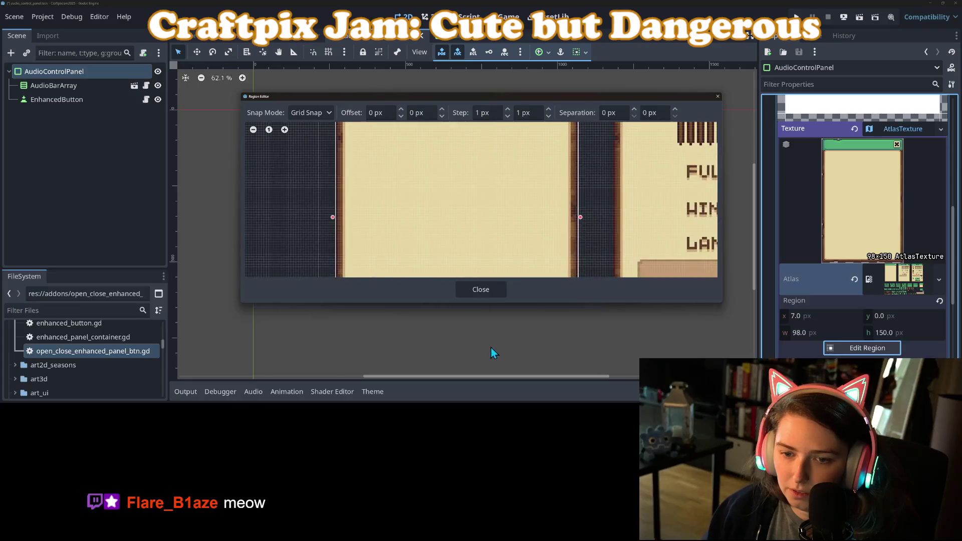
pyautogui.scroll(-3, 506, 266)
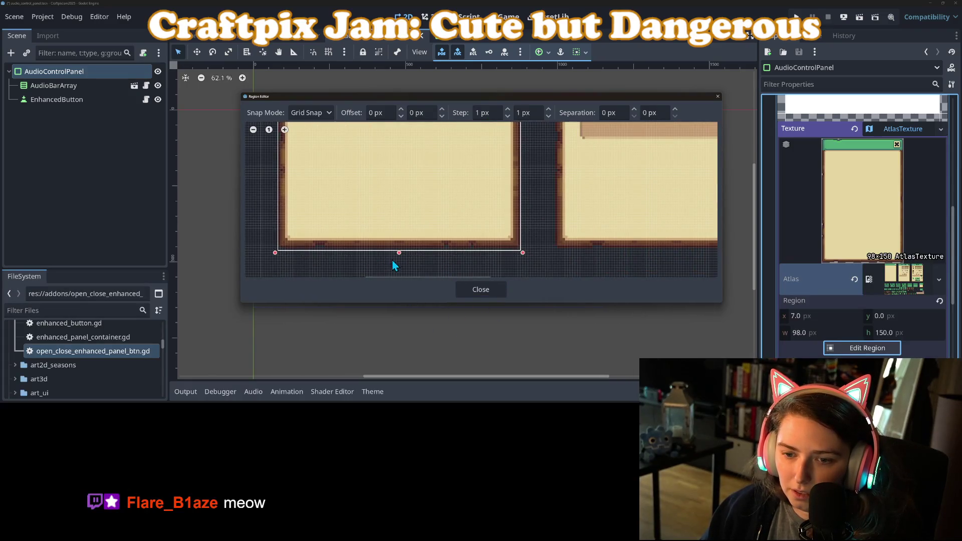
pyautogui.moveTo(400, 252); pyautogui.dragTo(401, 250)
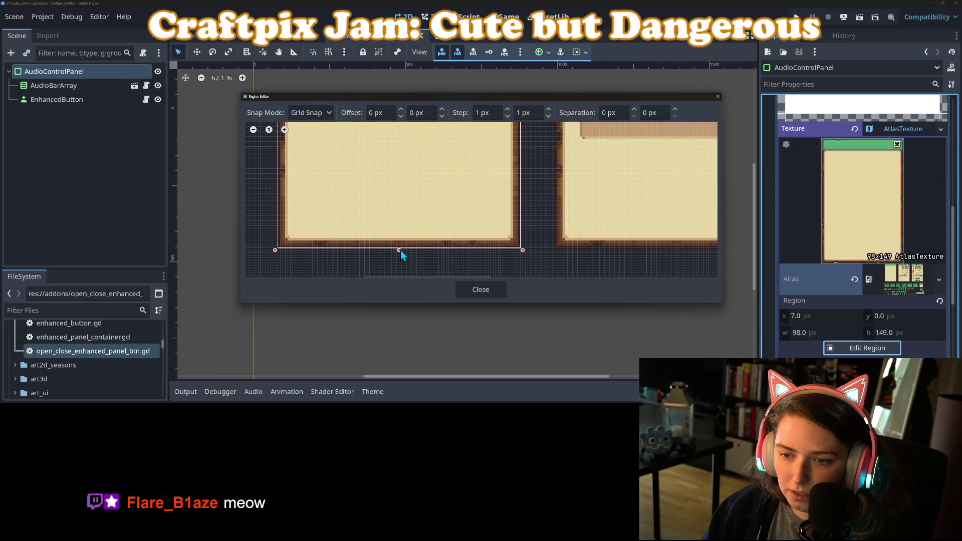
pyautogui.click(485, 293)
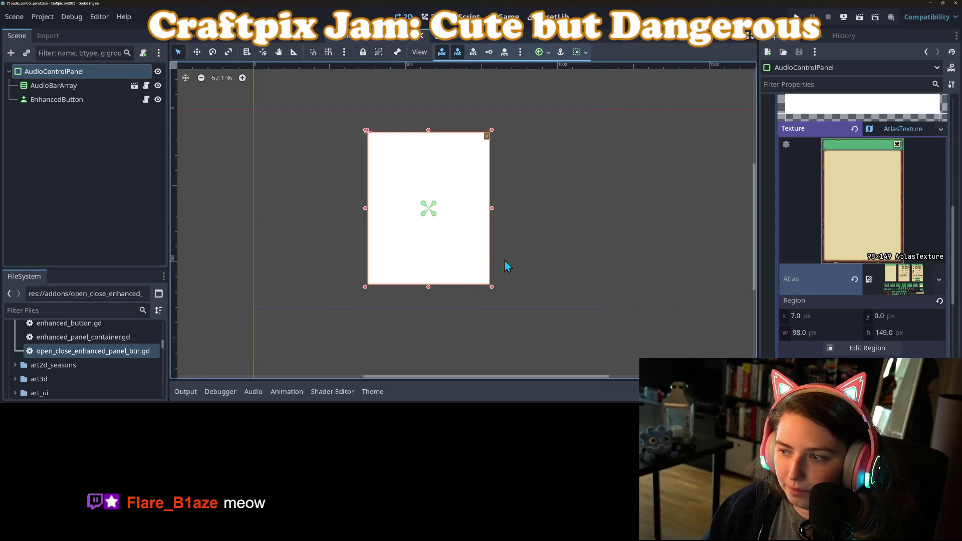
pyautogui.click(891, 289)
# Step: Set the StyleBoxTexture's left and top content margins to 5 px
pyautogui.click(891, 289)
pyautogui.click(891, 289)
pyautogui.click(892, 289)
pyautogui.scroll(-4, 851, 276)
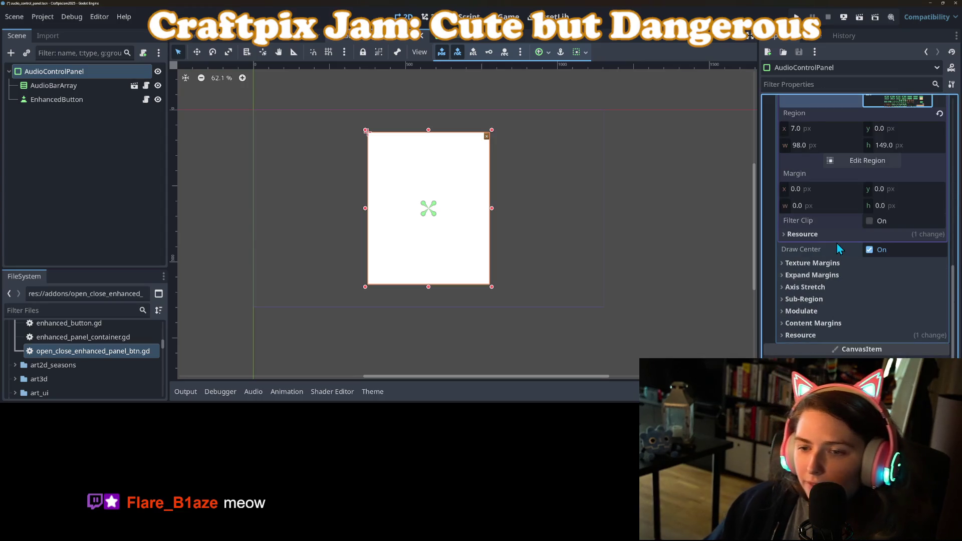
pyautogui.click(808, 320)
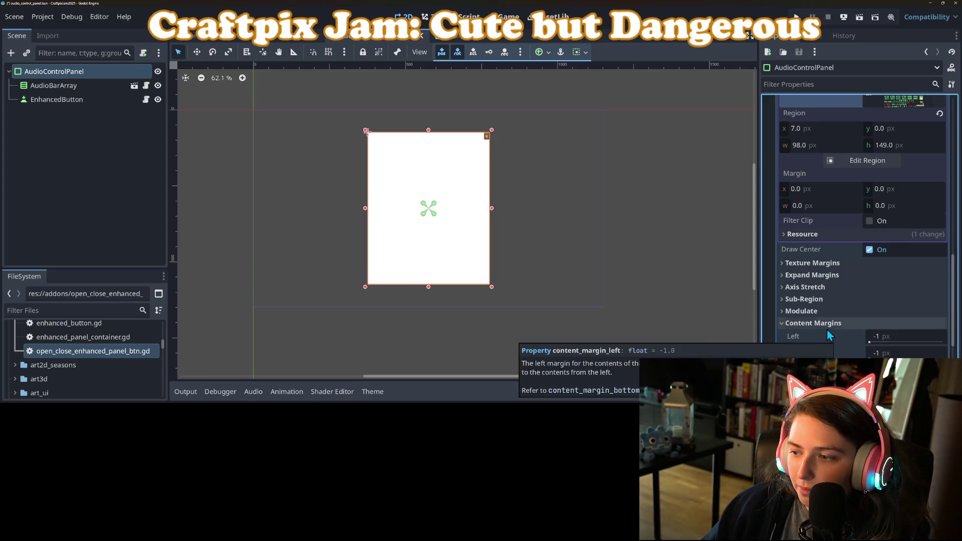
pyautogui.click(919, 343)
pyautogui.write('5')
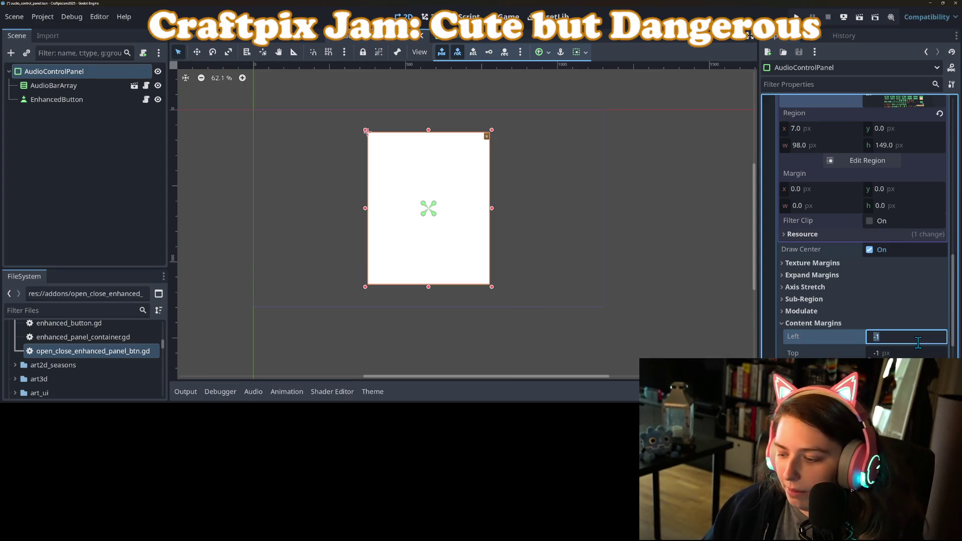
pyautogui.press('Tab')
pyautogui.write('5')
pyautogui.press('Tab')
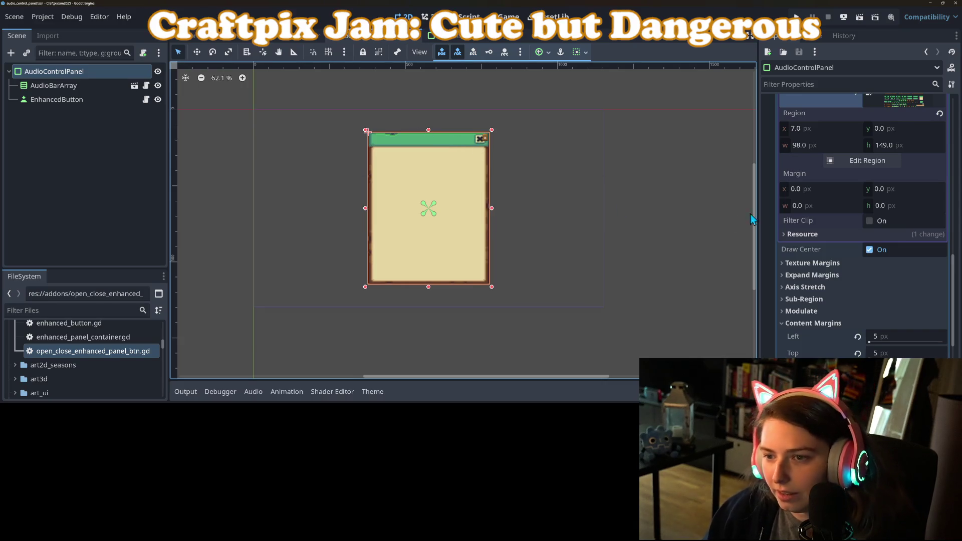
# Step: Expand the full atlas sheet preview and reopen the Region Editor
pyautogui.scroll(10, 823, 225)
pyautogui.scroll(-3, 909, 294)
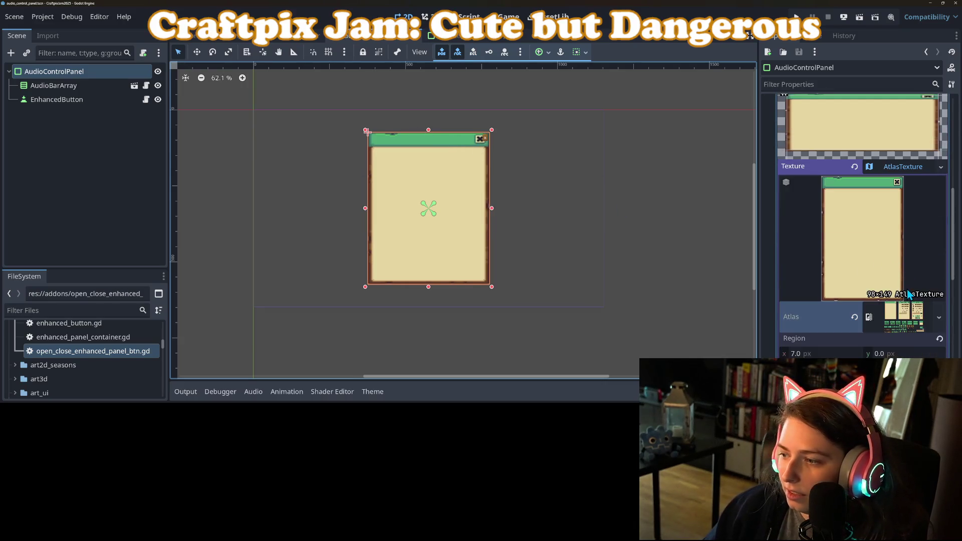
pyautogui.click(905, 316)
pyautogui.scroll(-3, 911, 316)
pyautogui.scroll(2, 911, 315)
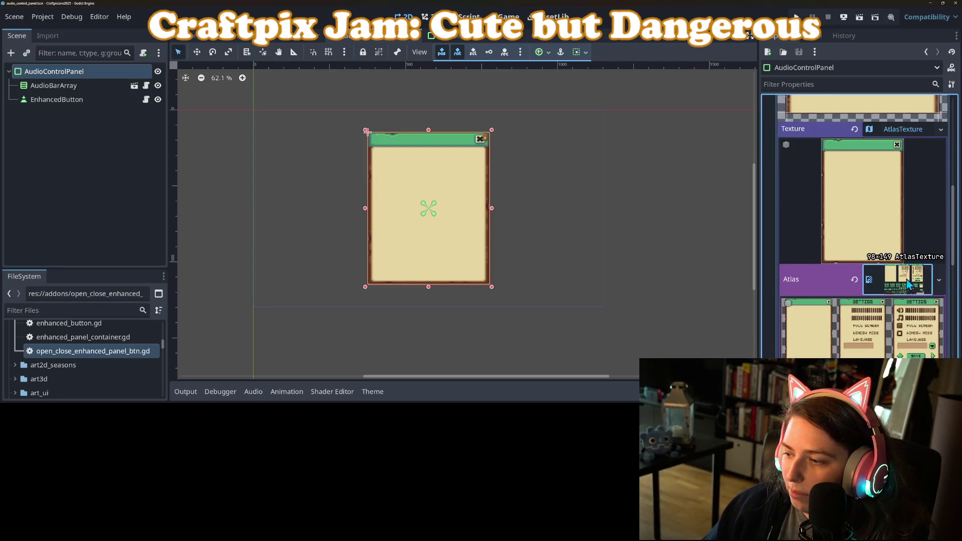
pyautogui.scroll(-2, 940, 335)
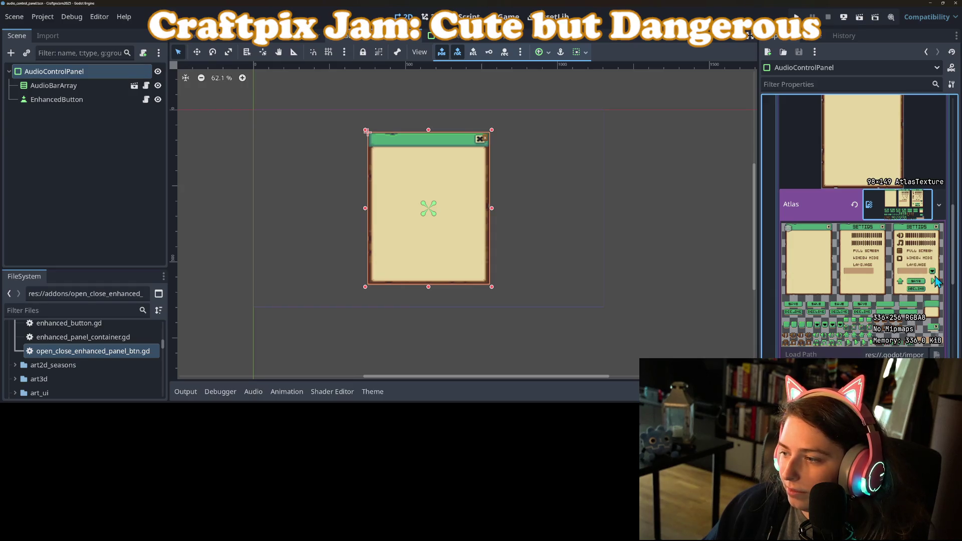
pyautogui.scroll(-4, 886, 352)
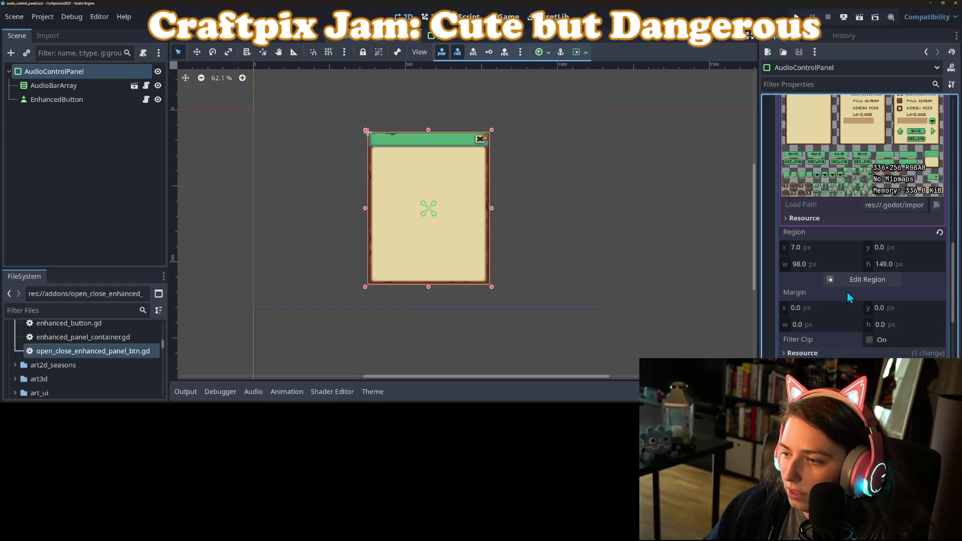
pyautogui.click(849, 280)
pyautogui.scroll(-3, 539, 224)
# Step: Redraw the atlas region around the small green-and-cream panel sprite and close the editor
pyautogui.scroll(8, 515, 200)
pyautogui.scroll(3, 519, 210)
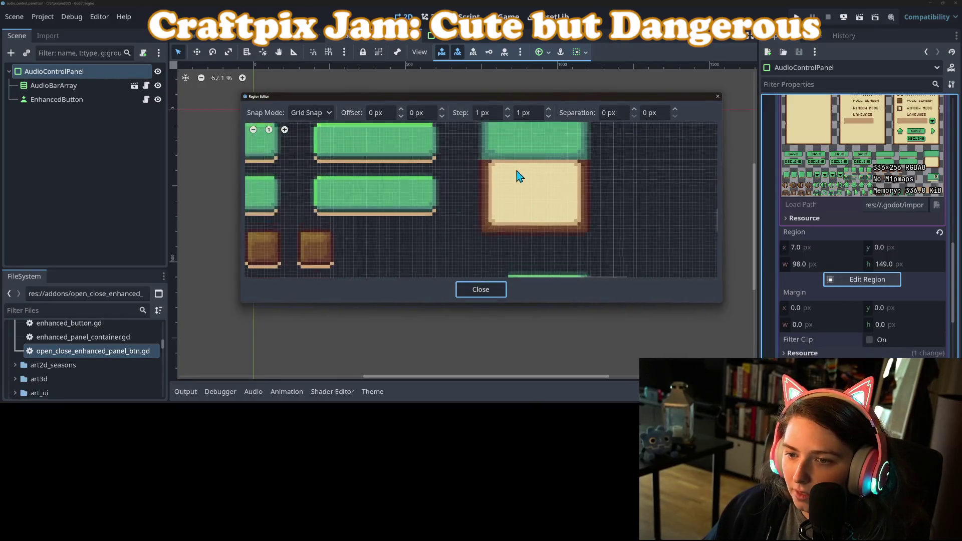
pyautogui.moveTo(474, 143)
pyautogui.mouseDown()
pyautogui.moveTo(548, 215)
pyautogui.moveTo(586, 271)
pyautogui.mouseUp()
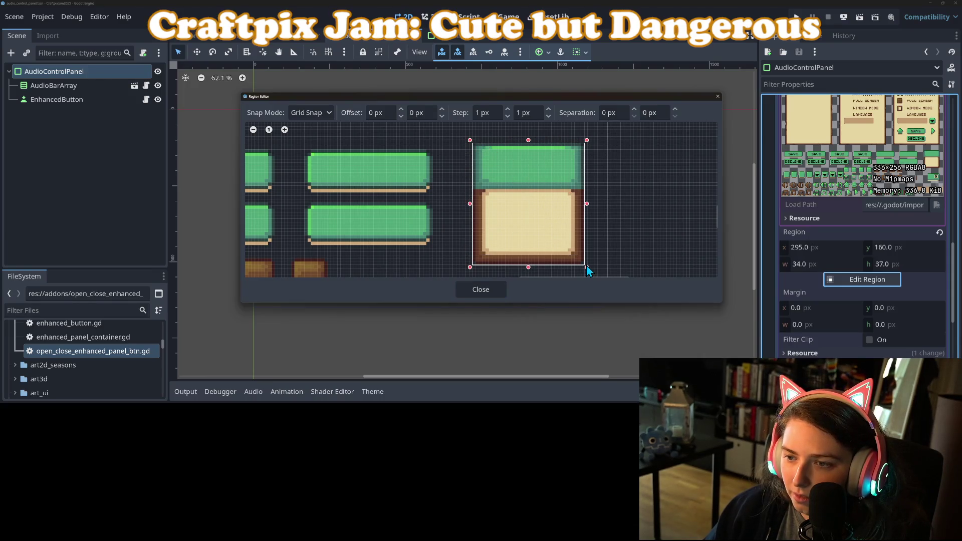
pyautogui.click(492, 291)
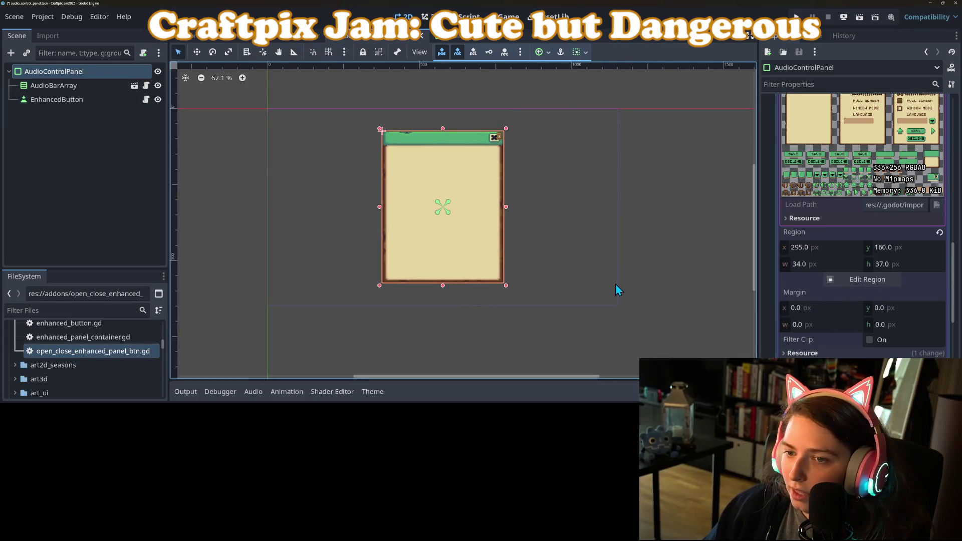
# Step: Try a -1 left content margin, restore it to 5, and save the scene
pyautogui.click(129, 75)
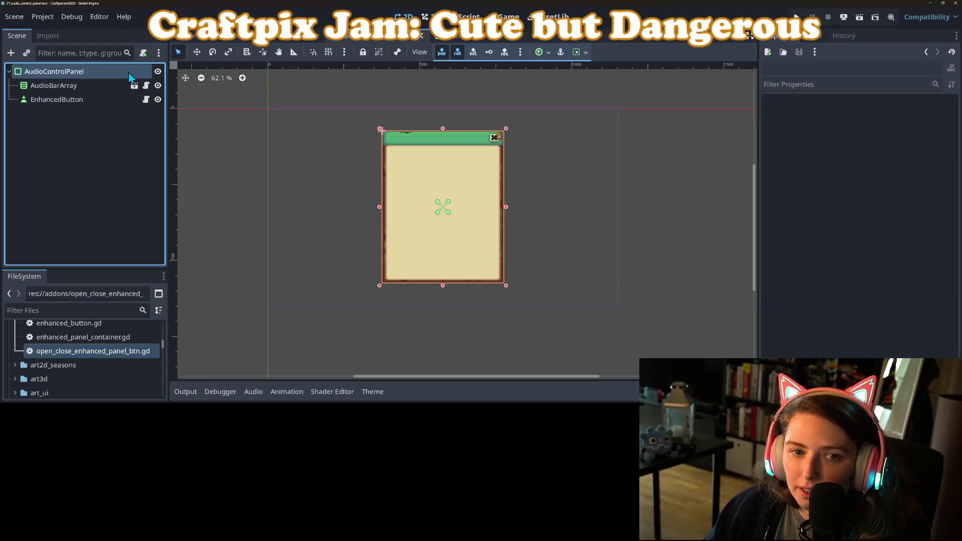
pyautogui.scroll(-5, 855, 287)
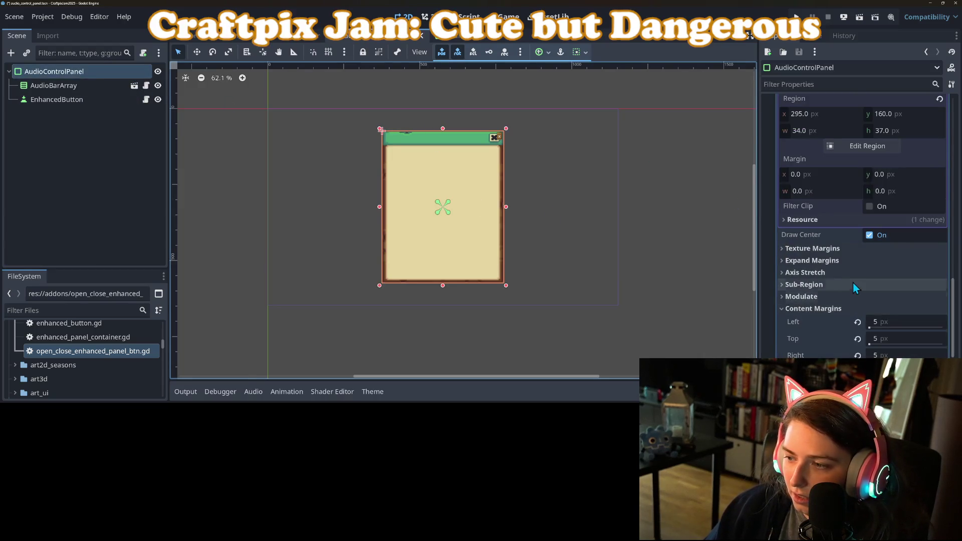
pyautogui.click(890, 322)
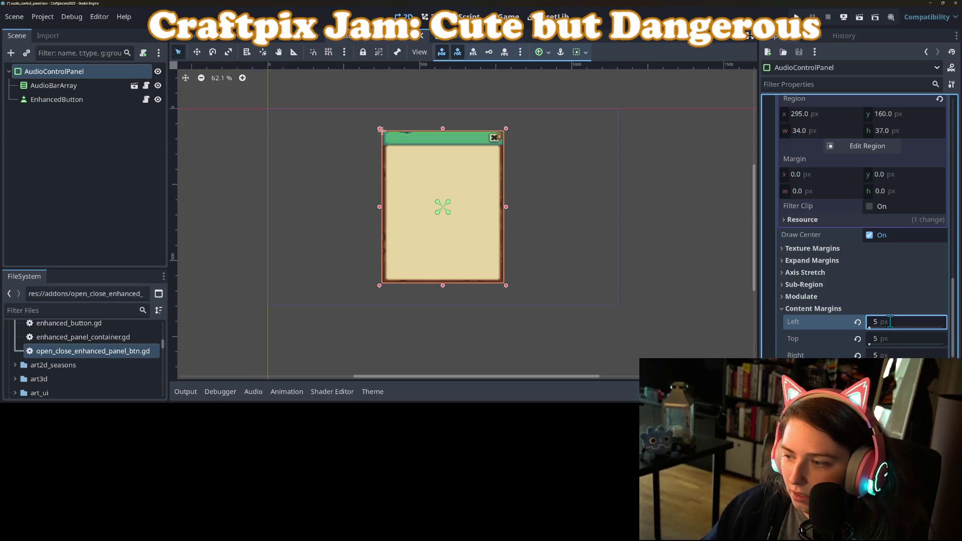
pyautogui.press('BackSpace')
pyautogui.write('-1')
pyautogui.press('Return')
pyautogui.click(892, 323)
pyautogui.press('Return')
pyautogui.hotkey('ctrl', 's')
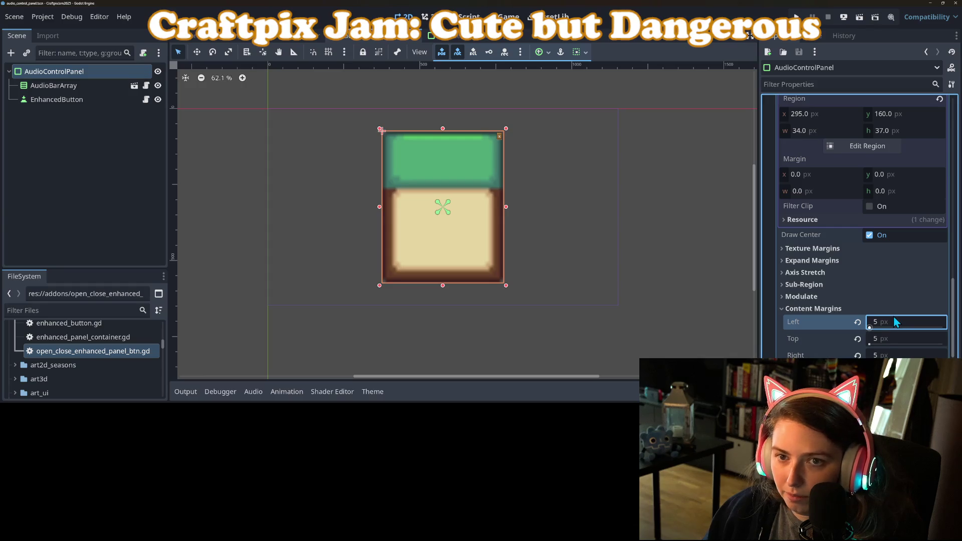
# Step: Set the top texture margin to 15, then 16 px
pyautogui.scroll(5, 877, 306)
pyautogui.scroll(-2, 874, 290)
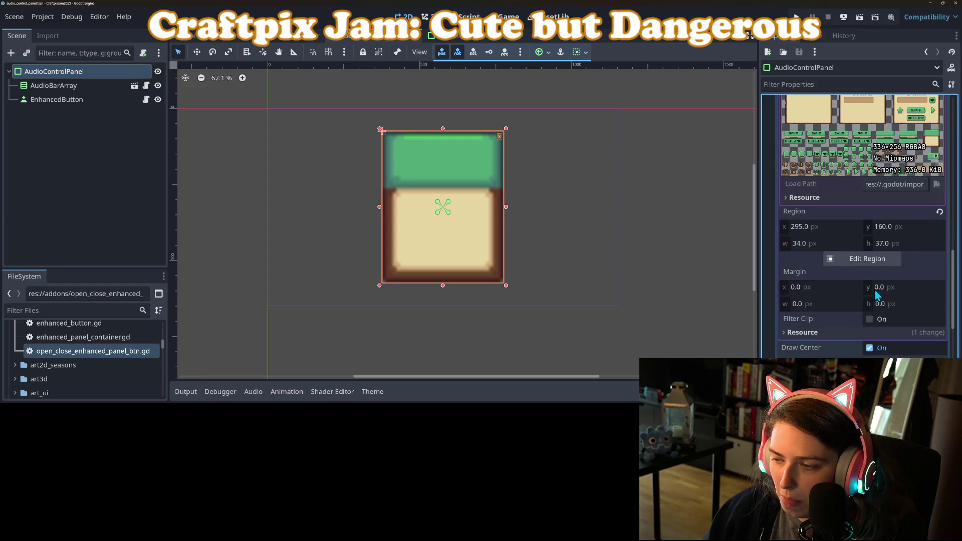
pyautogui.scroll(-3, 872, 260)
pyautogui.click(828, 248)
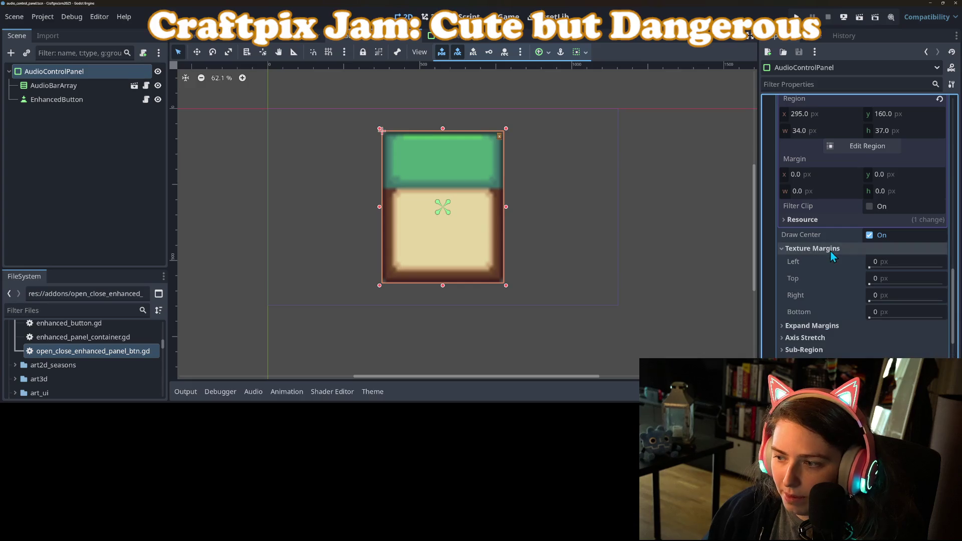
pyautogui.click(890, 279)
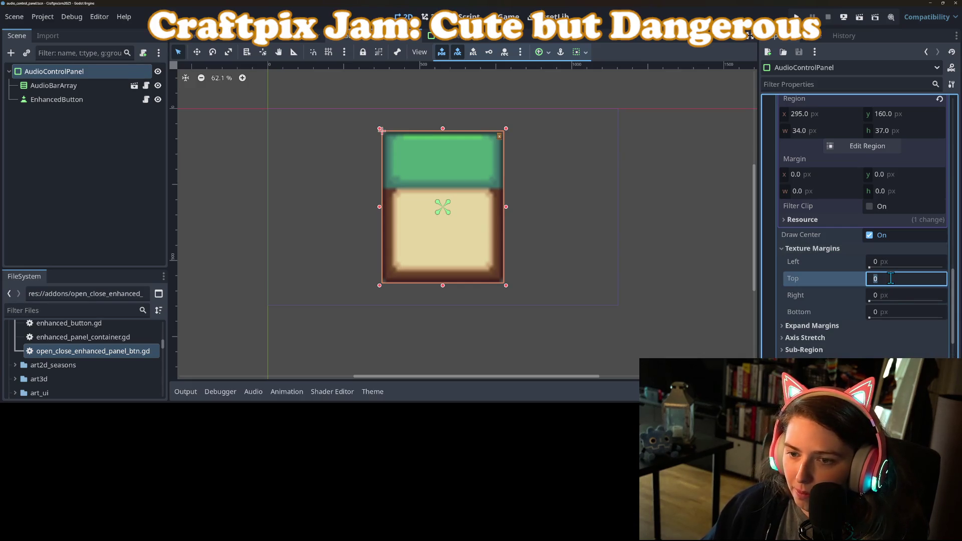
pyautogui.write('15')
pyautogui.press('Return')
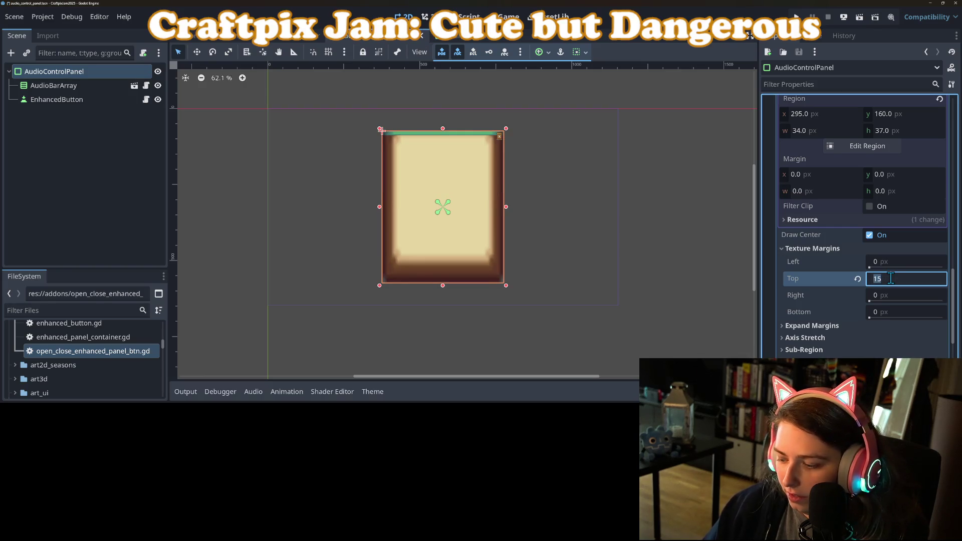
pyautogui.write('16')
pyautogui.press('Return')
# Step: Make the texture tile vertically and set the bottom texture margin to 5 px
pyautogui.click(890, 278)
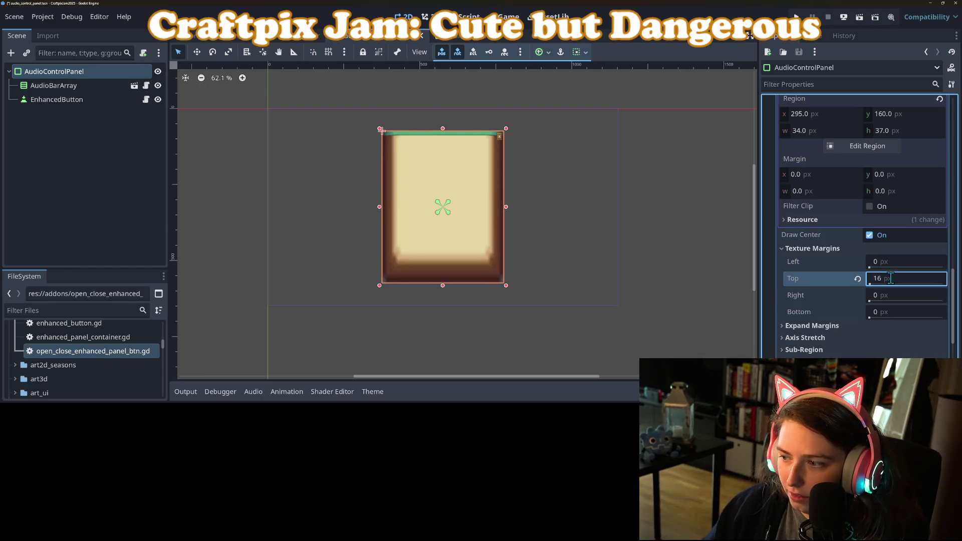
pyautogui.click(823, 339)
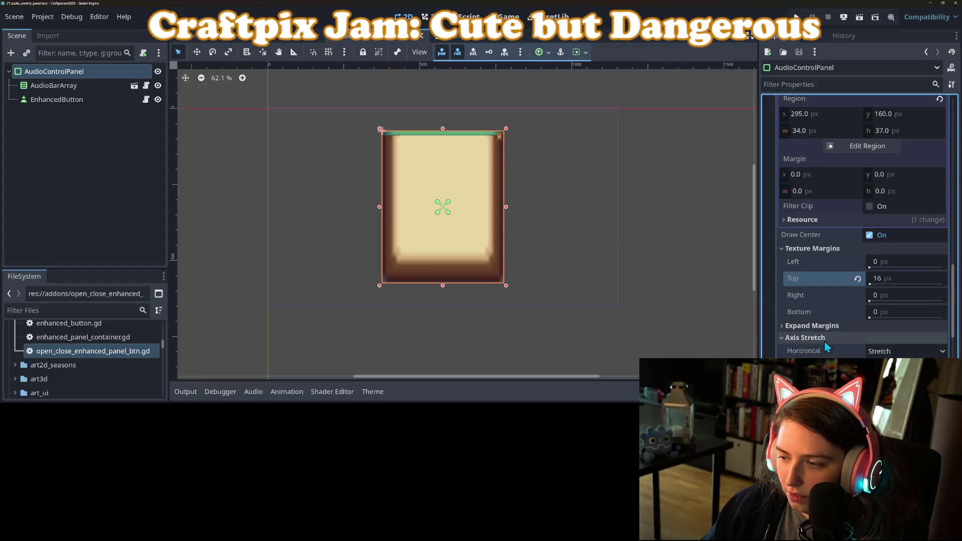
pyautogui.click(897, 386)
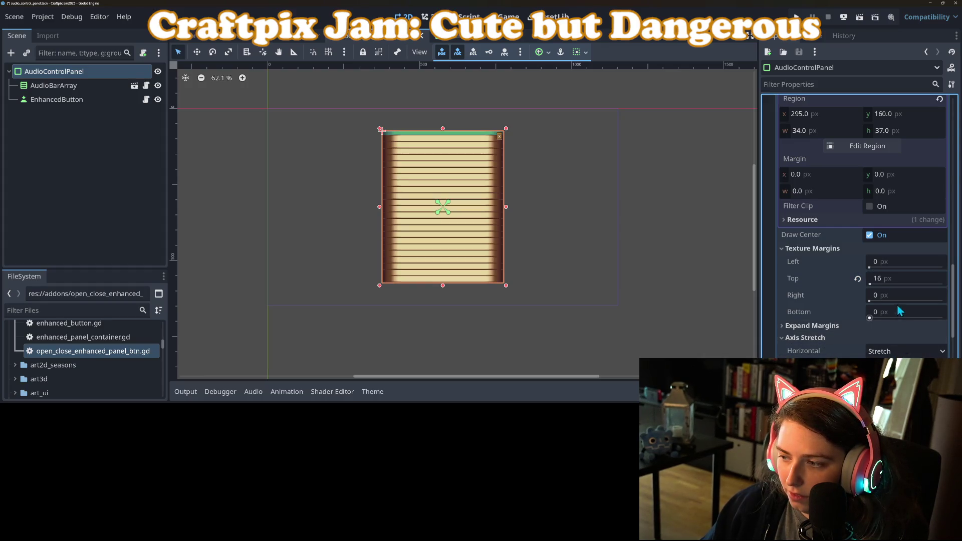
pyautogui.click(891, 276)
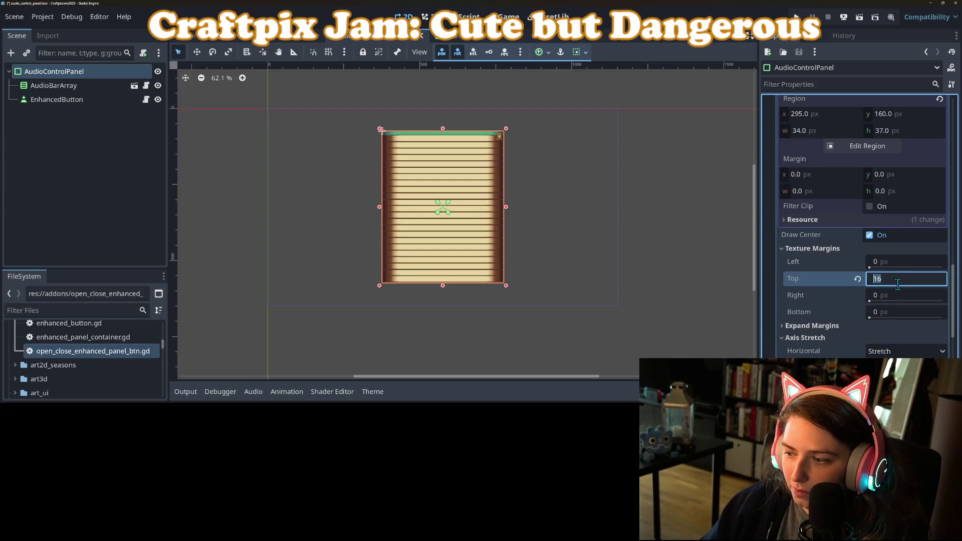
pyautogui.press('Tab')
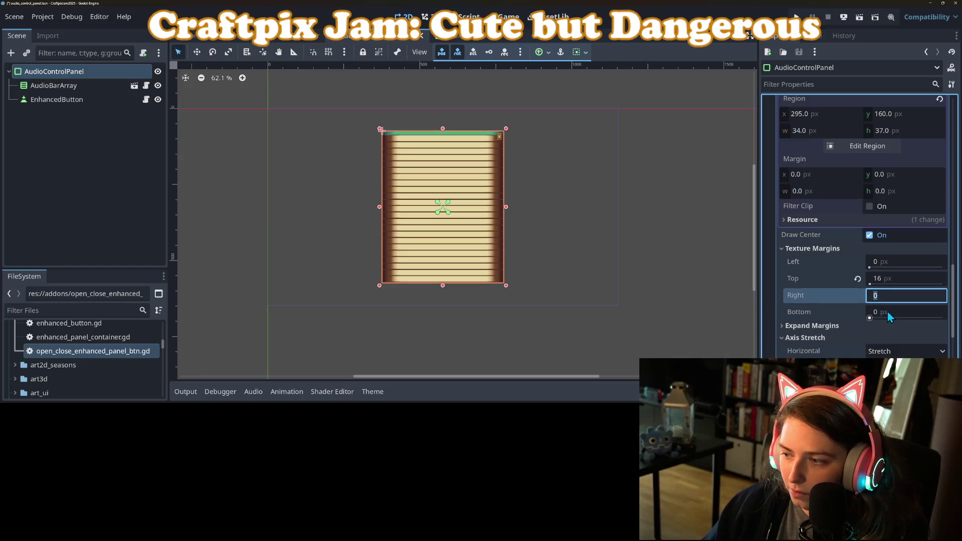
pyautogui.click(886, 310)
pyautogui.write('5')
pyautogui.press('Return')
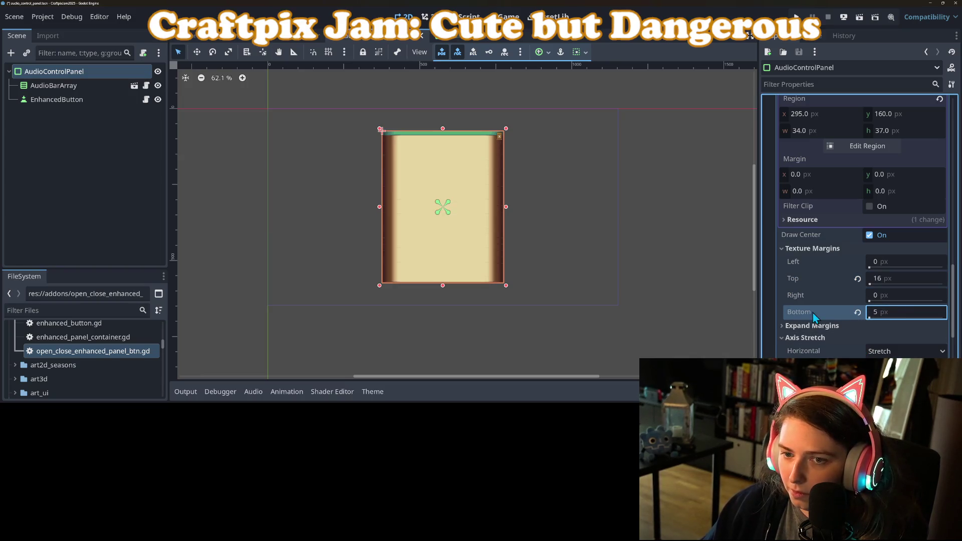
# Step: Raise the top texture margin to 20 px
pyautogui.click(900, 278)
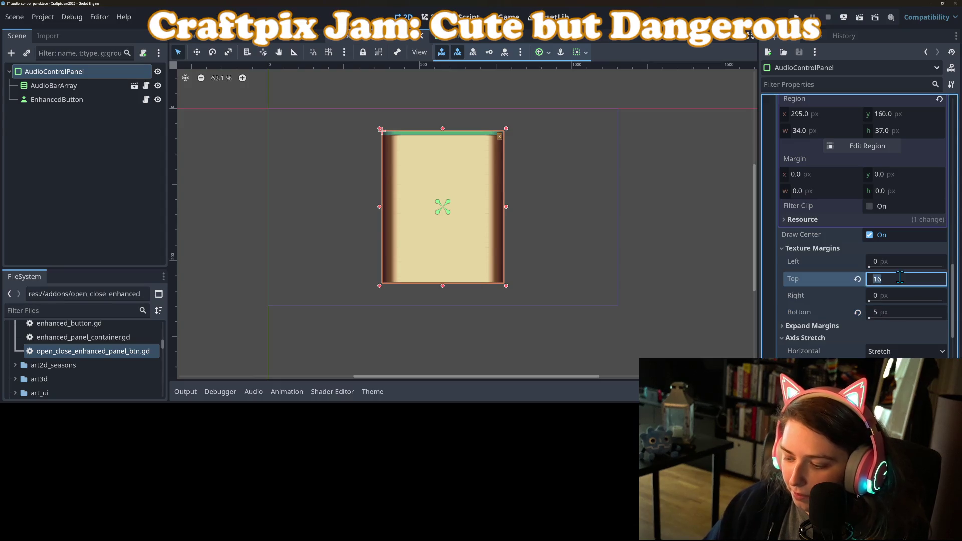
pyautogui.write('20')
pyautogui.press('Return')
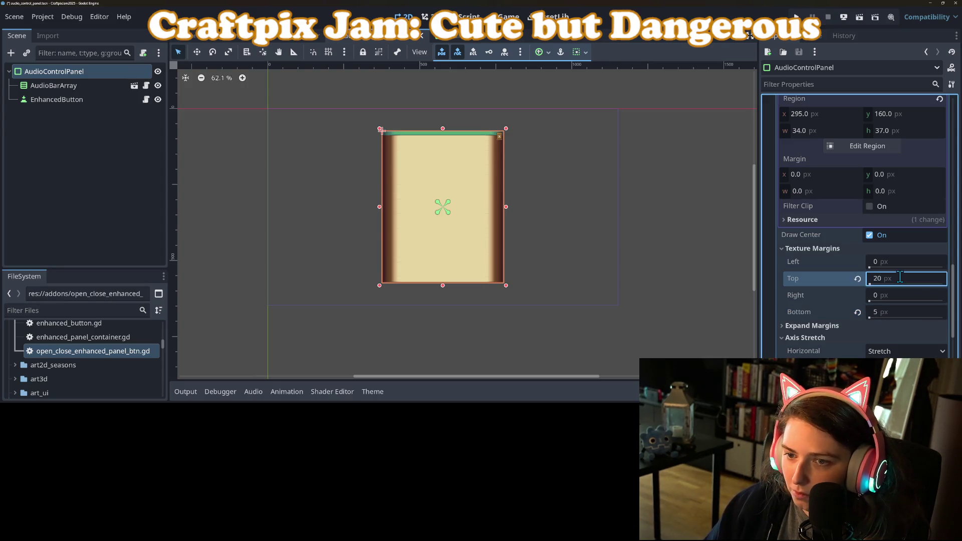
pyautogui.scroll(5, 457, 113)
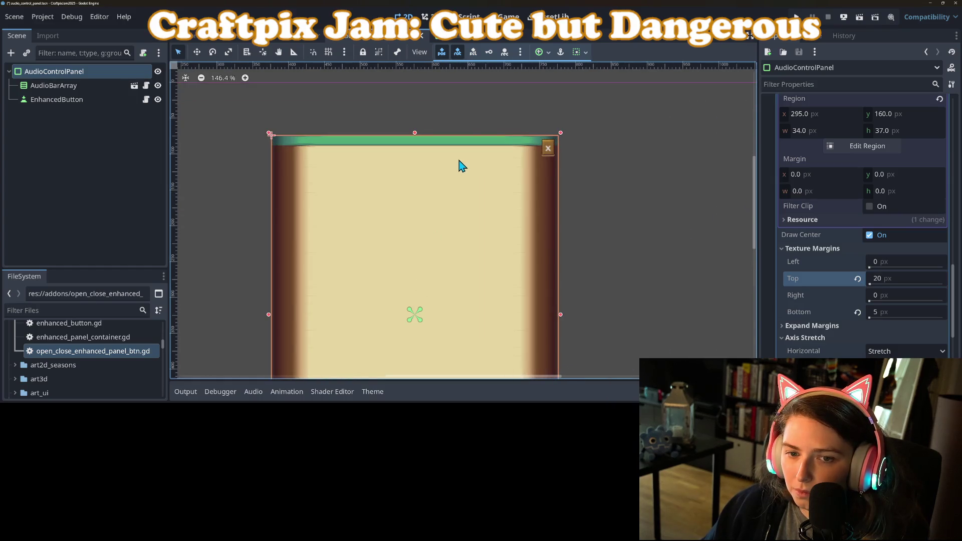
pyautogui.scroll(-5, 460, 165)
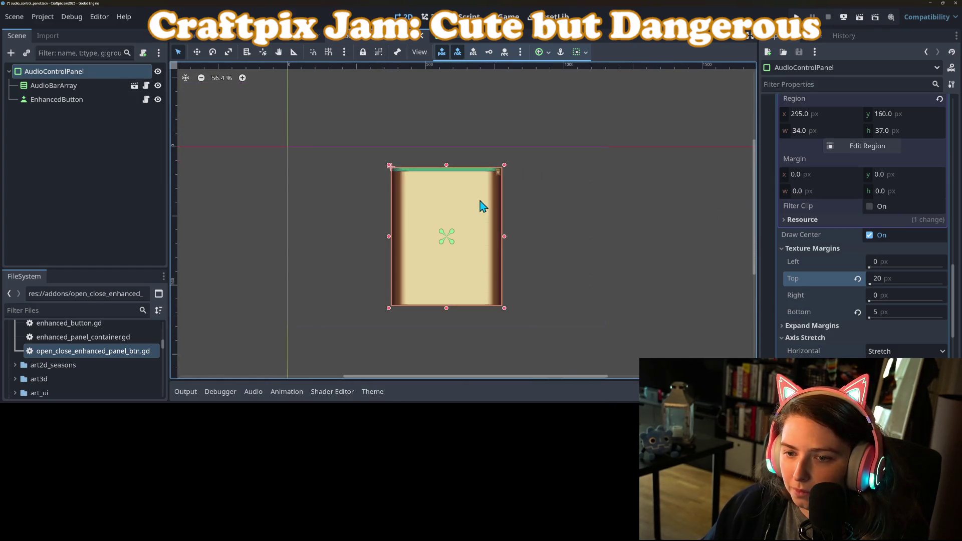
pyautogui.scroll(2, 482, 207)
pyautogui.scroll(3, 891, 254)
pyautogui.scroll(-3, 891, 255)
# Step: Try top texture margins of 50 and then 55 px
pyautogui.click(897, 316)
pyautogui.write('25')
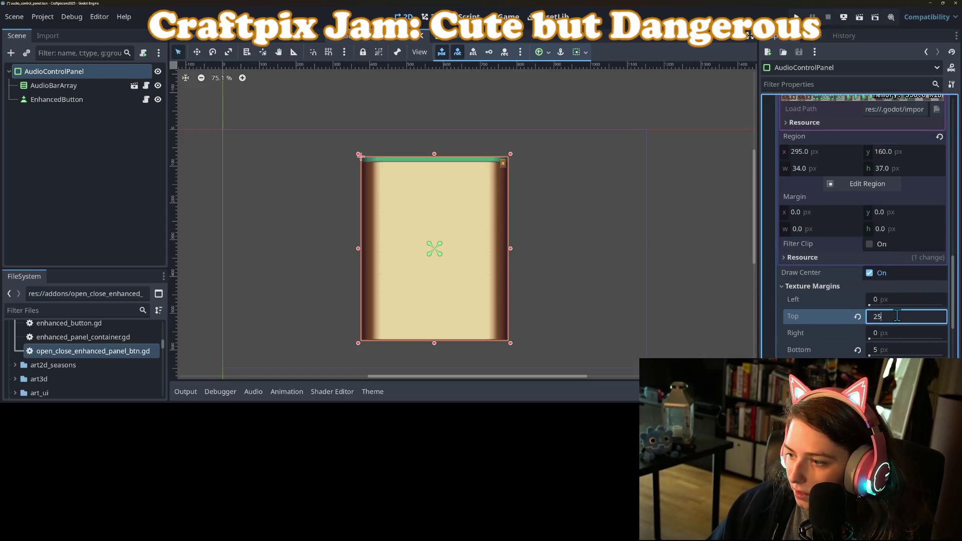
pyautogui.doubleClick(897, 316)
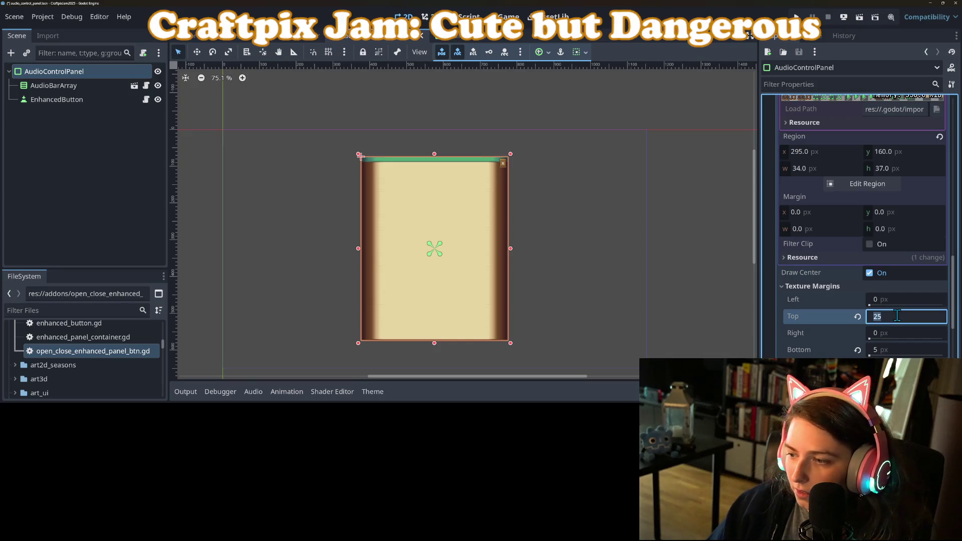
pyautogui.write('50')
pyautogui.press('Return')
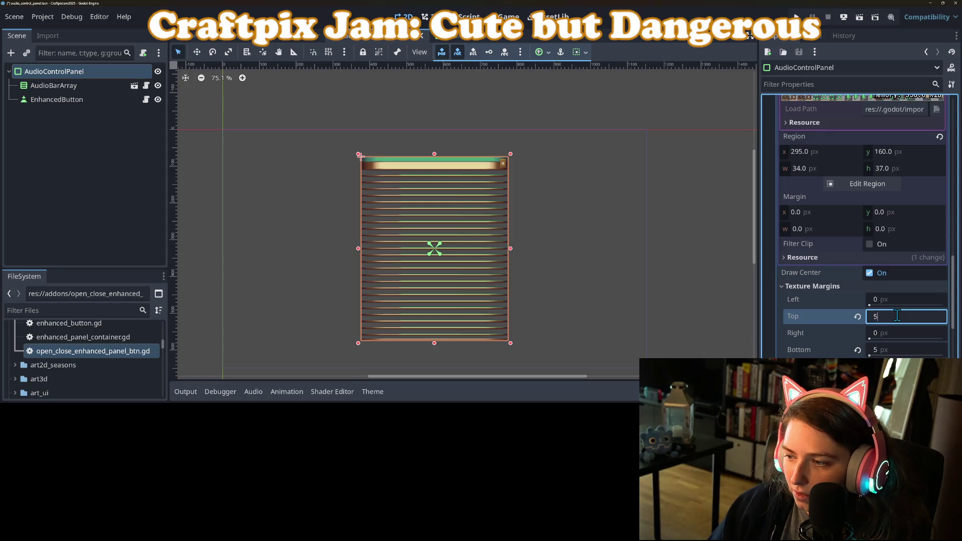
pyautogui.write('5')
pyautogui.press('Return')
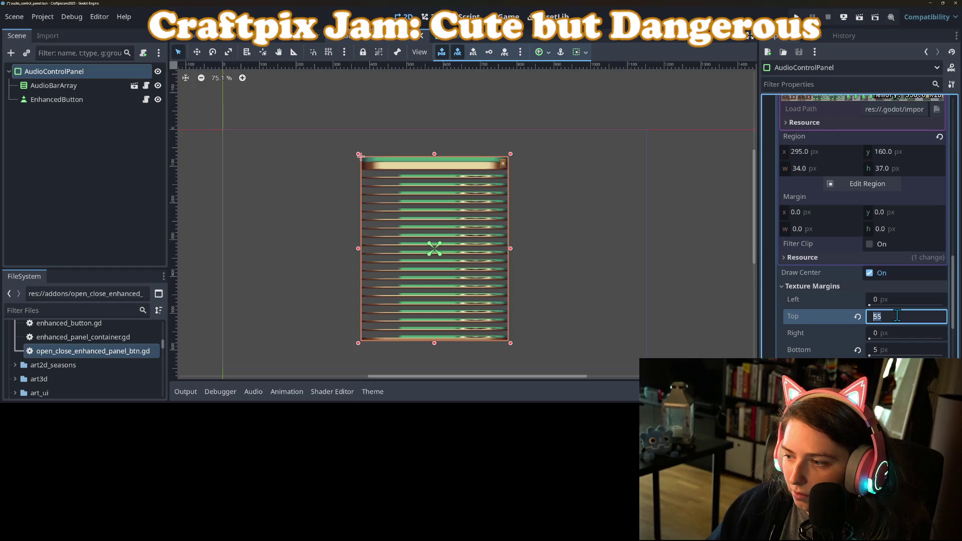
# Step: Reset the top and bottom texture margins to 0 and set Axis Stretch Vertical back to Stretch
pyautogui.click(858, 317)
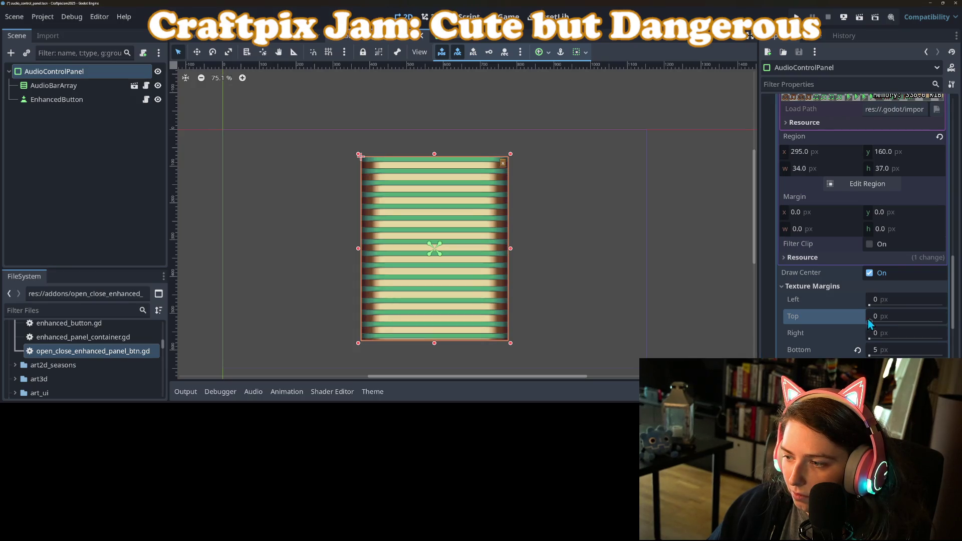
pyautogui.scroll(-3, 877, 355)
pyautogui.click(885, 330)
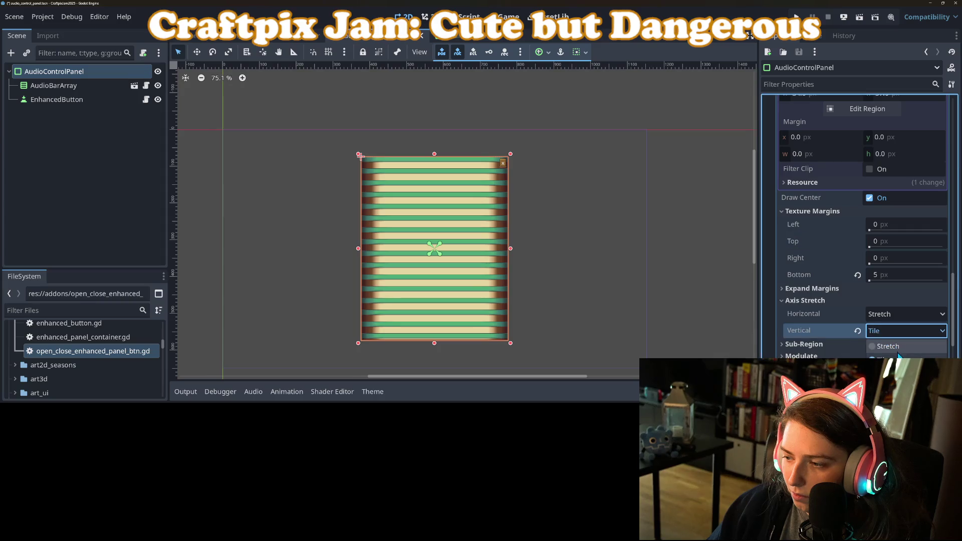
pyautogui.click(897, 317)
pyautogui.click(858, 276)
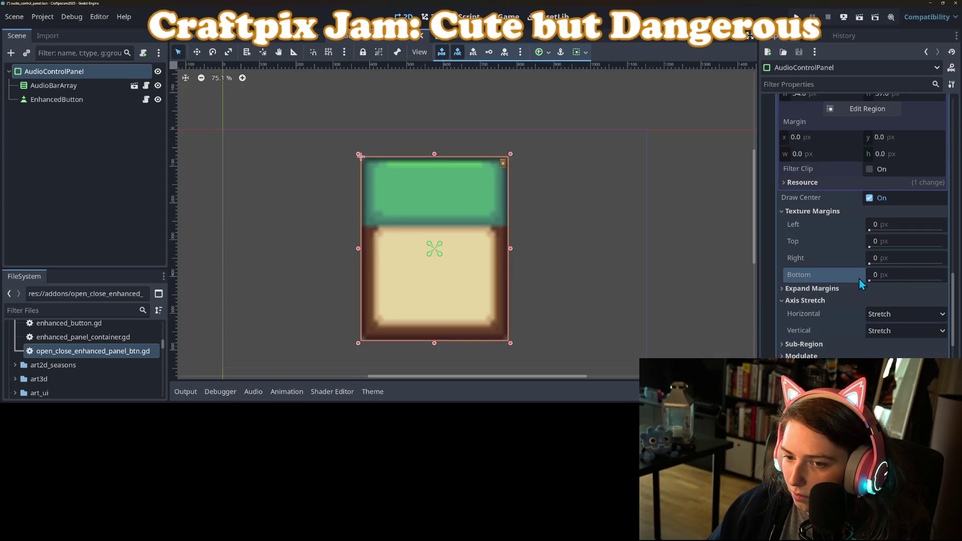
pyautogui.click(887, 242)
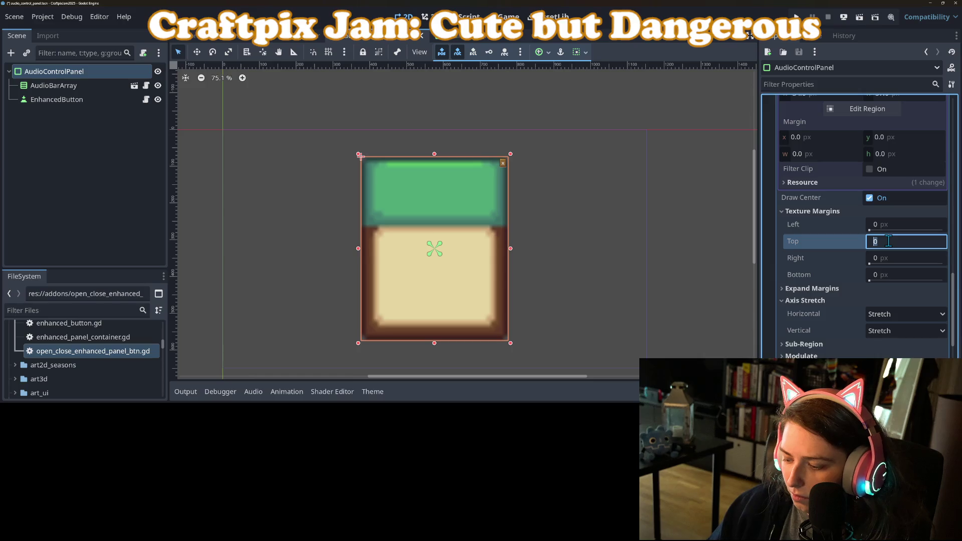
pyautogui.write('25')
pyautogui.press('Return')
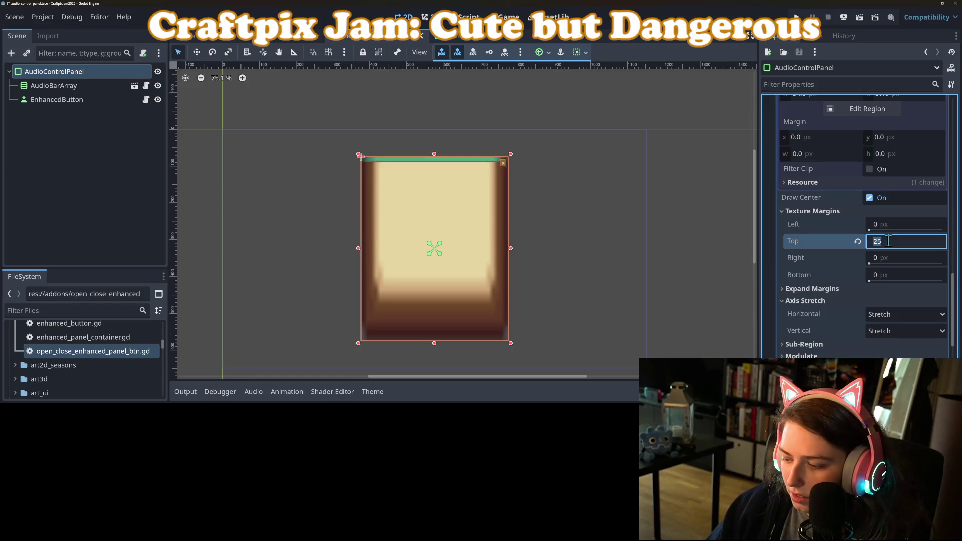
pyautogui.write('60')
pyautogui.press('Return')
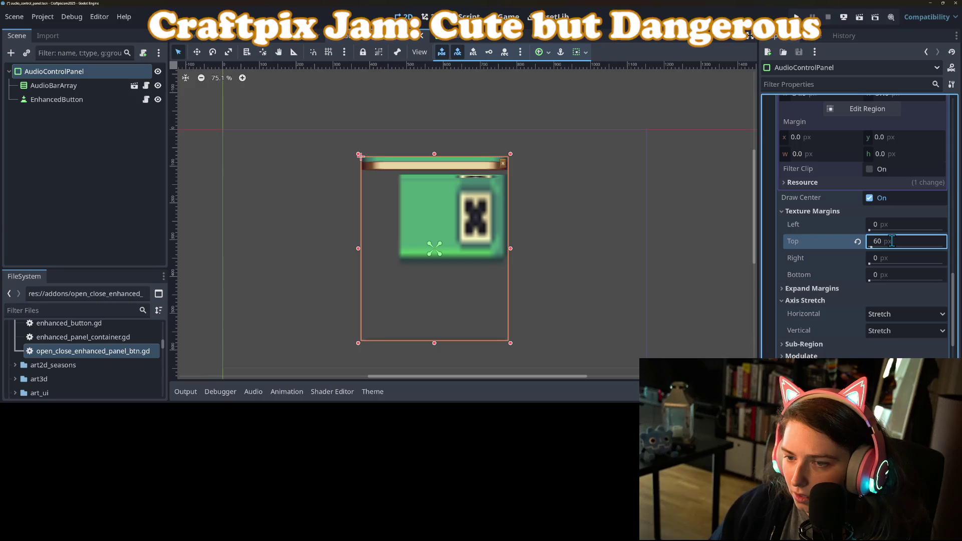
pyautogui.click(857, 242)
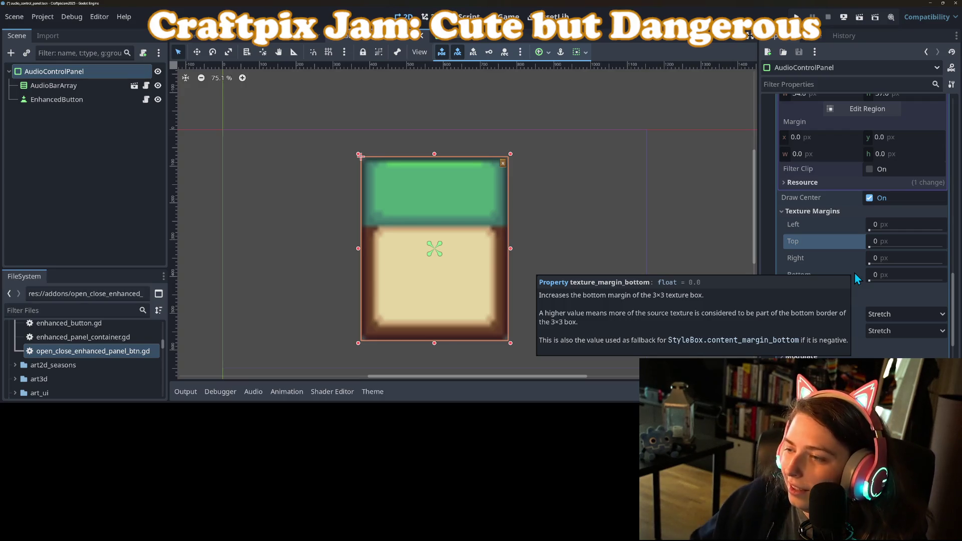
pyautogui.scroll(8, 896, 235)
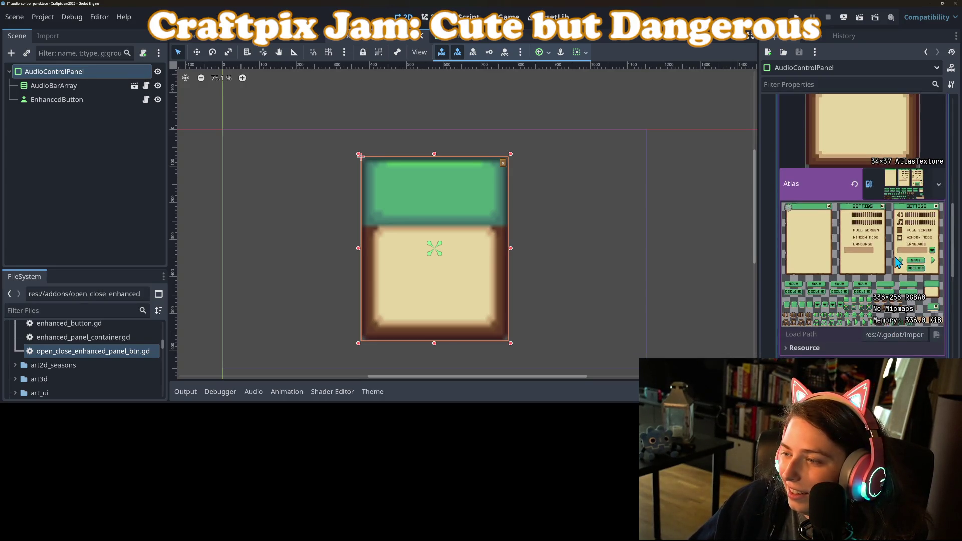
# Step: Trim the panel atlas region from the top to 34×23 px at x 295, y 174
pyautogui.scroll(-2, 906, 283)
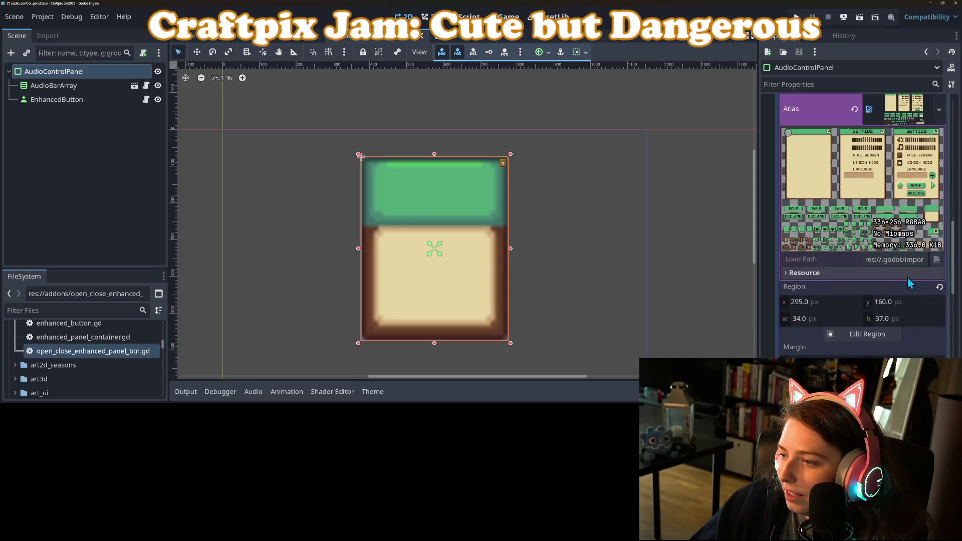
pyautogui.scroll(1, 907, 278)
pyautogui.scroll(-3, 906, 326)
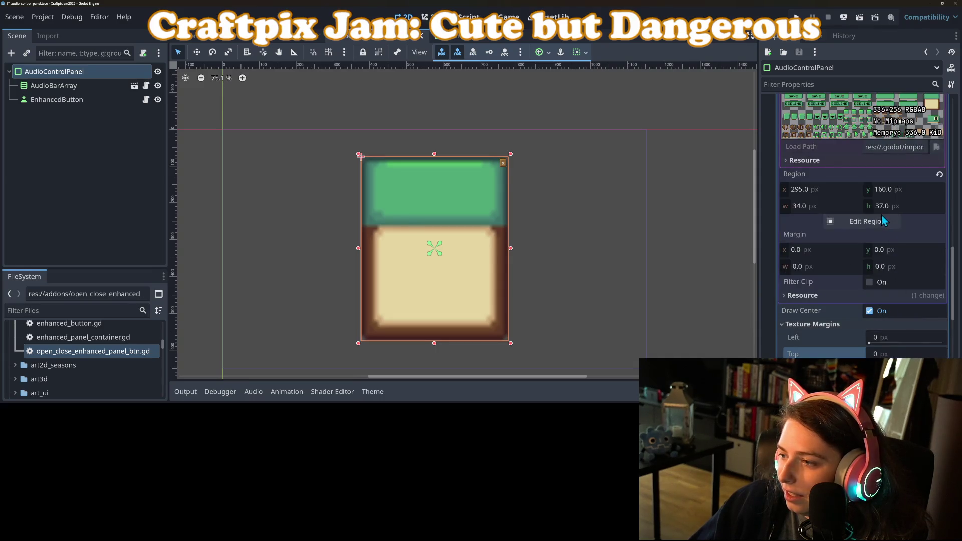
pyautogui.click(879, 221)
pyautogui.scroll(-5, 632, 227)
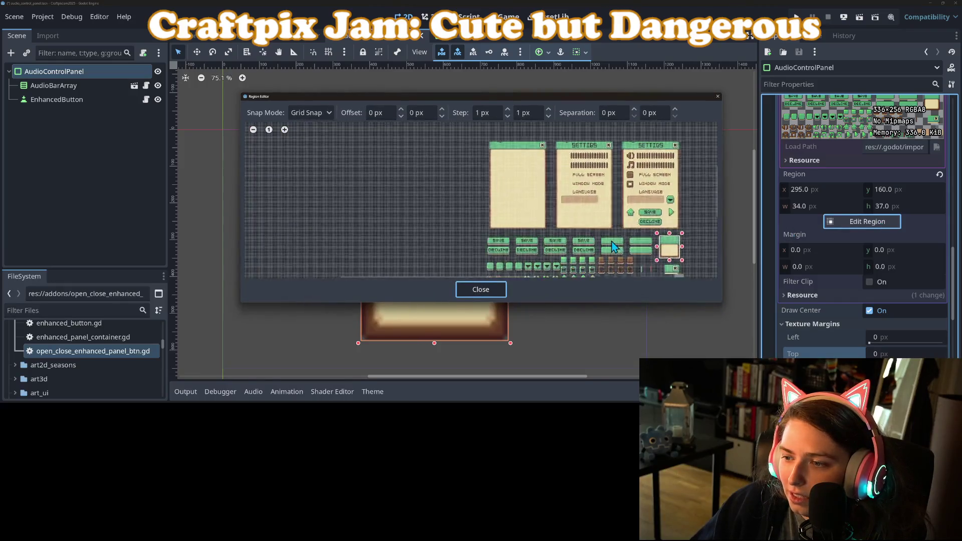
pyautogui.scroll(-2, 612, 242)
pyautogui.scroll(6, 600, 193)
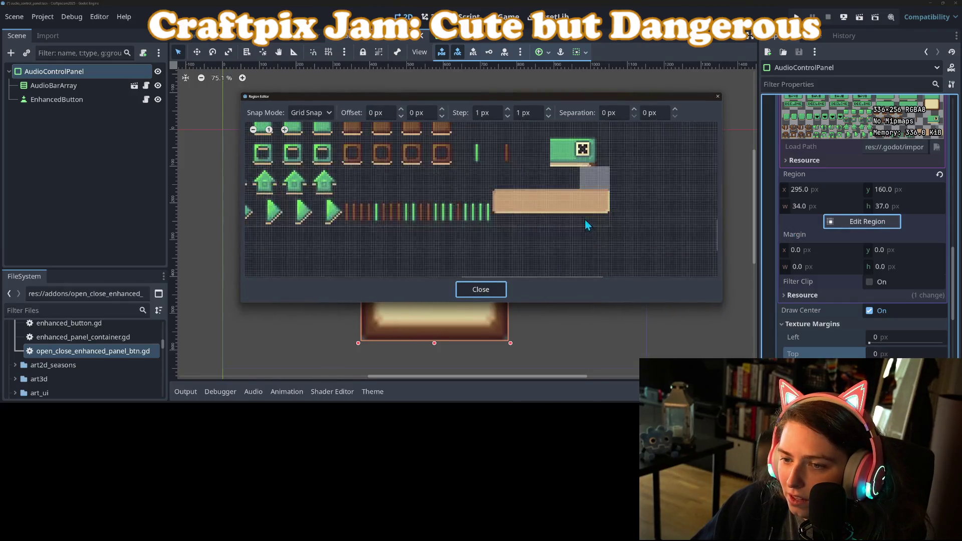
pyautogui.scroll(-4, 621, 220)
pyautogui.scroll(3, 651, 241)
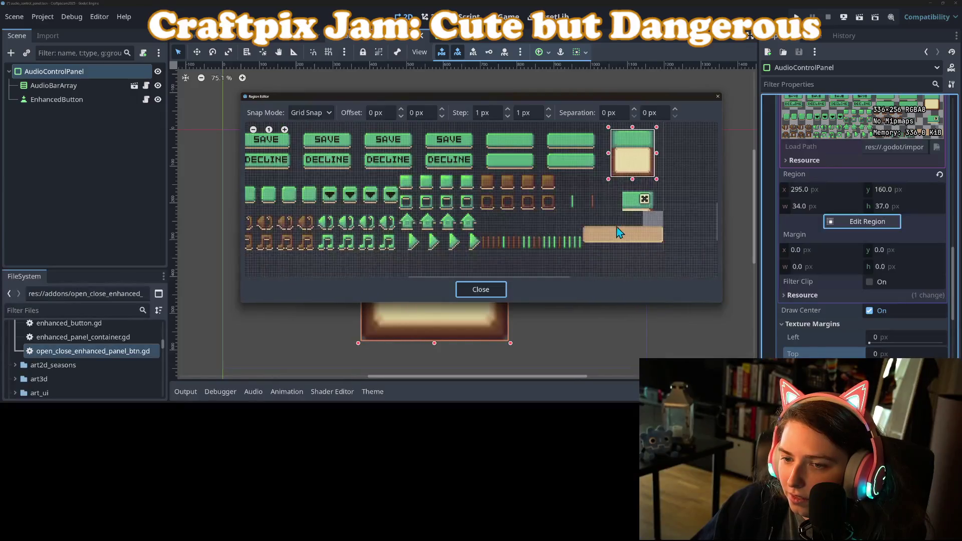
pyautogui.scroll(3, 643, 244)
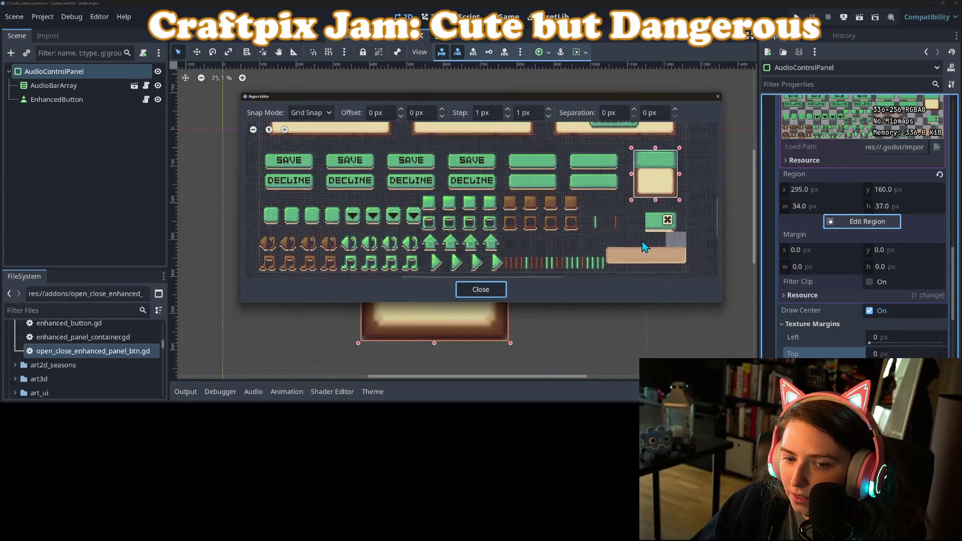
pyautogui.scroll(3, 564, 186)
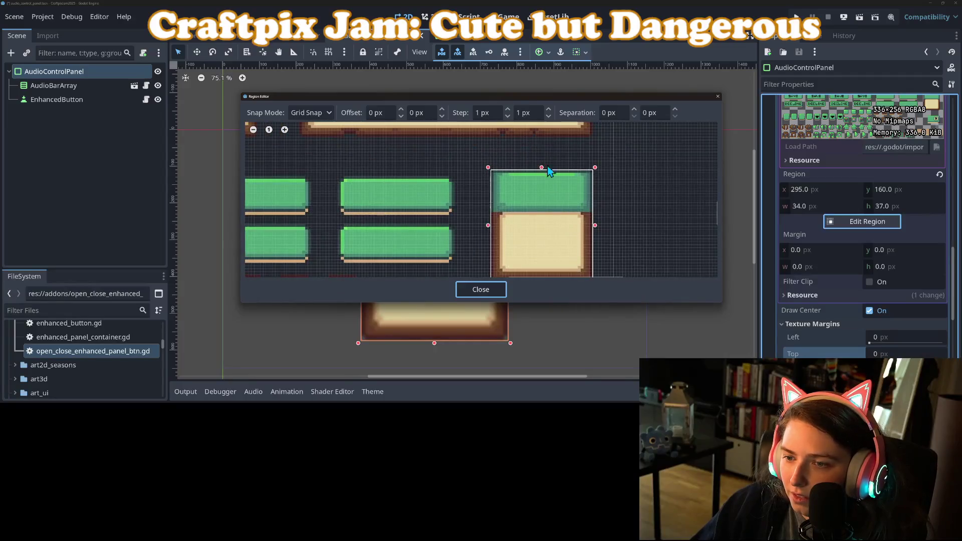
pyautogui.moveTo(544, 171); pyautogui.dragTo(546, 213)
pyautogui.click(488, 290)
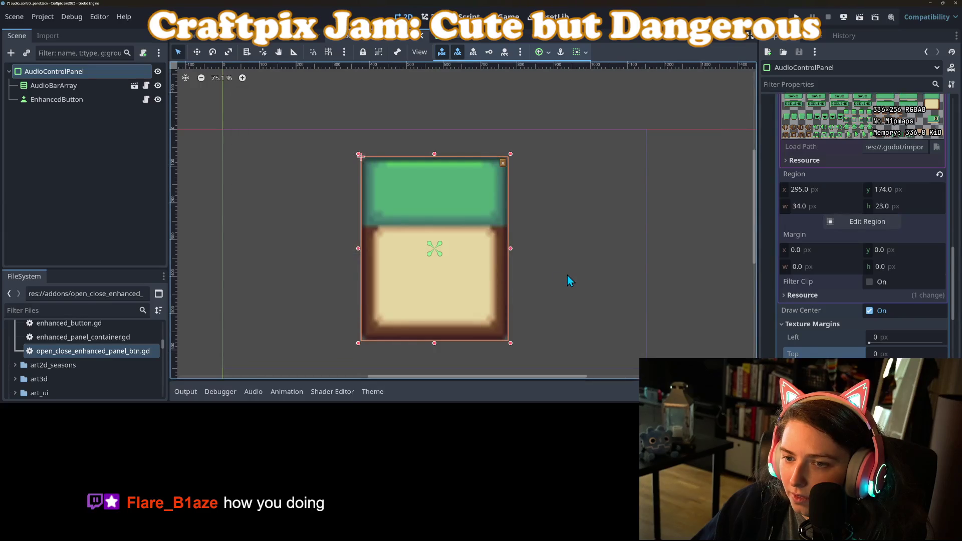
# Step: Set the panel texture's horizontal and vertical axis stretch to Tile
pyautogui.scroll(-1, 826, 300)
pyautogui.scroll(-4, 826, 299)
pyautogui.scroll(4, 825, 300)
pyautogui.scroll(-2, 832, 306)
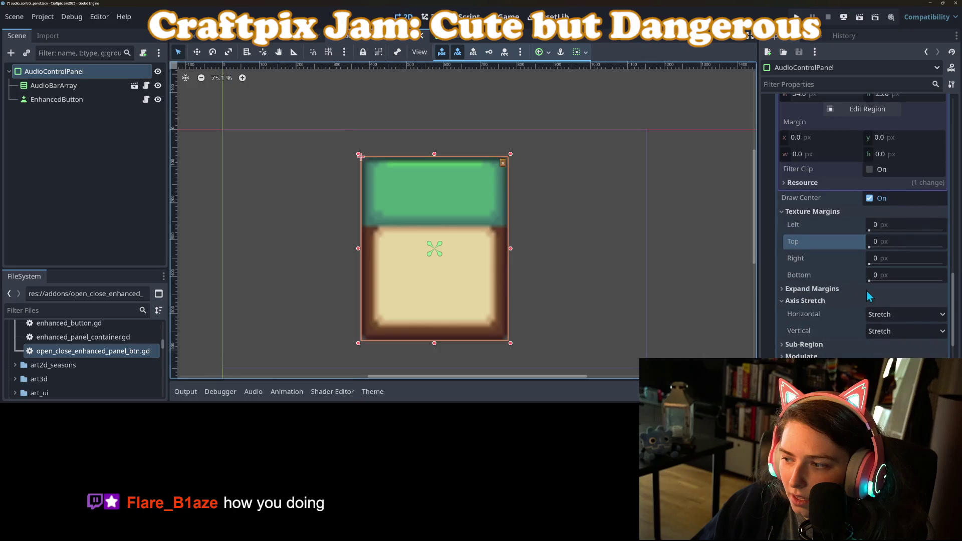
pyautogui.click(886, 316)
pyautogui.click(887, 328)
pyautogui.click(894, 332)
pyautogui.click(891, 355)
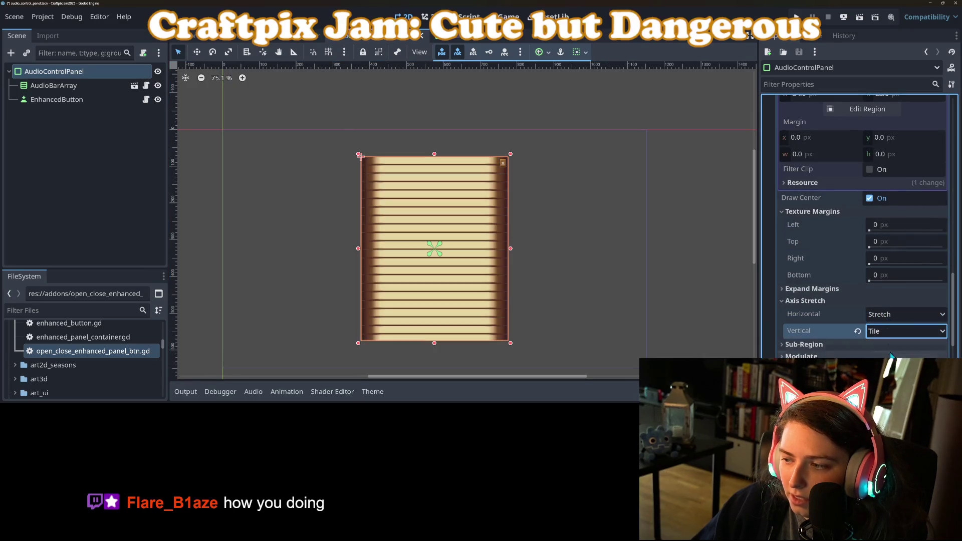
pyautogui.click(894, 314)
pyautogui.click(891, 344)
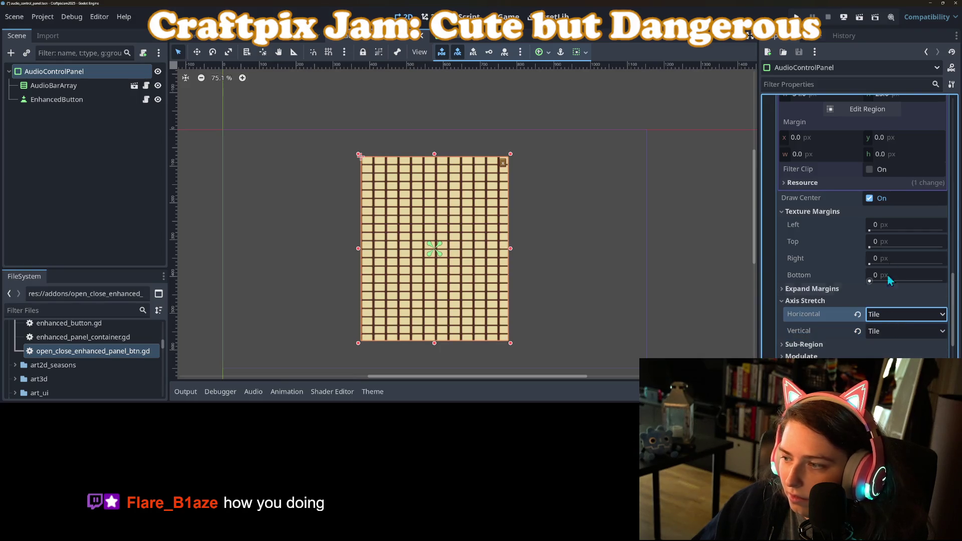
# Step: Set the top, right, bottom and left texture margins to 5 px
pyautogui.click(896, 238)
pyautogui.write('5')
pyautogui.press('Tab')
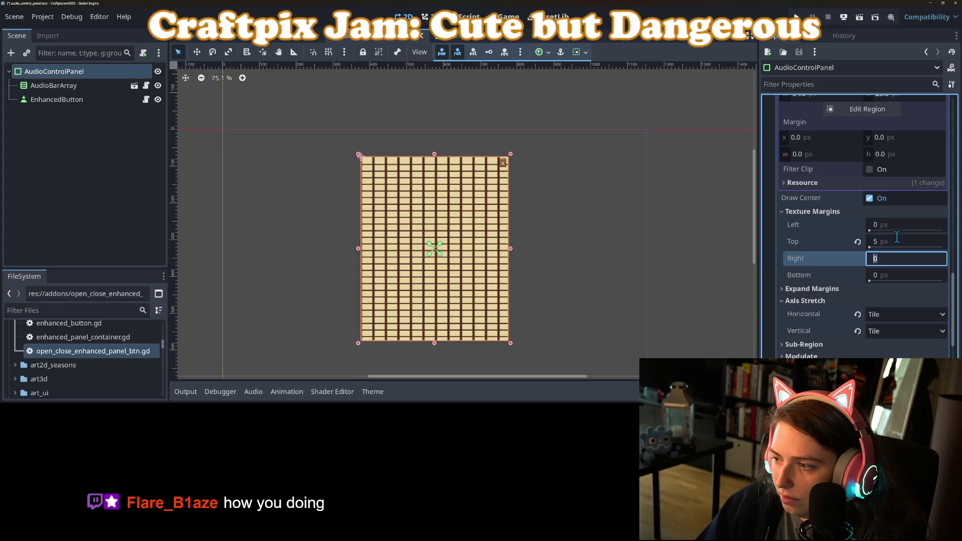
pyautogui.write('5')
pyautogui.press('Tab')
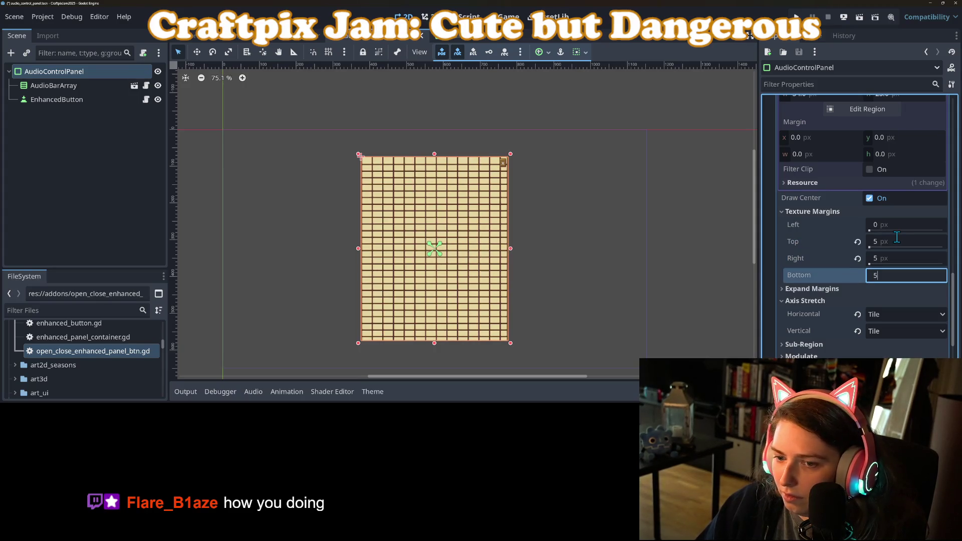
pyautogui.press('Return')
pyautogui.click(899, 230)
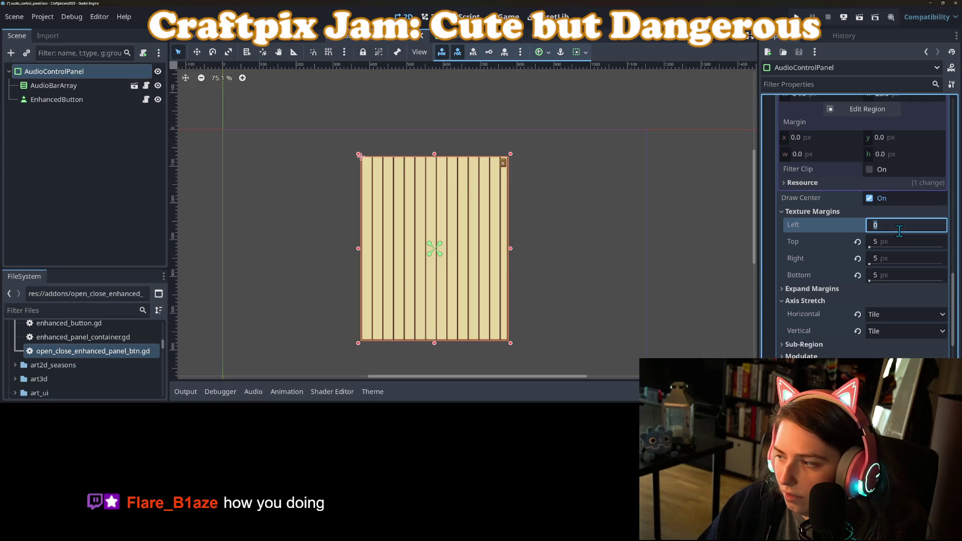
pyautogui.write('5')
pyautogui.press('Return')
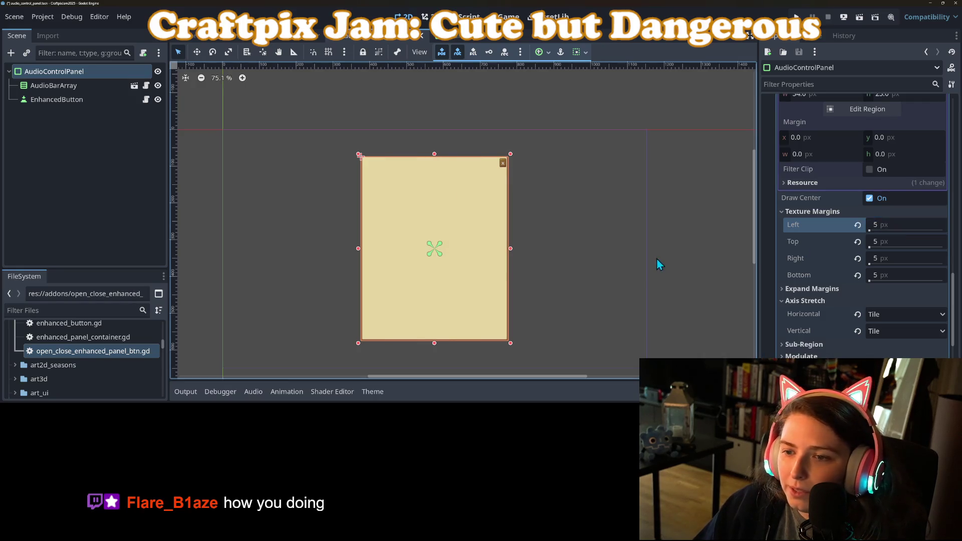
pyautogui.click(560, 266)
pyautogui.scroll(3, 509, 280)
pyautogui.scroll(-2, 516, 281)
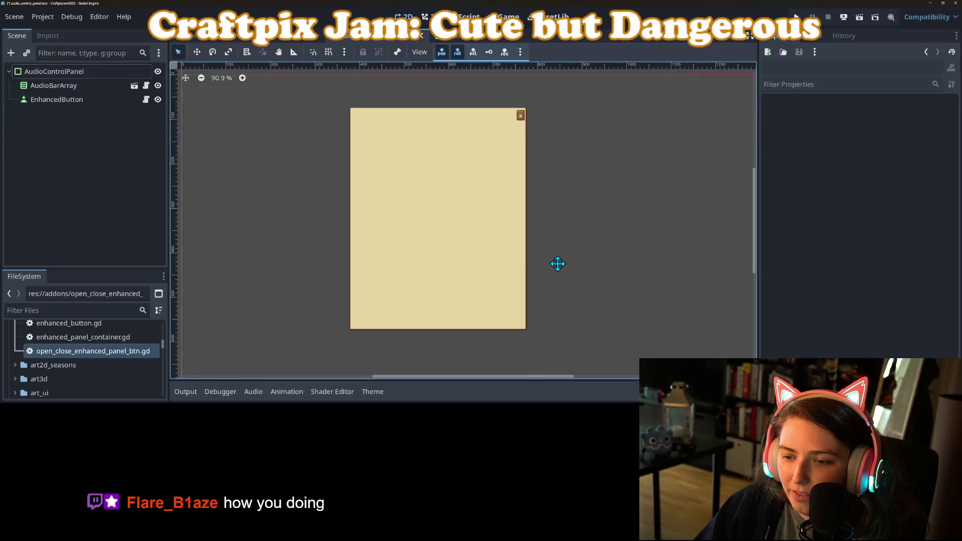
pyautogui.scroll(-1, 429, 268)
# Step: Change AudioControlPanel's node type to Panel
pyautogui.scroll(-2, 418, 278)
pyautogui.rightClick(92, 75)
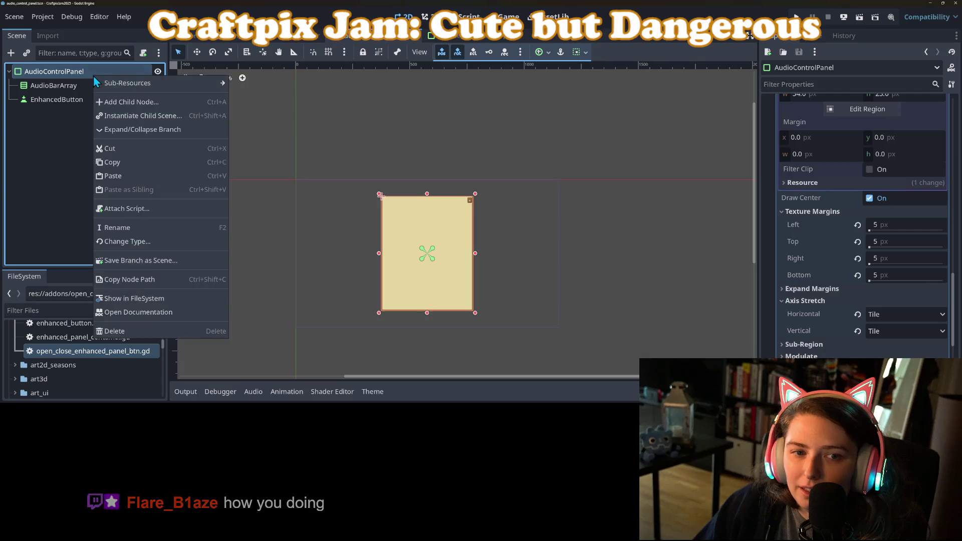
pyautogui.click(46, 76)
pyautogui.click(46, 75)
pyautogui.press('Escape')
pyautogui.rightClick(75, 71)
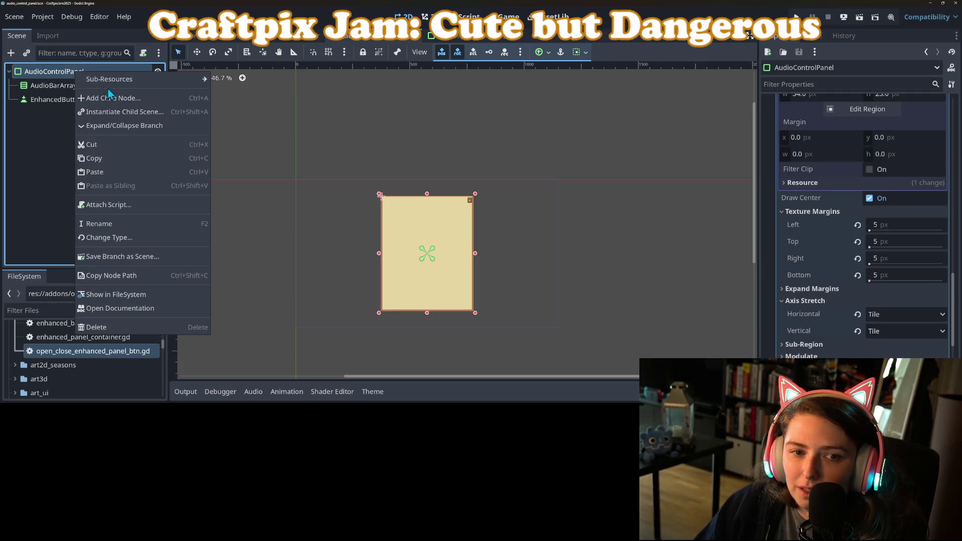
pyautogui.click(119, 103)
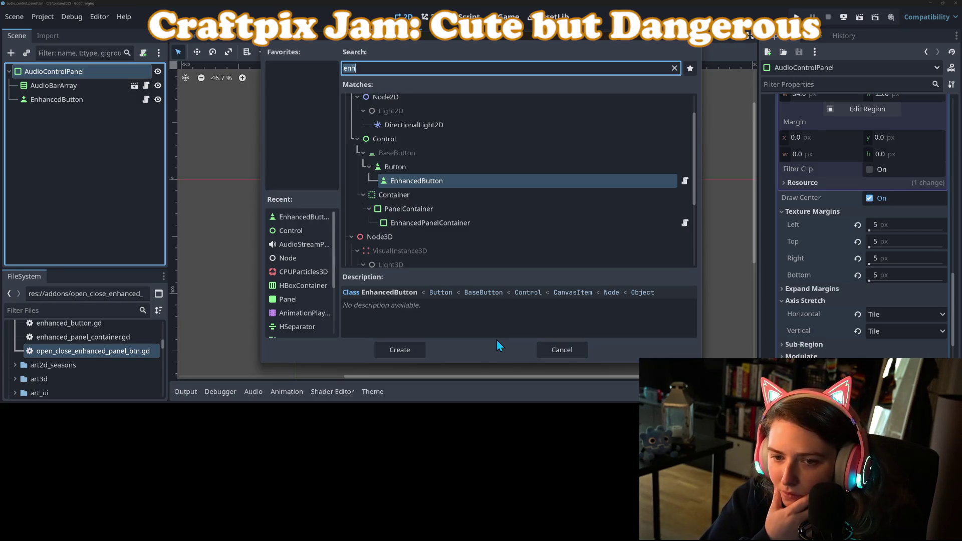
pyautogui.click(556, 349)
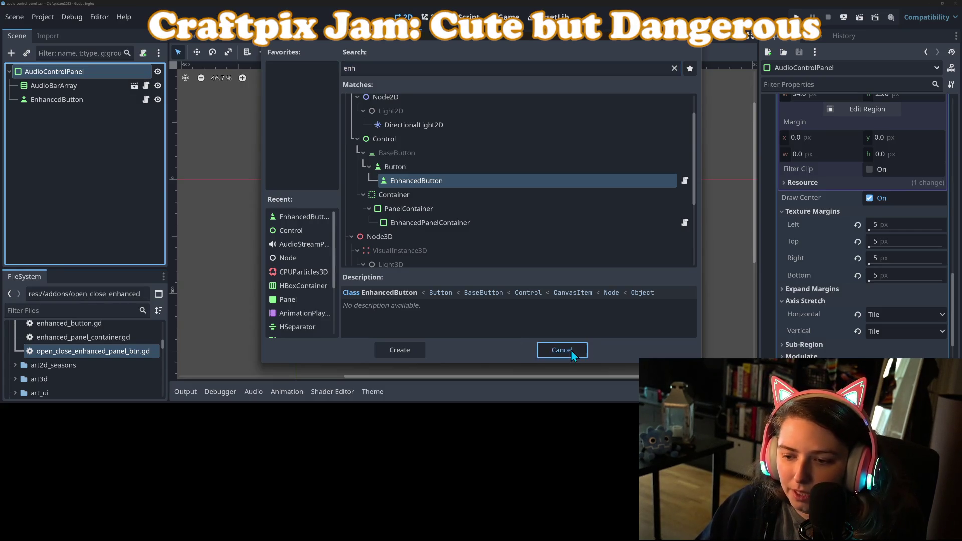
pyautogui.rightClick(80, 73)
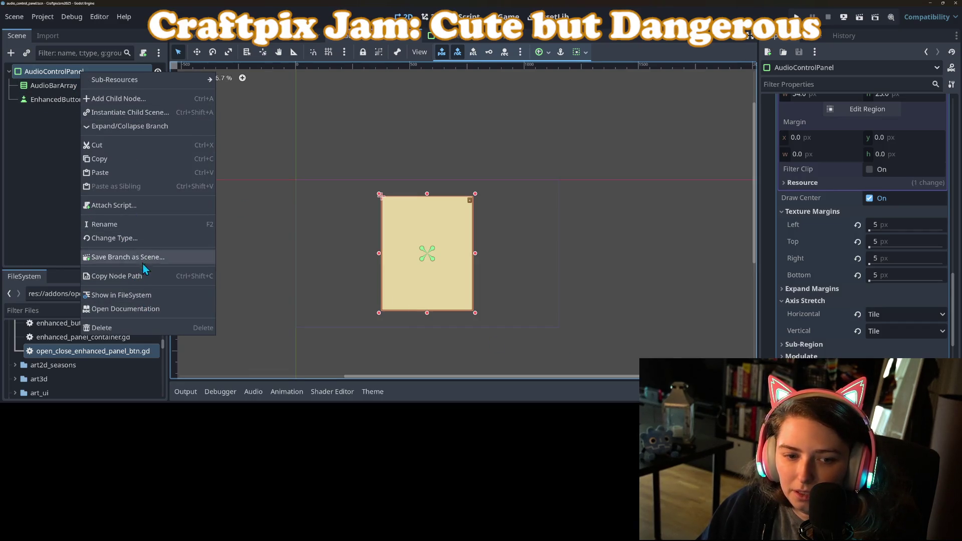
pyautogui.click(129, 238)
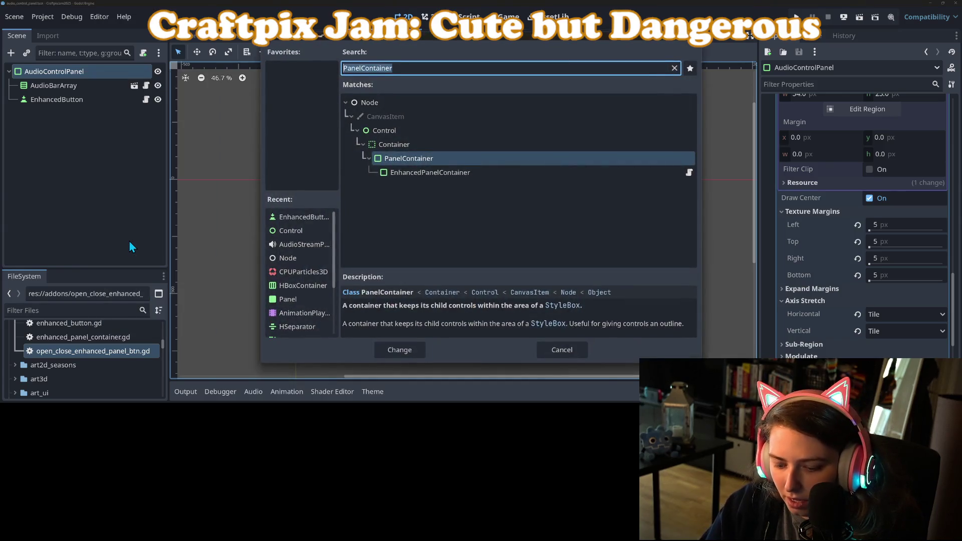
pyautogui.write('panel')
pyautogui.press('Return')
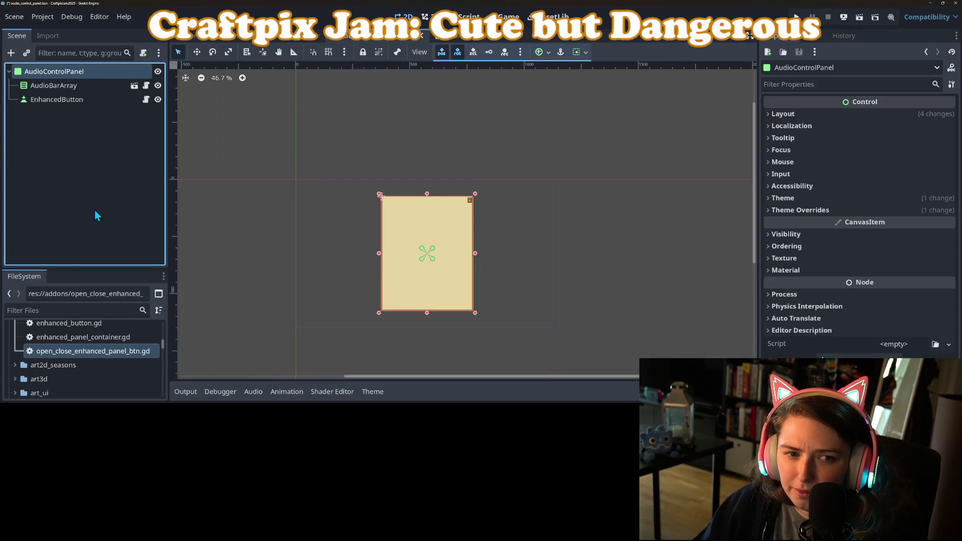
# Step: Lower AudioBarArray's top edge to leave a strip for a header
pyautogui.click(85, 178)
pyautogui.click(74, 87)
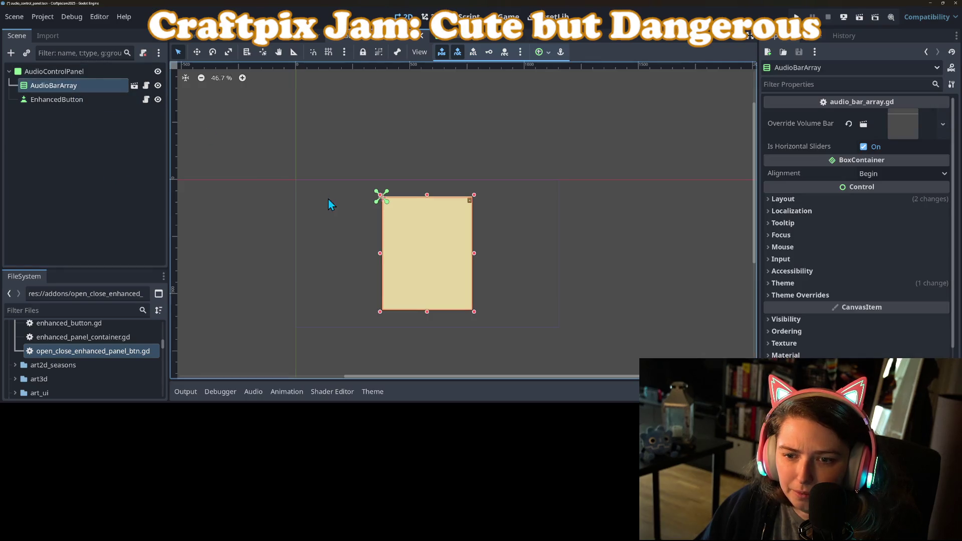
pyautogui.scroll(5, 375, 230)
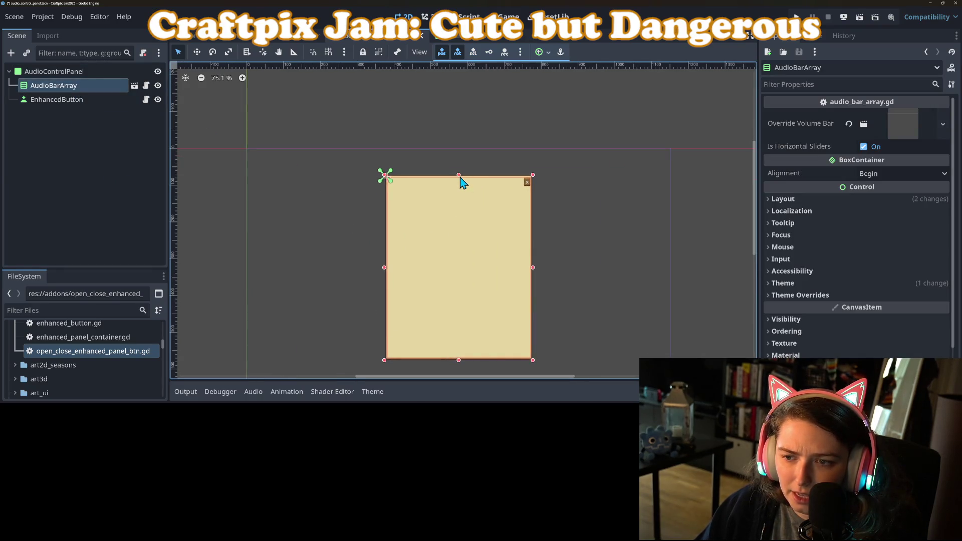
pyautogui.moveTo(459, 178); pyautogui.dragTo(460, 190)
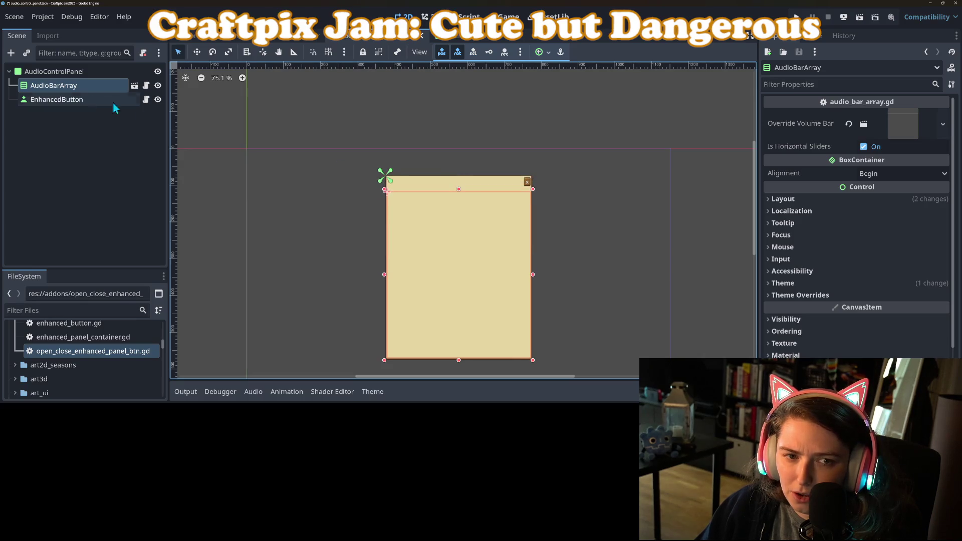
pyautogui.click(142, 117)
# Step: Add a Panel child to AudioControlPanel and set its theme to my_theme.tres
pyautogui.rightClick(85, 74)
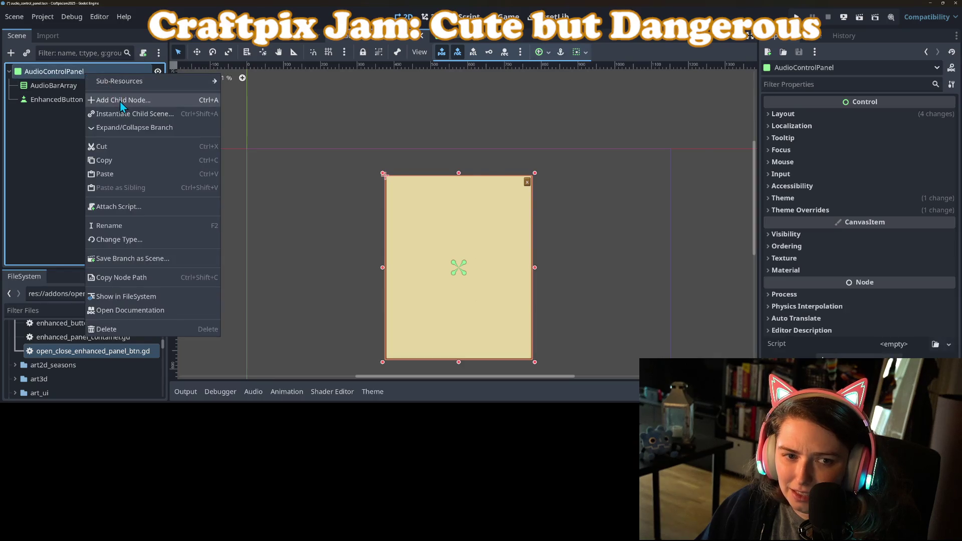
pyautogui.click(120, 101)
pyautogui.press('Return')
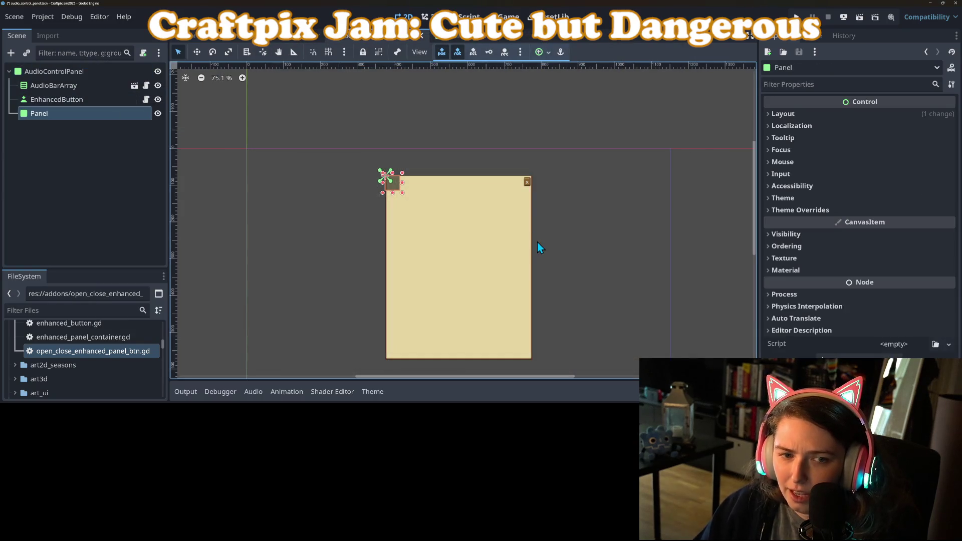
pyautogui.click(851, 211)
pyautogui.click(844, 199)
pyautogui.click(929, 212)
pyautogui.doubleClick(423, 73)
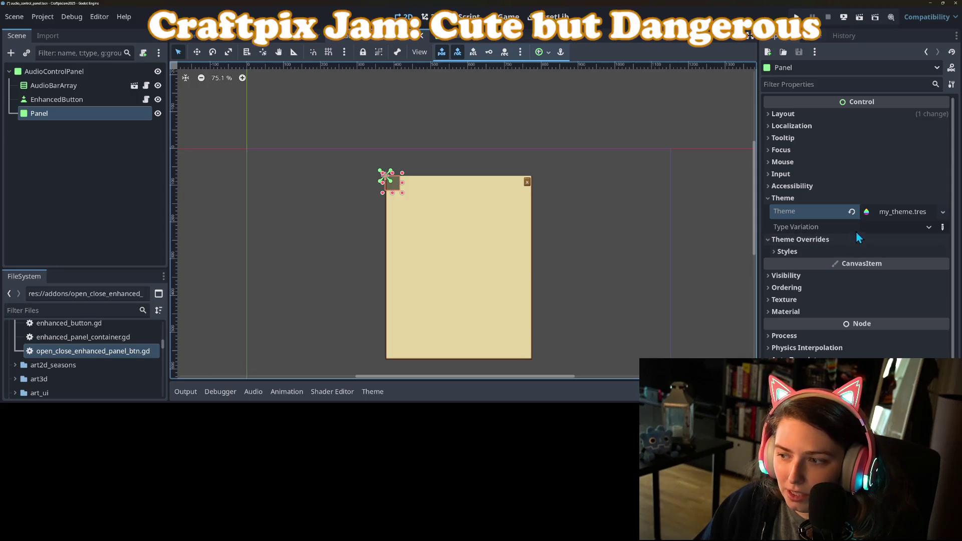
# Step: Give the Panel a StyleBoxTexture override with an AtlasTexture drawn from Settings.png
pyautogui.click(862, 252)
pyautogui.click(943, 264)
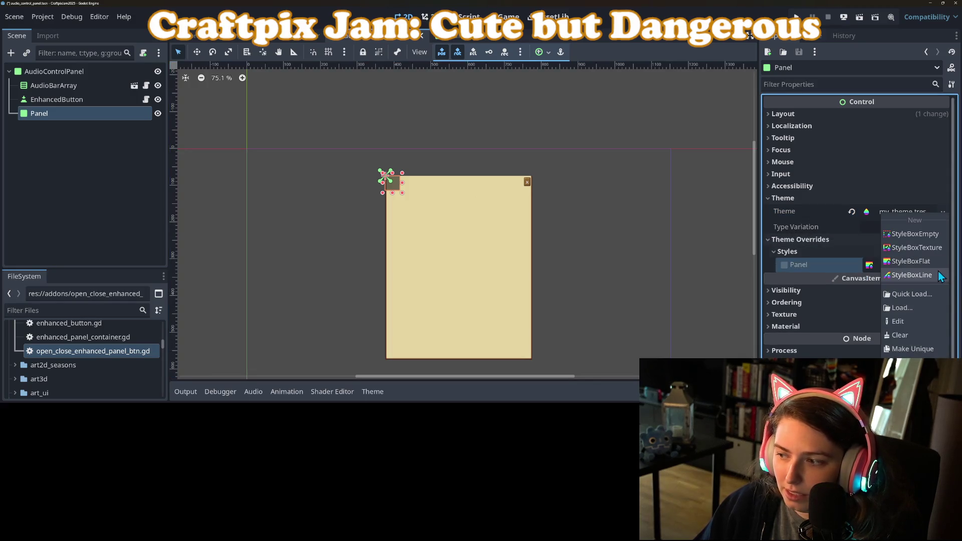
pyautogui.click(920, 247)
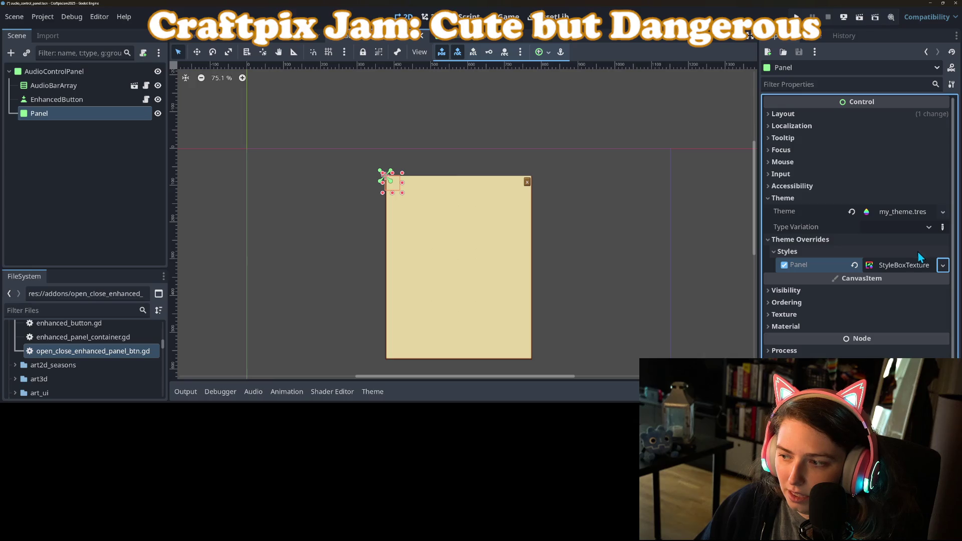
pyautogui.click(912, 268)
pyautogui.scroll(-3, 911, 269)
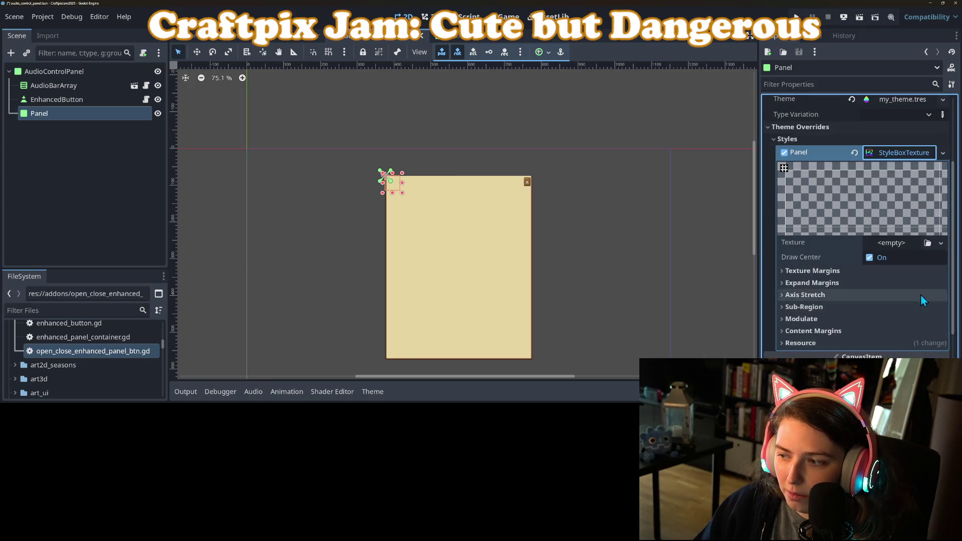
pyautogui.click(939, 244)
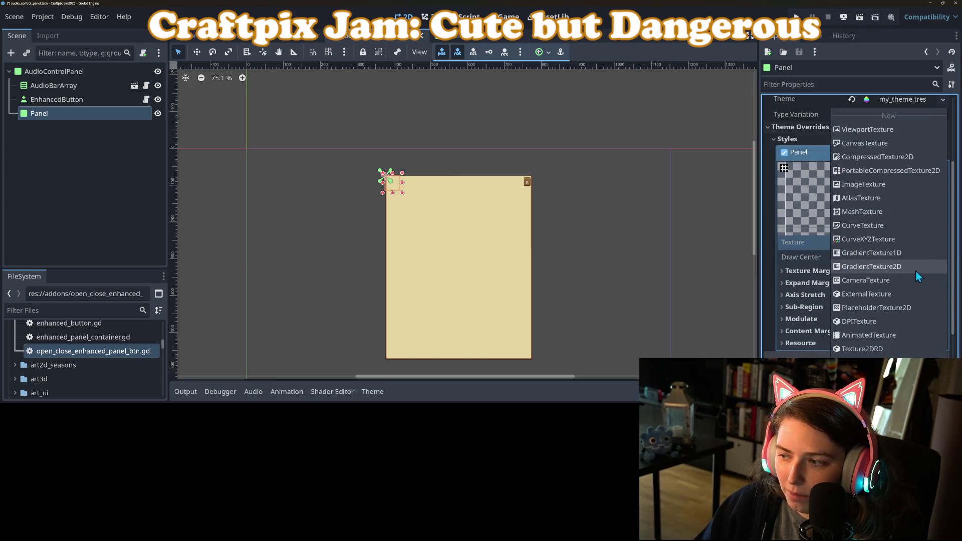
pyautogui.click(863, 201)
pyautogui.click(892, 242)
pyautogui.scroll(-3, 903, 288)
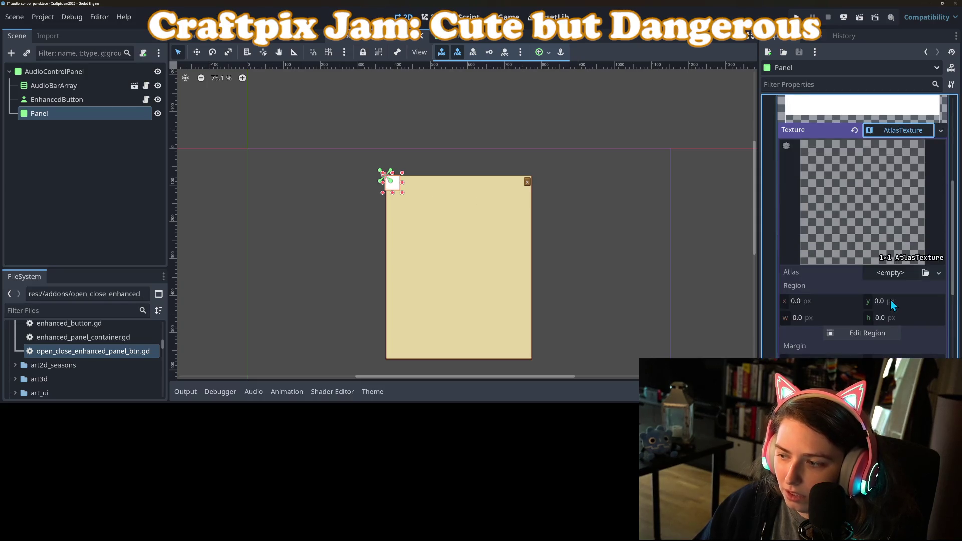
pyautogui.click(925, 272)
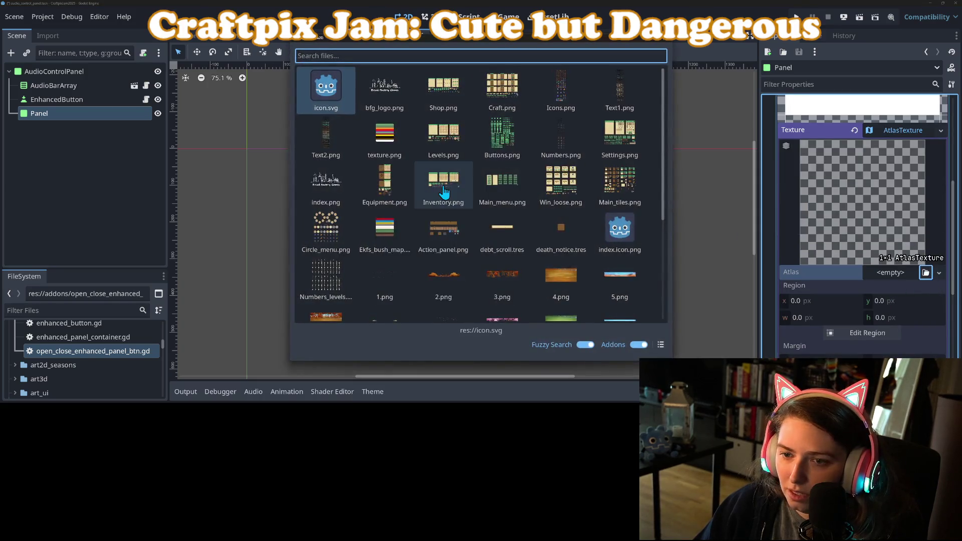
pyautogui.doubleClick(606, 150)
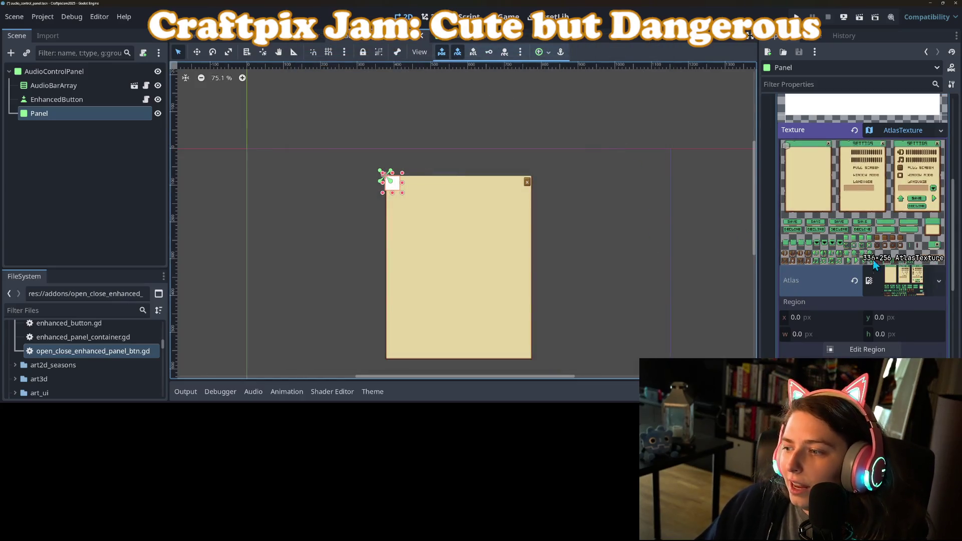
pyautogui.click(863, 349)
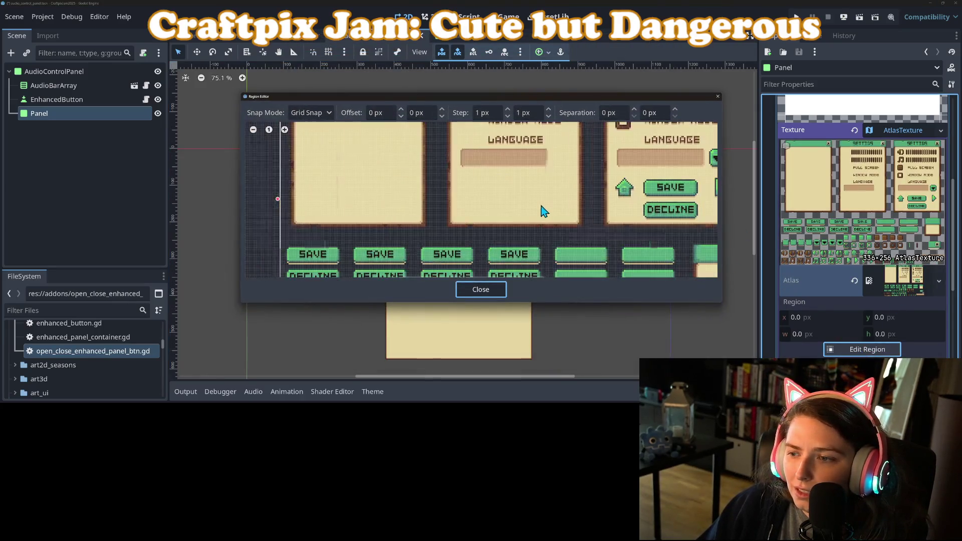
# Step: Crop the atlas to the 34×14 green bar at x 295, y 160 and widen it across the top
pyautogui.scroll(-3, 544, 210)
pyautogui.scroll(5, 486, 210)
pyautogui.scroll(4, 491, 210)
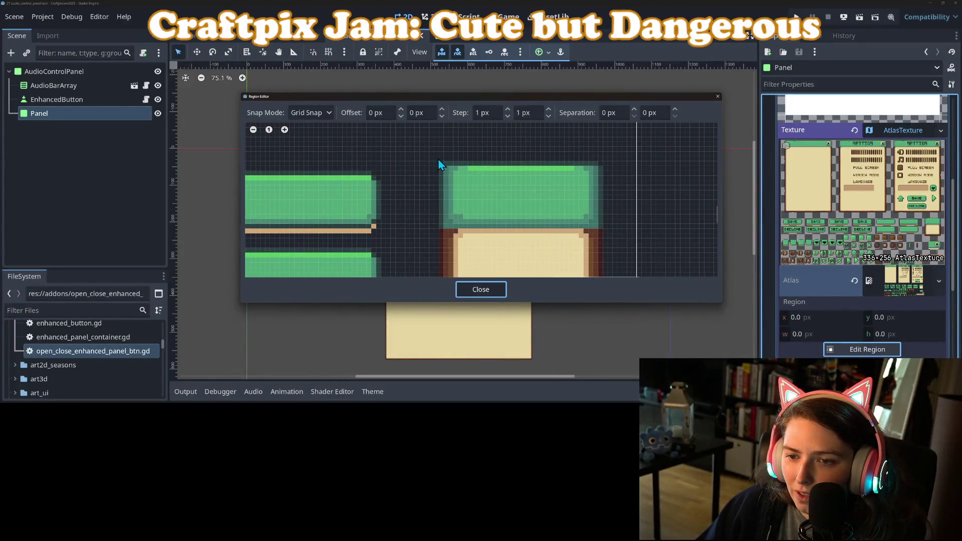
pyautogui.moveTo(441, 164); pyautogui.dragTo(603, 232)
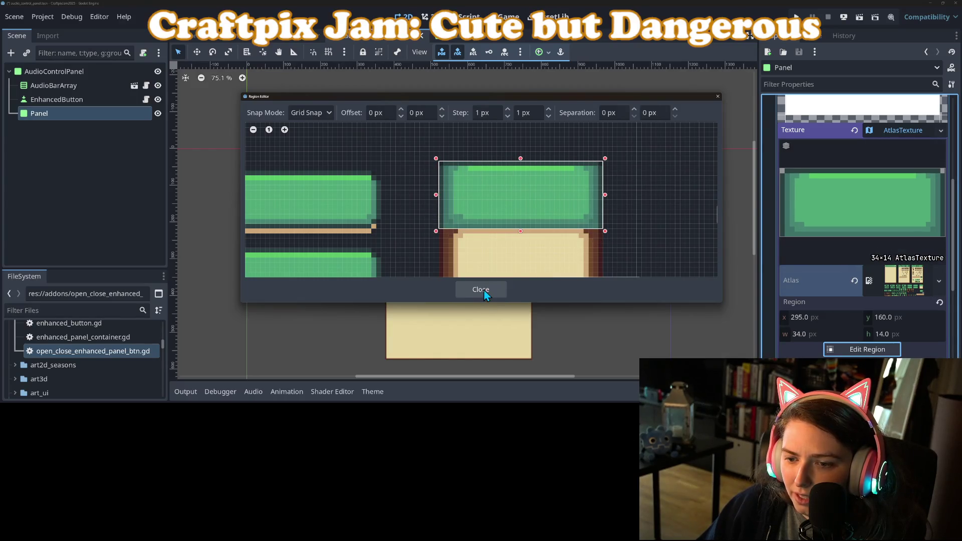
pyautogui.click(483, 291)
pyautogui.moveTo(403, 183); pyautogui.dragTo(535, 187)
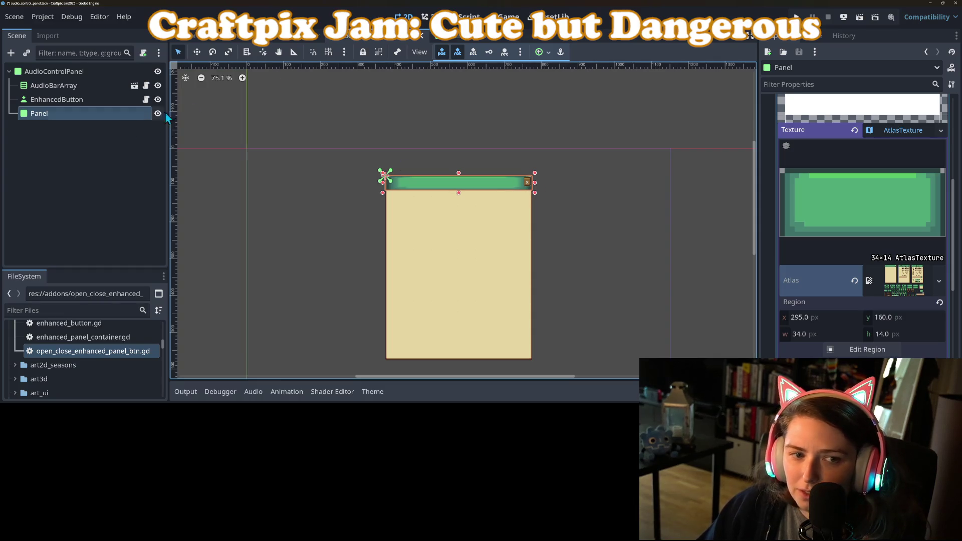
pyautogui.click(549, 52)
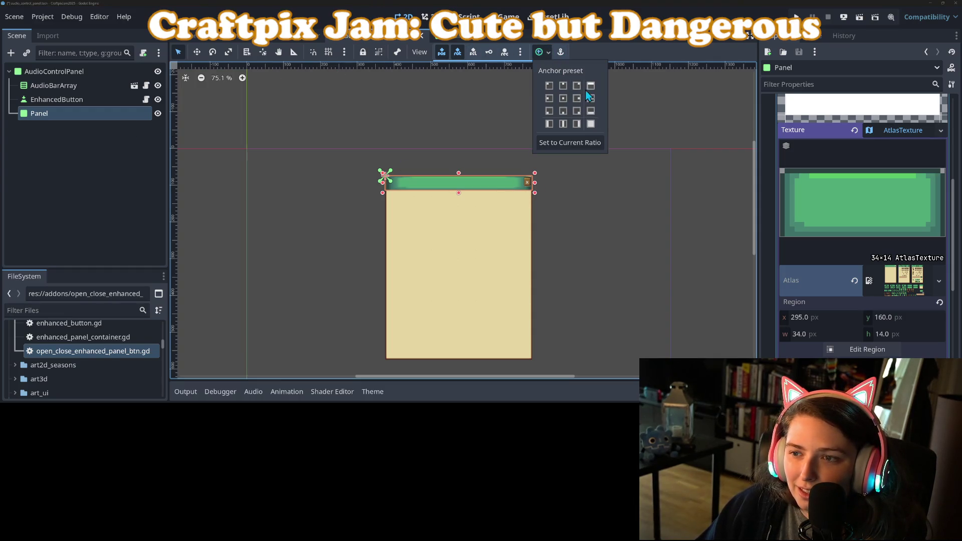
# Step: Anchor the header Panel Top Wide and set its custom minimum height to 60 px
pyautogui.click(592, 87)
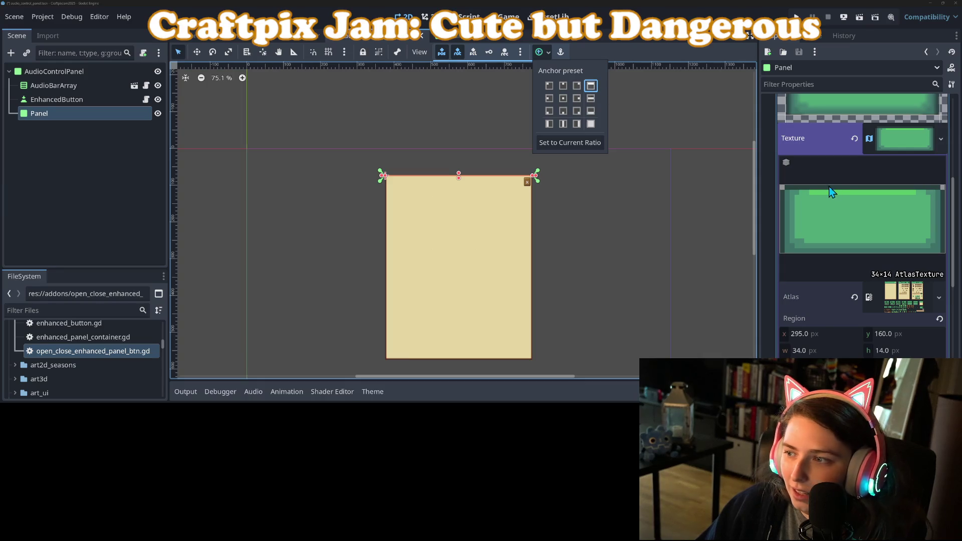
pyautogui.scroll(5, 841, 211)
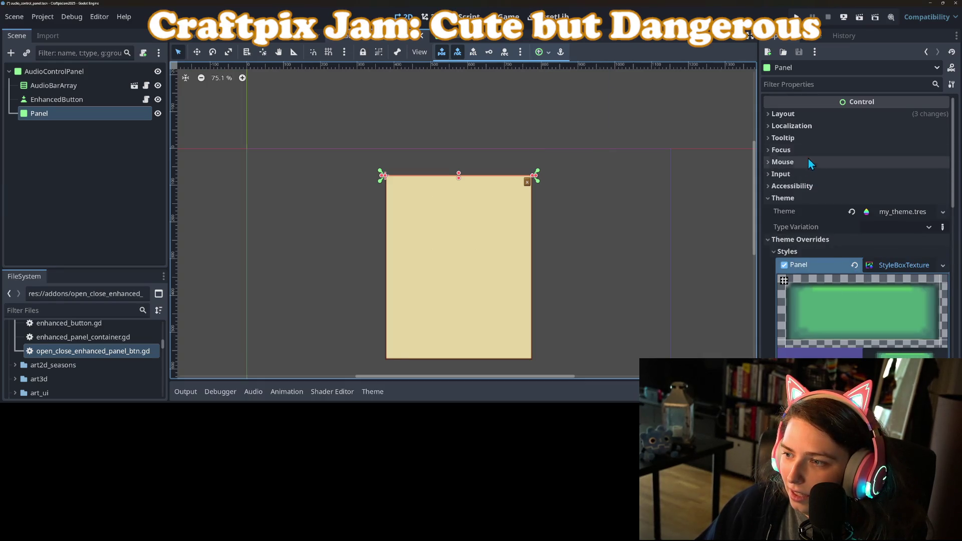
pyautogui.click(810, 113)
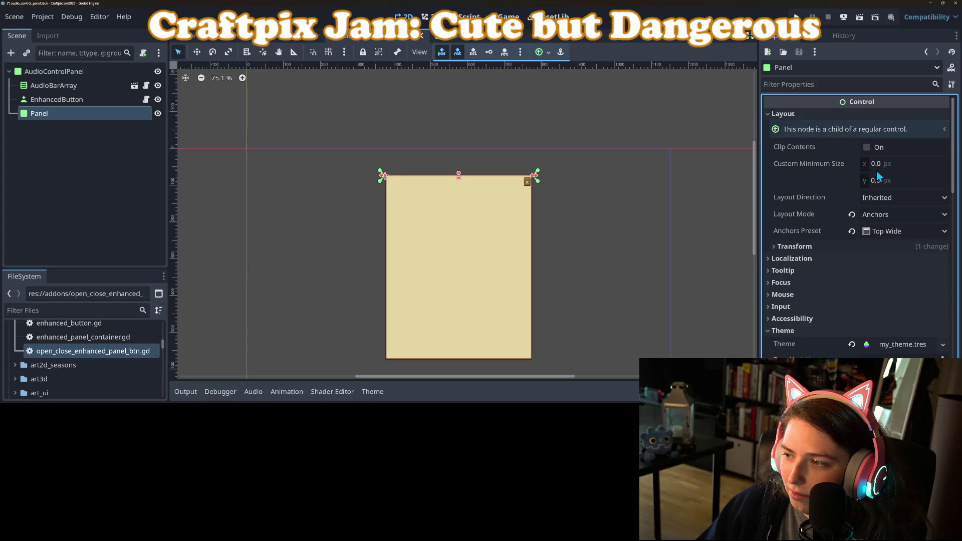
pyautogui.click(896, 180)
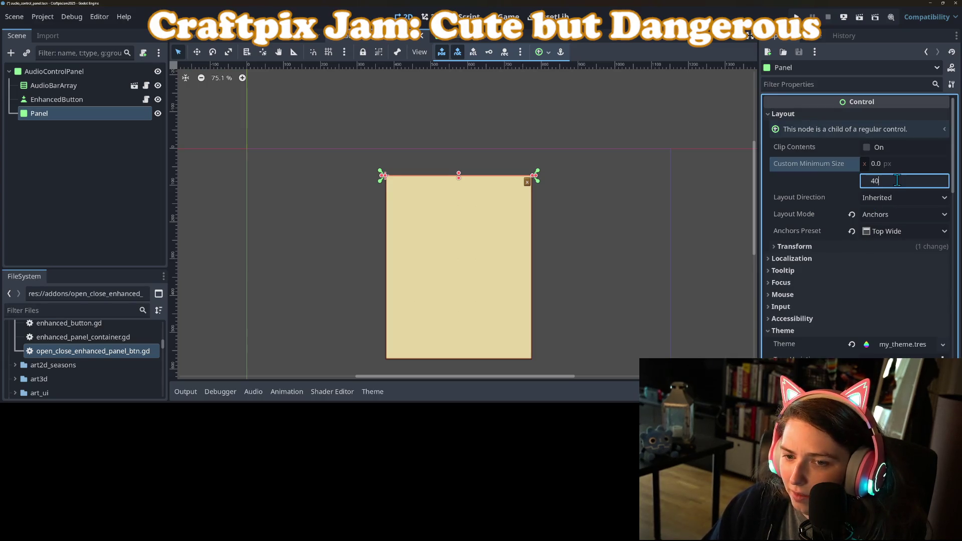
pyautogui.press('Return')
pyautogui.click(897, 180)
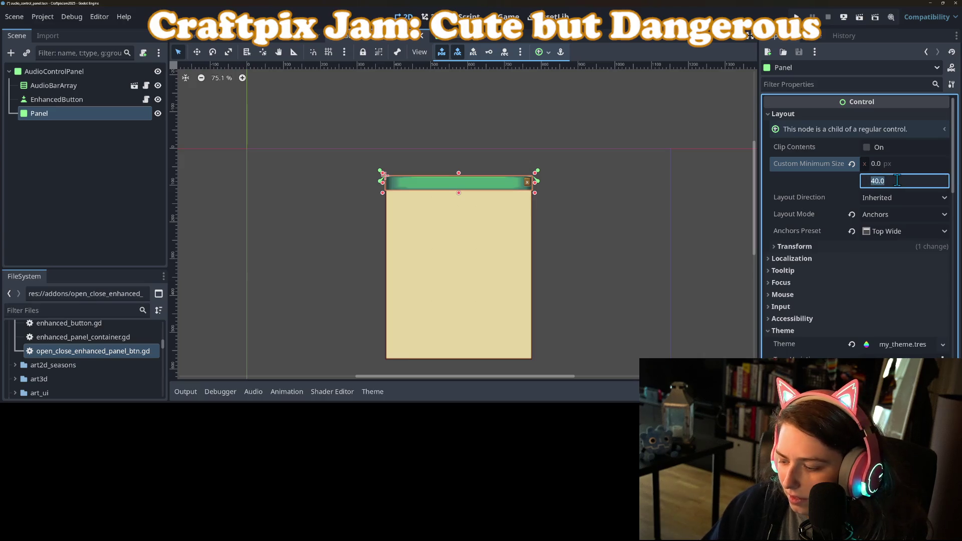
pyautogui.press('Return')
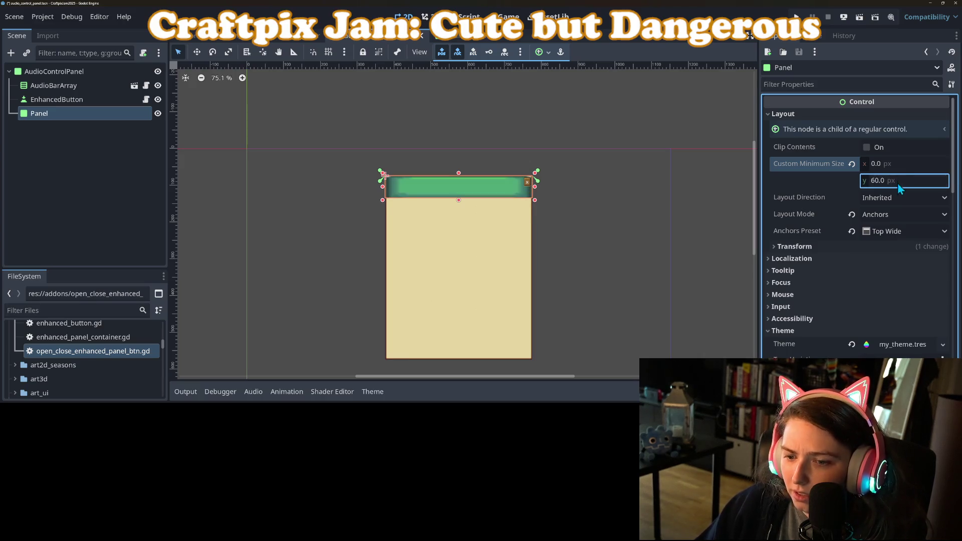
pyautogui.hscroll(3, 581, 311)
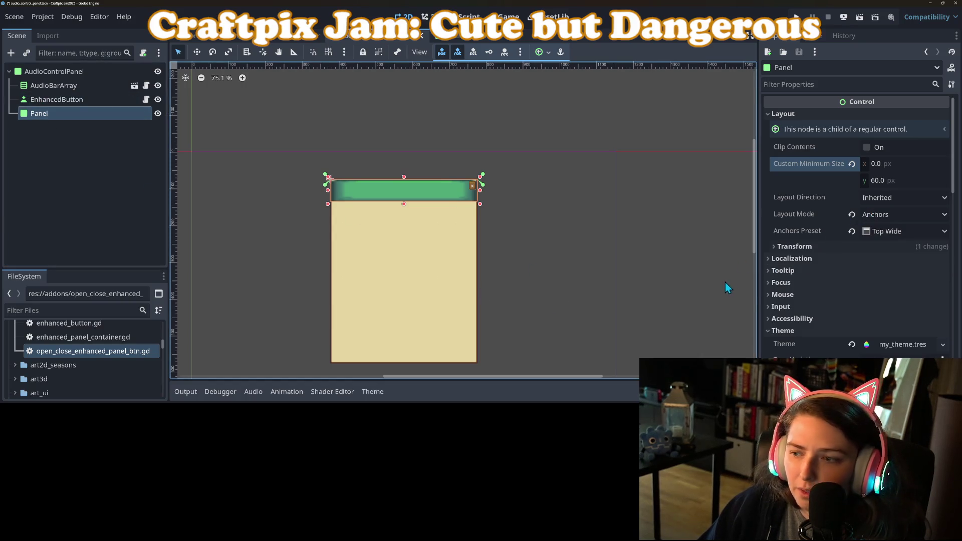
pyautogui.scroll(-10, 823, 321)
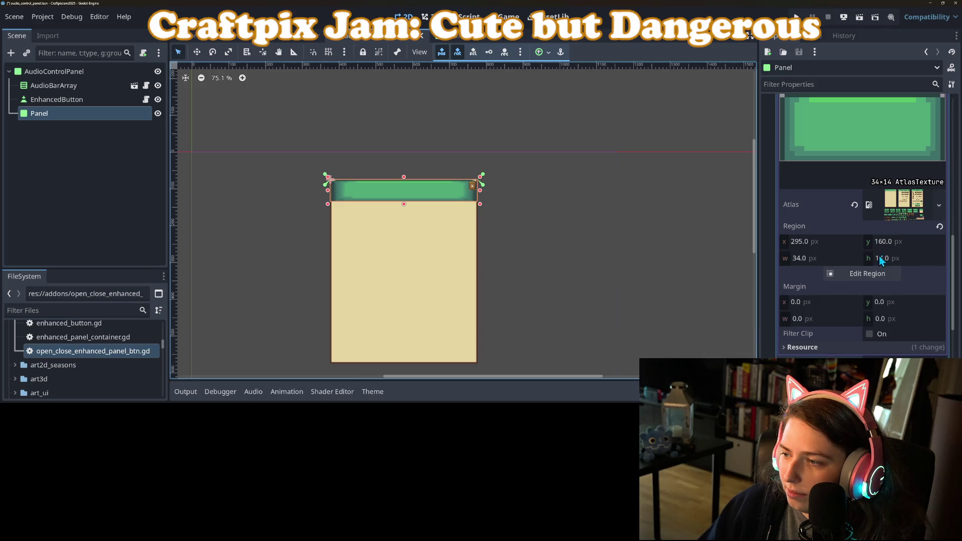
pyautogui.scroll(-3, 847, 316)
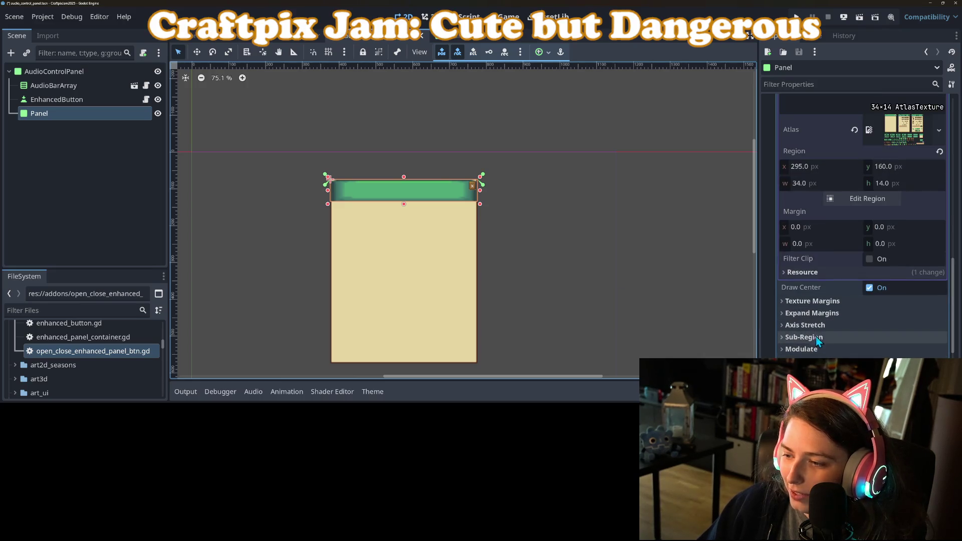
# Step: Set the header texture to Tile on both axes with 5 px texture margins
pyautogui.click(805, 325)
pyautogui.click(894, 339)
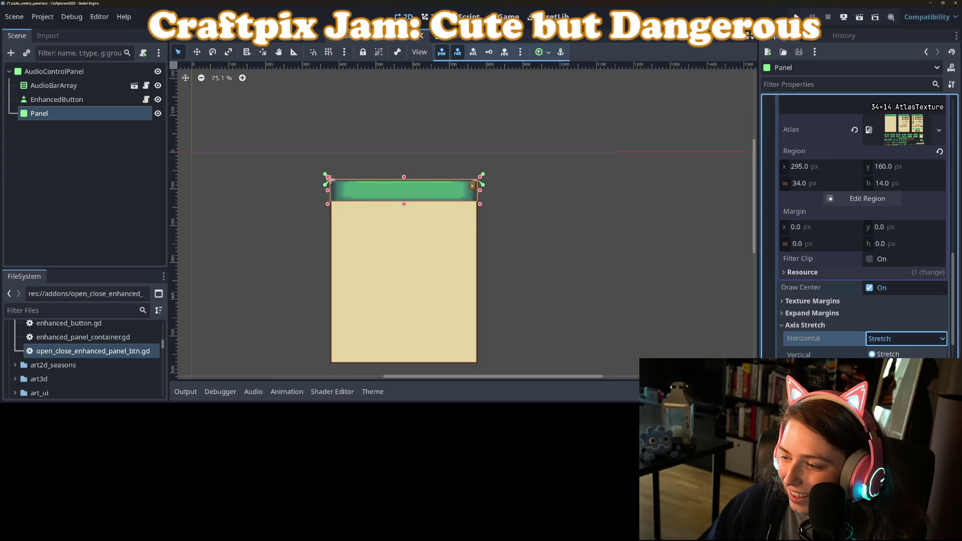
pyautogui.click(881, 366)
pyautogui.click(882, 383)
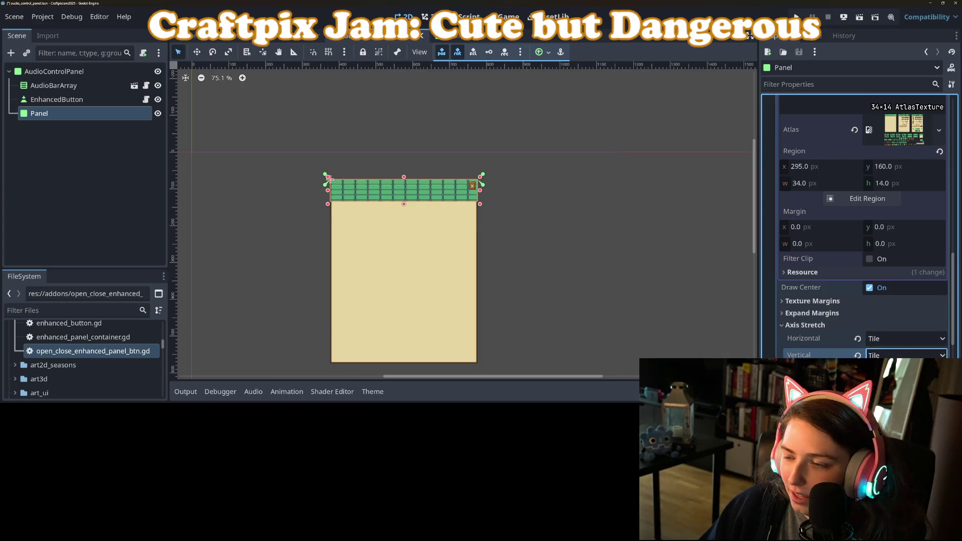
pyautogui.click(812, 300)
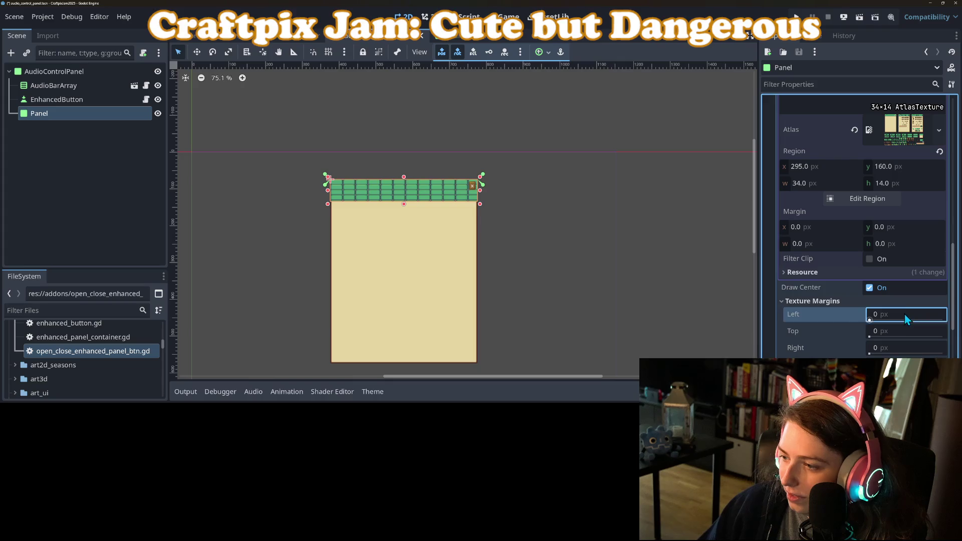
pyautogui.write('5')
pyautogui.press('Tab')
pyautogui.write('5')
pyautogui.press('Tab')
pyautogui.write('5')
pyautogui.press('Tab')
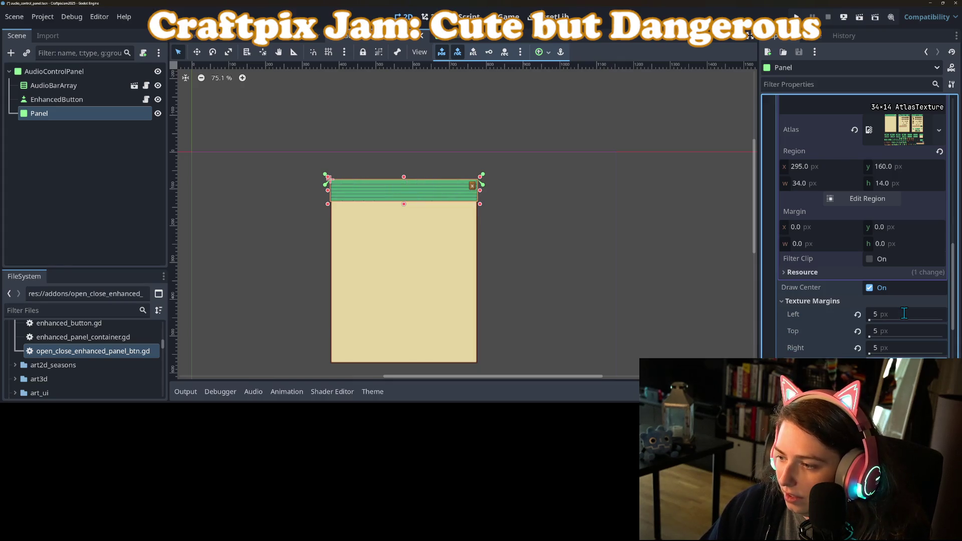
pyautogui.click(607, 268)
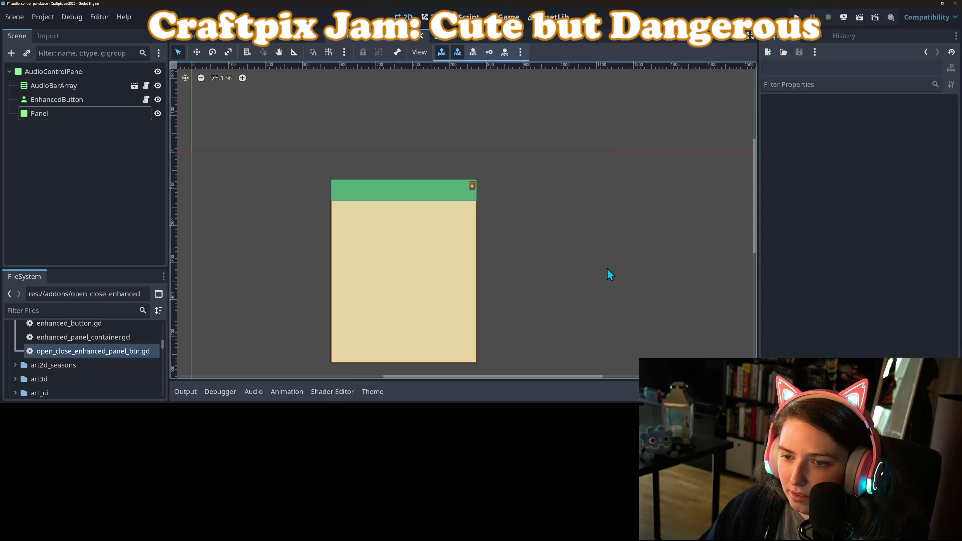
pyautogui.scroll(5, 521, 269)
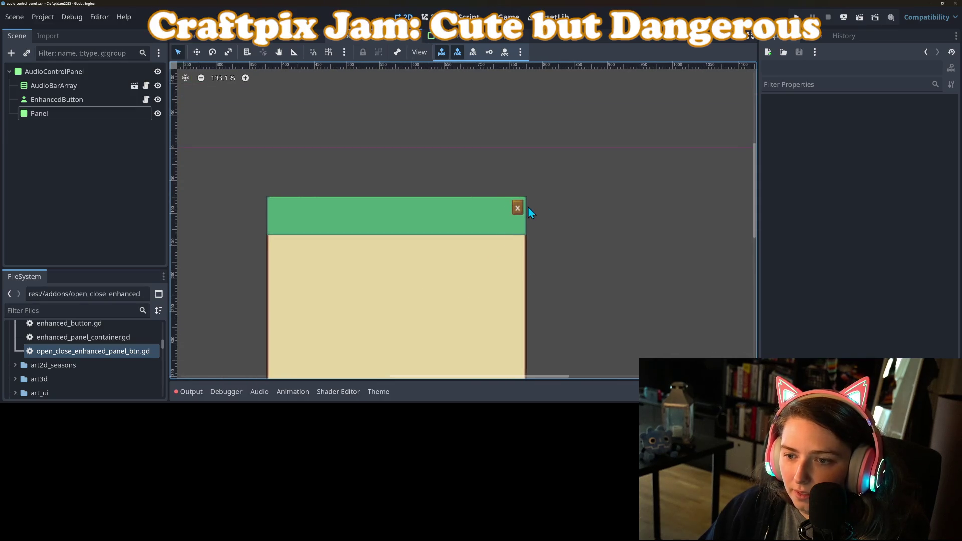
pyautogui.click(517, 209)
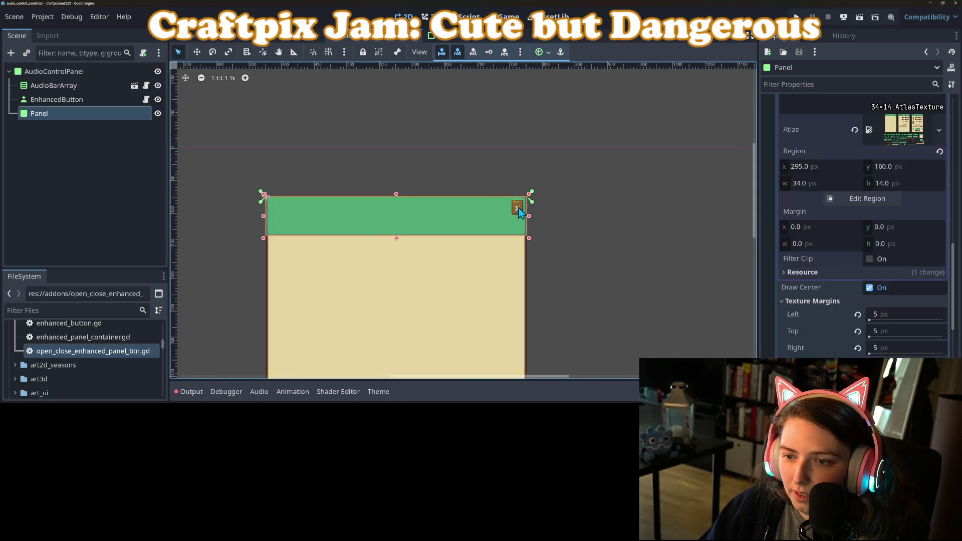
# Step: Reorder Panel above EnhancedButton and make EnhancedButton a child of Panel
pyautogui.click(88, 100)
pyautogui.scroll(-3, 589, 258)
pyautogui.moveTo(588, 256); pyautogui.dragTo(581, 204)
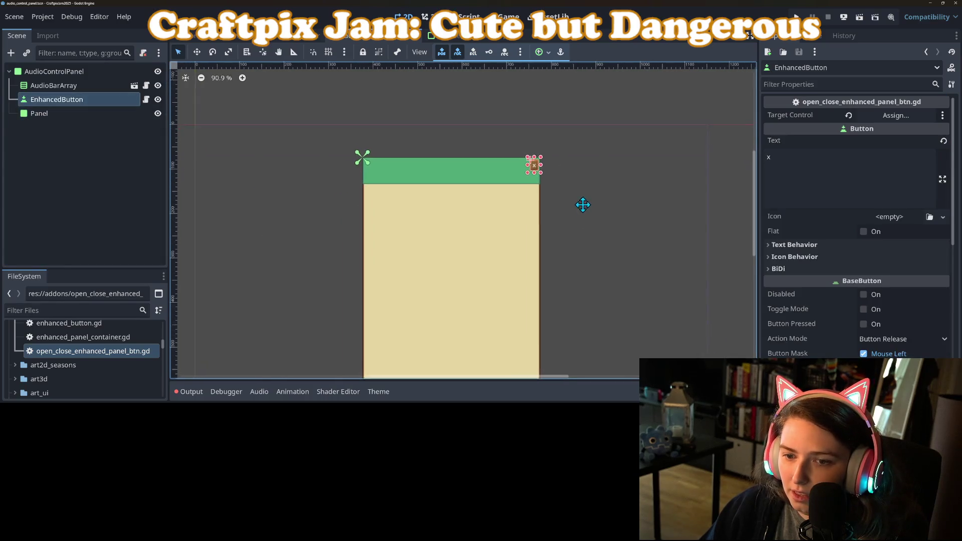
pyautogui.moveTo(53, 114); pyautogui.dragTo(46, 93)
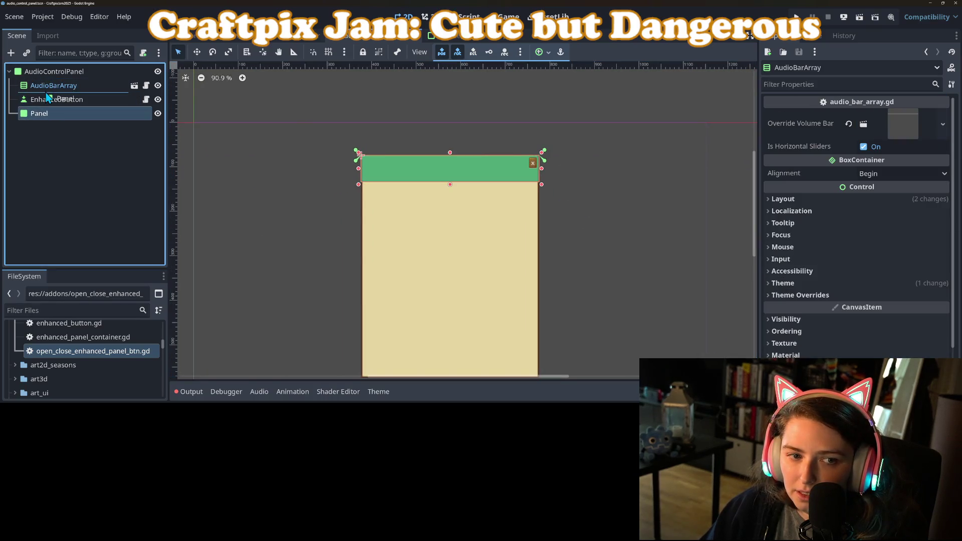
pyautogui.click(61, 116)
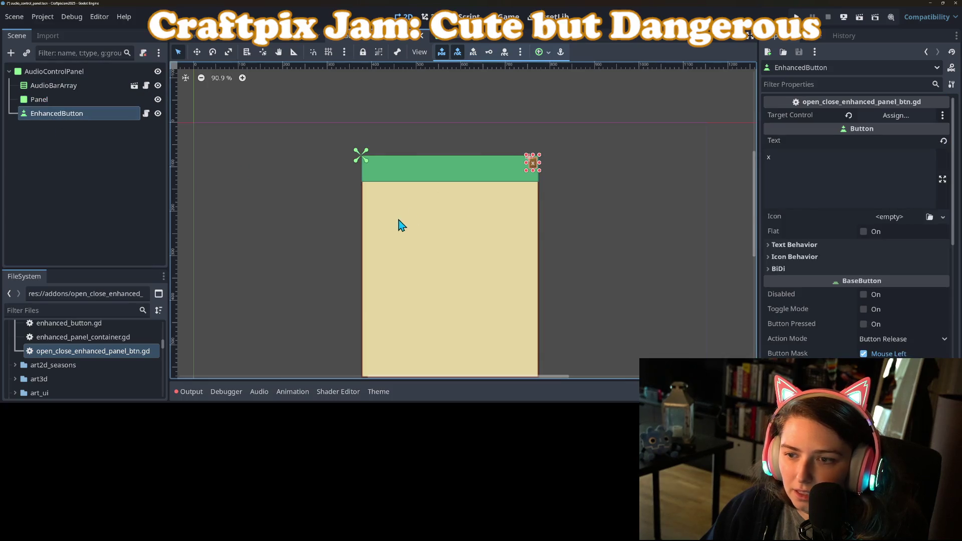
pyautogui.moveTo(77, 117); pyautogui.dragTo(76, 103)
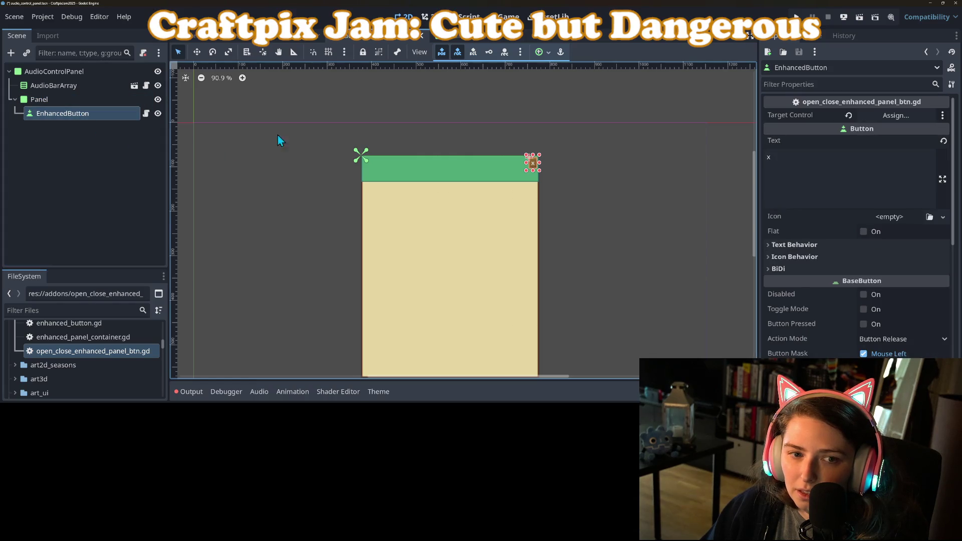
# Step: Anchor the close button Center Right on the green header
pyautogui.click(544, 51)
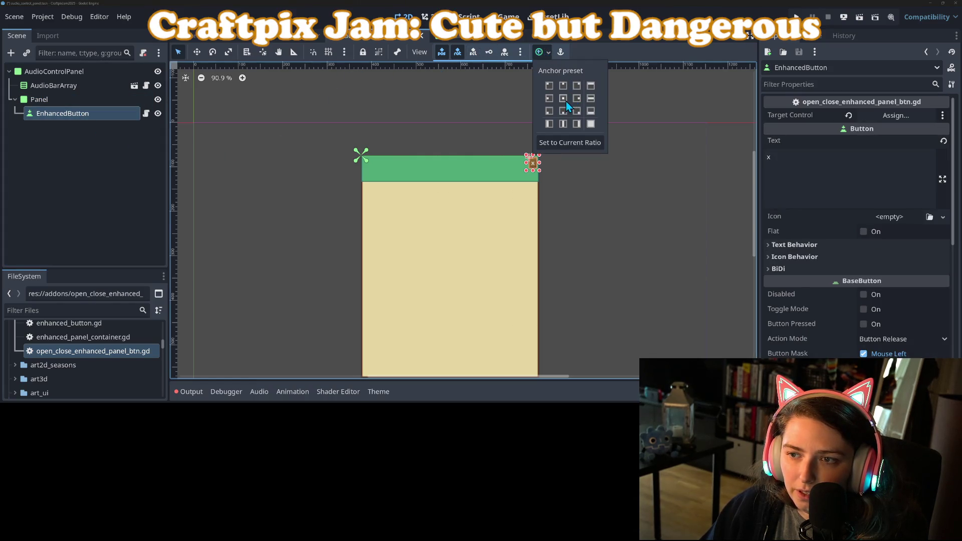
pyautogui.click(577, 100)
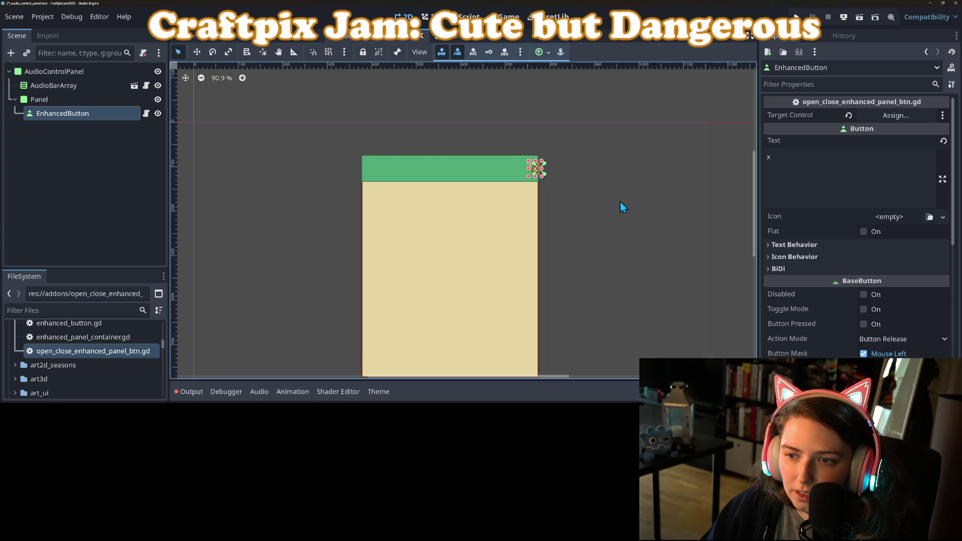
pyautogui.moveTo(535, 174); pyautogui.dragTo(535, 174)
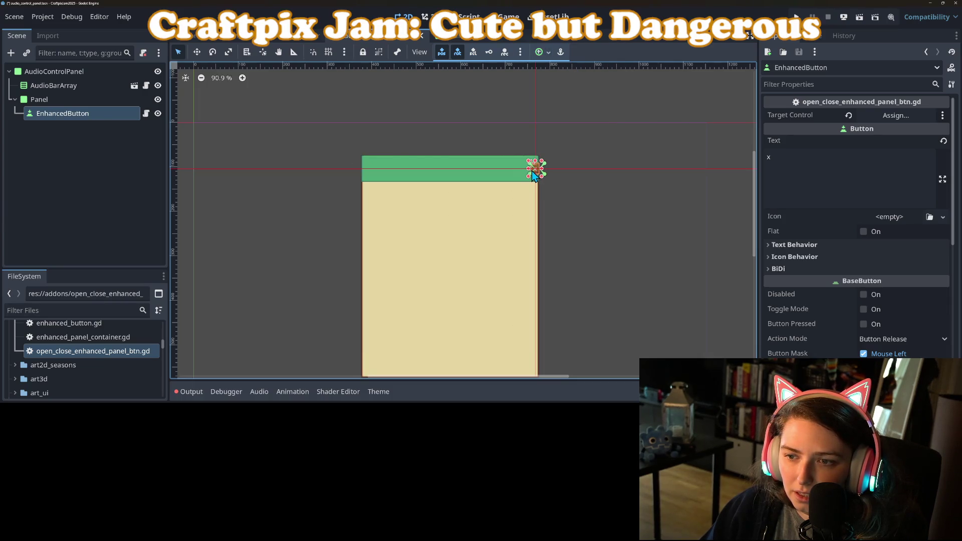
pyautogui.click(576, 181)
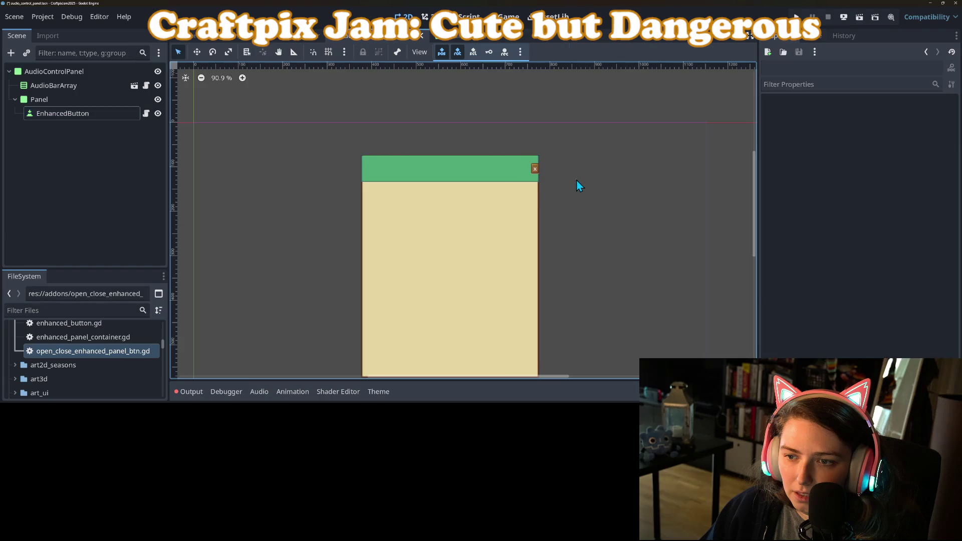
pyautogui.click(534, 172)
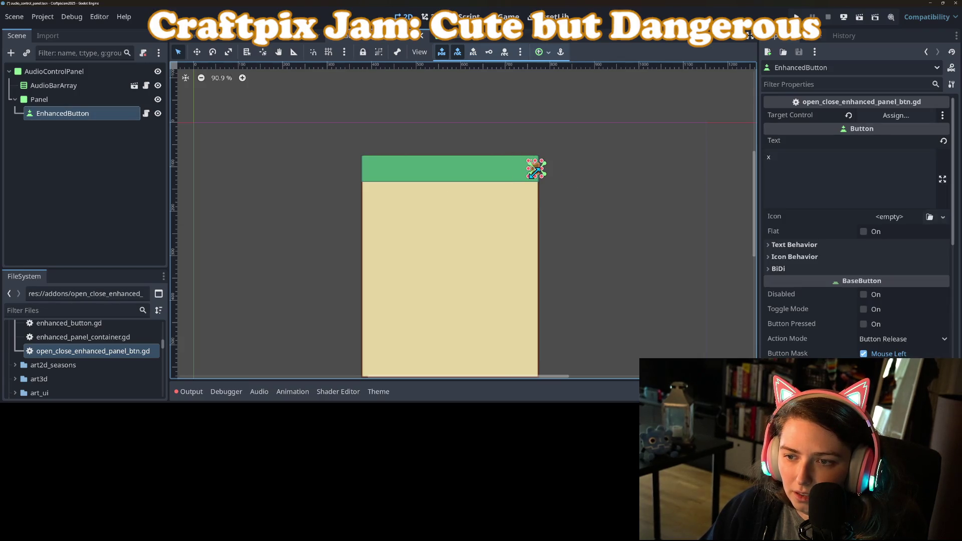
# Step: Widen the close button leftward and clear its 'x' text label
pyautogui.moveTo(530, 172)
pyautogui.mouseDown()
pyautogui.moveTo(521, 169)
pyautogui.moveTo(533, 170)
pyautogui.moveTo(526, 158)
pyautogui.mouseUp()
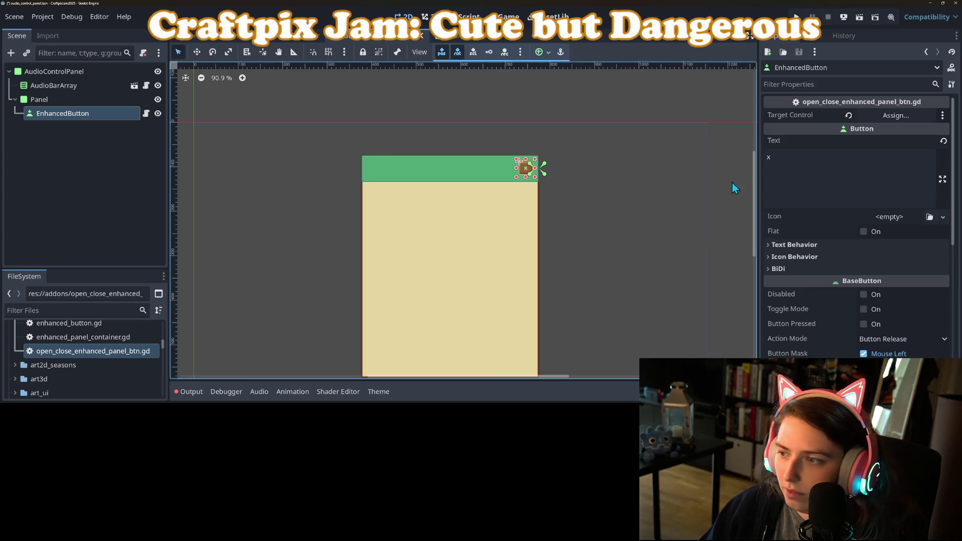
pyautogui.scroll(-2, 864, 320)
pyautogui.scroll(-10, 863, 321)
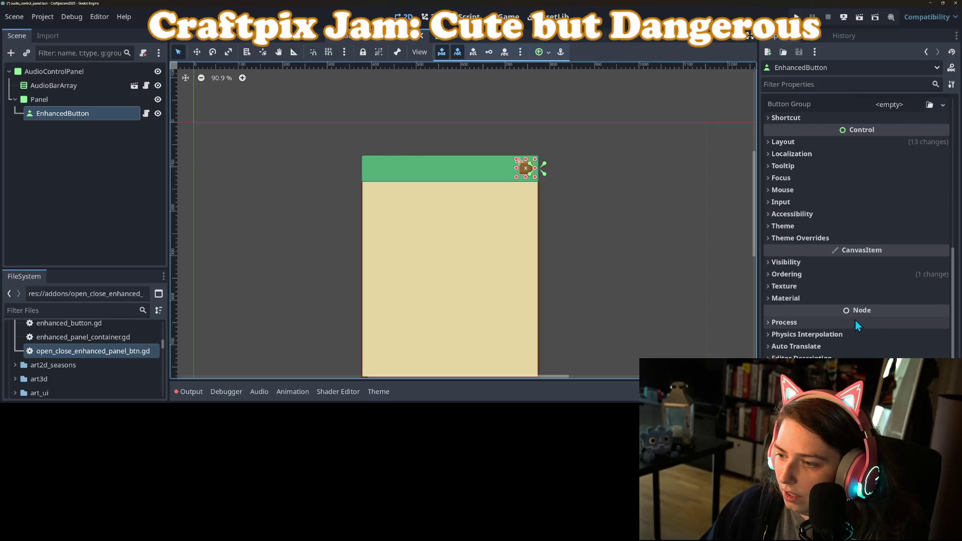
pyautogui.scroll(10, 805, 273)
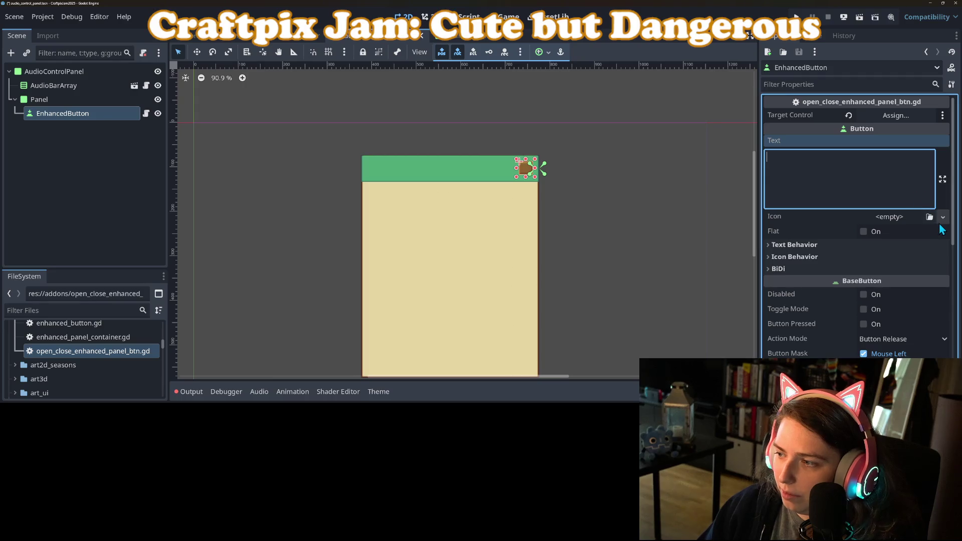
# Step: Set the button's Icon to a new AtlasTexture using the Icons.png sheet as its atlas
pyautogui.click(939, 222)
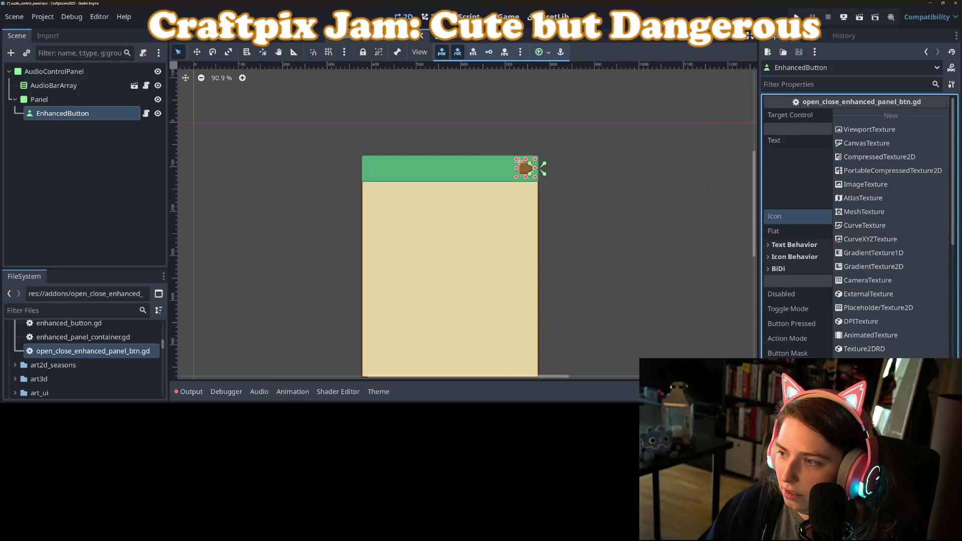
pyautogui.click(867, 200)
pyautogui.click(901, 217)
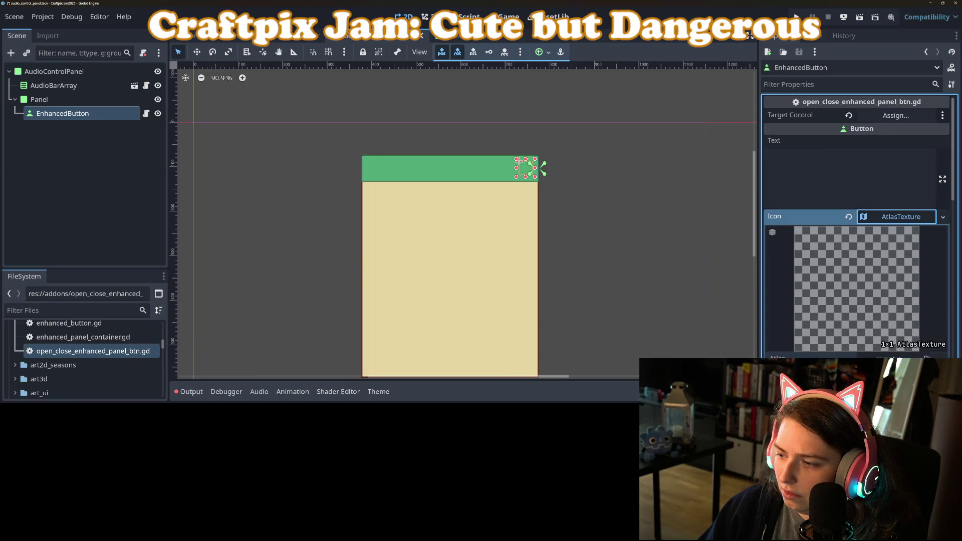
pyautogui.scroll(-2, 865, 300)
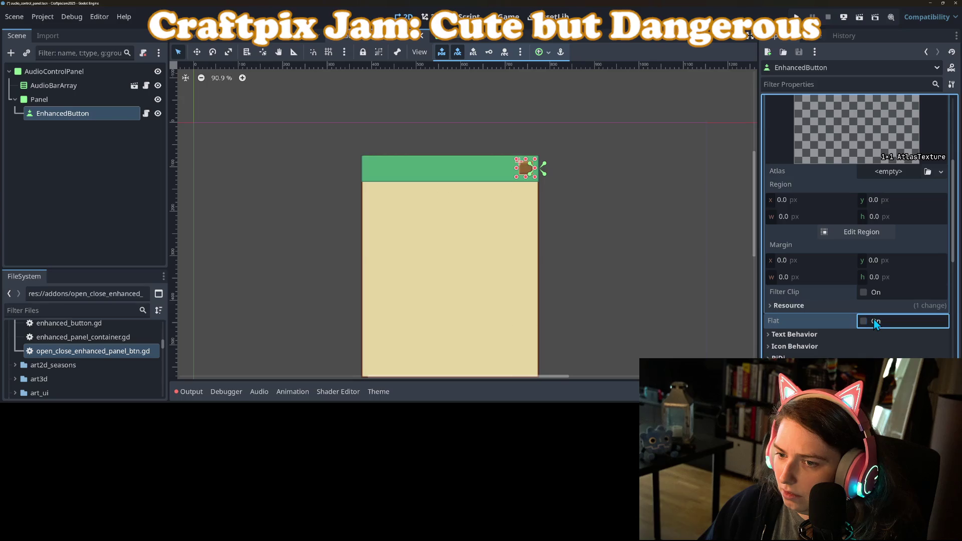
pyautogui.scroll(-2, 860, 323)
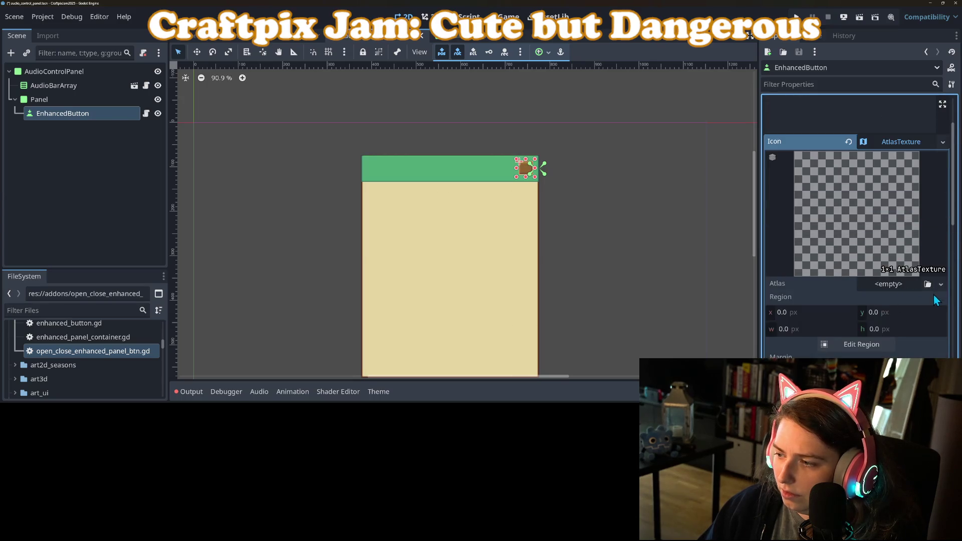
pyautogui.click(928, 284)
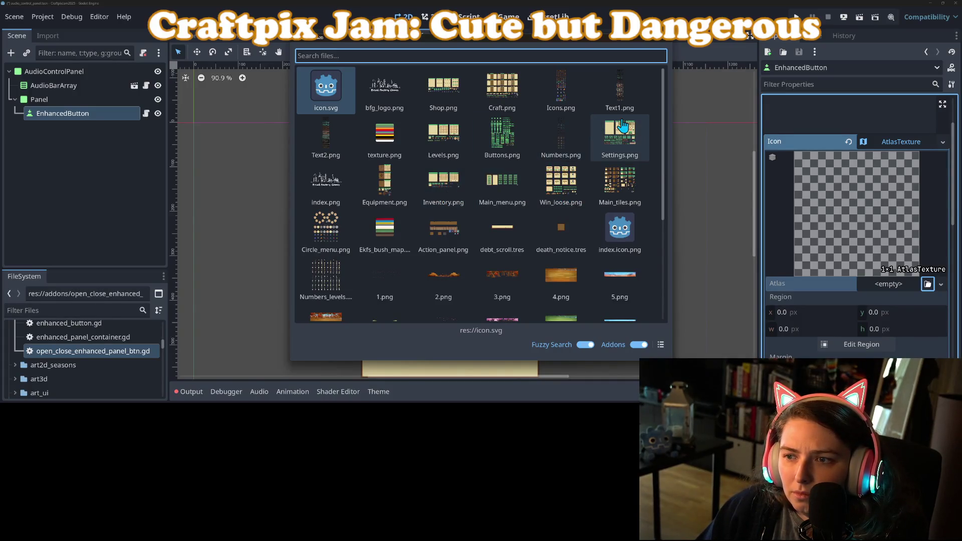
pyautogui.click(561, 93)
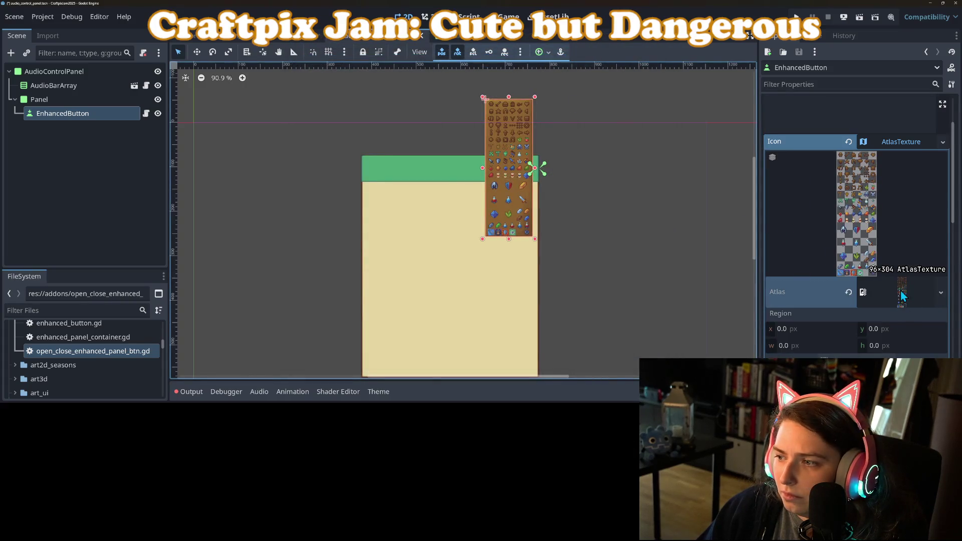
pyautogui.scroll(-3, 874, 328)
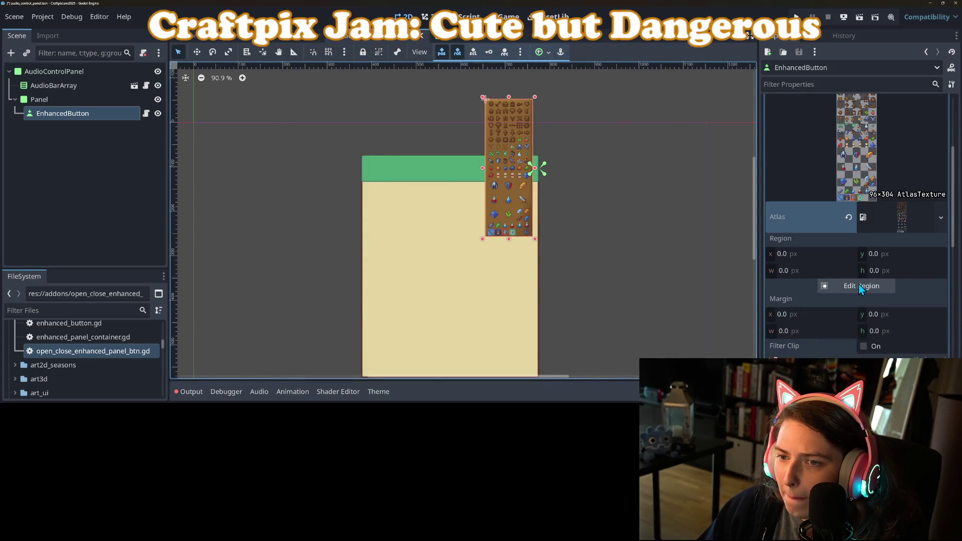
pyautogui.click(860, 286)
# Step: Crop the close button's atlas region to the 11×11 X symbol at x 67, y 35
pyautogui.scroll(-4, 521, 170)
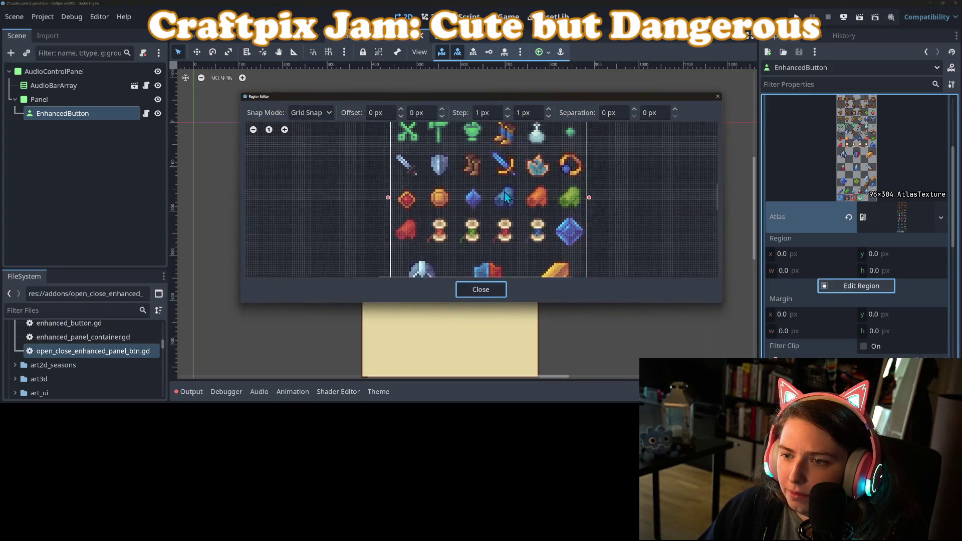
pyautogui.scroll(8, 503, 231)
pyautogui.scroll(3, 534, 177)
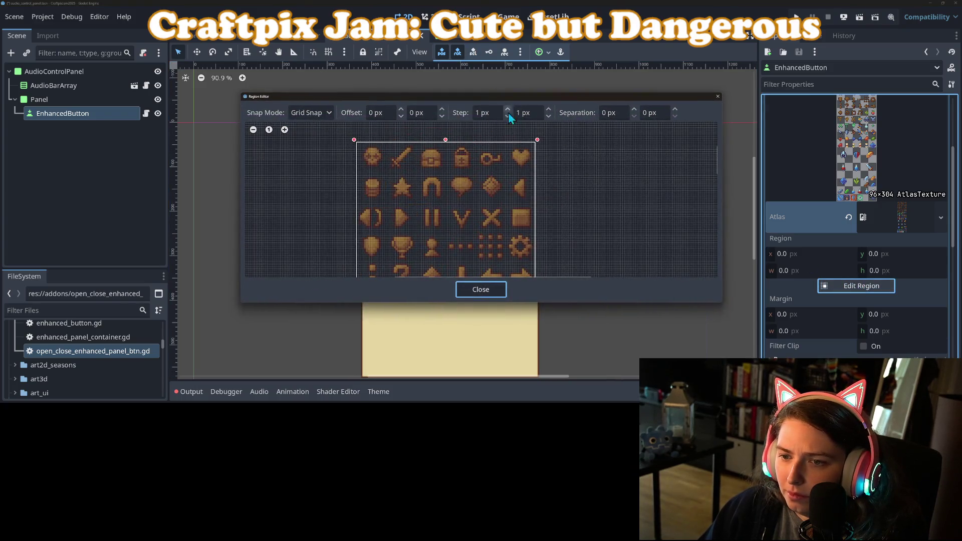
pyautogui.scroll(3, 534, 176)
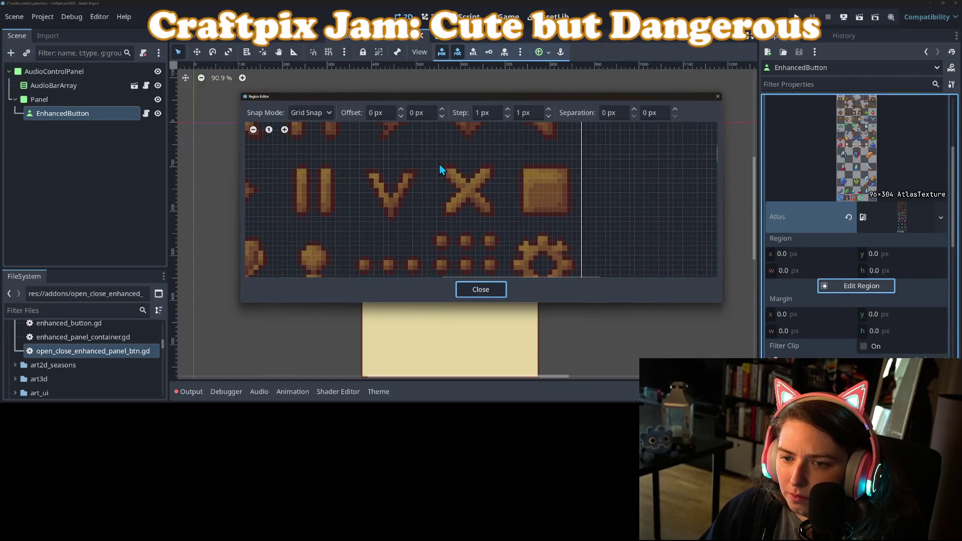
pyautogui.moveTo(443, 165); pyautogui.dragTo(496, 217)
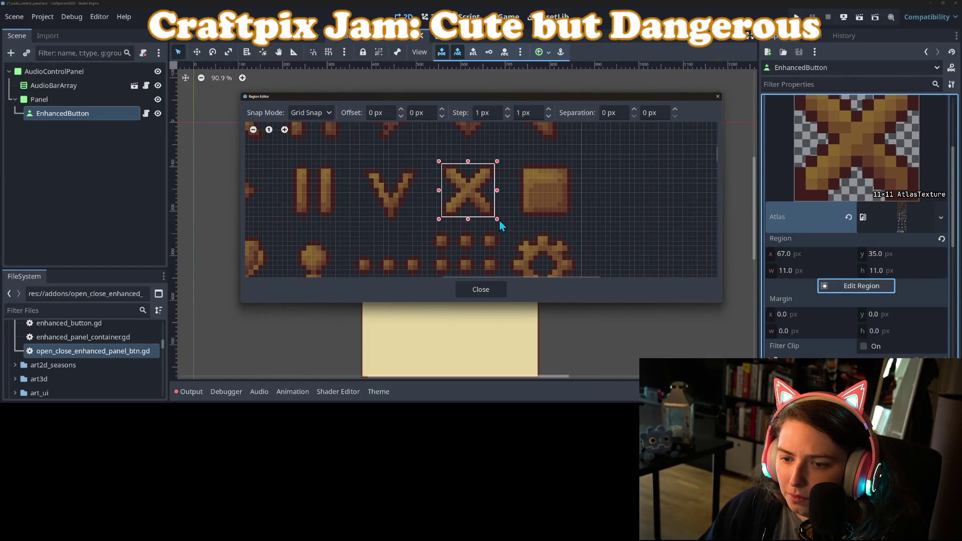
pyautogui.click(492, 291)
pyautogui.click(623, 268)
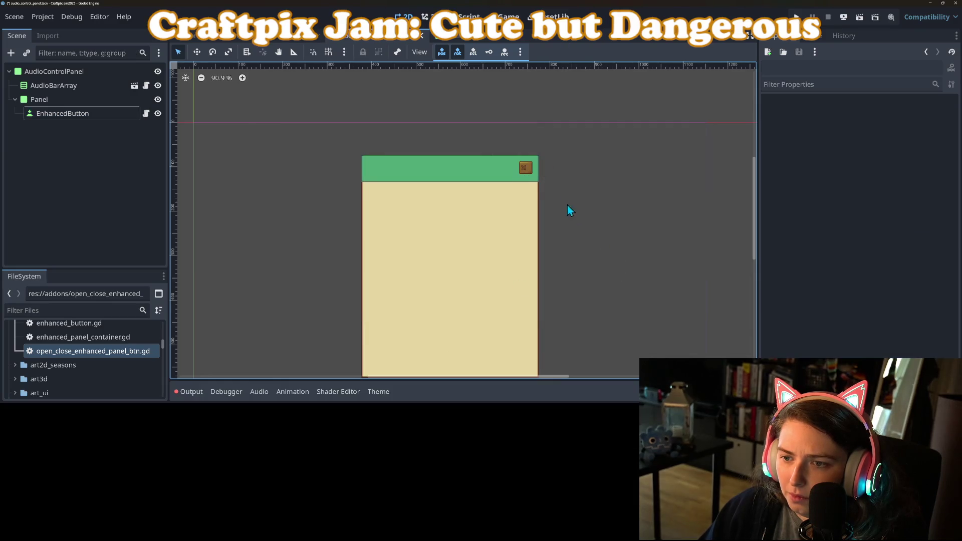
# Step: Set the close button's Icon Alignment to Center under Icon Behavior
pyautogui.click(524, 169)
pyautogui.scroll(5, 883, 242)
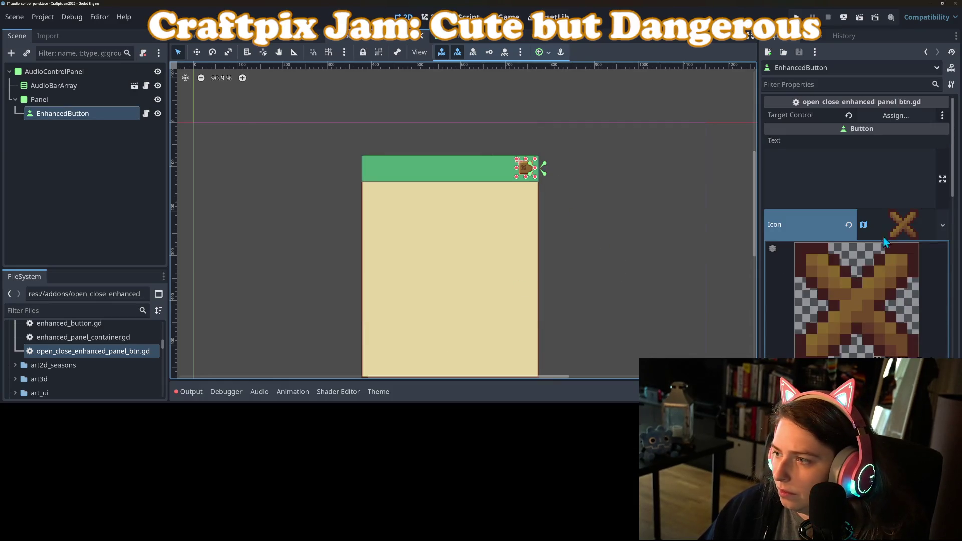
pyautogui.click(904, 228)
pyautogui.scroll(-1, 864, 229)
pyautogui.click(831, 235)
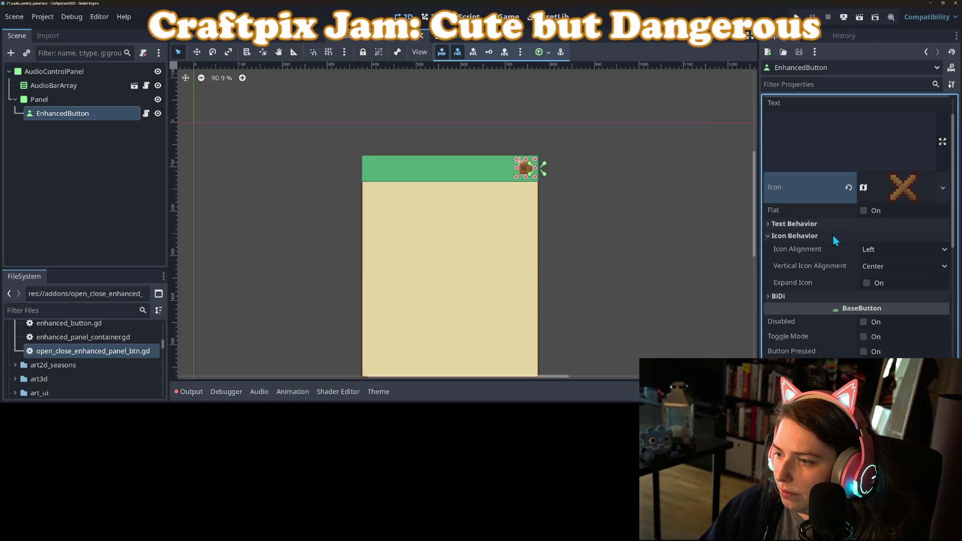
pyautogui.click(902, 249)
pyautogui.click(892, 275)
pyautogui.click(683, 255)
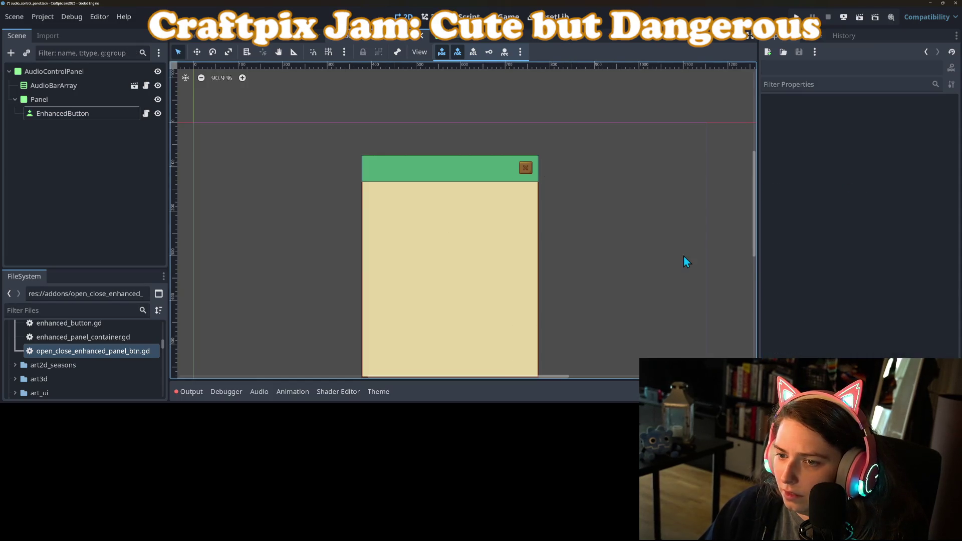
# Step: Enable Expand Icon so the X fills the close button, then drag the button slightly larger
pyautogui.scroll(-1, 680, 256)
pyautogui.scroll(-2, 614, 228)
pyautogui.scroll(5, 591, 215)
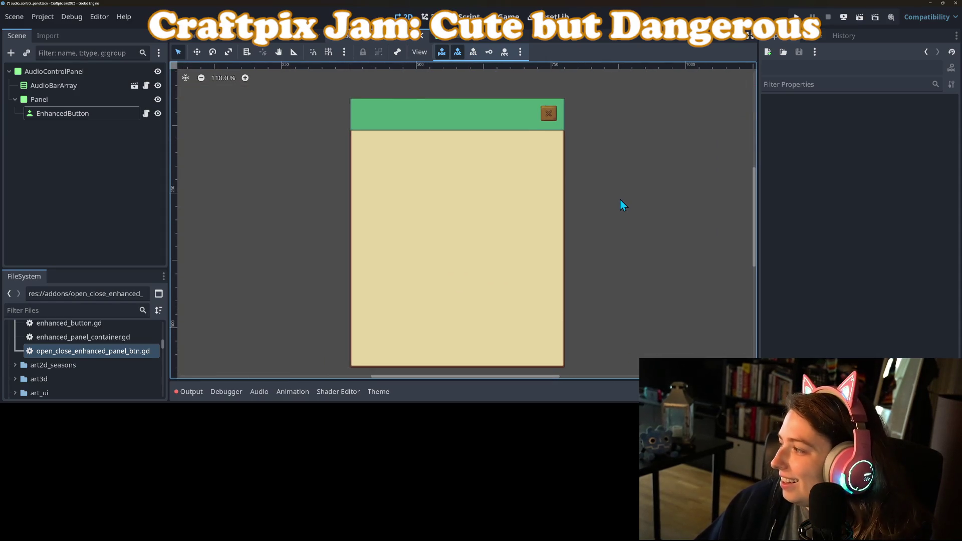
pyautogui.scroll(-2, 591, 219)
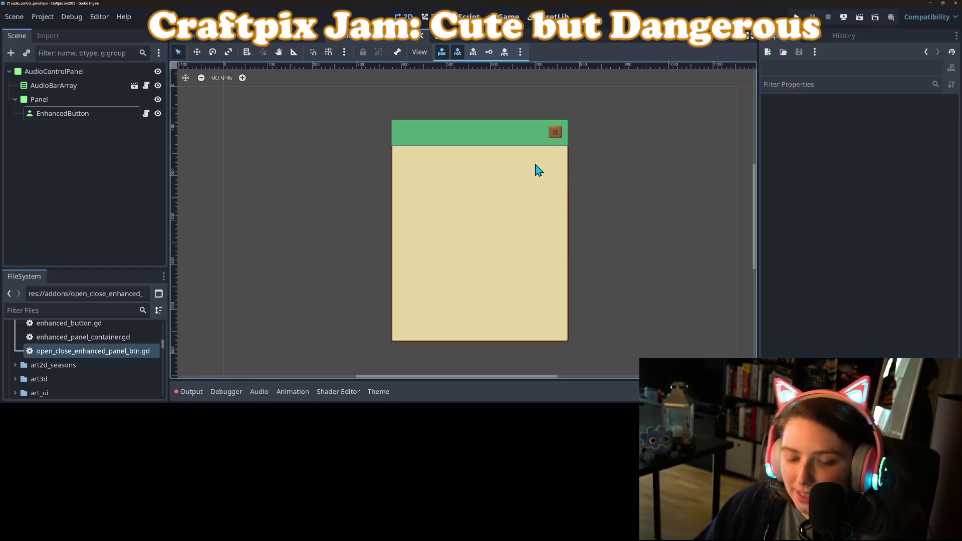
pyautogui.click(555, 135)
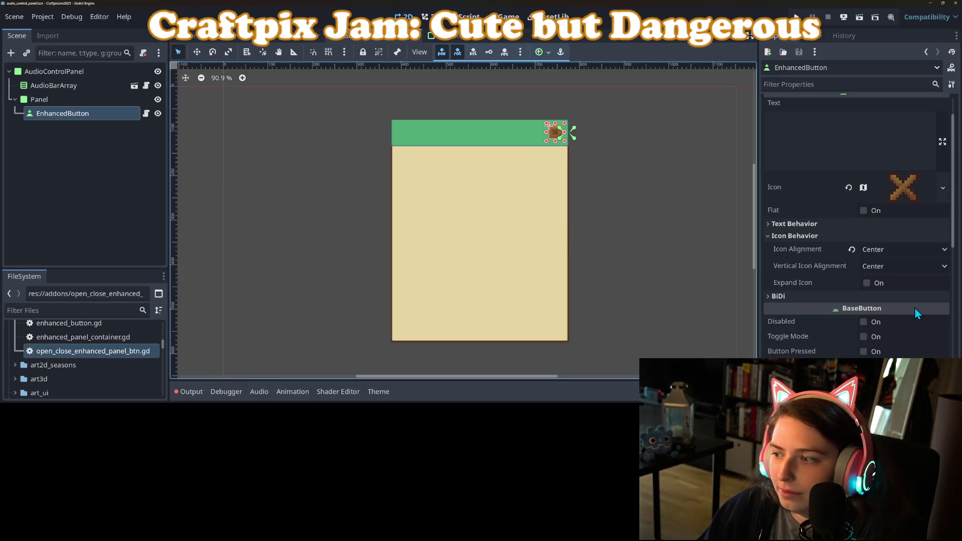
pyautogui.click(866, 283)
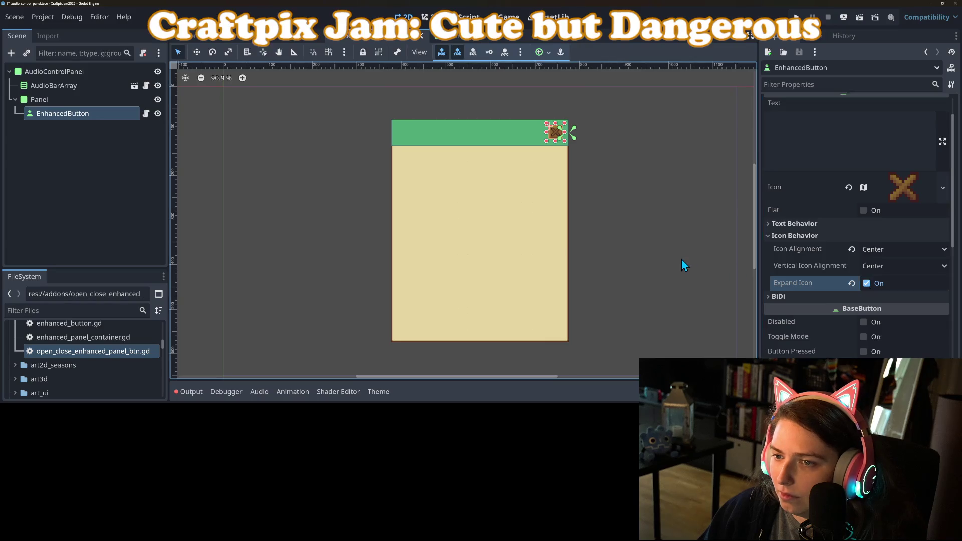
pyautogui.click(627, 259)
pyautogui.click(556, 138)
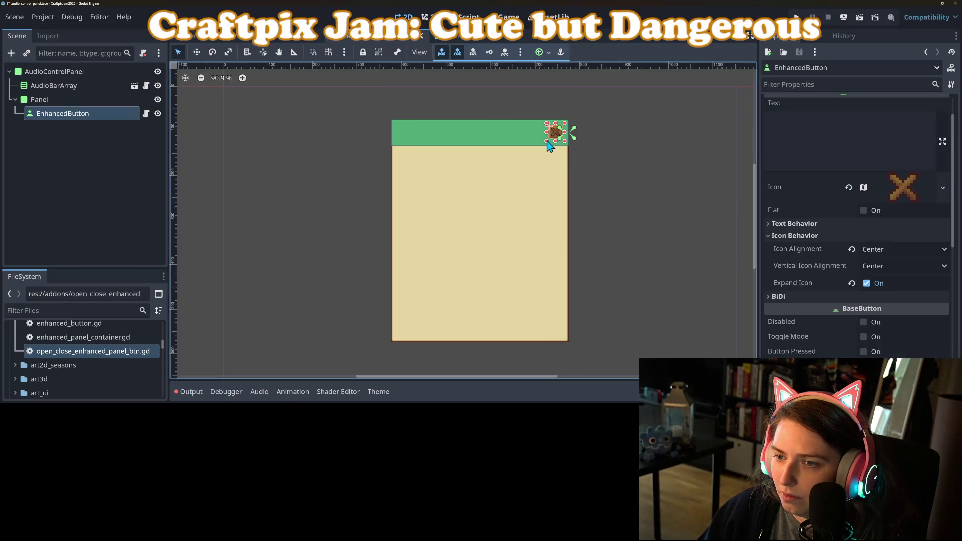
pyautogui.moveTo(546, 142); pyautogui.dragTo(539, 146)
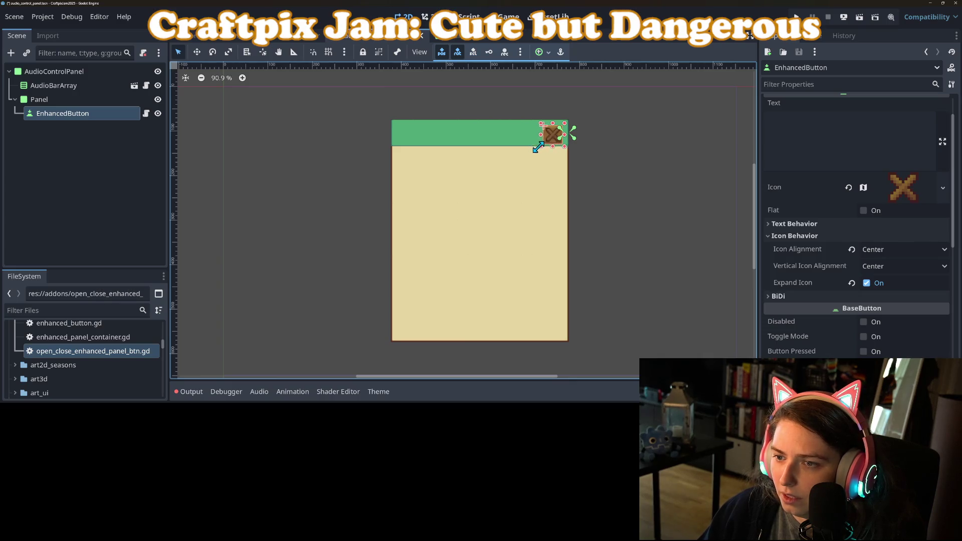
# Step: Undo the drag resize of the close button and reselect it
pyautogui.hotkey('ctrl', 'z')
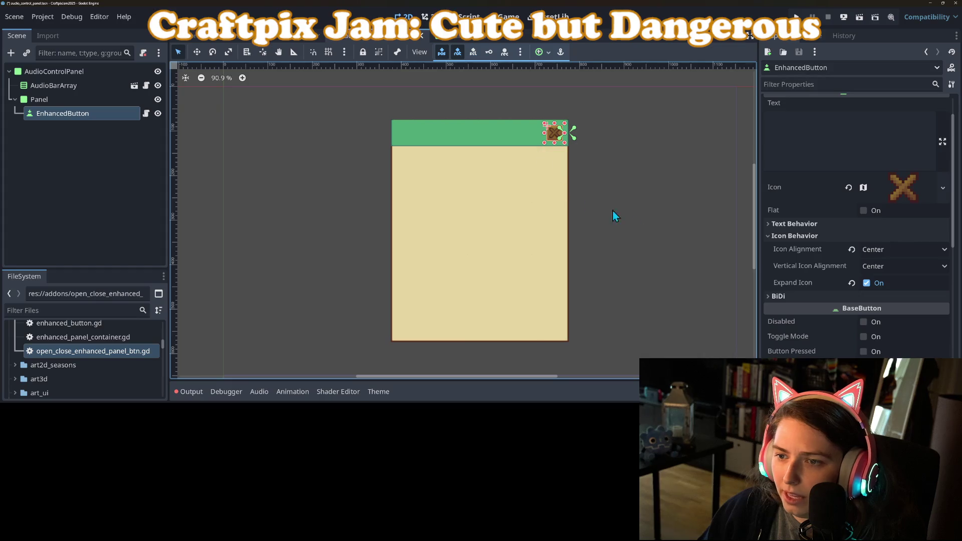
pyautogui.click(582, 162)
pyautogui.click(556, 144)
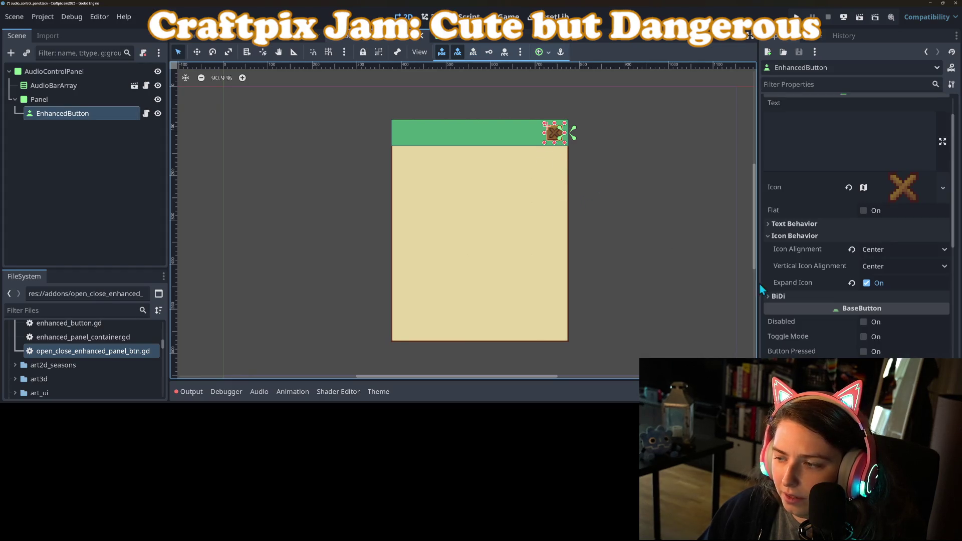
pyautogui.scroll(-2, 864, 353)
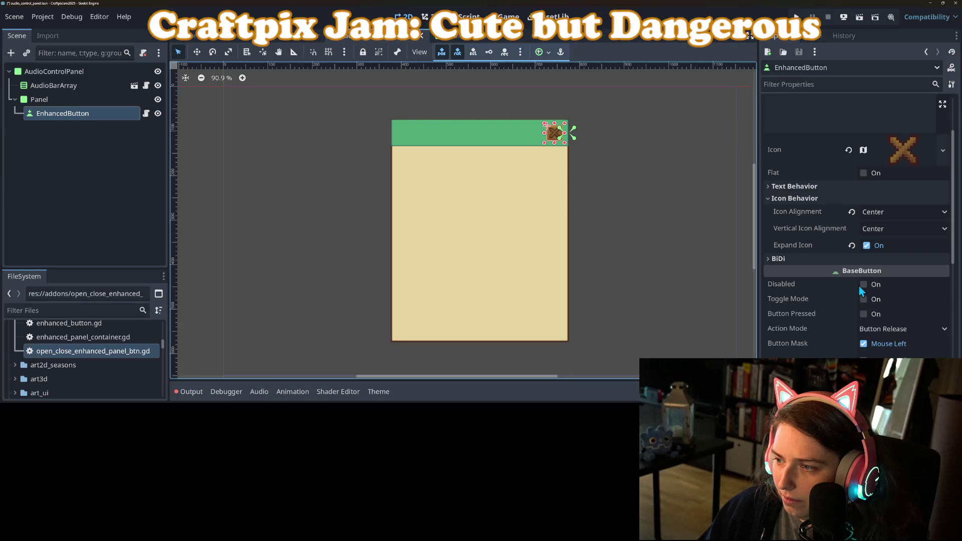
pyautogui.scroll(-5, 845, 291)
pyautogui.scroll(-2, 845, 296)
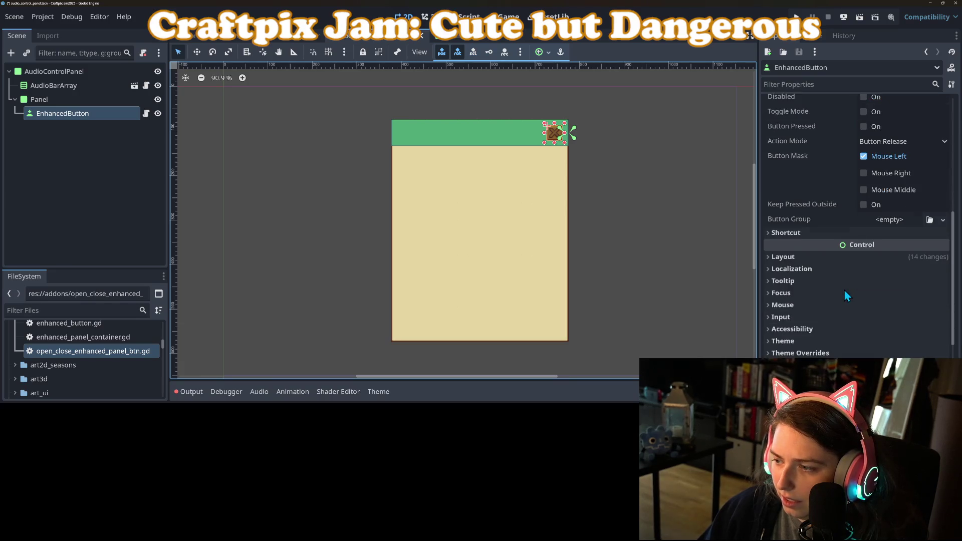
# Step: Set the close button's Transform Size width to 33 px and save the scene
pyautogui.click(810, 257)
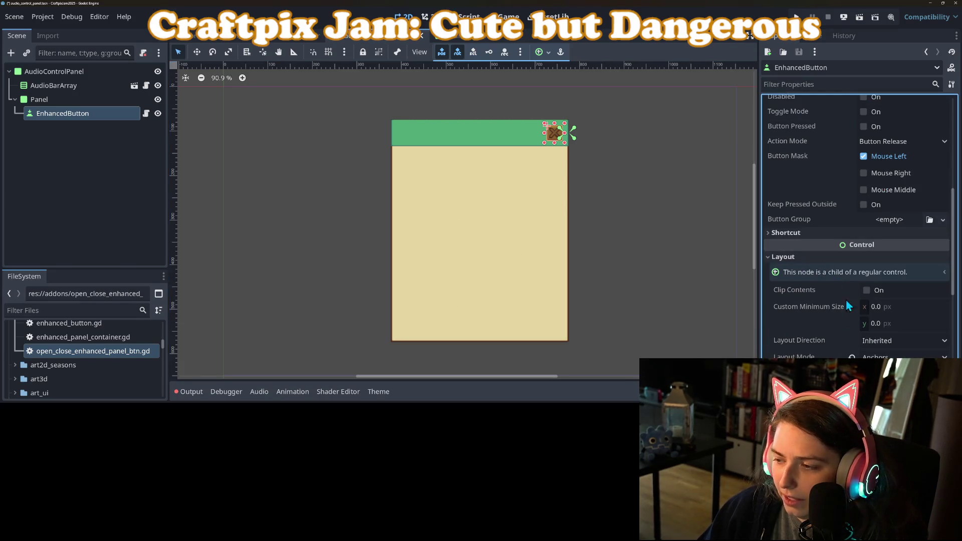
pyautogui.scroll(-3, 842, 307)
pyautogui.click(812, 321)
pyautogui.scroll(-2, 849, 323)
pyautogui.click(922, 257)
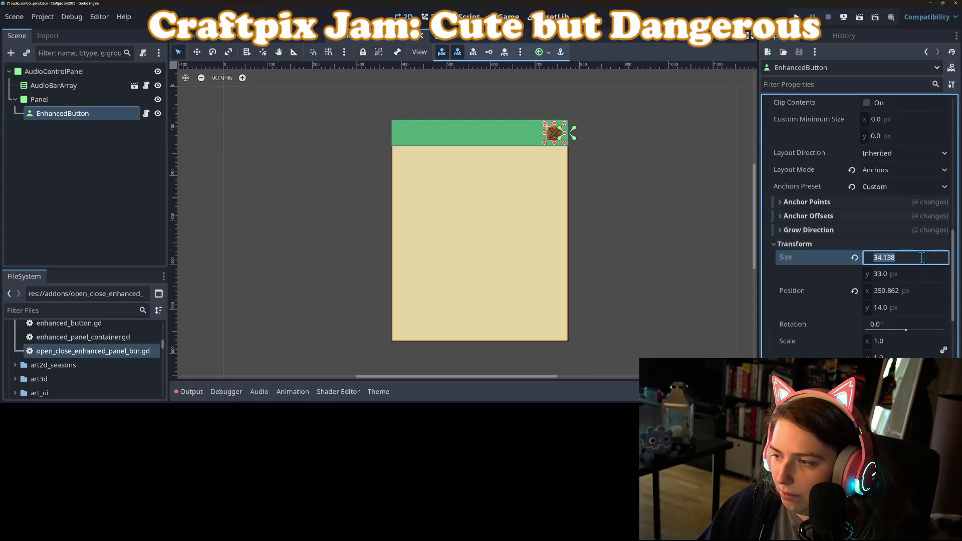
pyautogui.write('33')
pyautogui.press('Return')
pyautogui.hotkey('ctrl', 's')
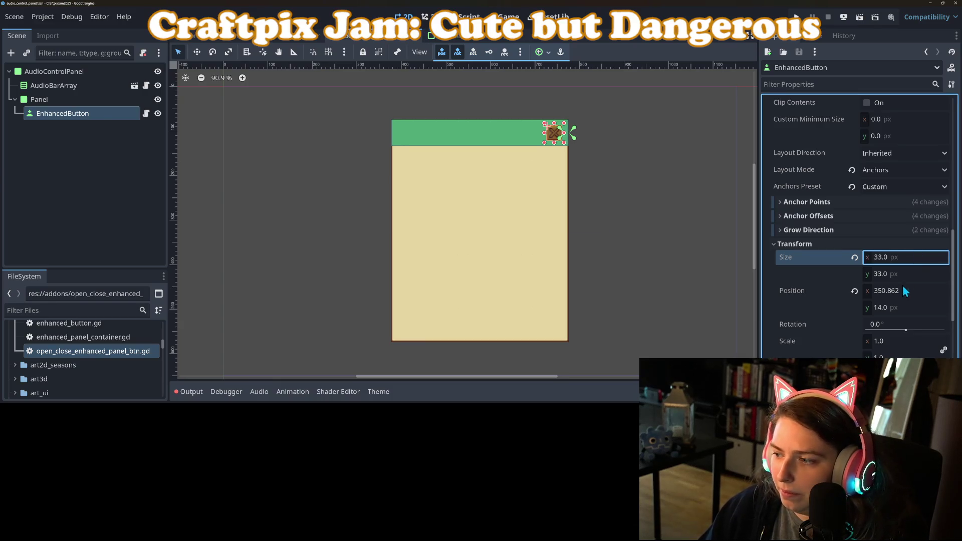
# Step: Set the close button's Custom Minimum Size to 33×33
pyautogui.scroll(4, 898, 301)
pyautogui.click(894, 270)
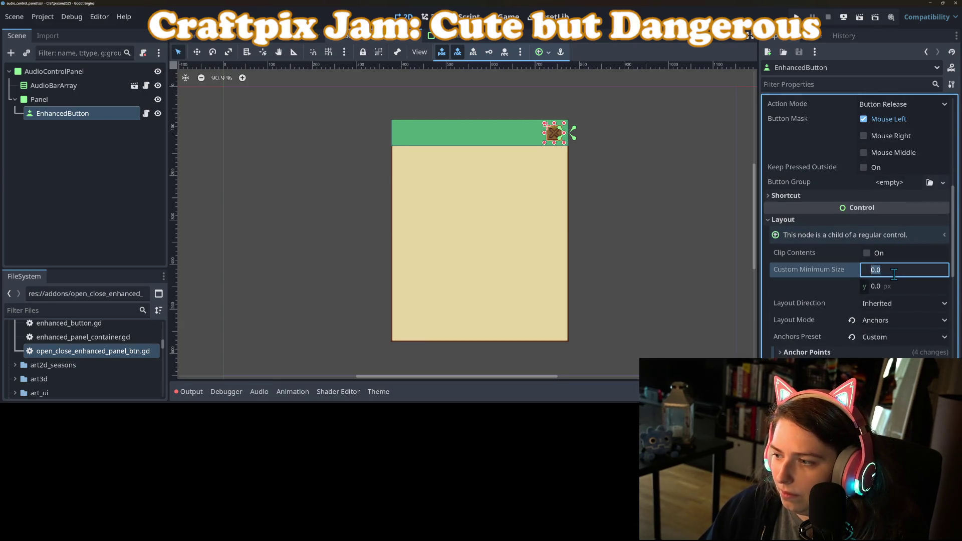
pyautogui.write('33')
pyautogui.press('Tab')
pyautogui.write('33')
pyautogui.press('Return')
pyautogui.click(643, 215)
pyautogui.scroll(-4, 634, 213)
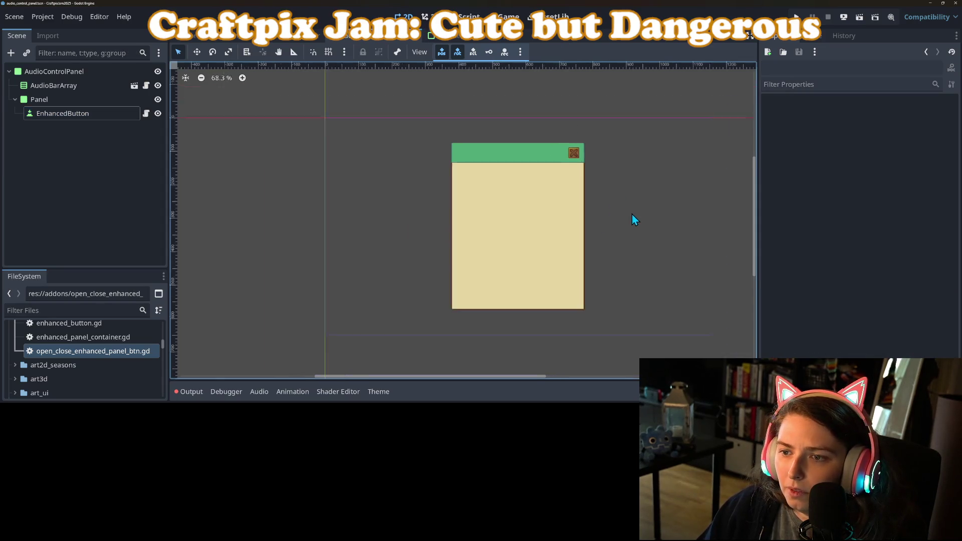
pyautogui.scroll(2, 576, 216)
pyautogui.click(49, 88)
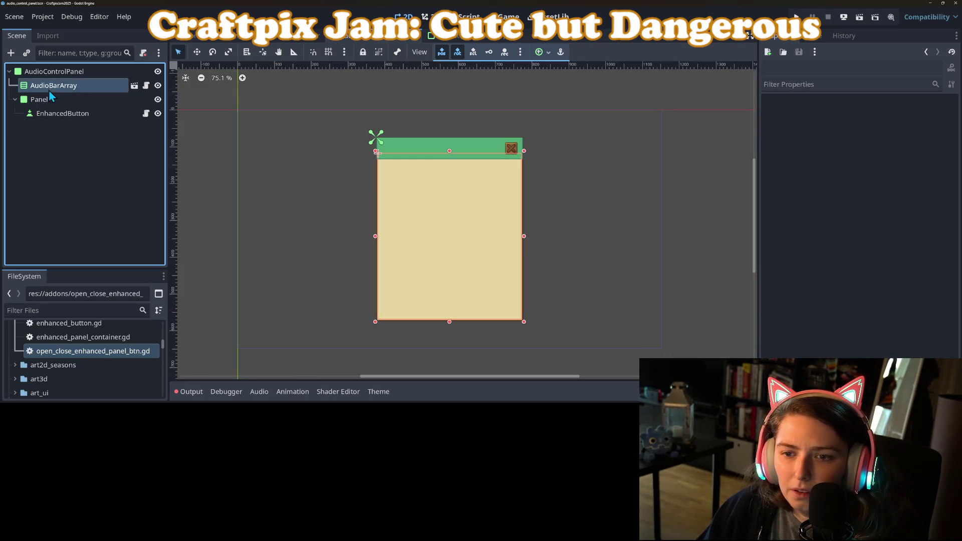
# Step: Pull AudioBarArray's four edges inward below the header, save, and open the volume_bar_hori scene
pyautogui.moveTo(449, 151); pyautogui.dragTo(449, 159)
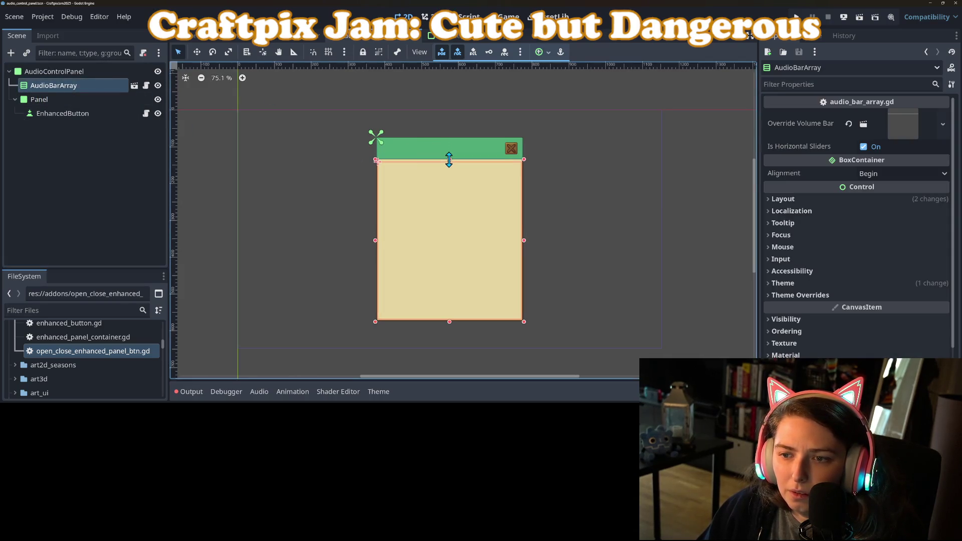
pyautogui.moveTo(376, 241); pyautogui.dragTo(379, 241)
pyautogui.moveTo(522, 241); pyautogui.dragTo(520, 241)
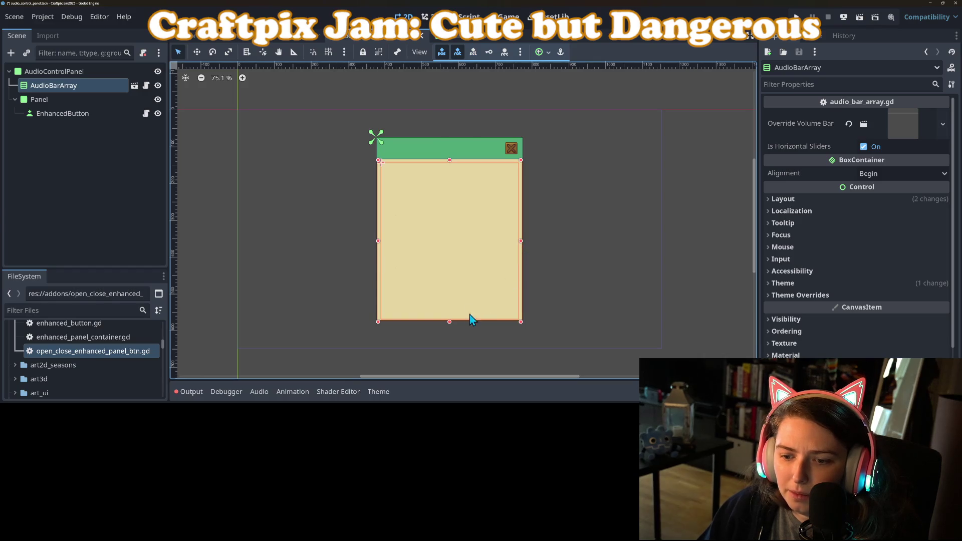
pyautogui.moveTo(449, 322); pyautogui.dragTo(451, 317)
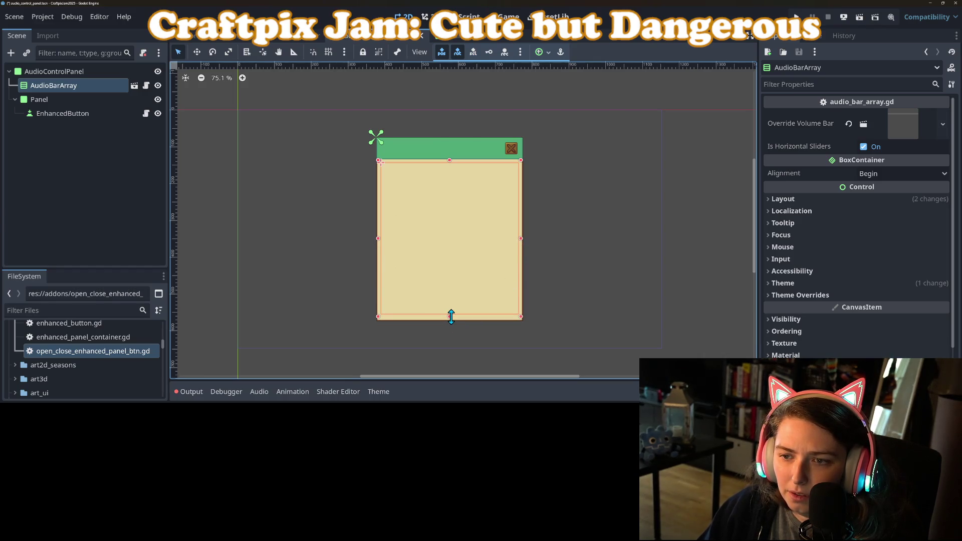
pyautogui.hotkey('ctrl', 's')
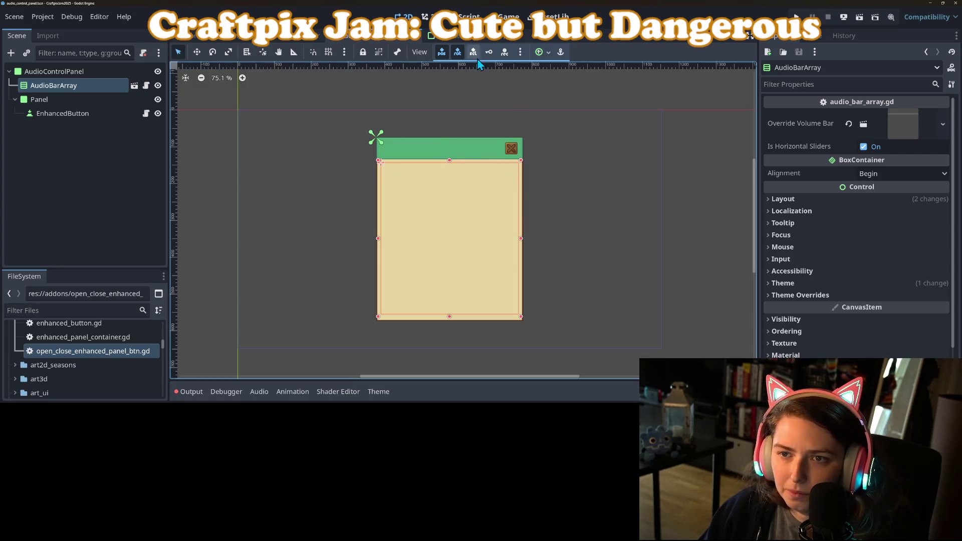
pyautogui.click(462, 40)
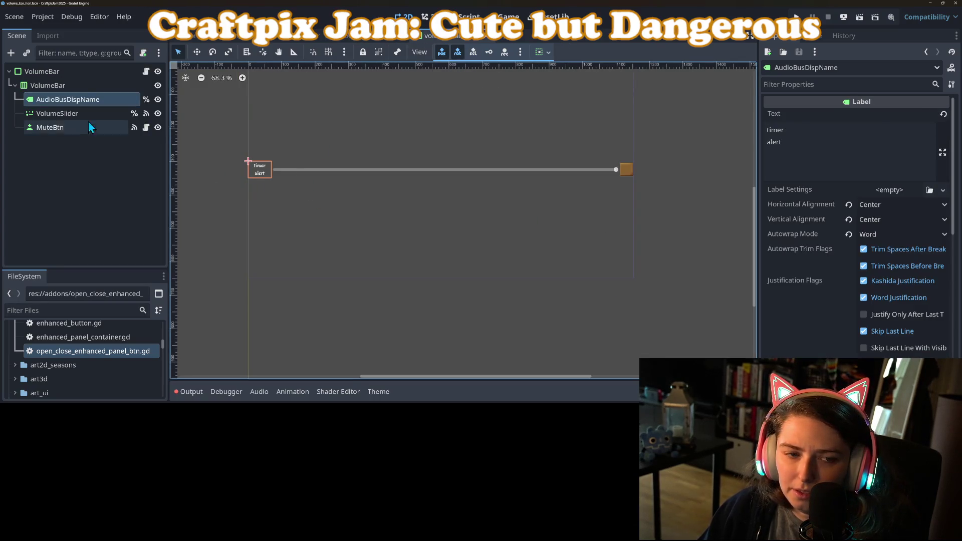
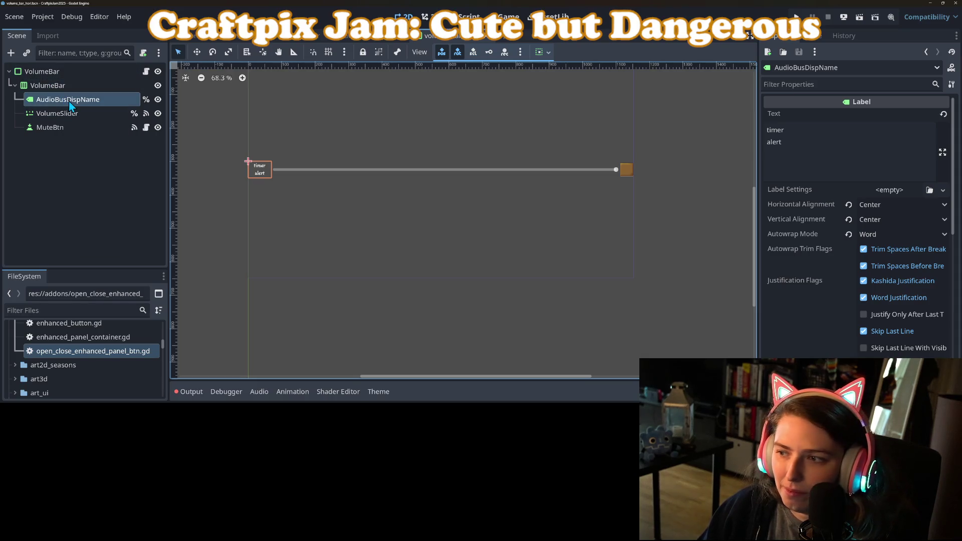
# Step: Change AudioBusDispName's text to 'master', turn Autowrap Mode Off, and save the scene
pyautogui.click(773, 140)
pyautogui.hotkey('ctrl', 'a')
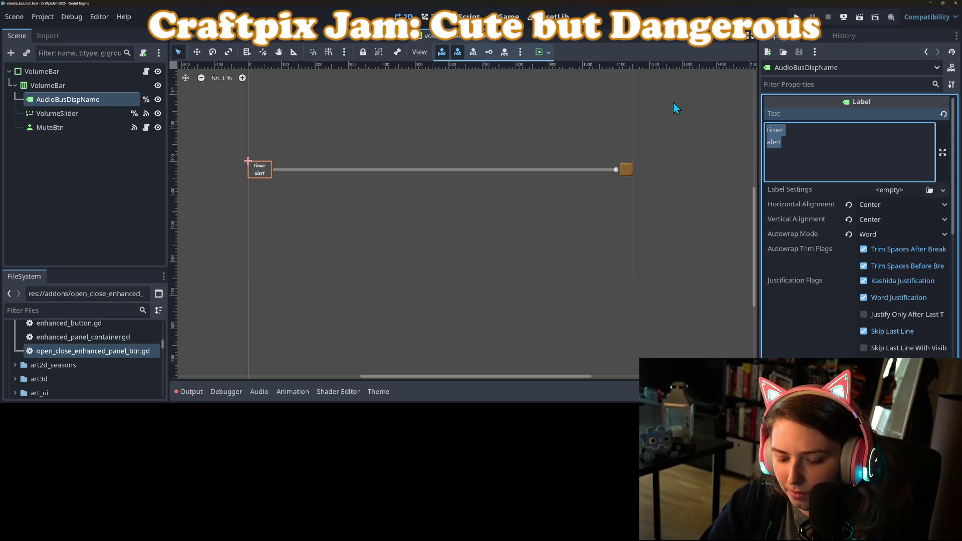
pyautogui.write('master')
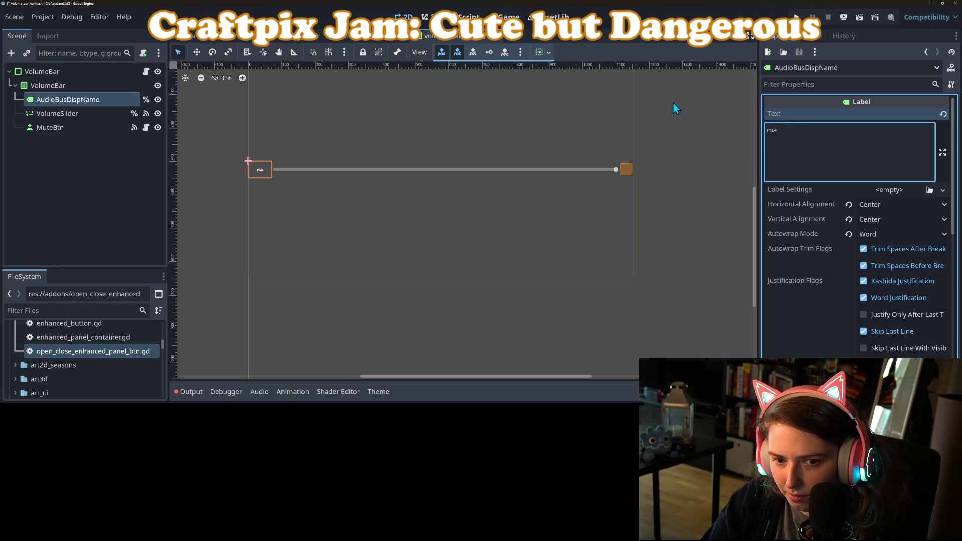
pyautogui.hotkey('ctrl', 's')
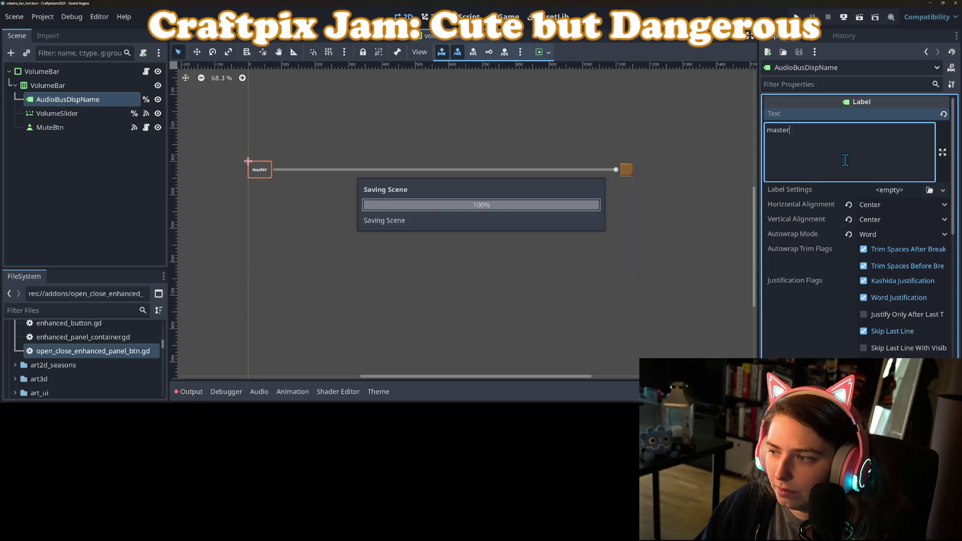
pyautogui.click(850, 234)
pyautogui.hotkey('ctrl', 's')
# Step: Review mute_btn.gd's my_channel variable and toggled signal connection, then go back to the 2D view
pyautogui.click(89, 130)
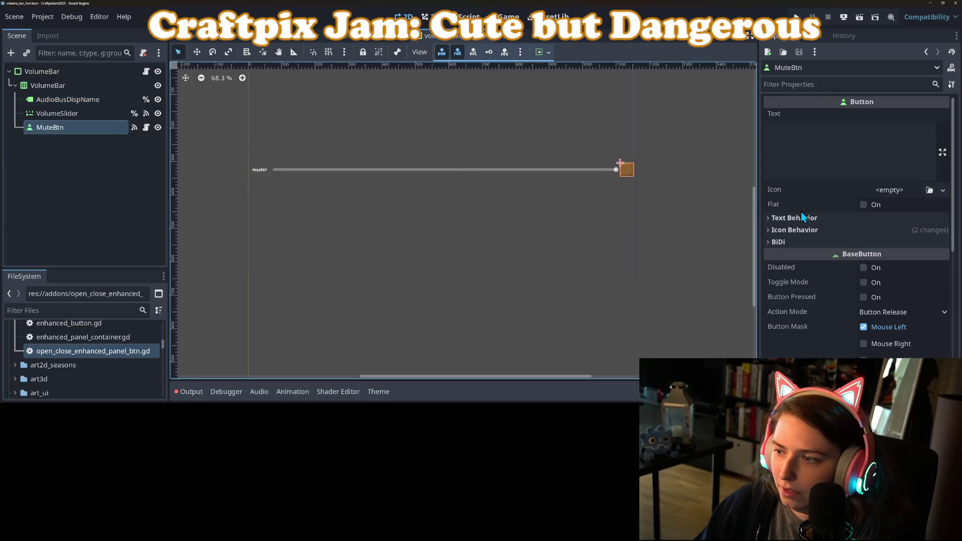
pyautogui.click(146, 127)
pyautogui.click(497, 112)
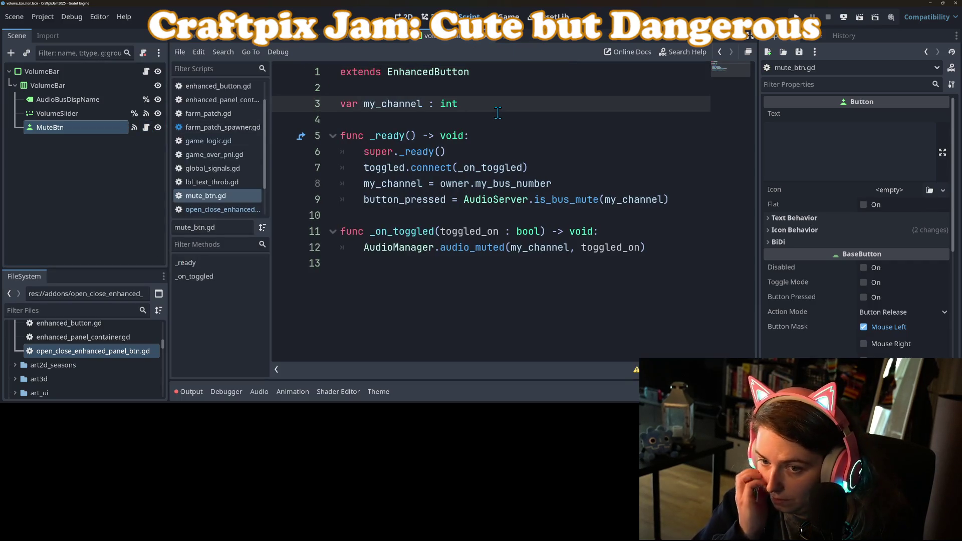
pyautogui.click(383, 167)
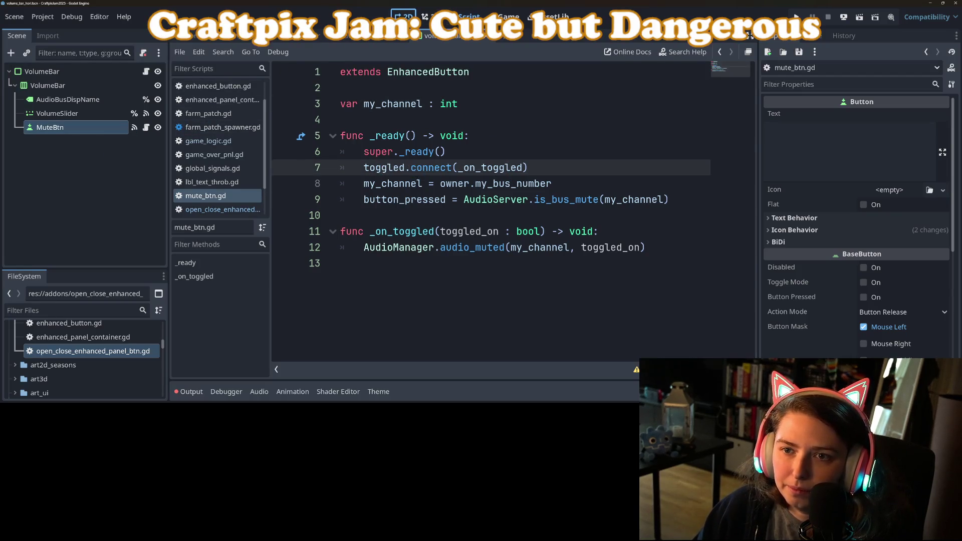
pyautogui.click(405, 17)
pyautogui.scroll(3, 633, 186)
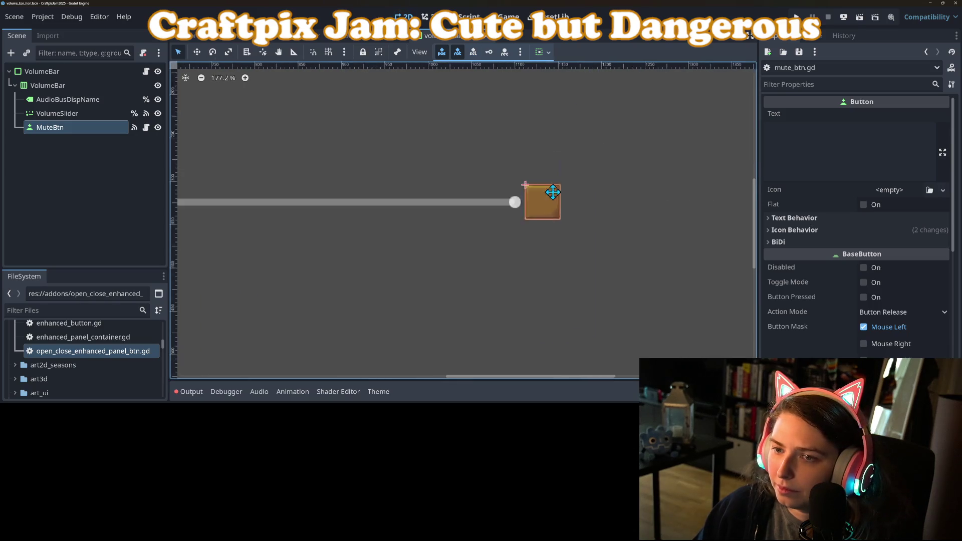
# Step: Give the mute button's Icon a new AtlasTexture using Icons.png as the atlas
pyautogui.click(943, 190)
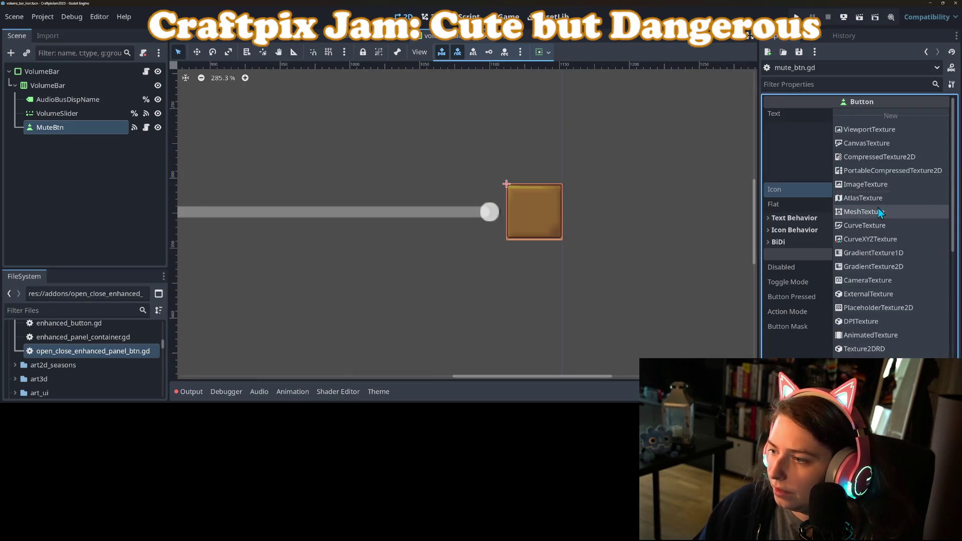
pyautogui.click(891, 198)
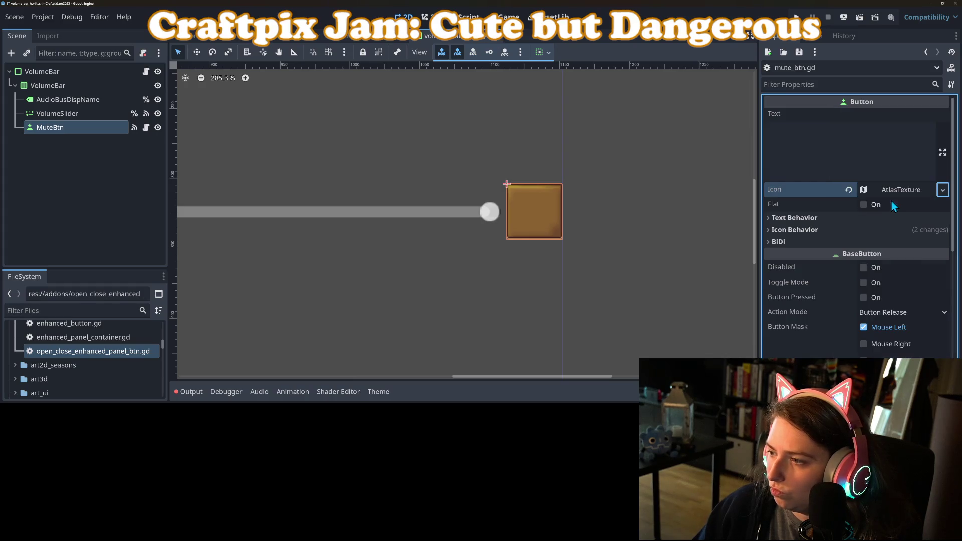
pyautogui.click(926, 191)
pyautogui.click(927, 333)
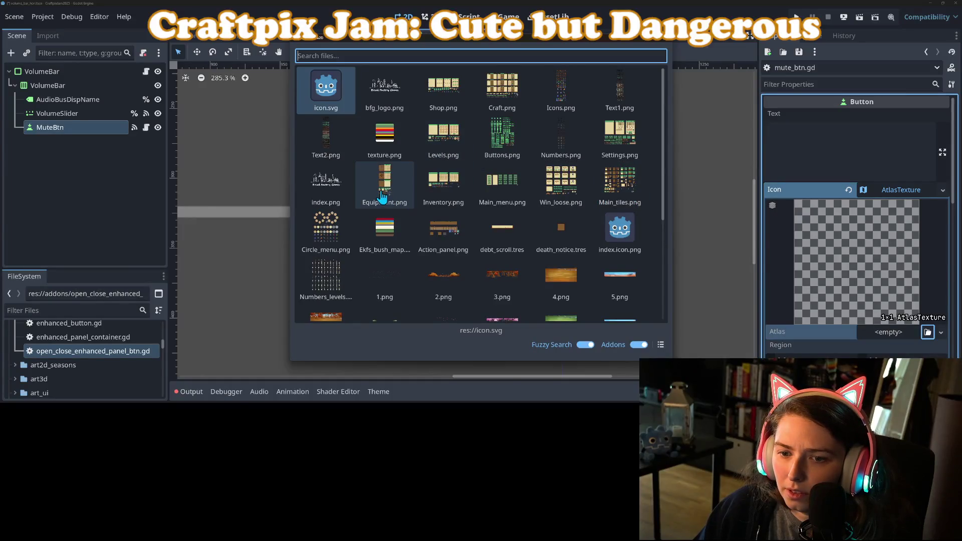
pyautogui.click(564, 93)
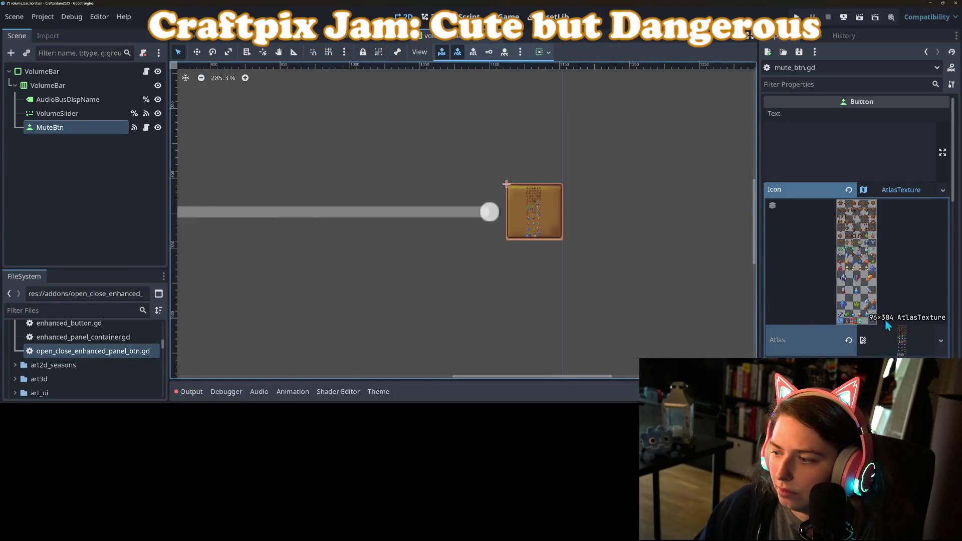
pyautogui.scroll(-4, 859, 335)
# Step: Set the atlas region around the speaker icon (13×11 at x 1, y 35)
pyautogui.click(859, 260)
pyautogui.scroll(-4, 603, 215)
pyautogui.scroll(2, 563, 220)
pyautogui.scroll(-3, 563, 220)
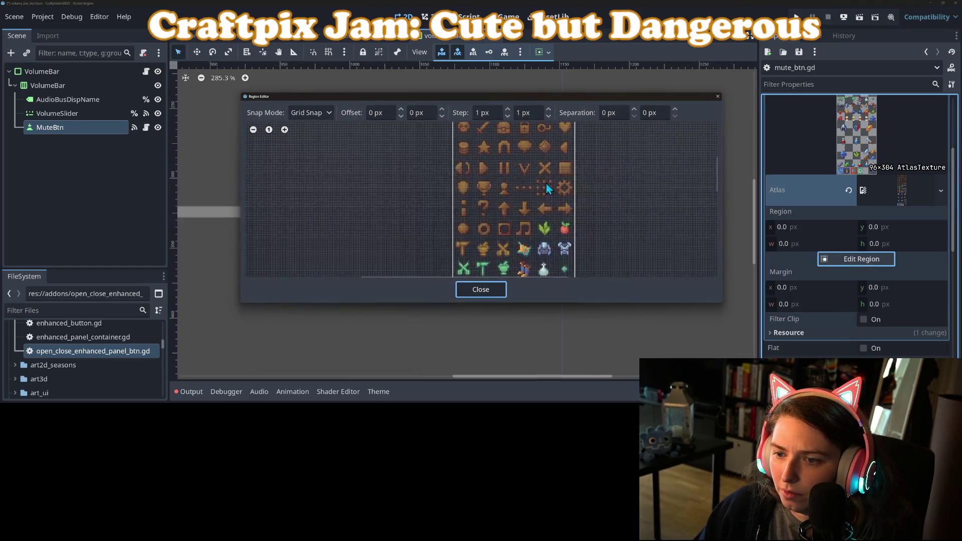
pyautogui.scroll(4, 576, 217)
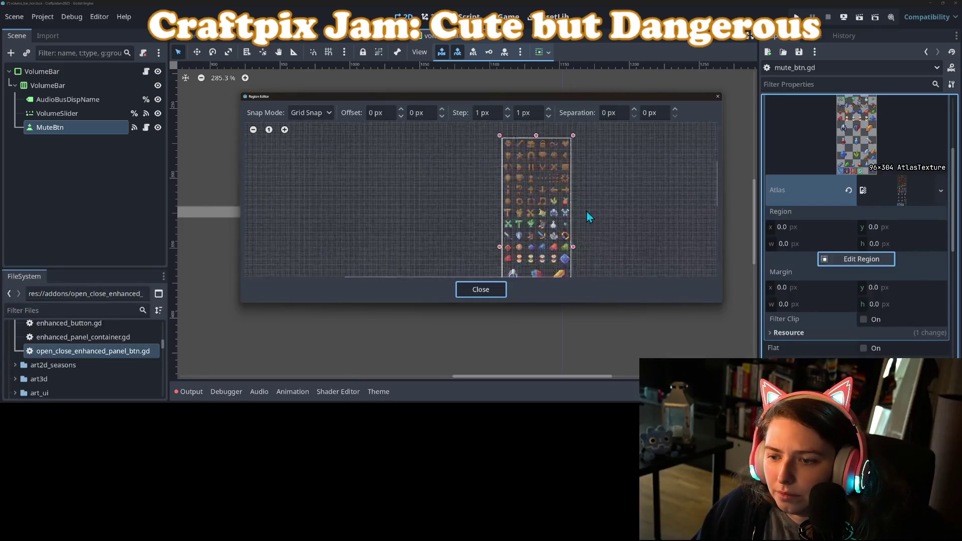
pyautogui.scroll(5, 586, 151)
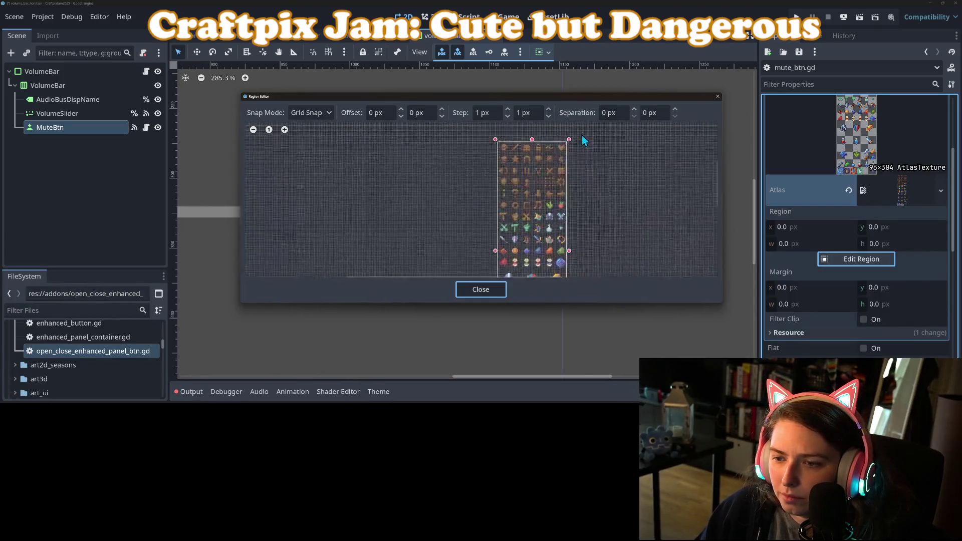
pyautogui.scroll(-2, 527, 167)
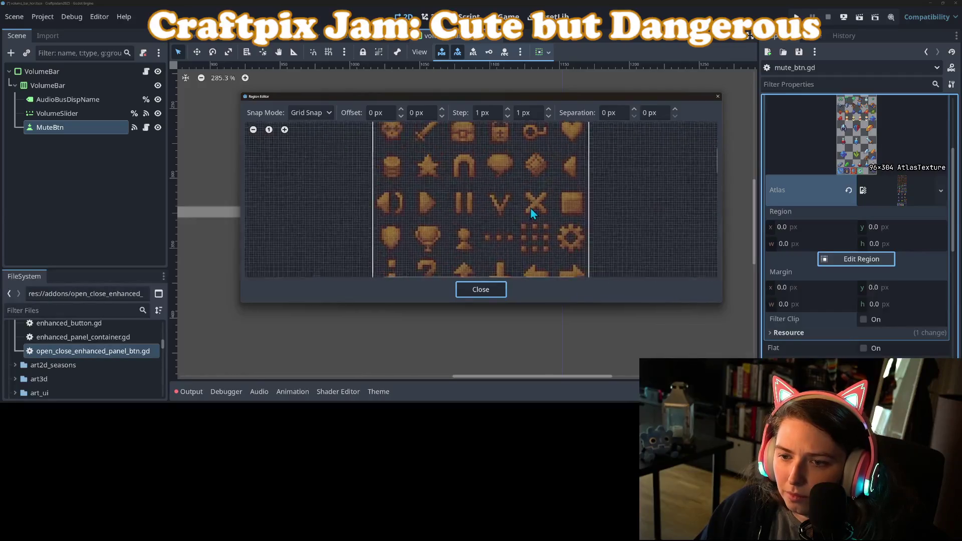
pyautogui.scroll(-4, 543, 221)
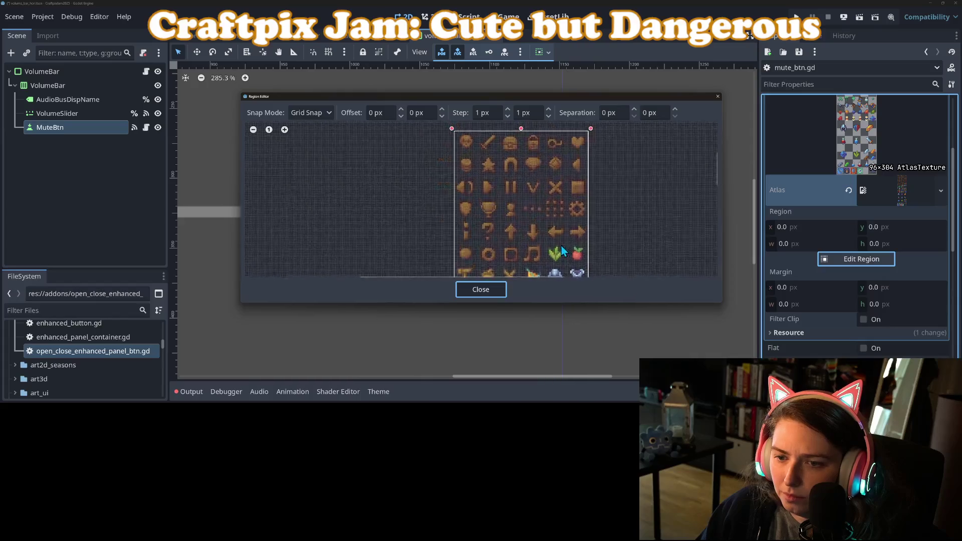
pyautogui.scroll(5, 440, 171)
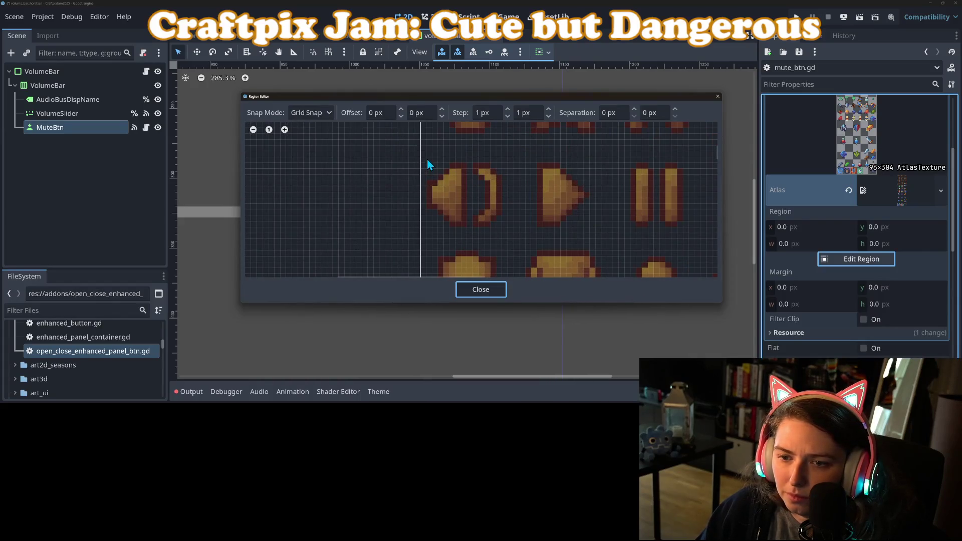
pyautogui.moveTo(425, 161); pyautogui.dragTo(505, 230)
pyautogui.click(489, 289)
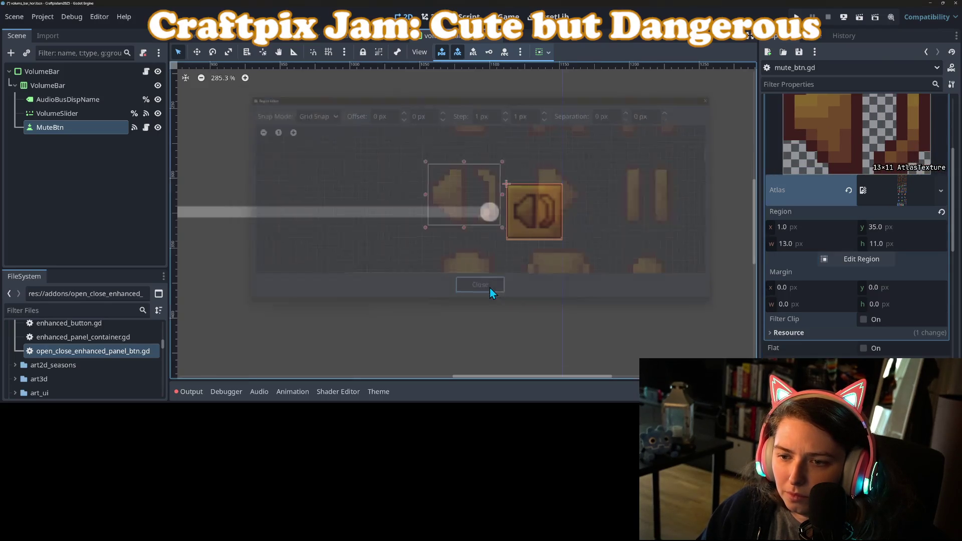
pyautogui.click(537, 245)
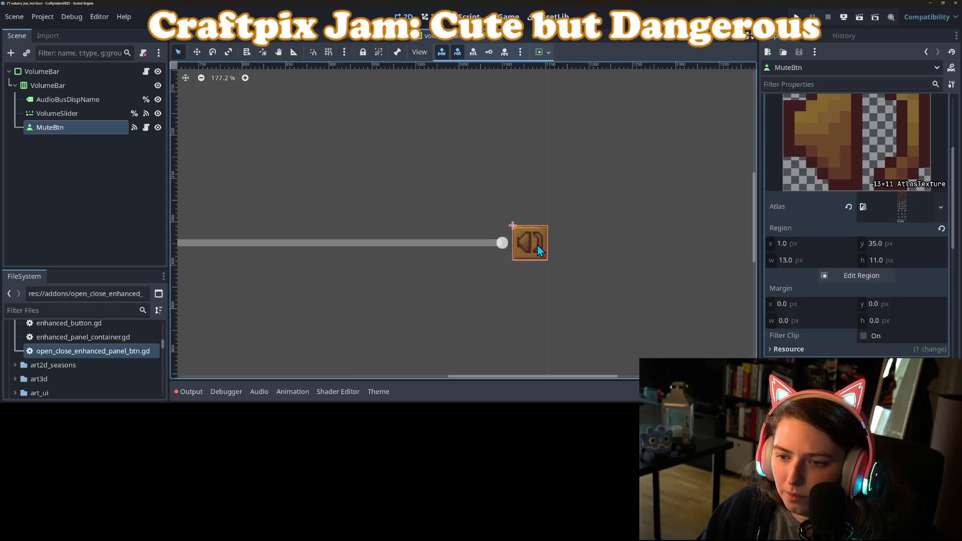
# Step: Expand the mute button's Icon Behavior and Theme Overrides sections in the Inspector
pyautogui.scroll(3, 850, 300)
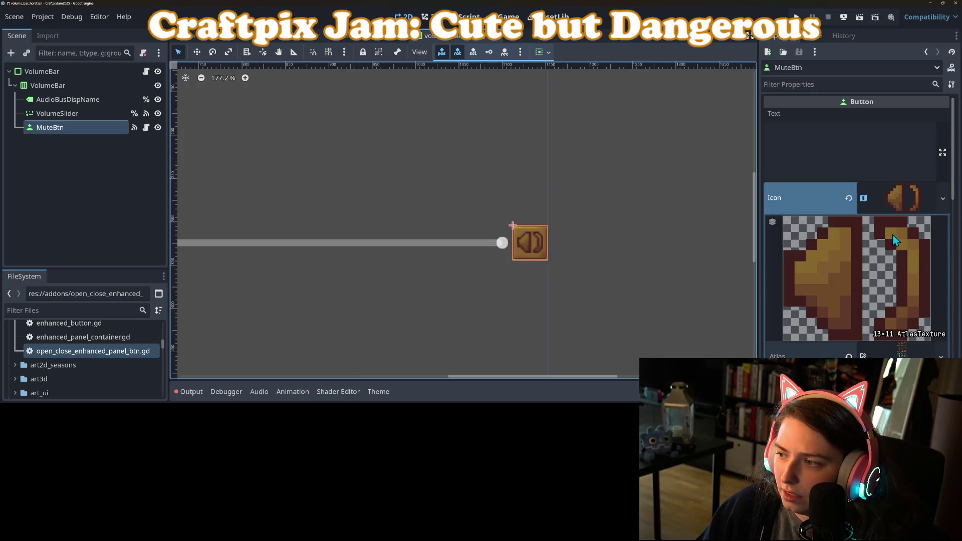
pyautogui.click(903, 197)
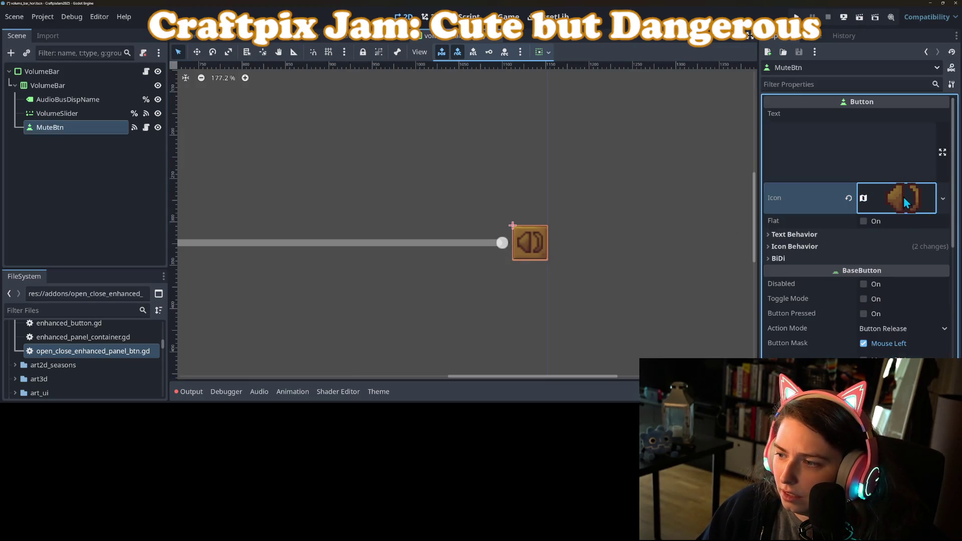
pyautogui.click(807, 246)
pyautogui.scroll(-3, 817, 264)
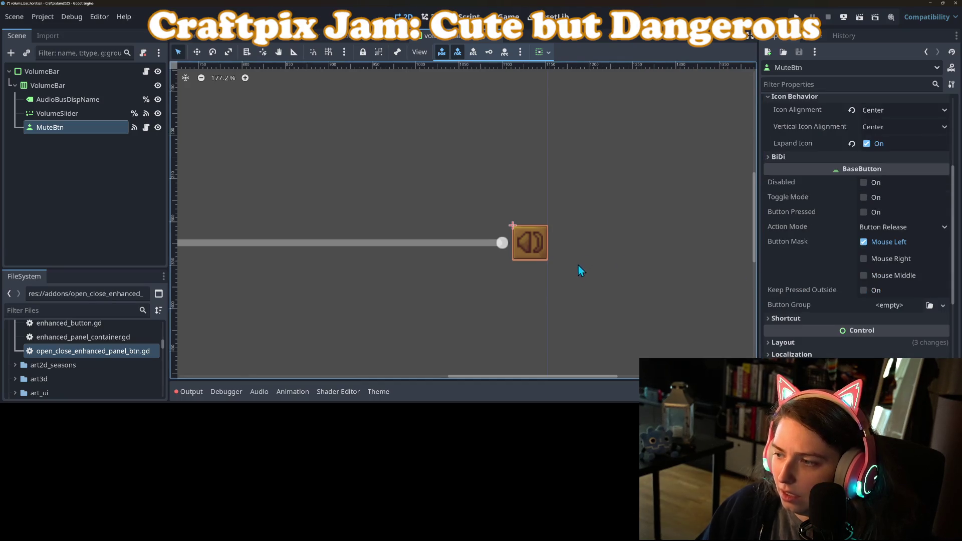
pyautogui.scroll(-8, 577, 271)
pyautogui.scroll(5, 600, 267)
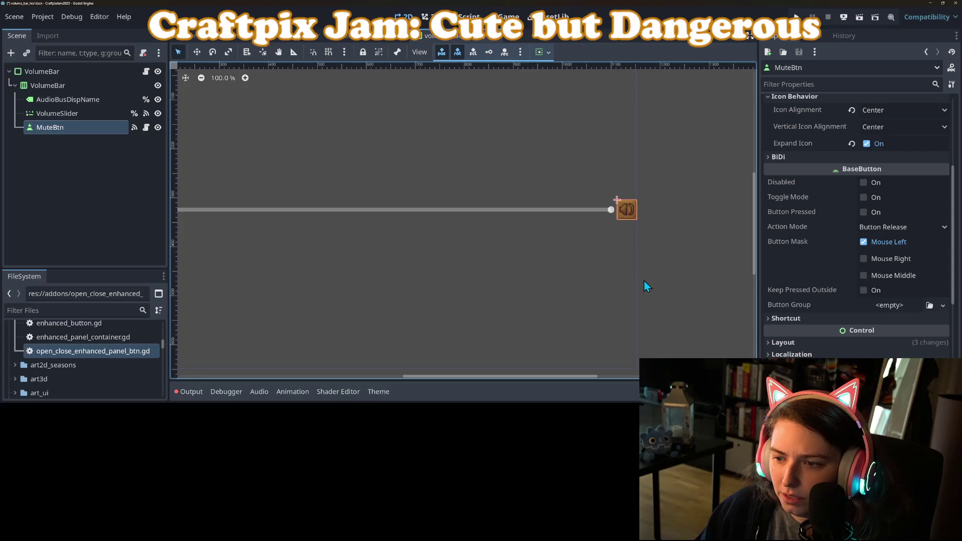
pyautogui.scroll(-5, 822, 310)
pyautogui.click(843, 318)
pyautogui.click(843, 318)
pyautogui.click(837, 326)
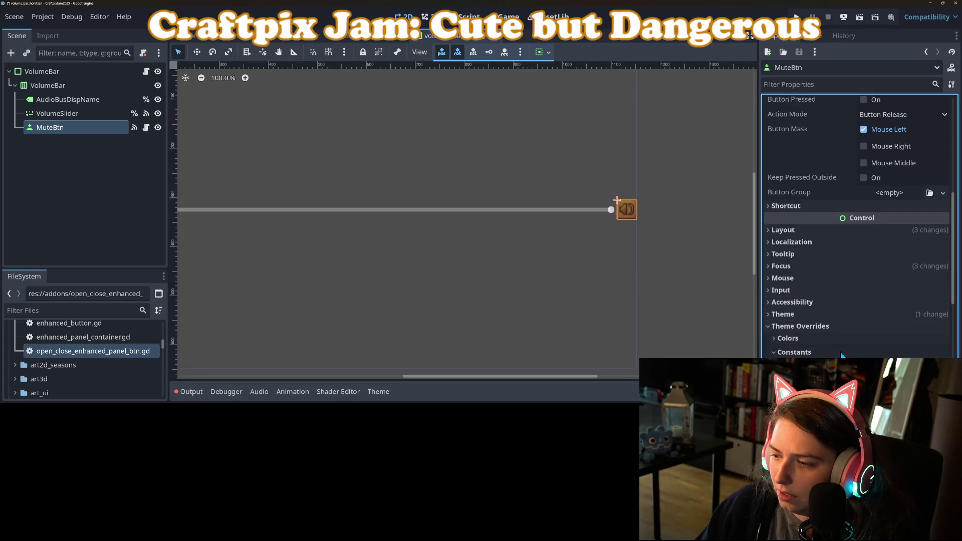
pyautogui.click(841, 351)
pyautogui.scroll(-3, 842, 347)
pyautogui.scroll(10, 846, 317)
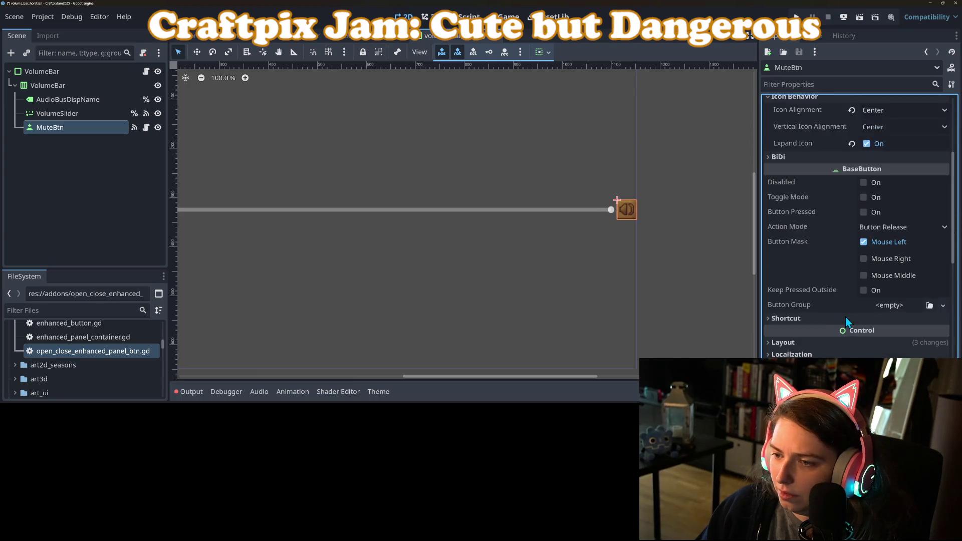
pyautogui.scroll(-5, 826, 270)
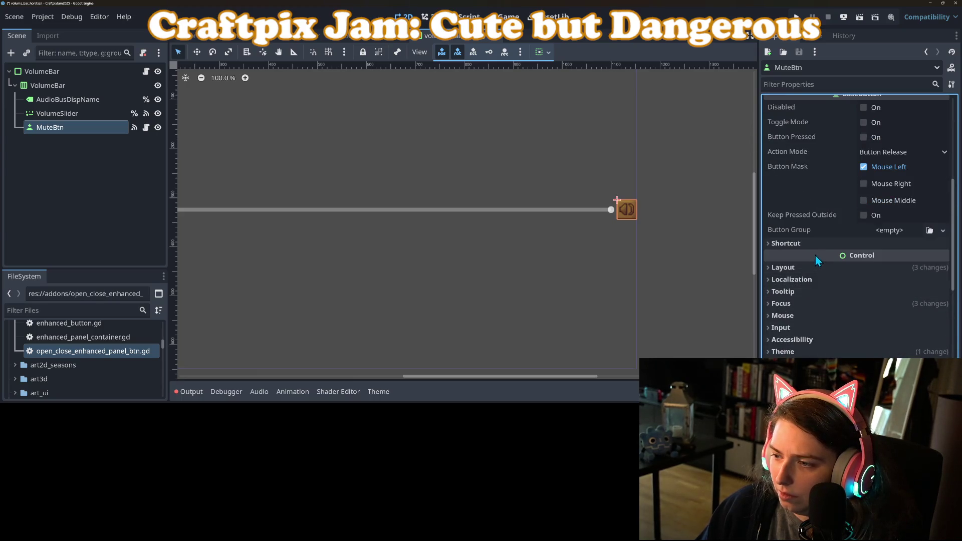
# Step: Set the mute button's Layout Custom Minimum Size to 33 × 33 px
pyautogui.click(817, 268)
pyautogui.click(903, 315)
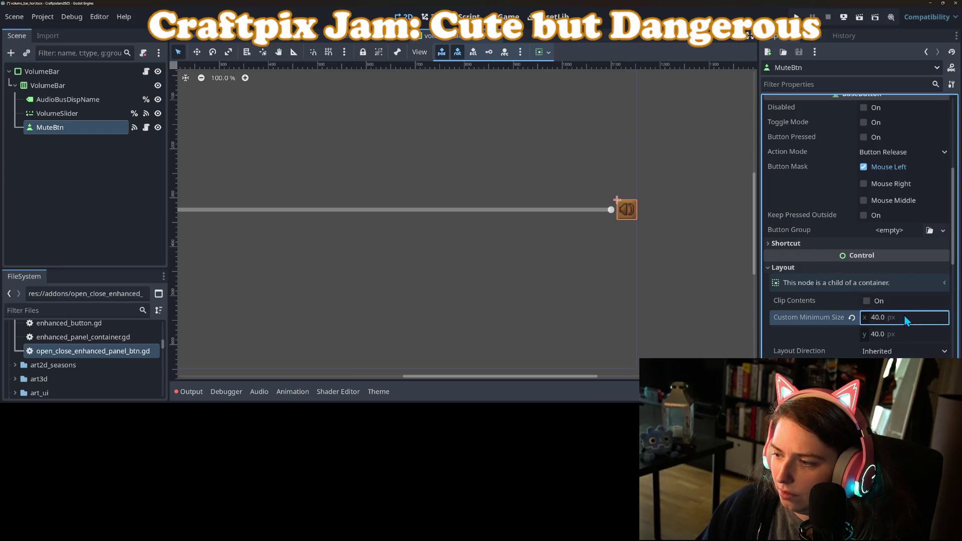
pyautogui.write('33')
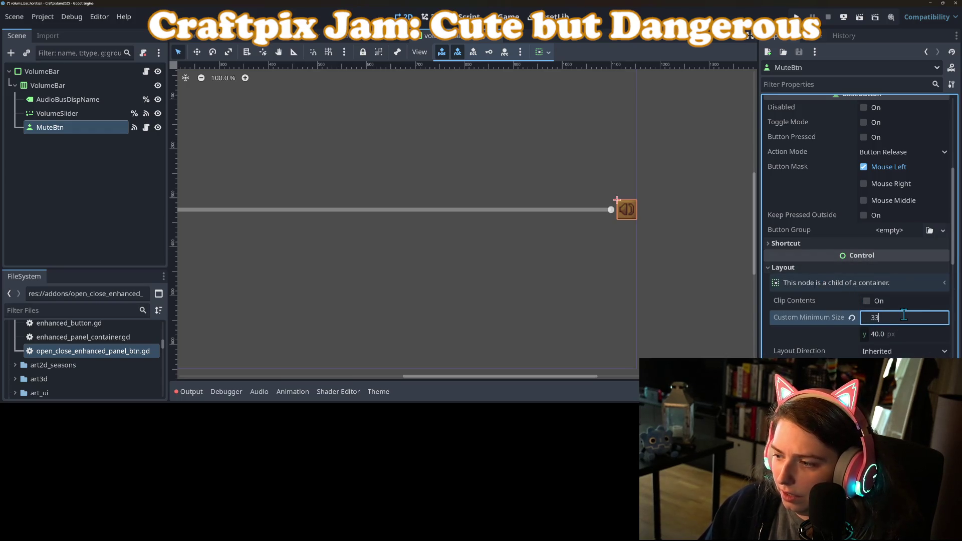
pyautogui.press('Tab')
pyautogui.write('33')
pyautogui.press('Return')
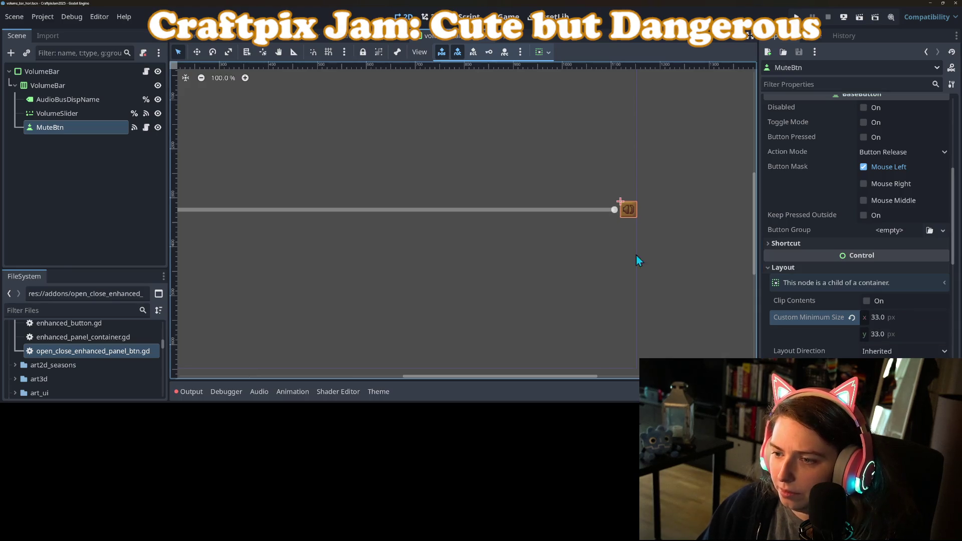
# Step: Deselect the button, adjust the canvas view, and reopen mute_btn.gd at its toggled connection
pyautogui.click(627, 268)
pyautogui.scroll(-3, 566, 278)
pyautogui.moveTo(572, 280); pyautogui.dragTo(597, 286)
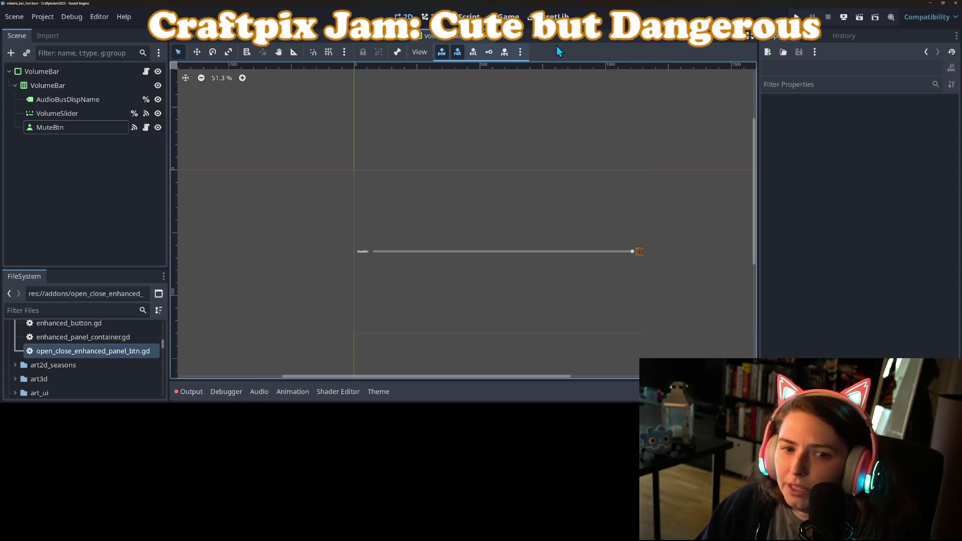
pyautogui.click(146, 128)
pyautogui.click(572, 174)
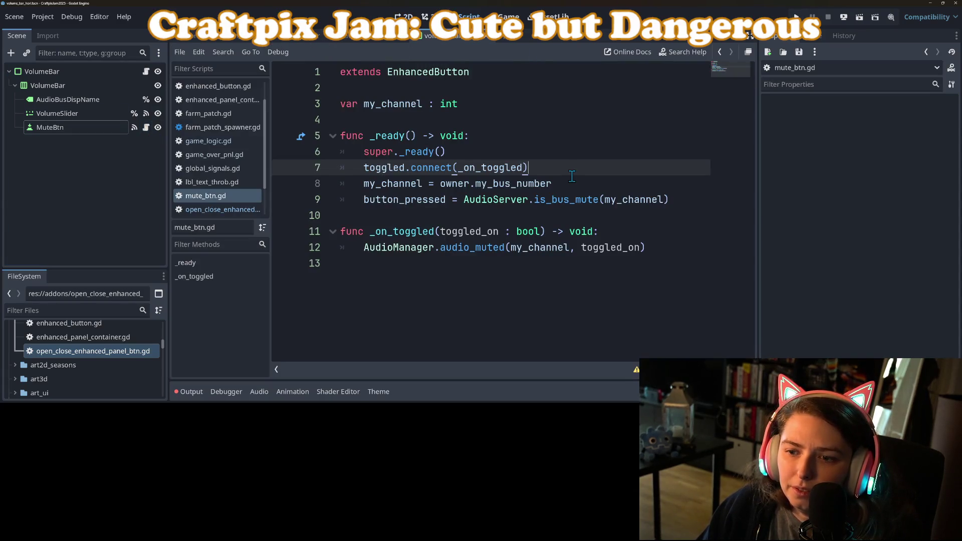
# Step: Review the bus lookup and the toggled connect call on line 7 of mute_btn.gd
pyautogui.click(493, 183)
pyautogui.click(445, 169)
pyautogui.doubleClick(445, 168)
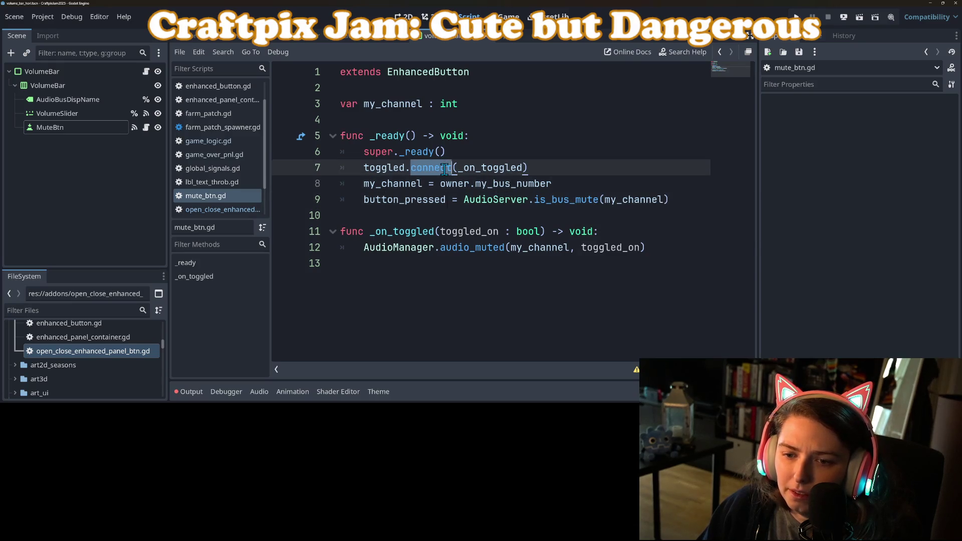
# Step: Check MuteBtn's toggled signal in Node > Signals, cancel the Connect dialog, and run the project
pyautogui.click(132, 129)
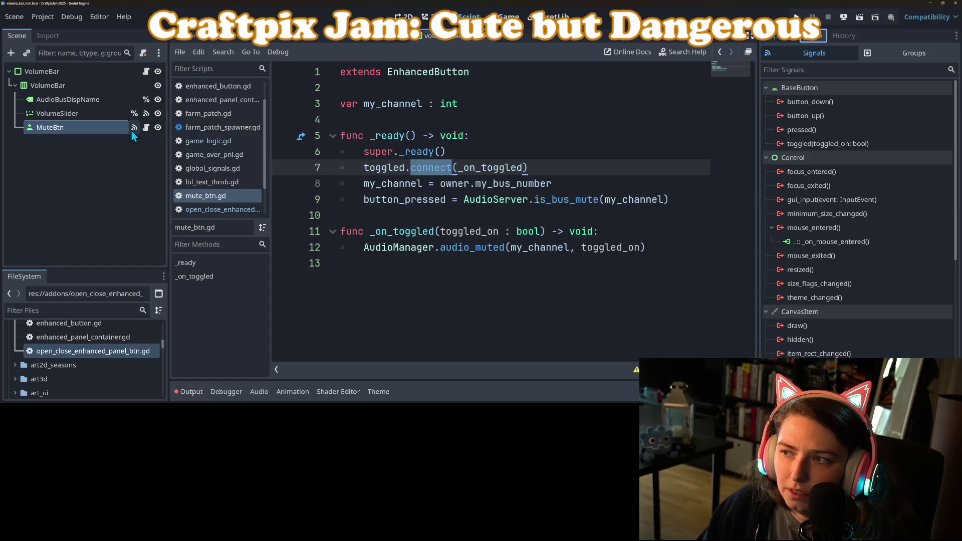
pyautogui.click(856, 146)
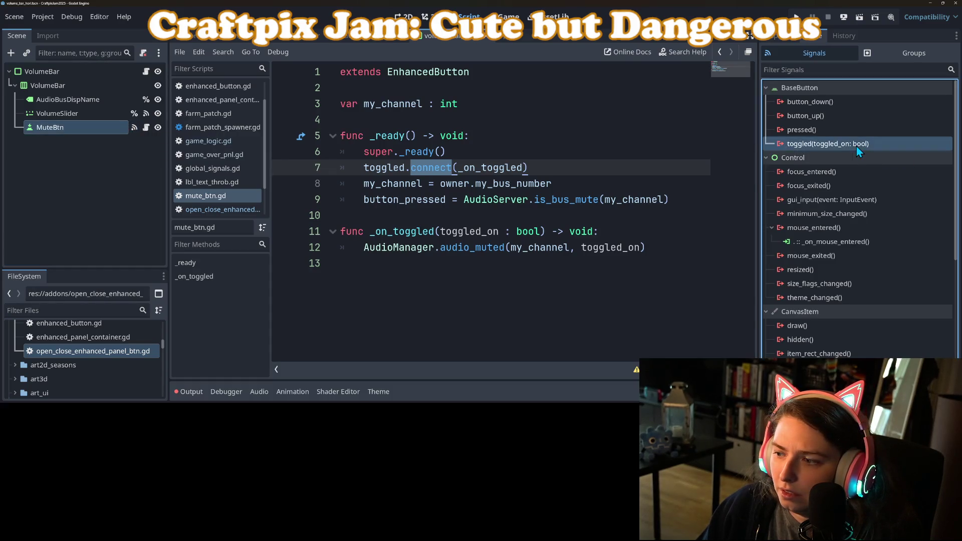
pyautogui.rightClick(857, 146)
pyautogui.click(872, 155)
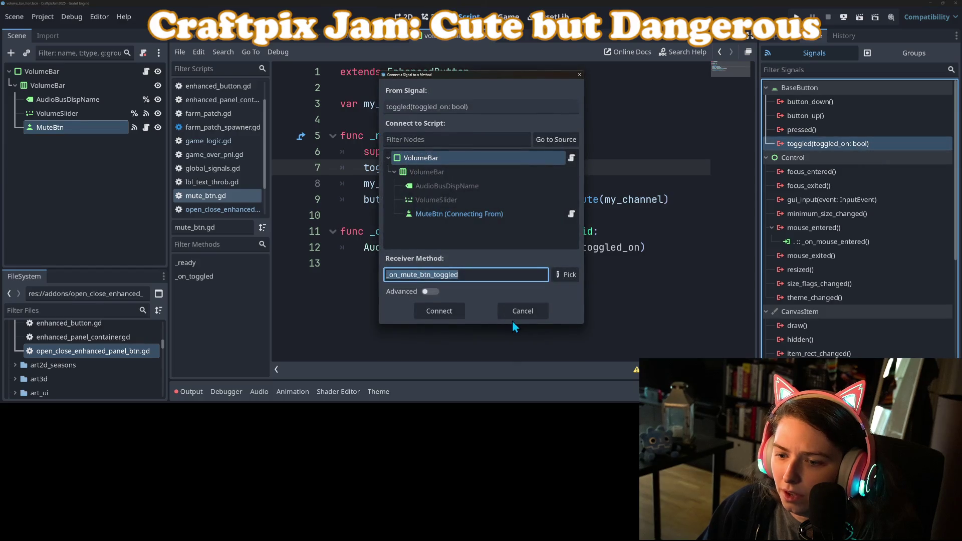
pyautogui.click(529, 310)
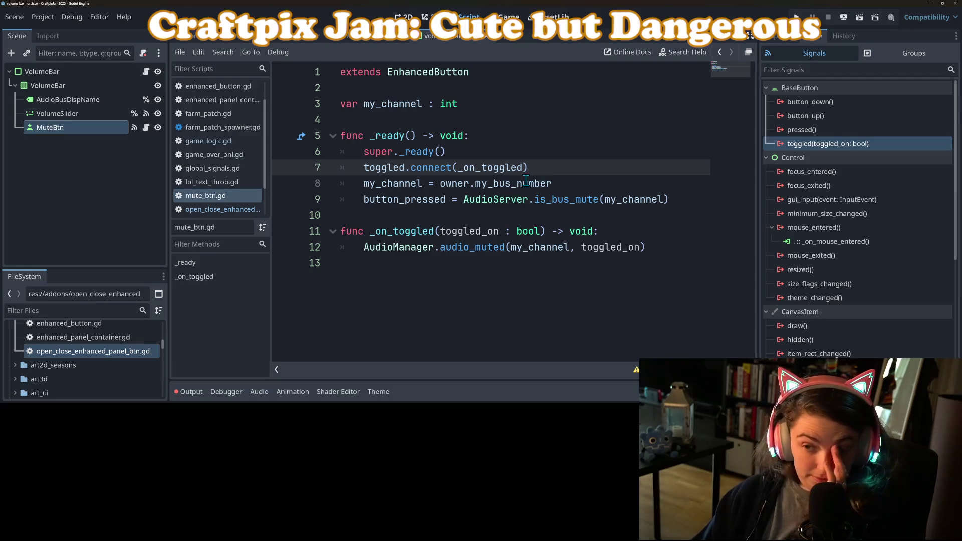
pyautogui.click(797, 17)
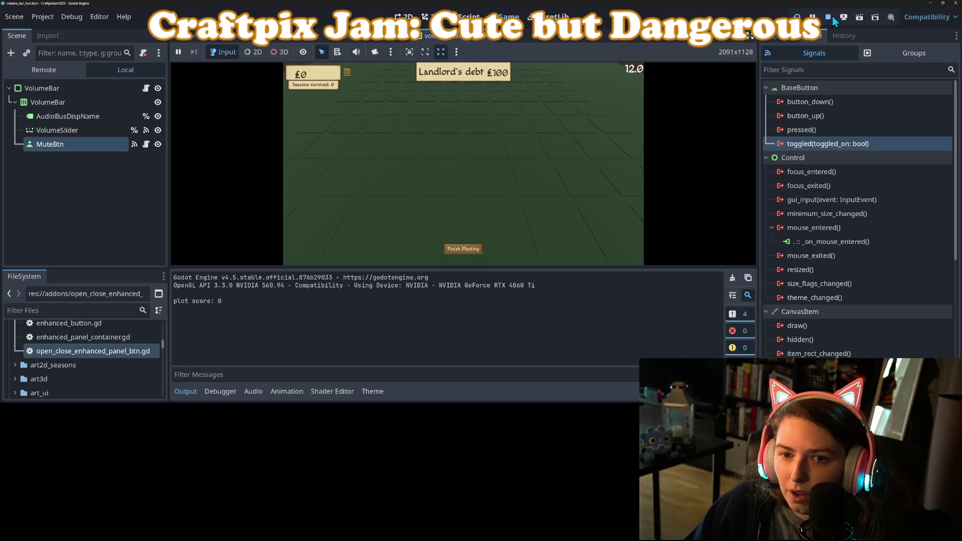
# Step: Stop the game and inspect the container sizing options for VolumeSlider and VolumeBar
pyautogui.click(829, 17)
pyautogui.click(99, 112)
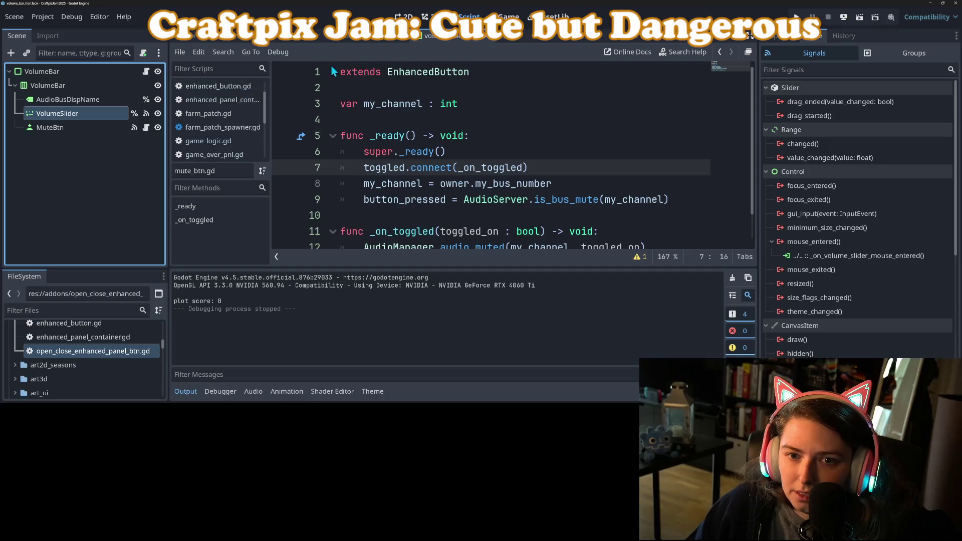
pyautogui.click(403, 17)
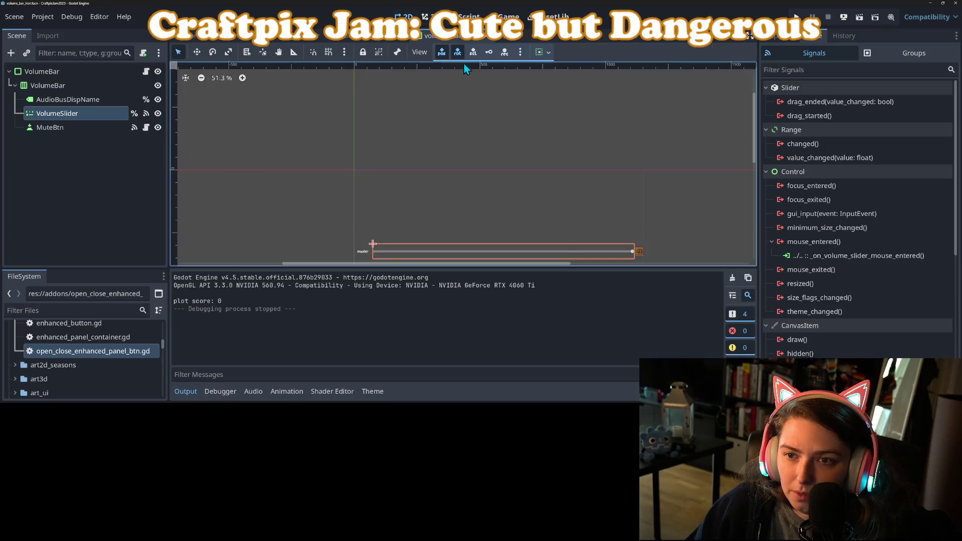
pyautogui.click(548, 53)
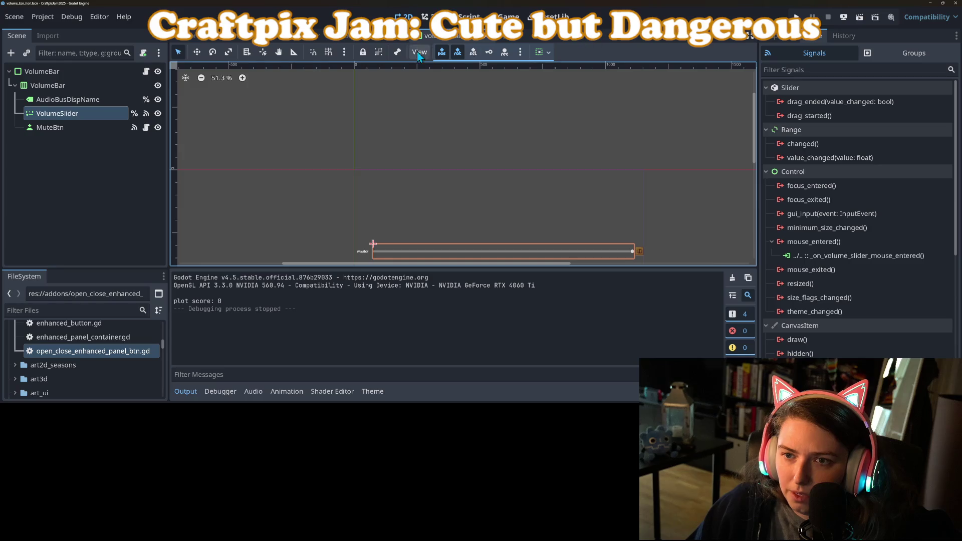
pyautogui.click(86, 77)
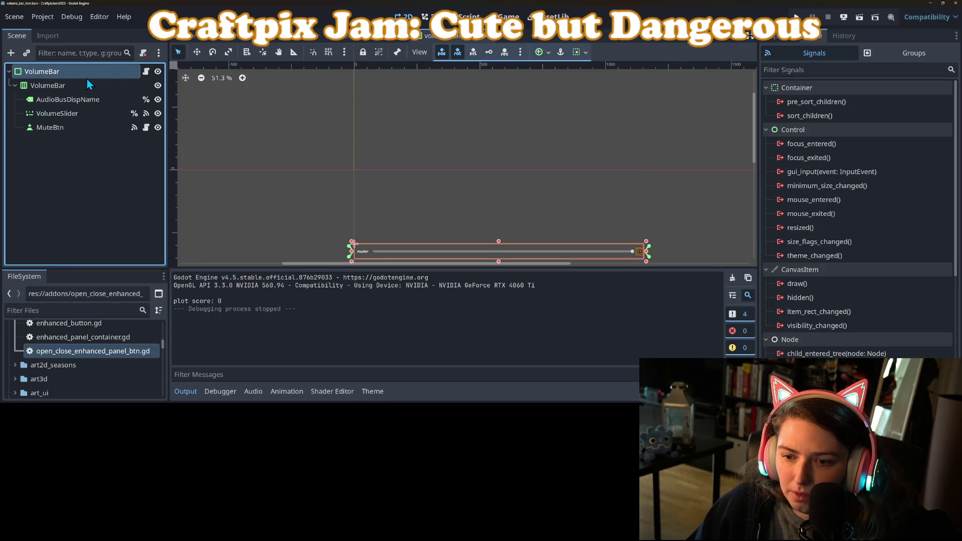
pyautogui.click(586, 54)
pyautogui.click(882, 34)
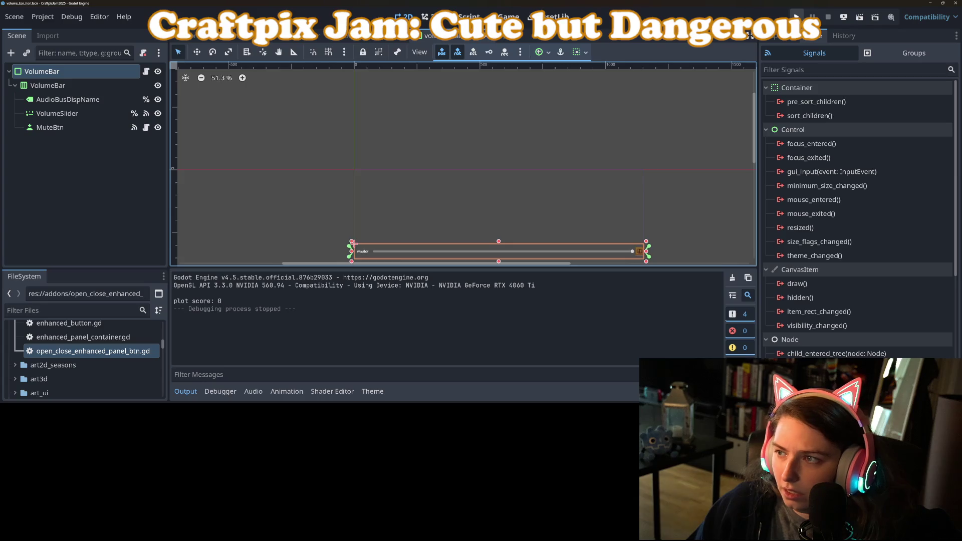
# Step: Run the game and test the master and music sliders in the volume panel
pyautogui.click(796, 16)
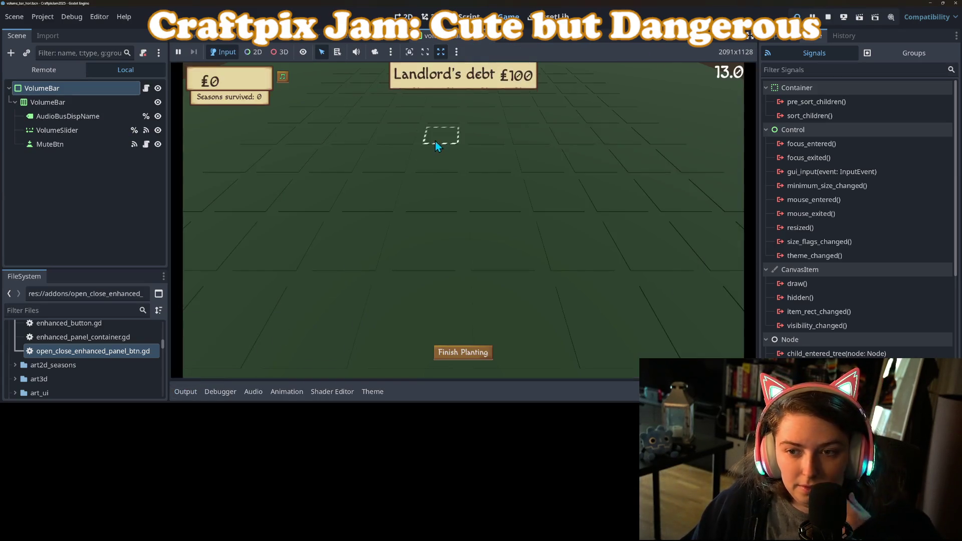
pyautogui.click(283, 77)
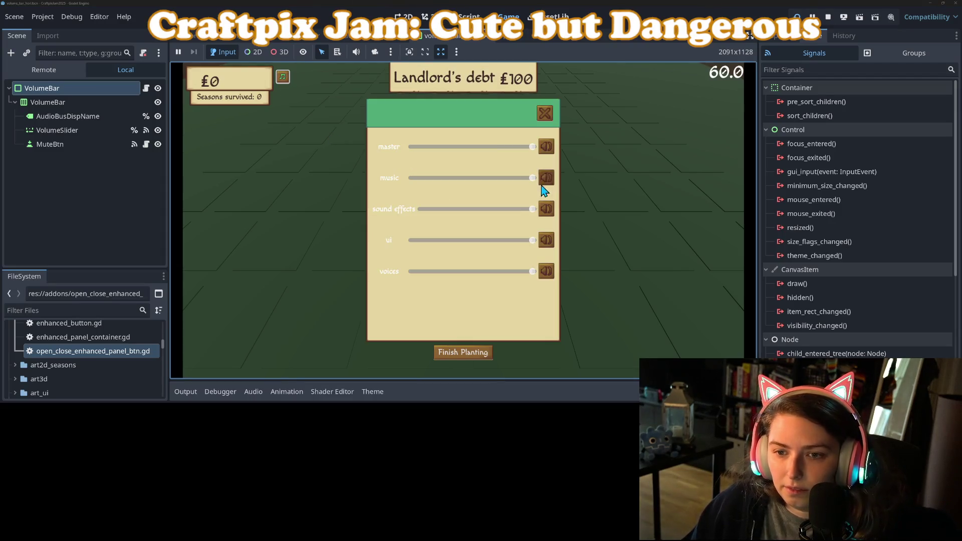
pyautogui.moveTo(533, 146)
pyautogui.mouseDown()
pyautogui.moveTo(375, 158)
pyautogui.moveTo(576, 152)
pyautogui.mouseUp()
pyautogui.moveTo(532, 187); pyautogui.dragTo(349, 207)
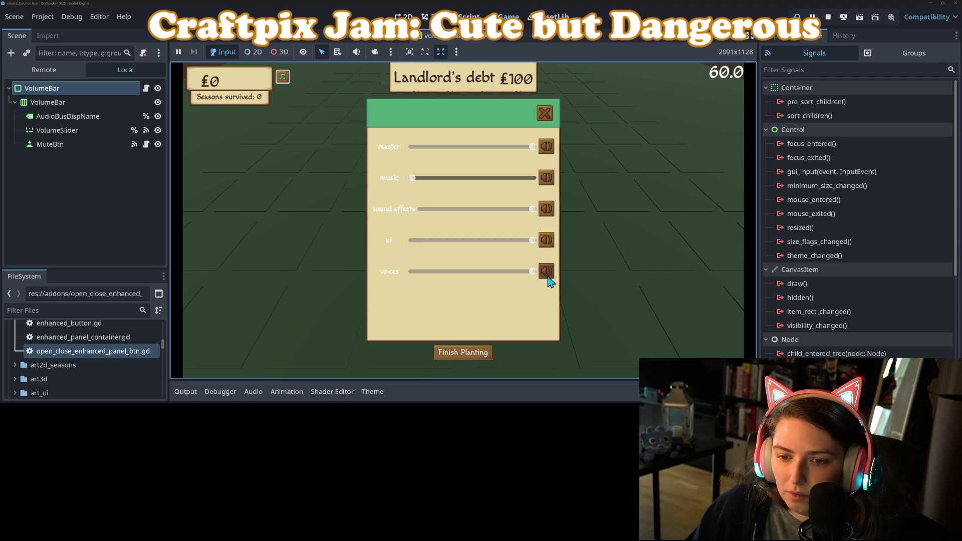
pyautogui.moveTo(410, 180); pyautogui.dragTo(596, 192)
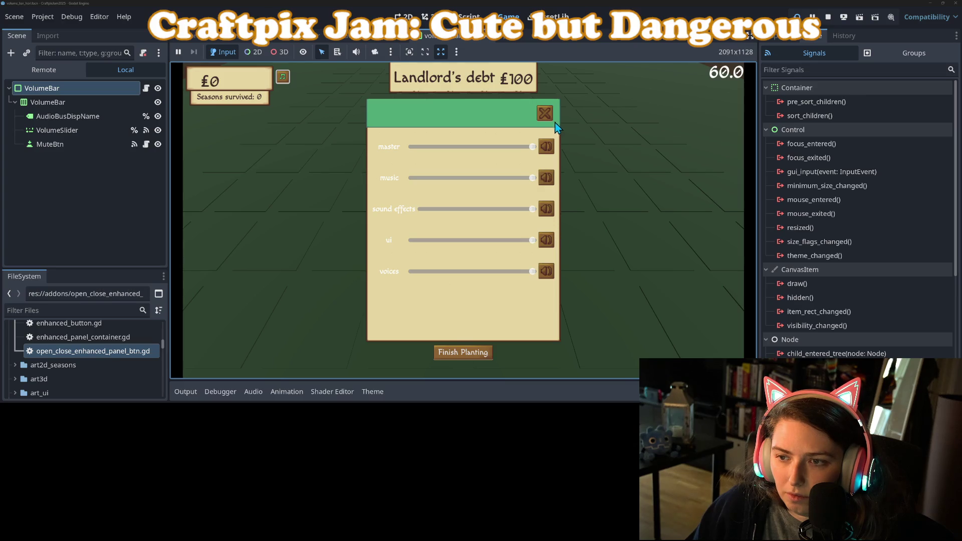
pyautogui.click(545, 112)
# Step: Turn on Toggle Mode for MuteBtn, rerun with F5 to check the volume panel, then stop
pyautogui.click(56, 144)
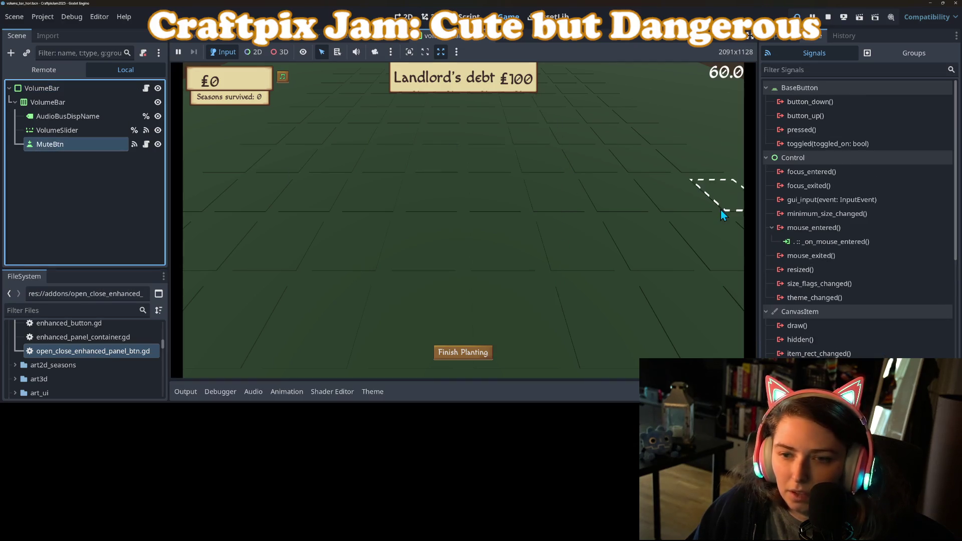
pyautogui.click(782, 38)
pyautogui.scroll(4, 857, 201)
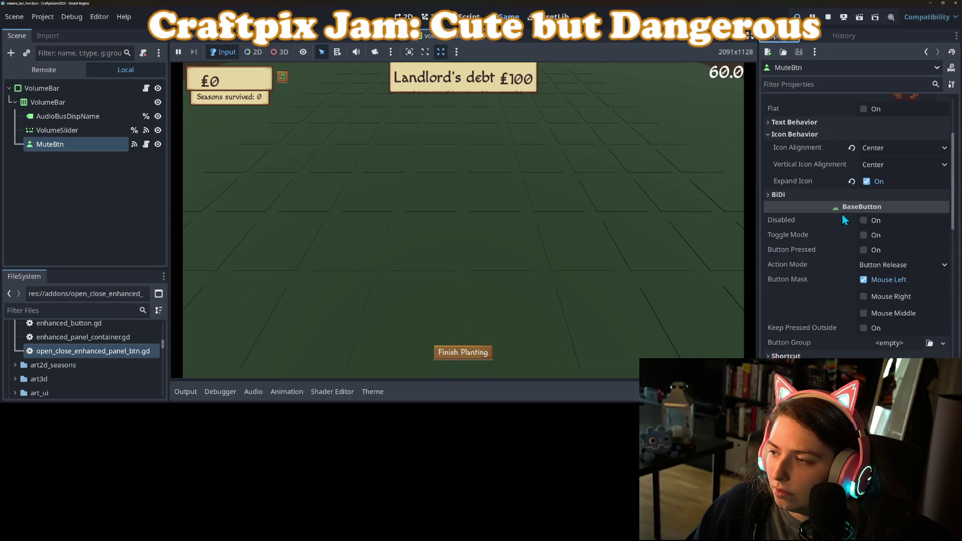
pyautogui.click(863, 235)
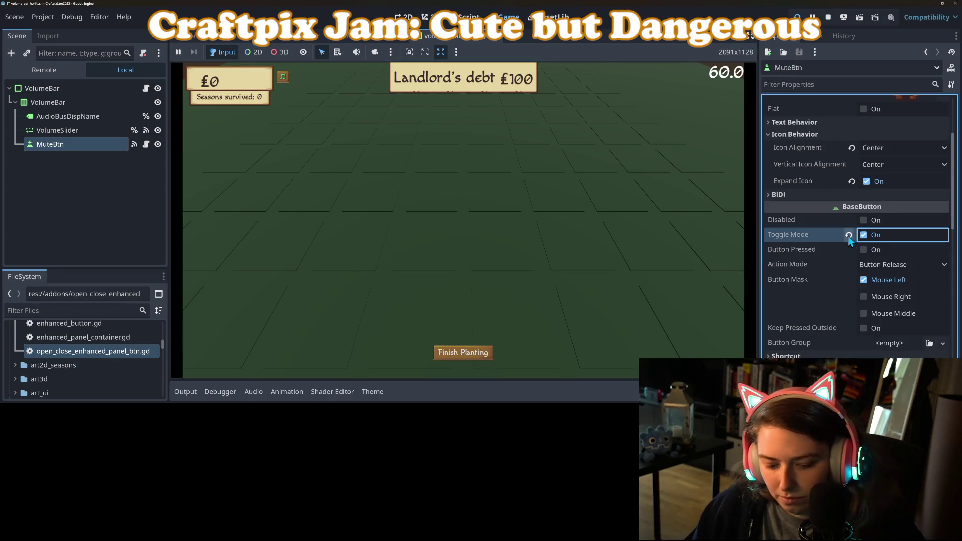
pyautogui.click(711, 243)
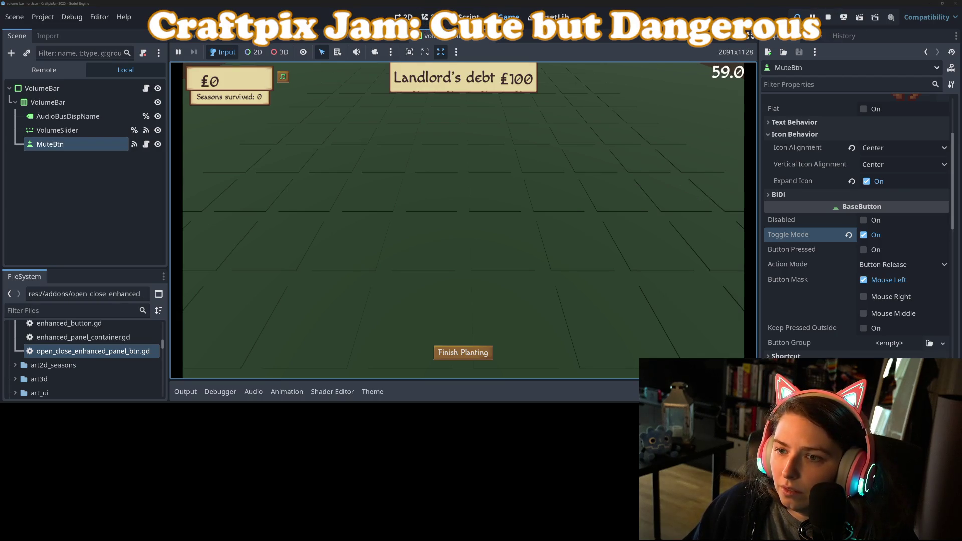
pyautogui.press('F5')
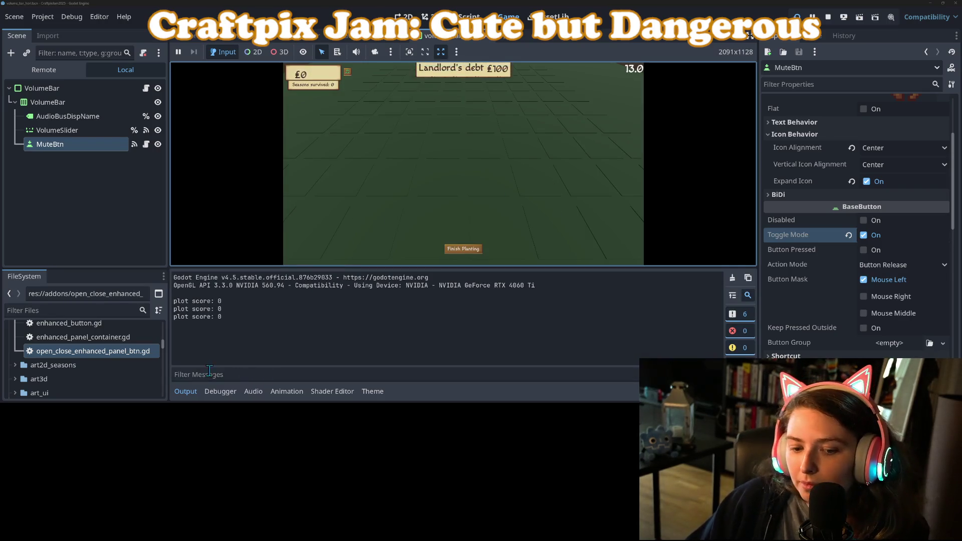
pyautogui.click(282, 79)
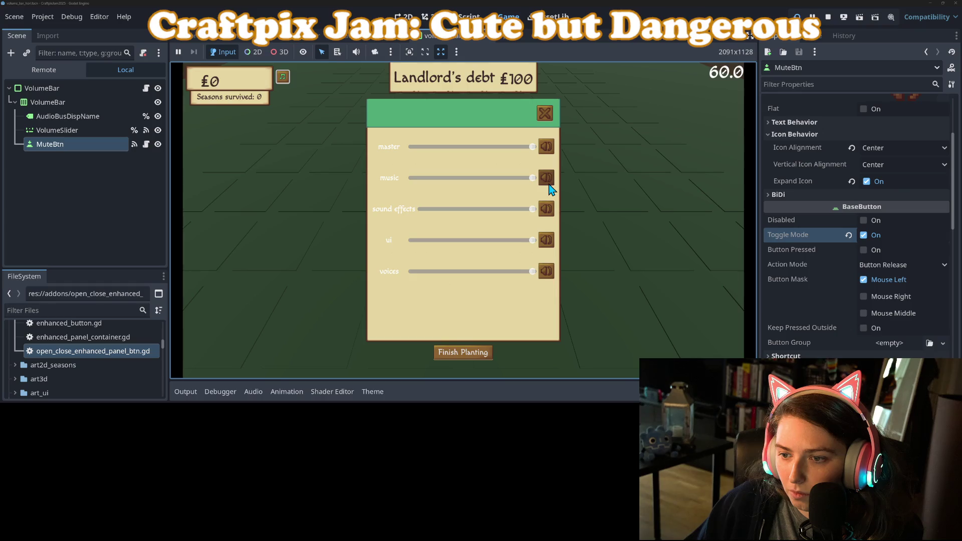
pyautogui.click(544, 113)
pyautogui.click(827, 17)
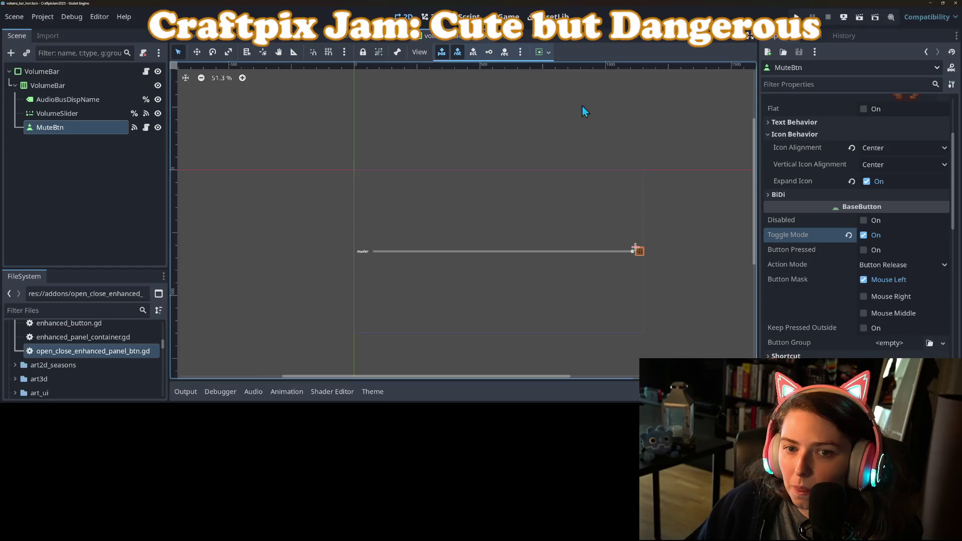
# Step: Open MuteBtn's my_theme.tres in the Inspector and reach its button styles
pyautogui.scroll(-8, 809, 248)
pyautogui.scroll(2, 819, 261)
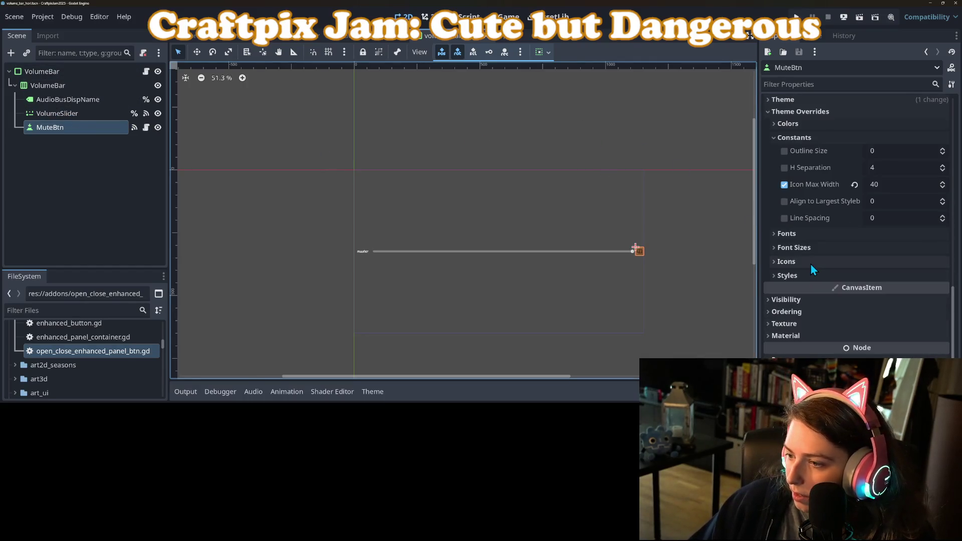
pyautogui.scroll(3, 804, 251)
pyautogui.click(800, 175)
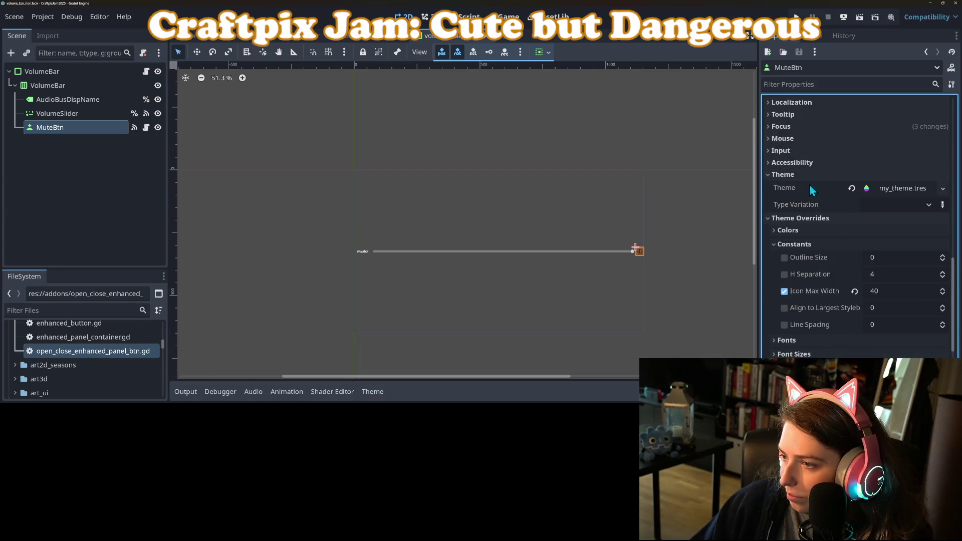
pyautogui.click(895, 190)
pyautogui.scroll(-4, 806, 254)
pyautogui.scroll(4, 805, 254)
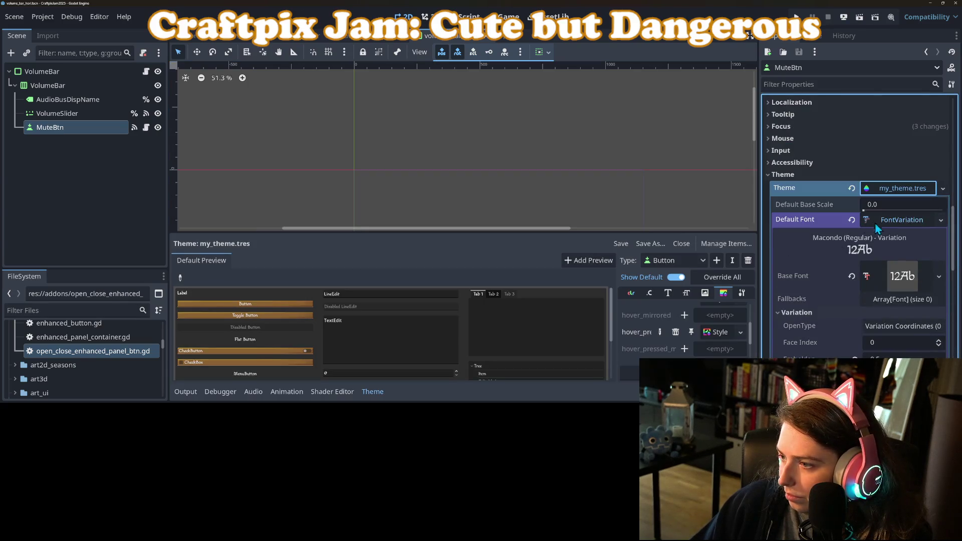
pyautogui.click(887, 221)
pyautogui.scroll(-1, 867, 239)
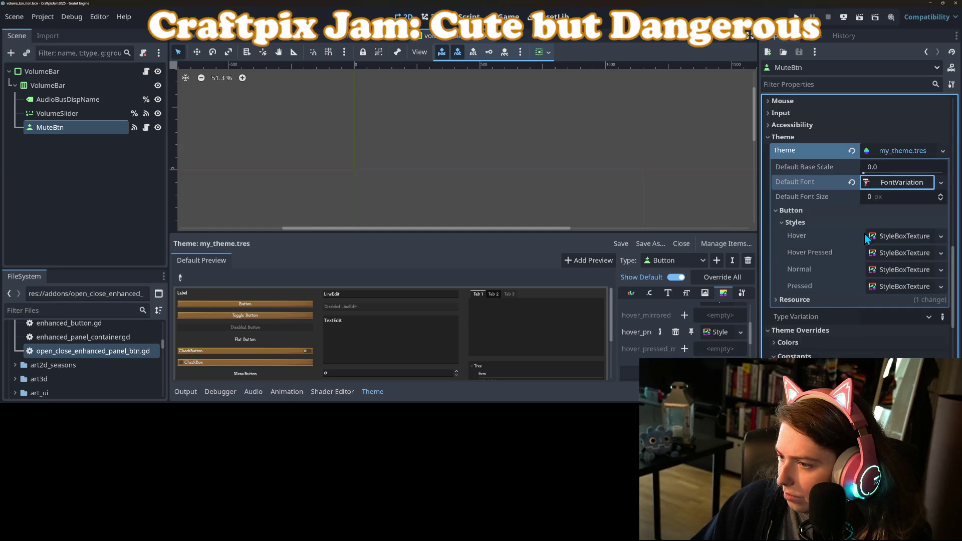
# Step: Copy the Hover Pressed style into Pressed, save with Ctrl+S, and run with F5
pyautogui.rightClick(818, 254)
pyautogui.click(827, 261)
pyautogui.rightClick(815, 287)
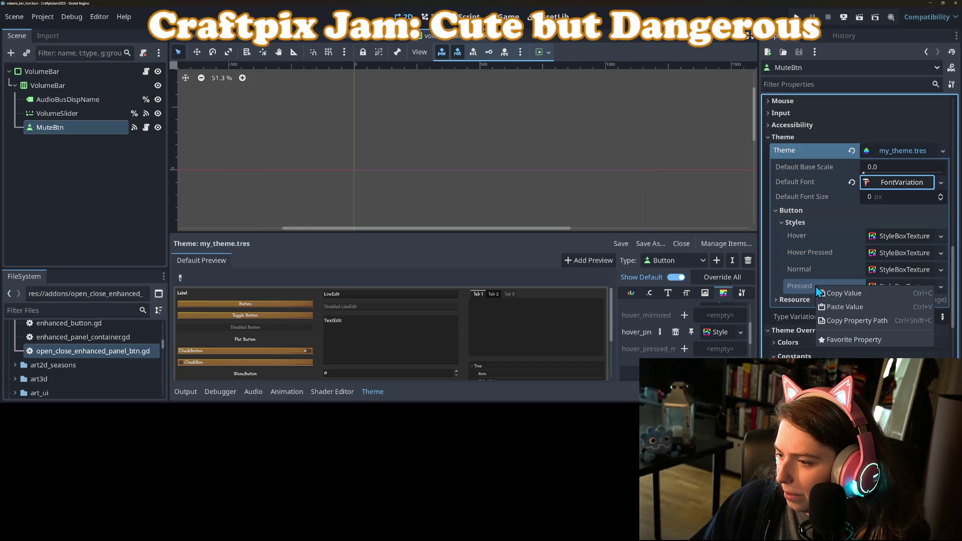
pyautogui.click(834, 307)
pyautogui.hotkey('ctrl', 's')
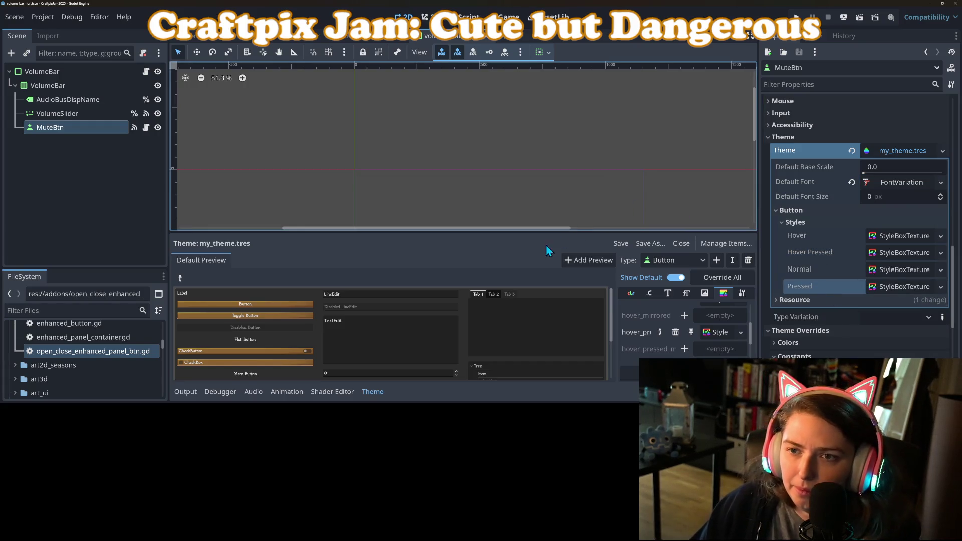
pyautogui.press('F5')
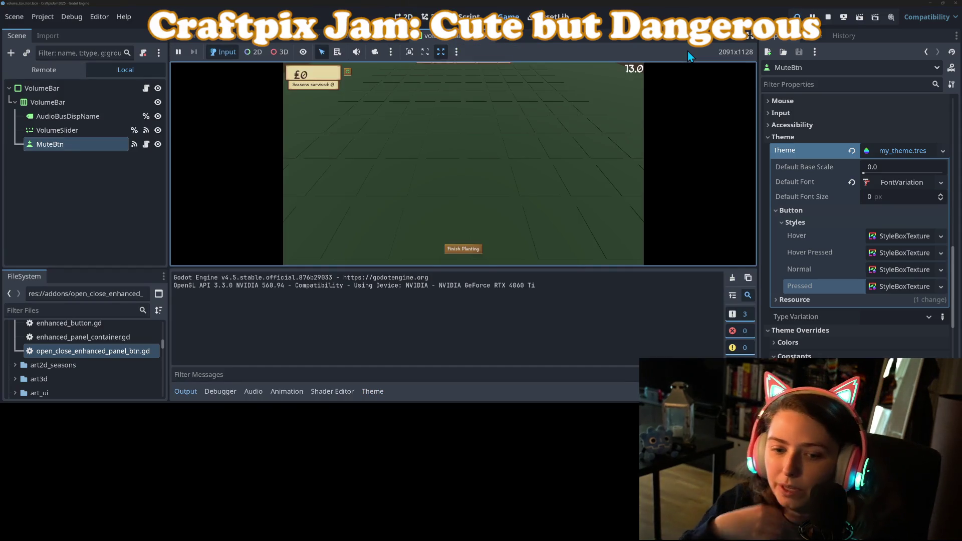
# Step: Hide the output log, check the in-game volume panel twice, then stop the game with F8
pyautogui.click(183, 395)
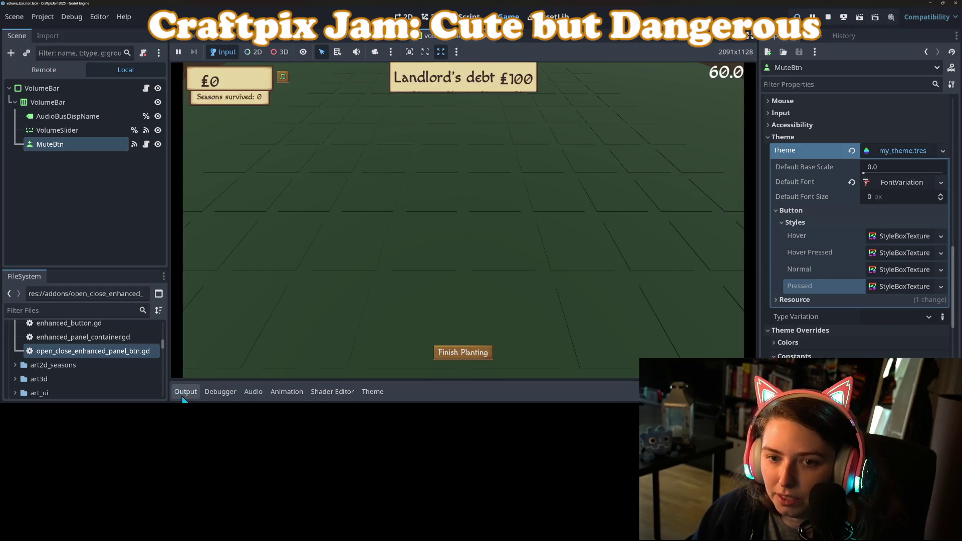
pyautogui.click(283, 76)
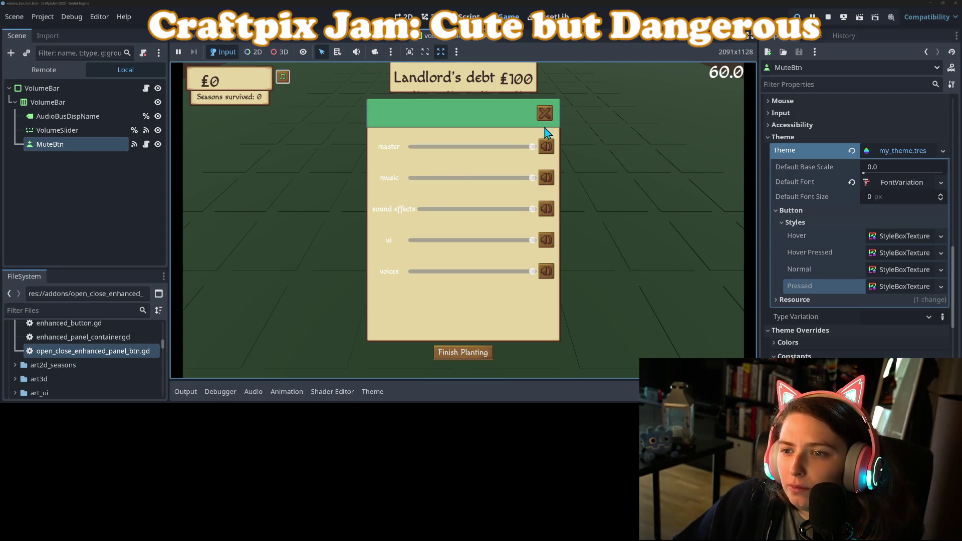
pyautogui.click(544, 113)
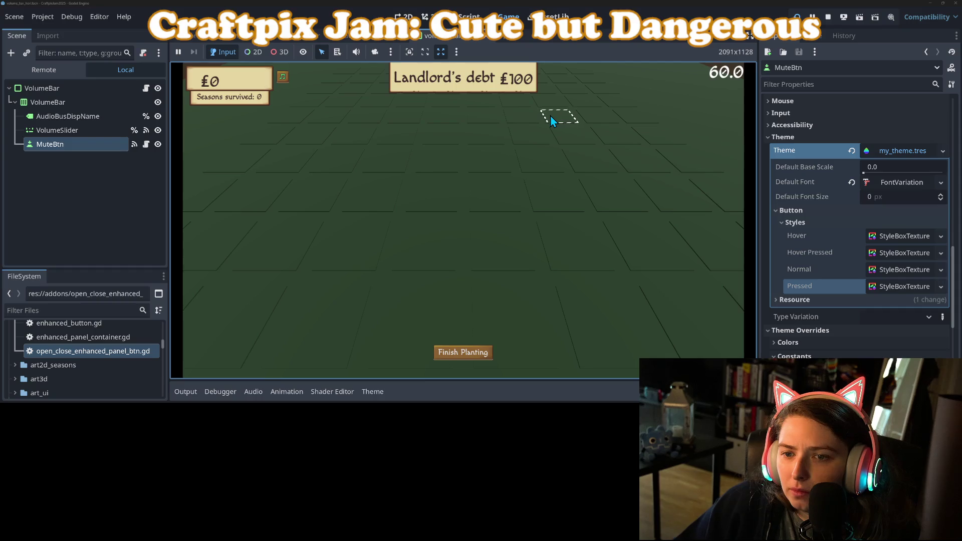
pyautogui.click(283, 79)
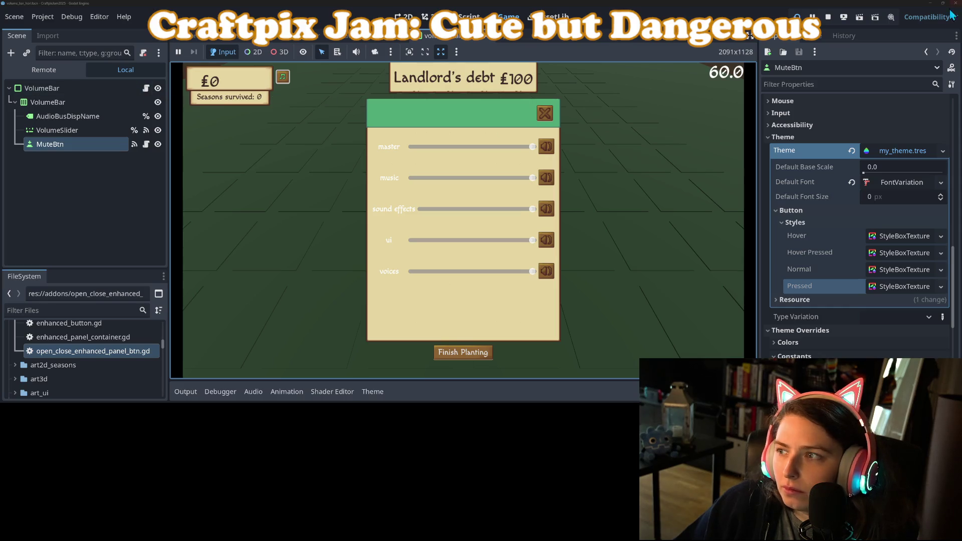
pyautogui.press('F8')
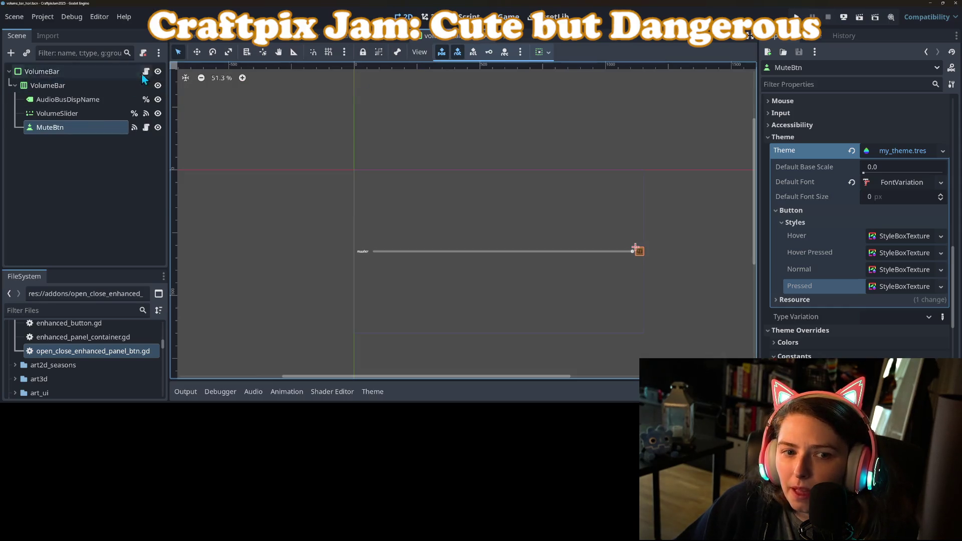
# Step: Switch to the audio_control_panel scene and open enhanced_panel_container.gd from FileSystem
pyautogui.click(356, 35)
pyautogui.click(120, 72)
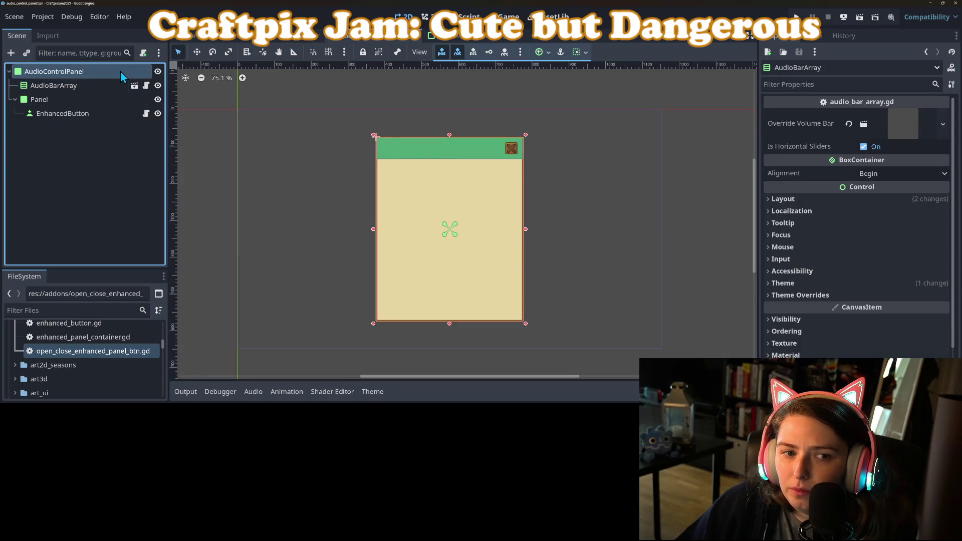
pyautogui.scroll(1, 97, 360)
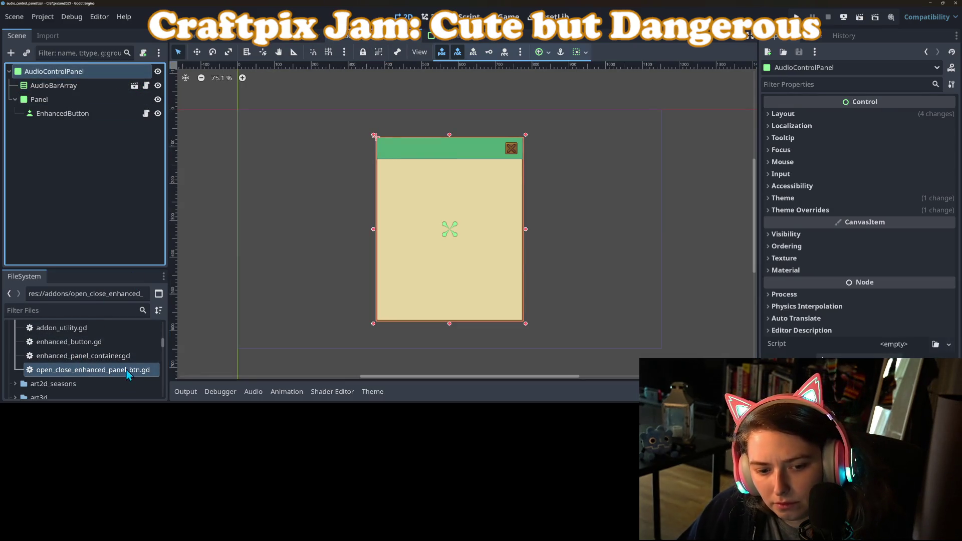
pyautogui.doubleClick(101, 359)
# Step: Select lines 4–21, from the shown_scale export through the tween functions, then right-click AudioControlPanel
pyautogui.scroll(-2, 514, 314)
pyautogui.scroll(2, 515, 315)
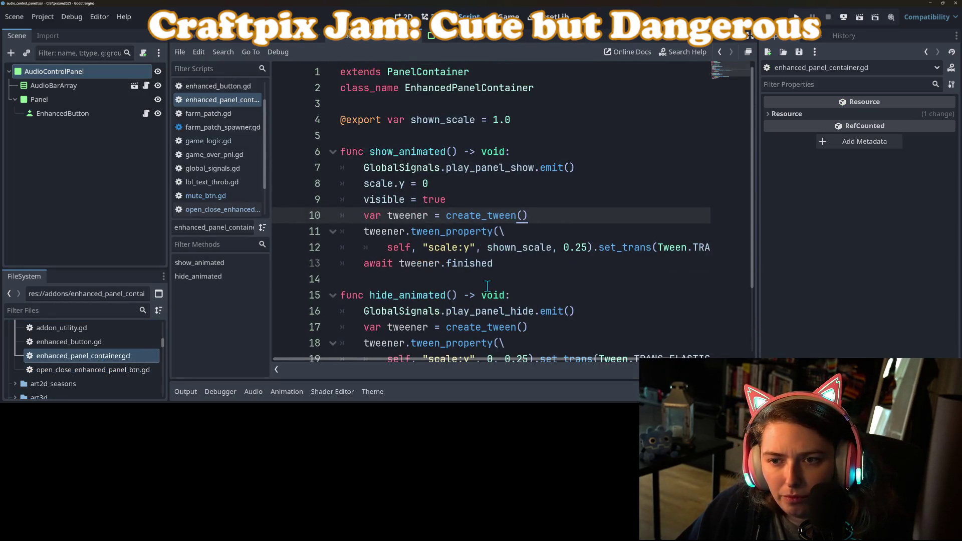
pyautogui.scroll(-2, 465, 222)
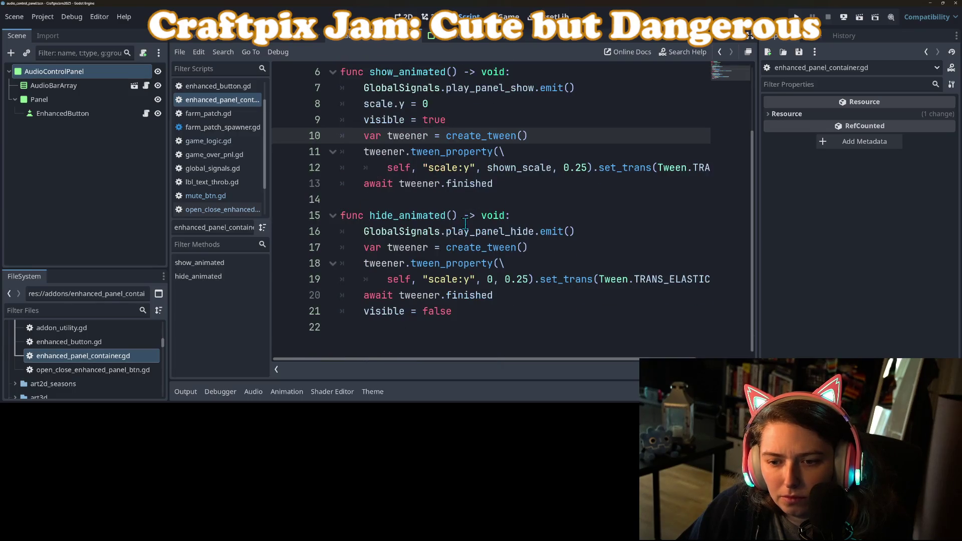
pyautogui.moveTo(486, 321)
pyautogui.mouseDown()
pyautogui.moveTo(341, 185)
pyautogui.moveTo(343, 167)
pyautogui.moveTo(314, 155)
pyautogui.mouseUp()
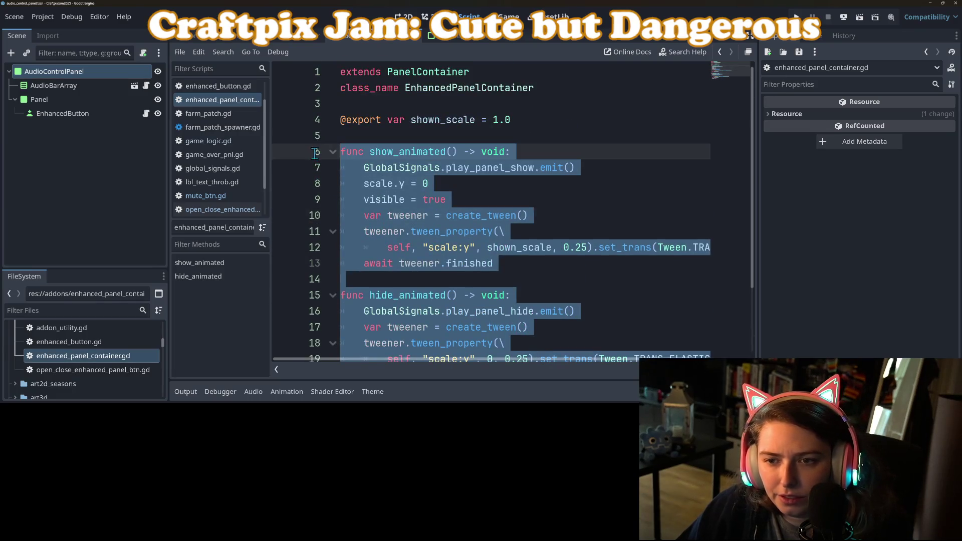
pyautogui.scroll(-2, 462, 203)
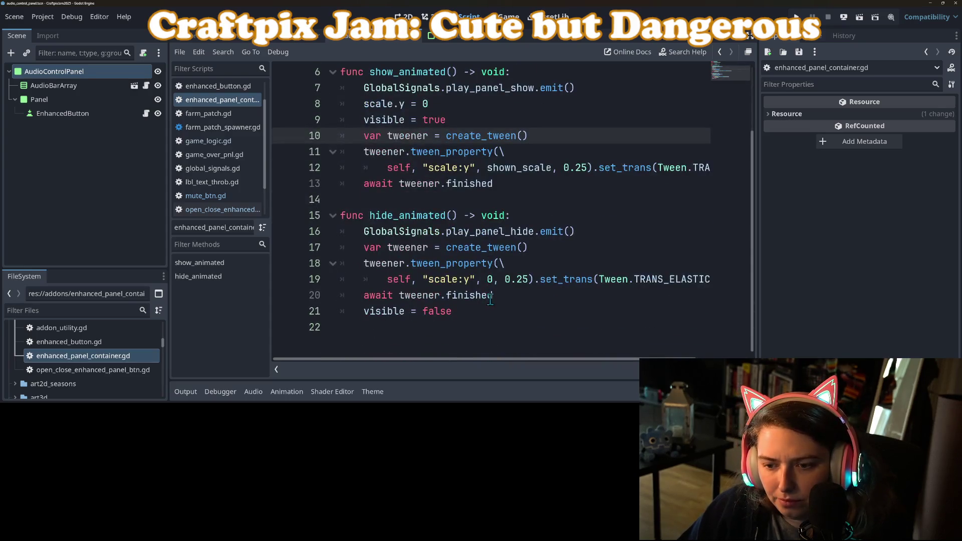
pyautogui.moveTo(481, 337); pyautogui.dragTo(342, 118)
pyautogui.hotkey('ctrl', 'c')
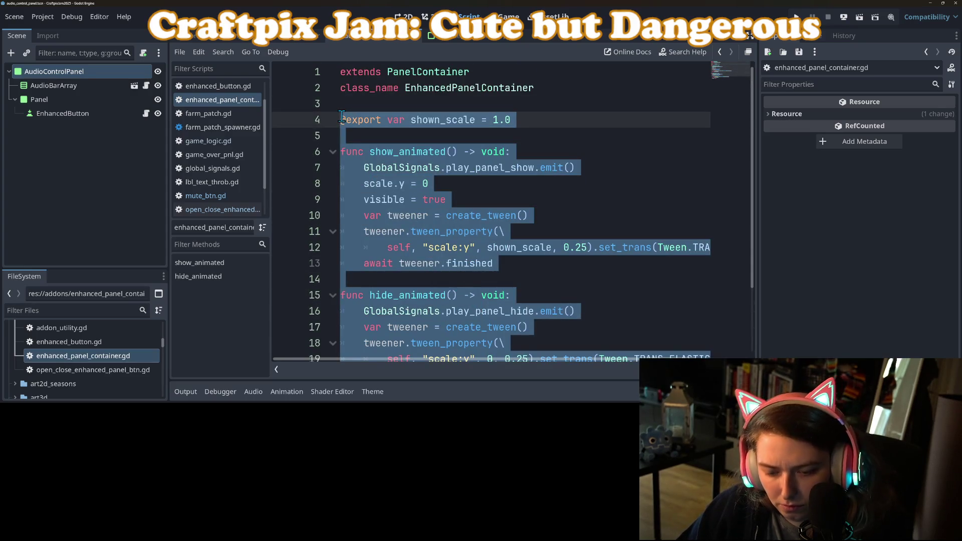
pyautogui.click(49, 73)
pyautogui.rightClick(49, 73)
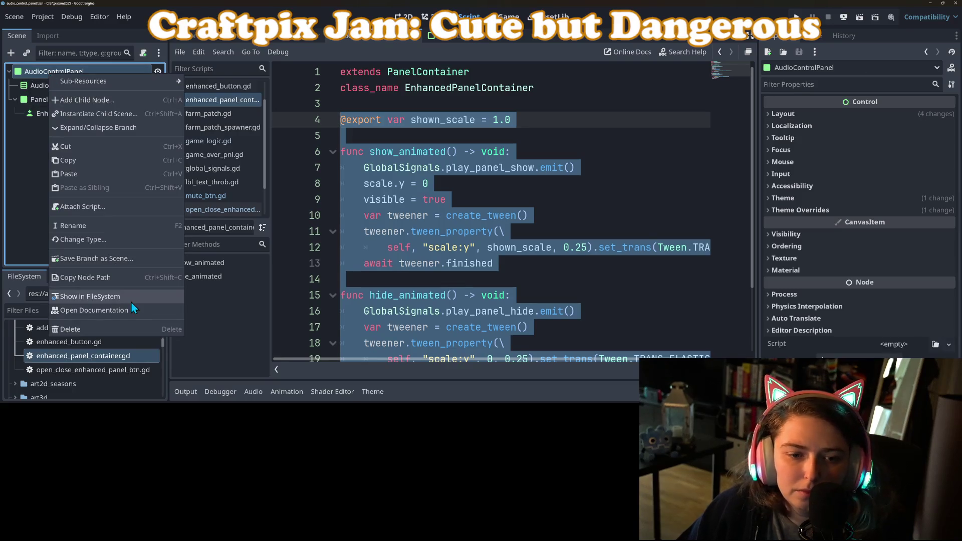
# Step: Attach a new enhanced_panel.gd script to AudioControlPanel, paste the copied code, and save
pyautogui.click(89, 208)
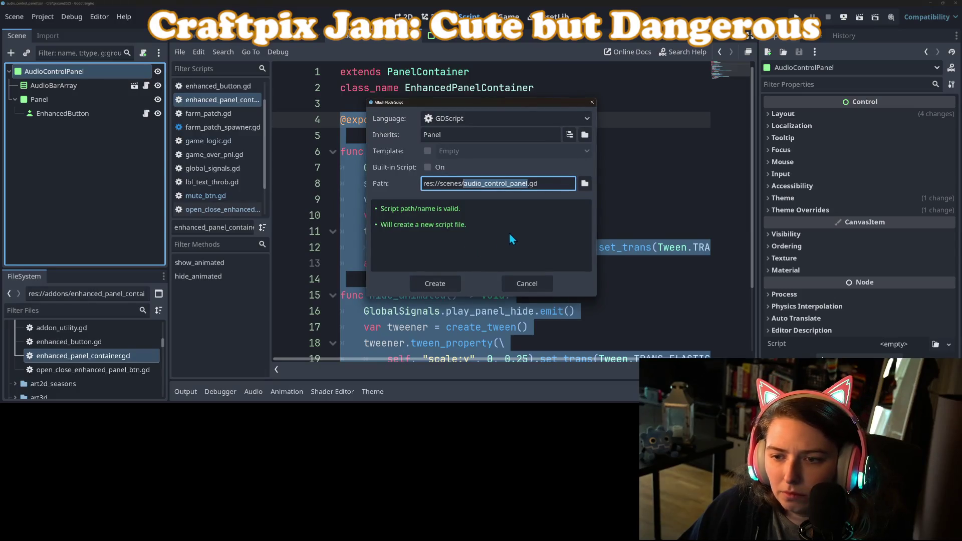
pyautogui.write('enhanced')
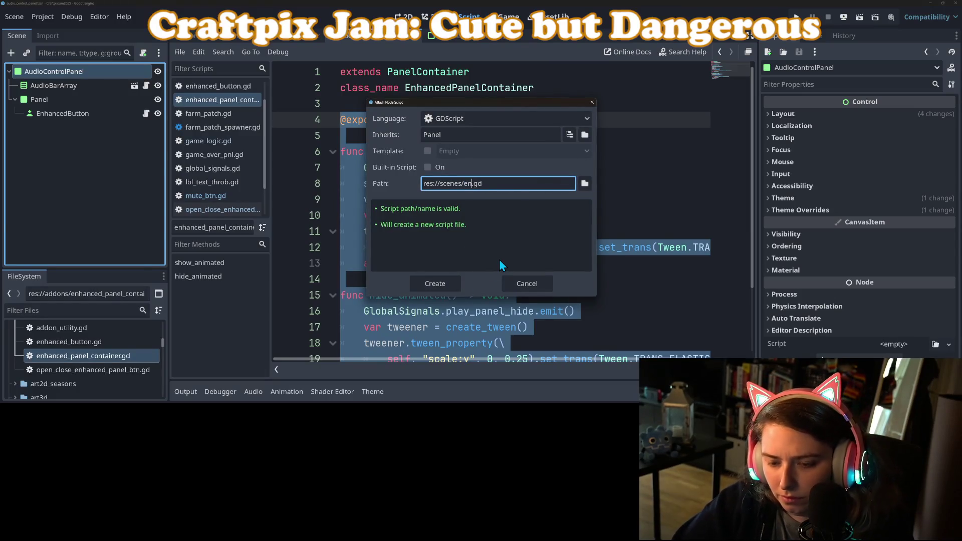
pyautogui.write('_pan')
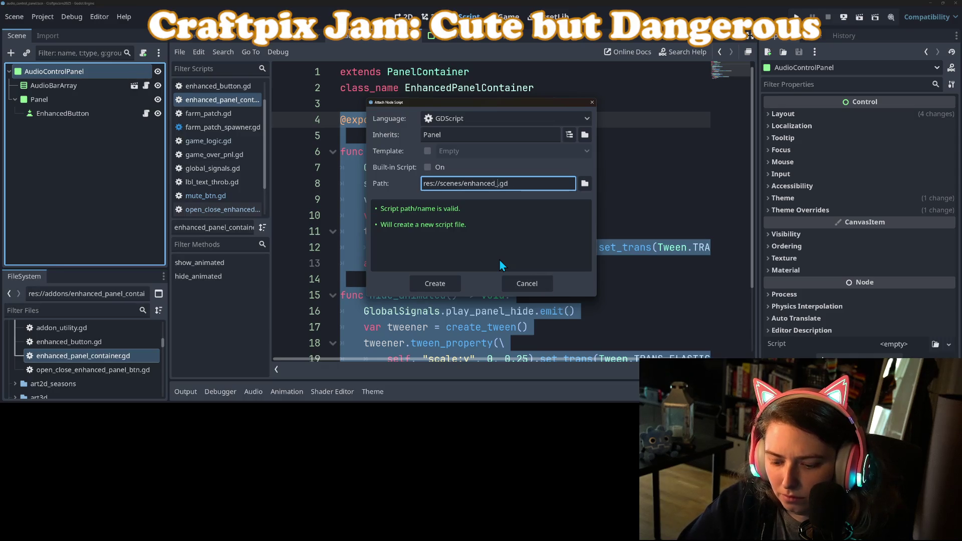
pyautogui.write('el')
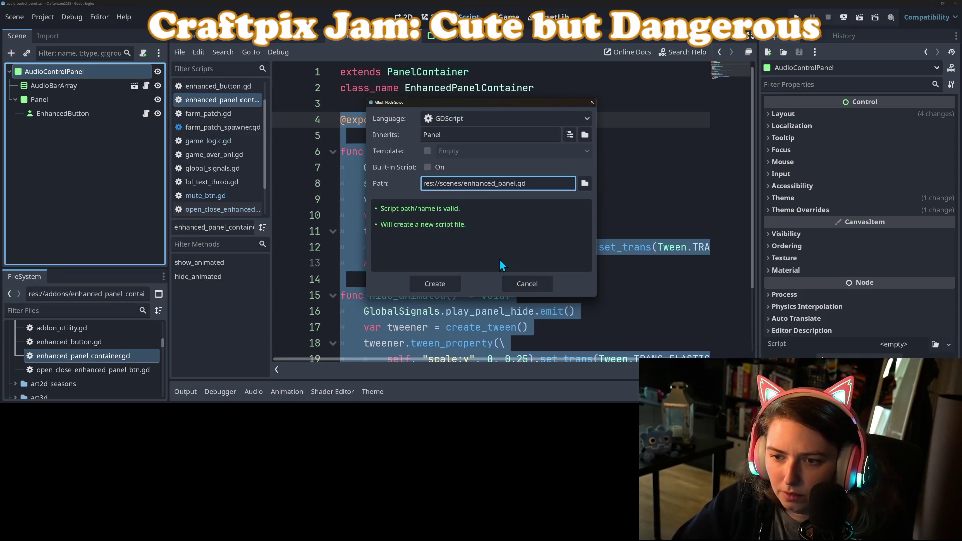
pyautogui.press('Return')
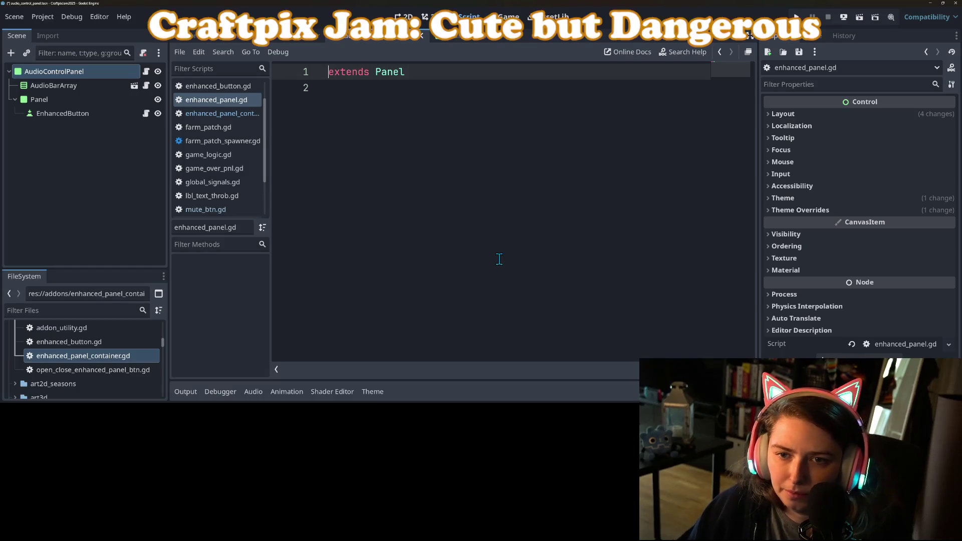
pyautogui.click(499, 259)
pyautogui.hotkey('ctrl', 'v')
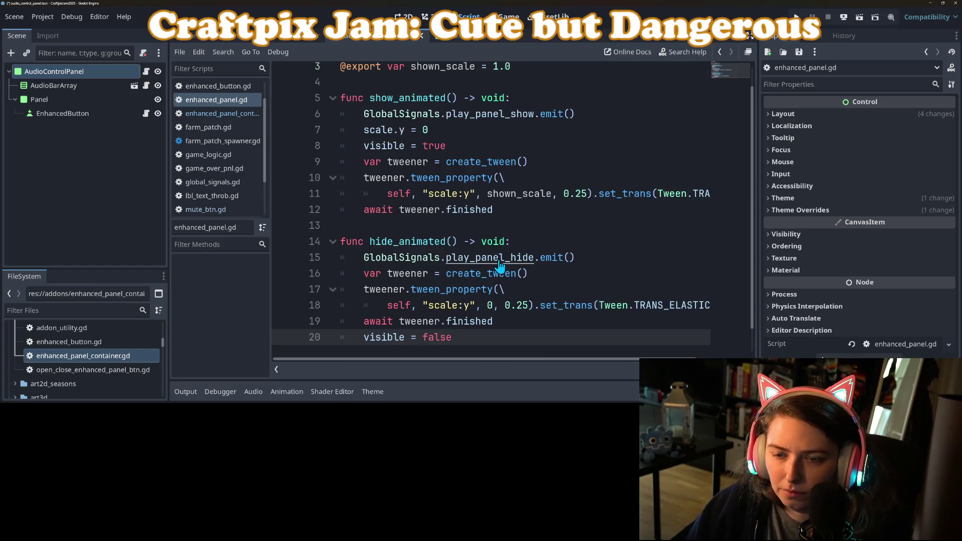
pyautogui.hotkey('ctrl', 's')
# Step: Try an extra export line below shown_scale, remove it, save, and return to the 2D view
pyautogui.click(506, 179)
pyautogui.scroll(-1, 511, 230)
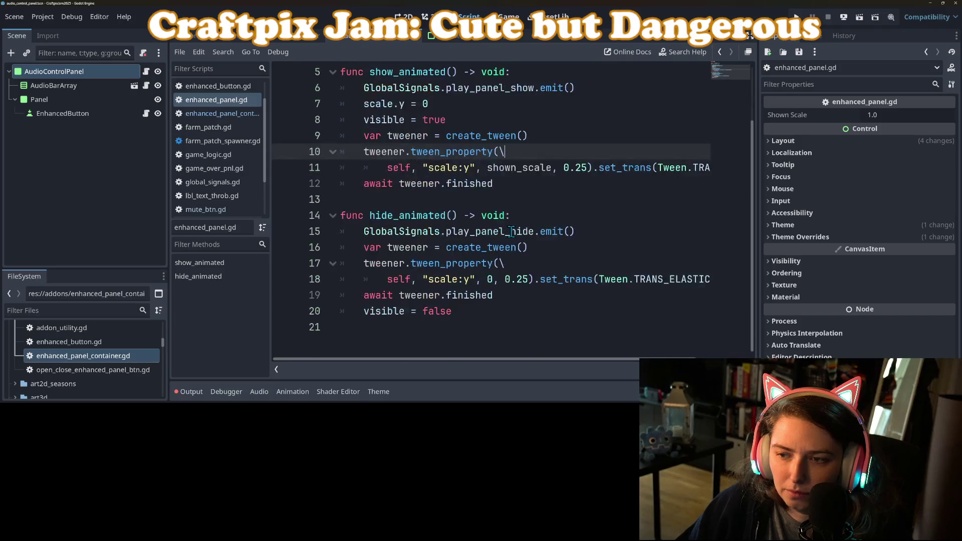
pyautogui.scroll(3, 511, 230)
pyautogui.click(562, 105)
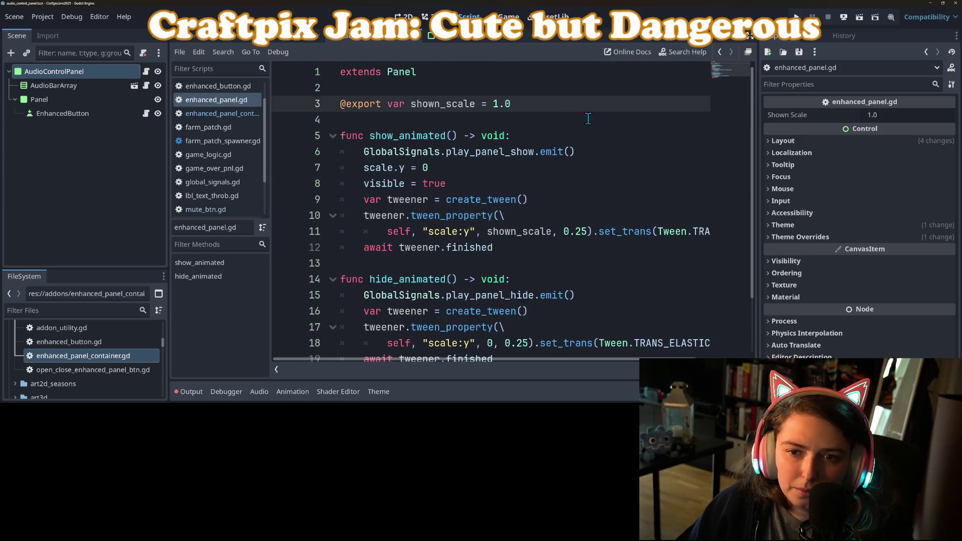
pyautogui.press('Return')
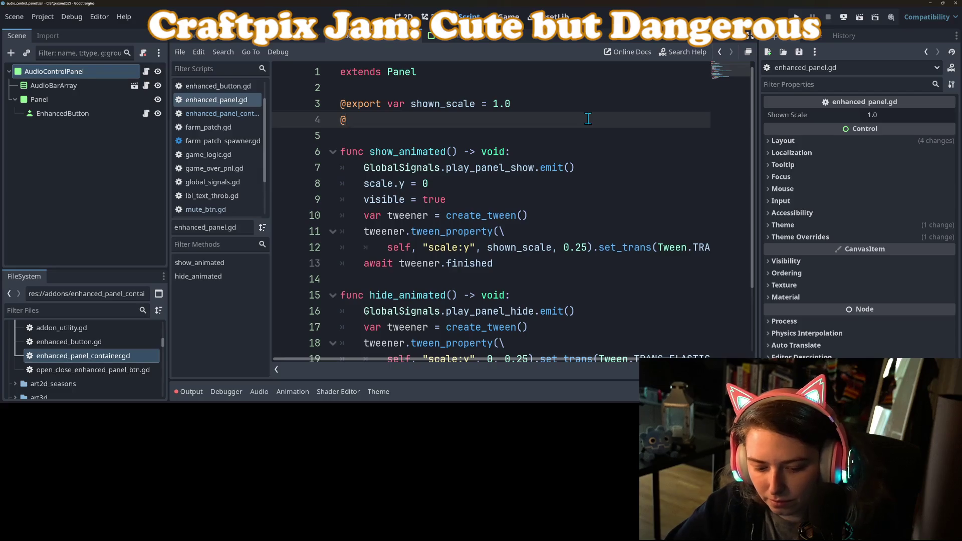
pyautogui.write('e')
pyautogui.press('Return')
pyautogui.write('var')
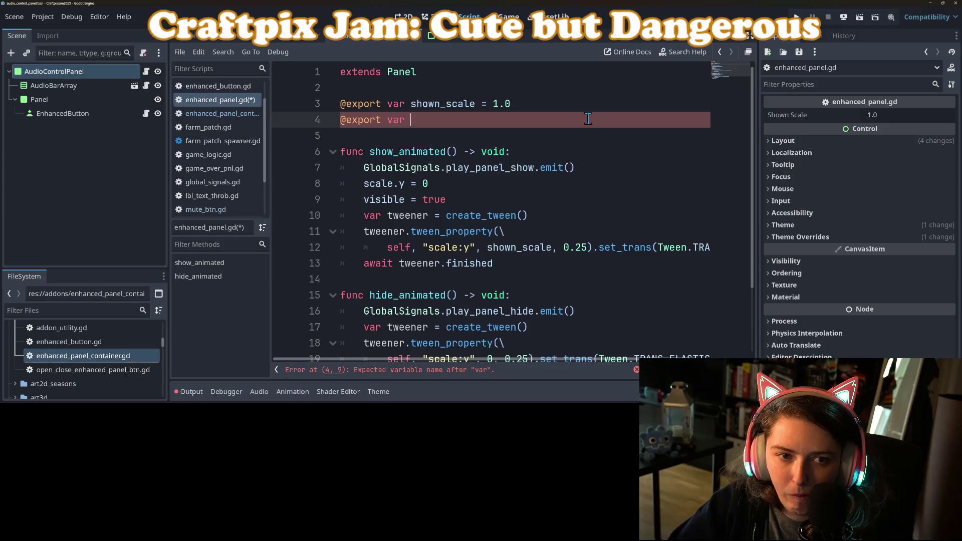
pyautogui.press('BackSpace')
pyautogui.press('BackSpace')
pyautogui.press('BackSpace')
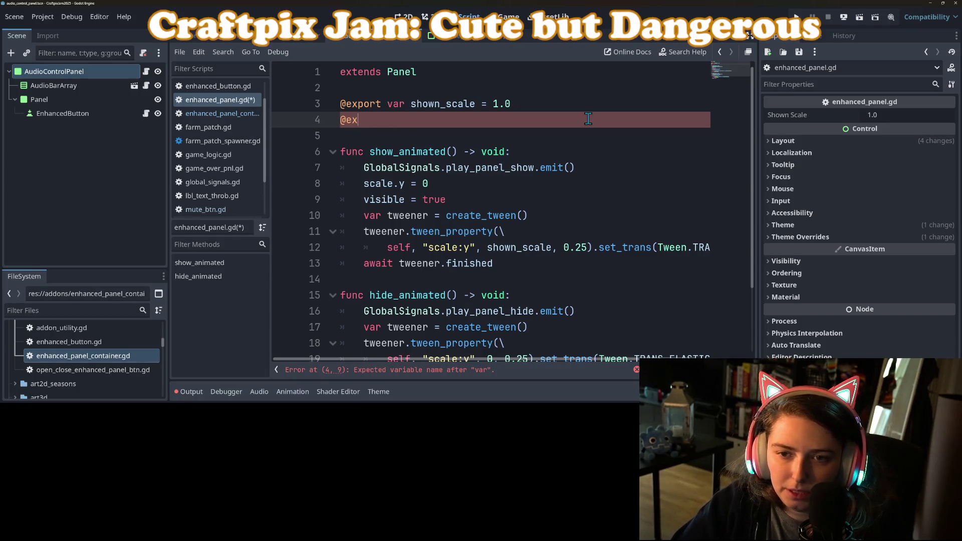
pyautogui.hotkey('ctrl', 's')
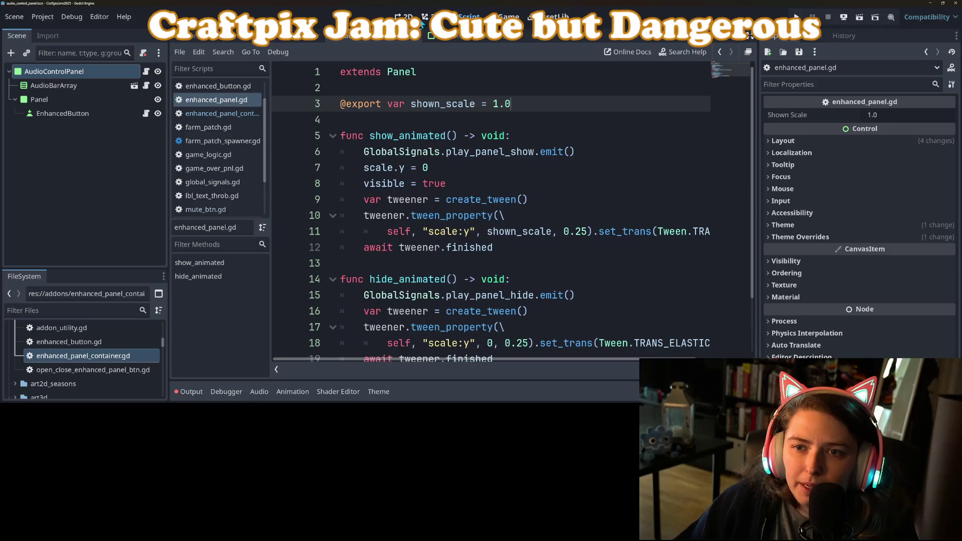
pyautogui.click(405, 16)
pyautogui.rightClick(47, 77)
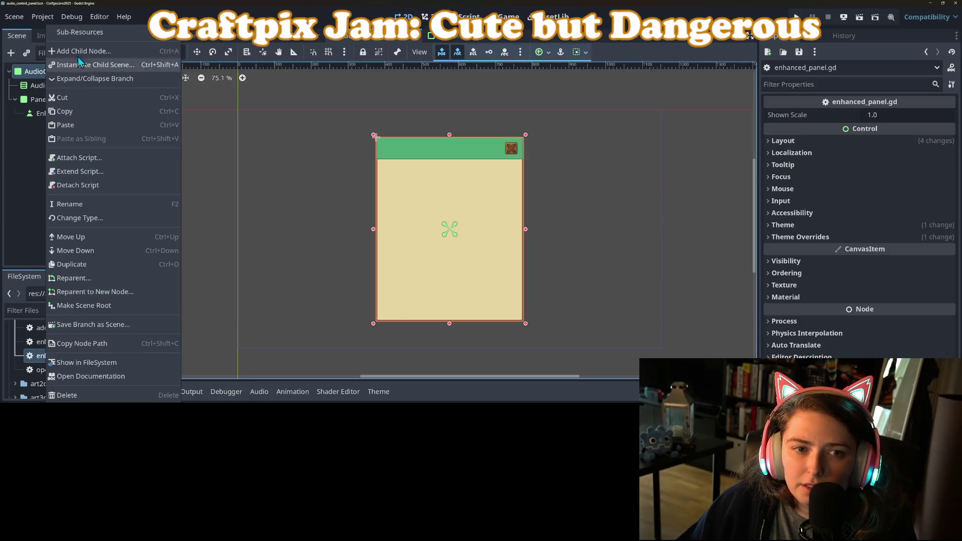
# Step: Add a Control child node to the panel and apply the Full Rect anchor preset
pyautogui.click(78, 60)
pyautogui.write('control')
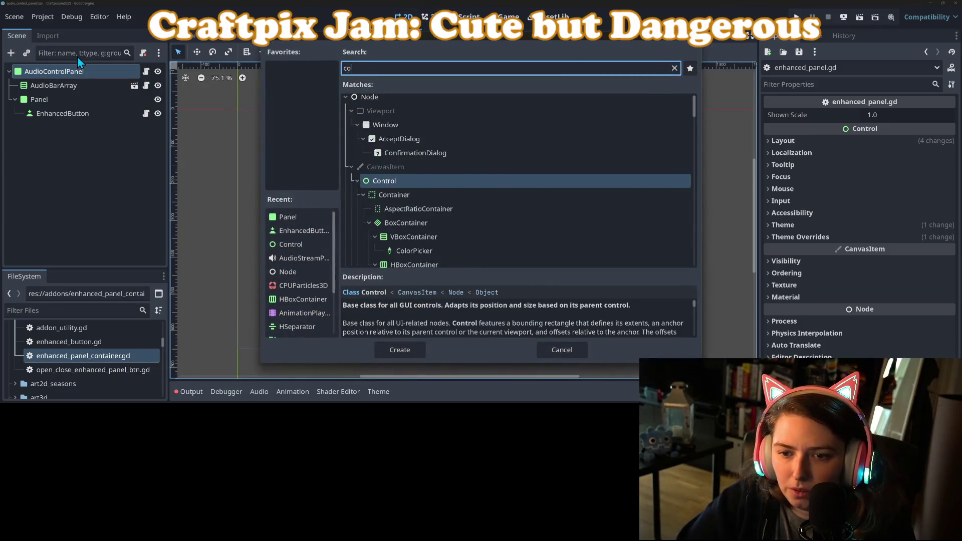
pyautogui.press('Return')
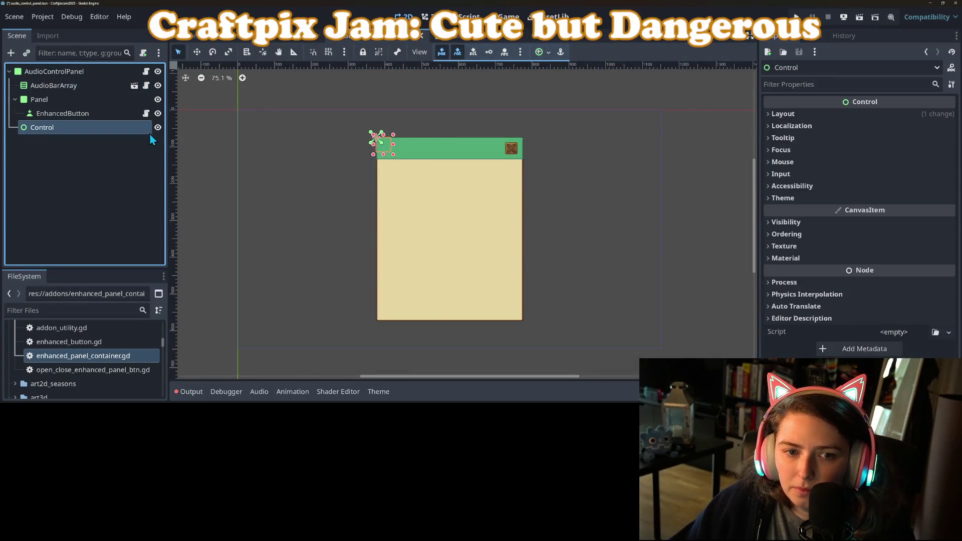
pyautogui.click(546, 55)
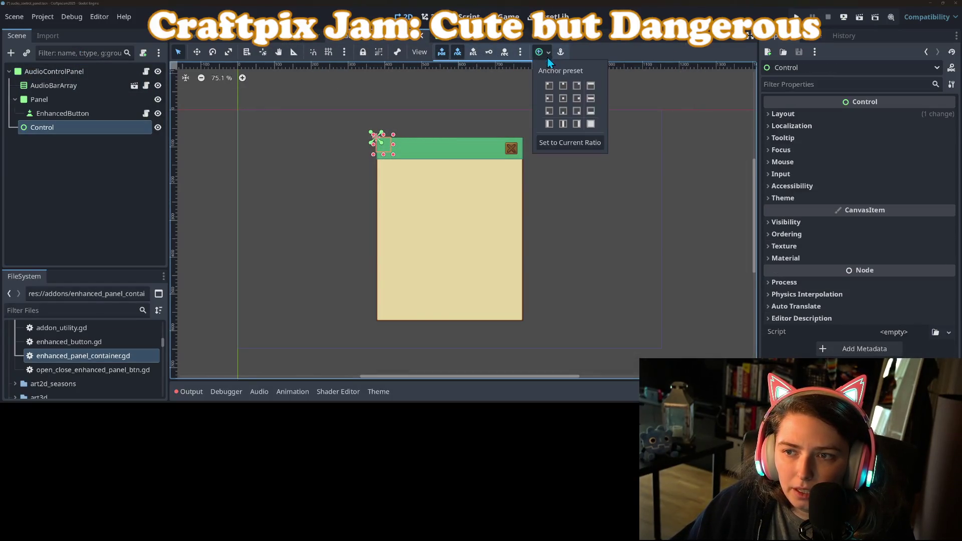
pyautogui.click(593, 125)
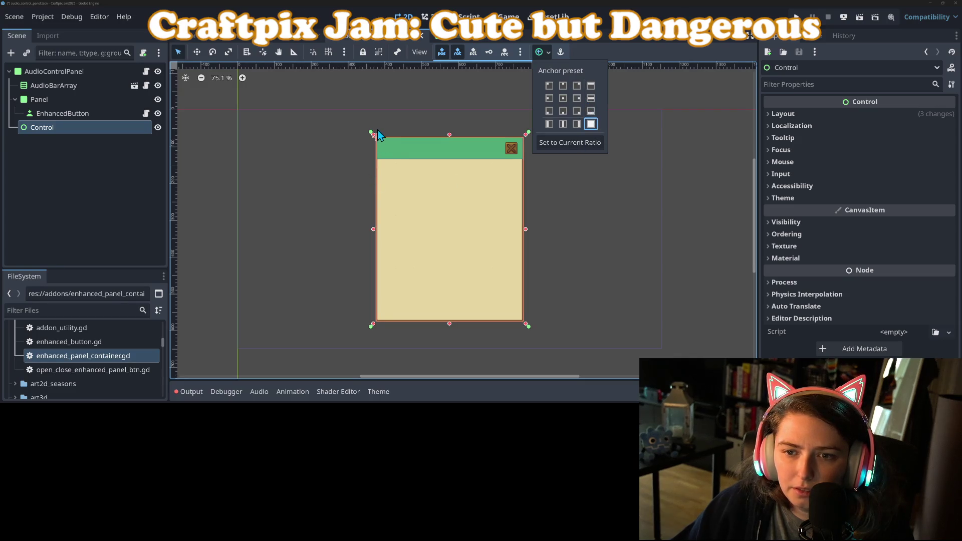
pyautogui.click(373, 135)
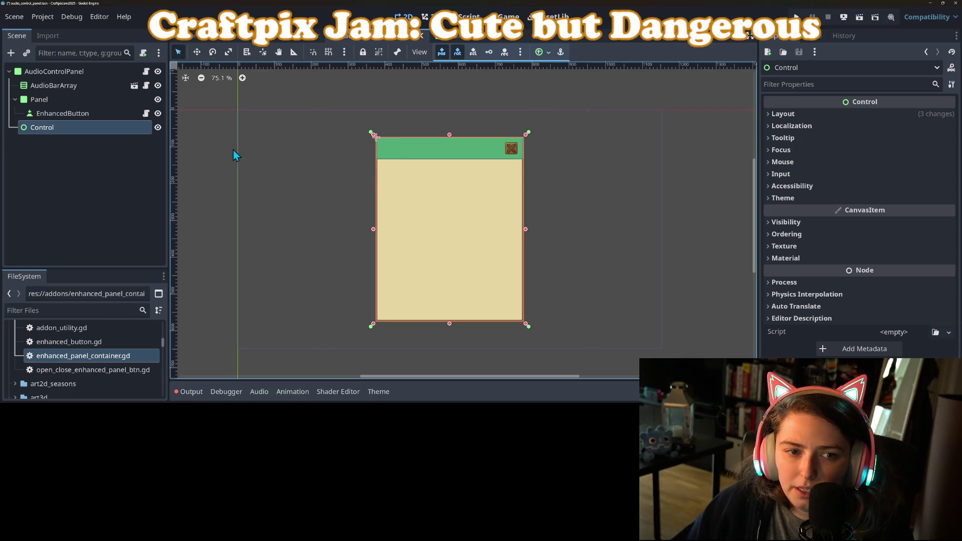
# Step: Delete the trial Control node from the scene tree
pyautogui.click(50, 141)
pyautogui.click(50, 130)
pyautogui.press('Delete')
pyautogui.press('Return')
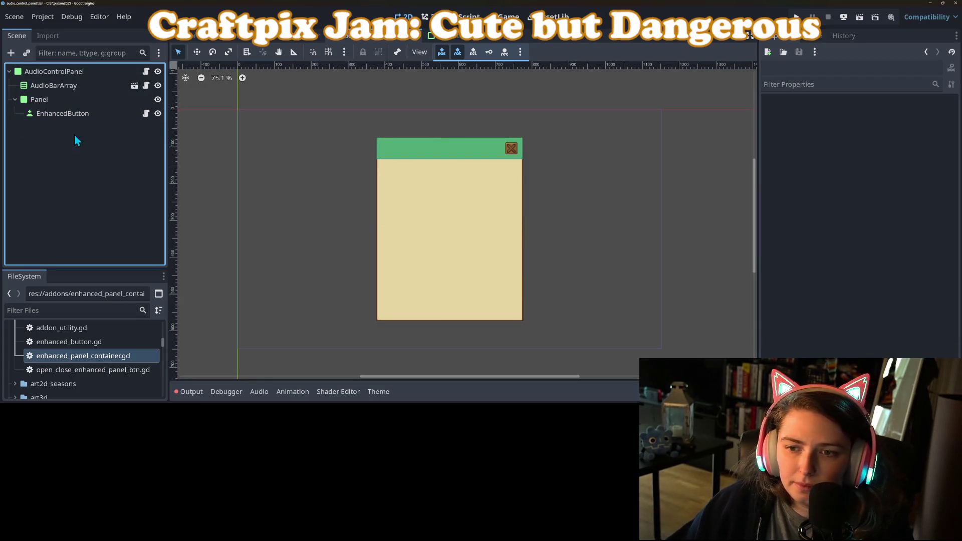
# Step: Open enhanced_panel.gd and add blank lines below the shown_scale export
pyautogui.click(146, 74)
pyautogui.click(495, 124)
pyautogui.press('Return')
pyautogui.press('Return')
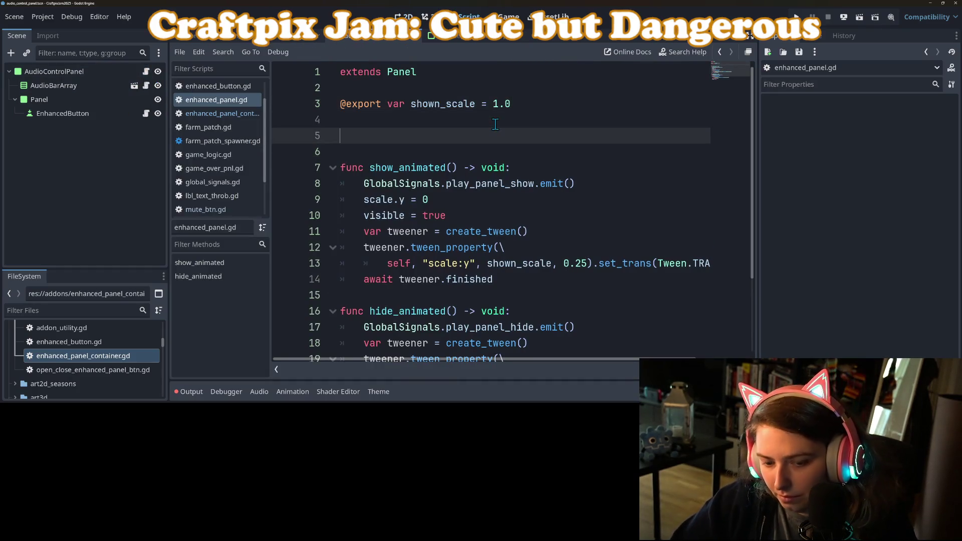
pyautogui.write('@export var ')
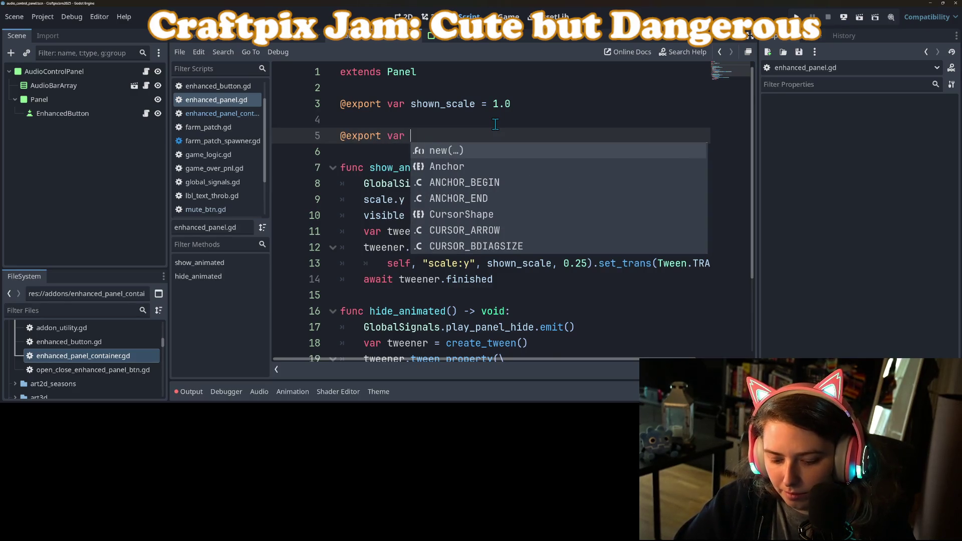
pyautogui.write('relative_')
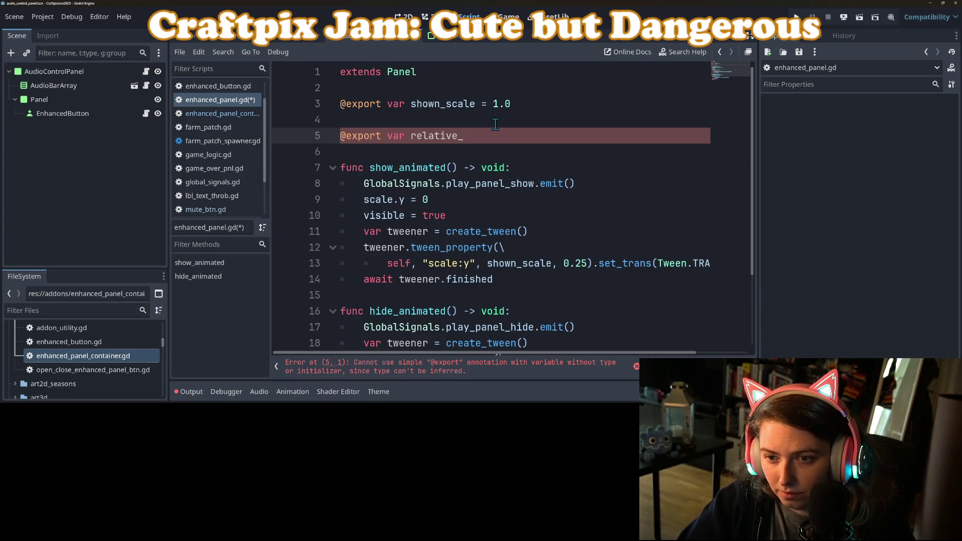
pyautogui.press('BackSpace')
pyautogui.press('BackSpace')
pyautogui.press('BackSpace')
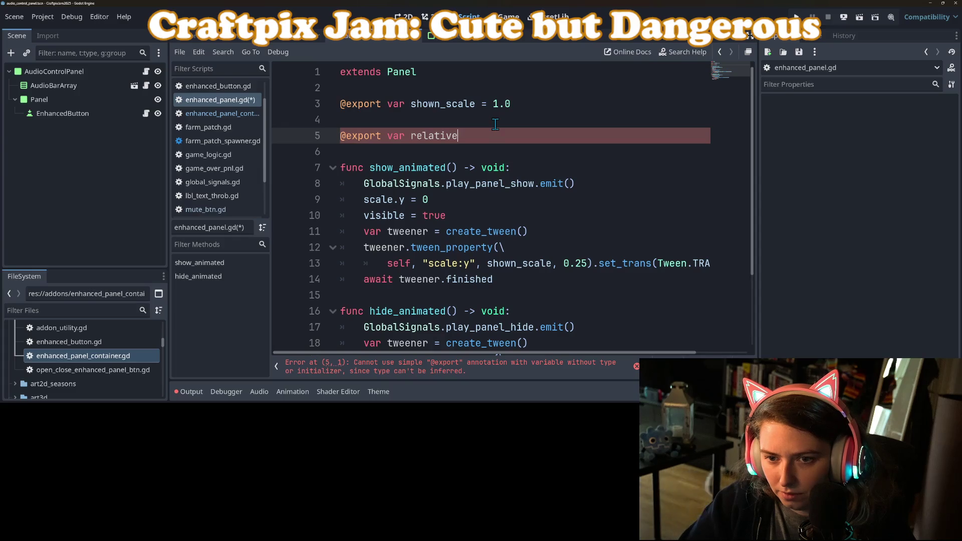
pyautogui.press('BackSpace')
pyautogui.press('BackSpace')
pyautogui.press('BackSpace')
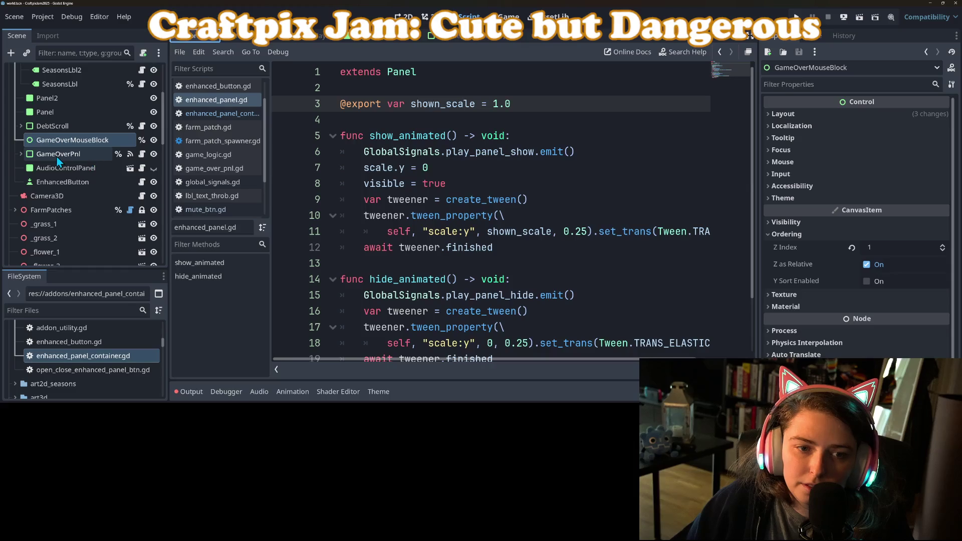
pyautogui.scroll(1, 56, 156)
pyautogui.scroll(2, 53, 158)
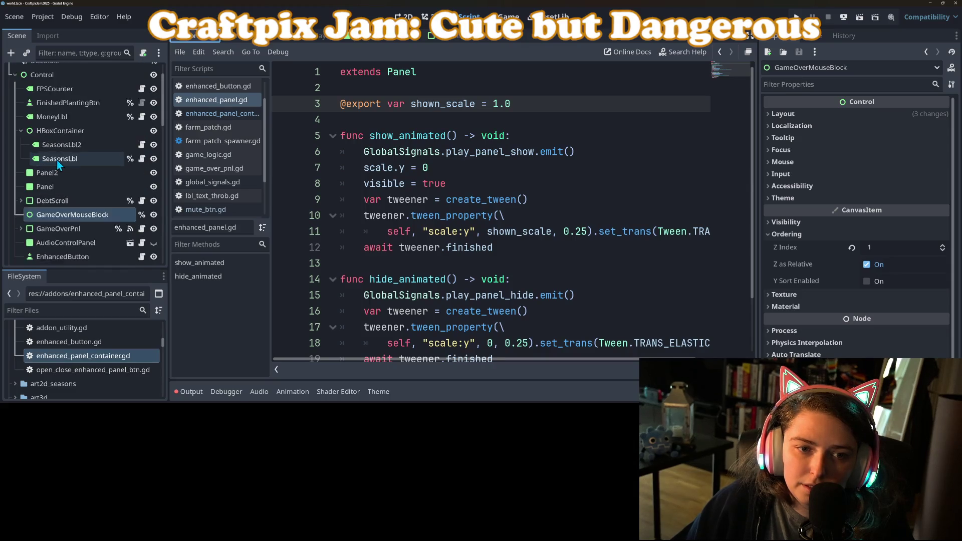
pyautogui.scroll(-1, 57, 159)
pyautogui.scroll(1, 57, 159)
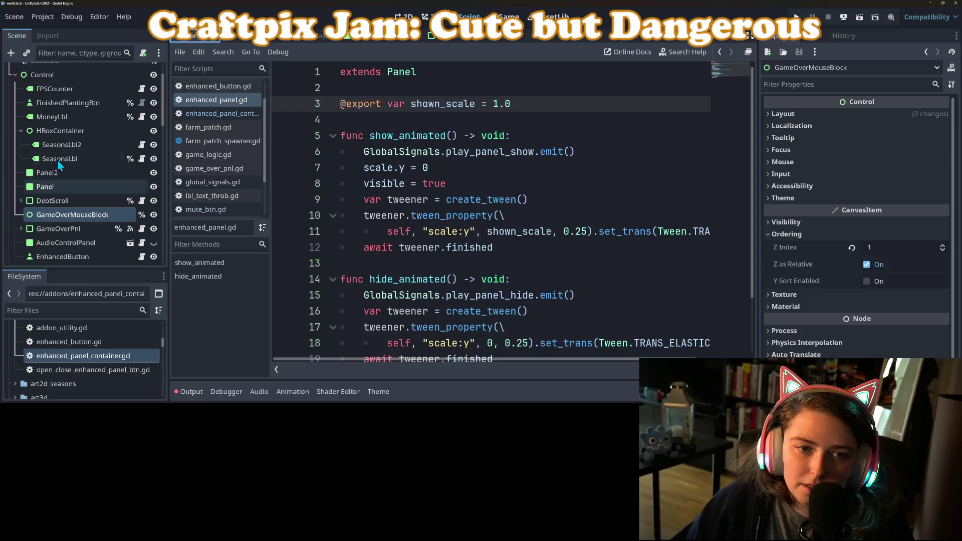
pyautogui.scroll(-1, 70, 189)
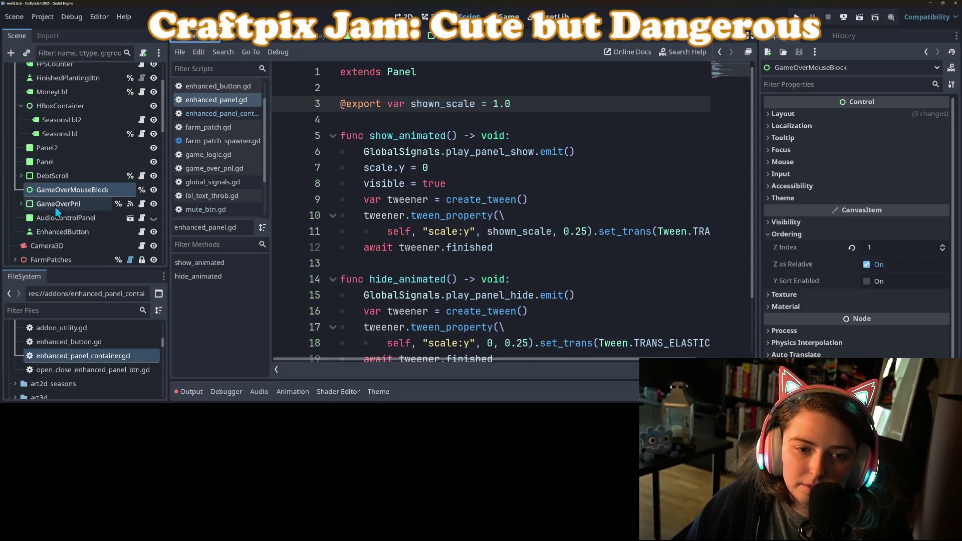
# Step: Review GameOverPnl's game_over_pnl.gd script and EnhancedButton's settings for reference
pyautogui.click(21, 203)
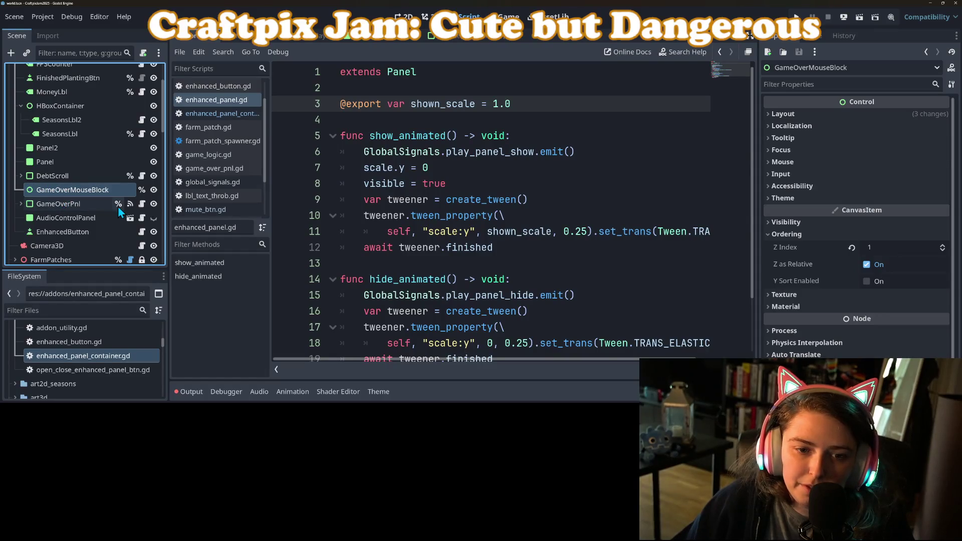
pyautogui.click(142, 205)
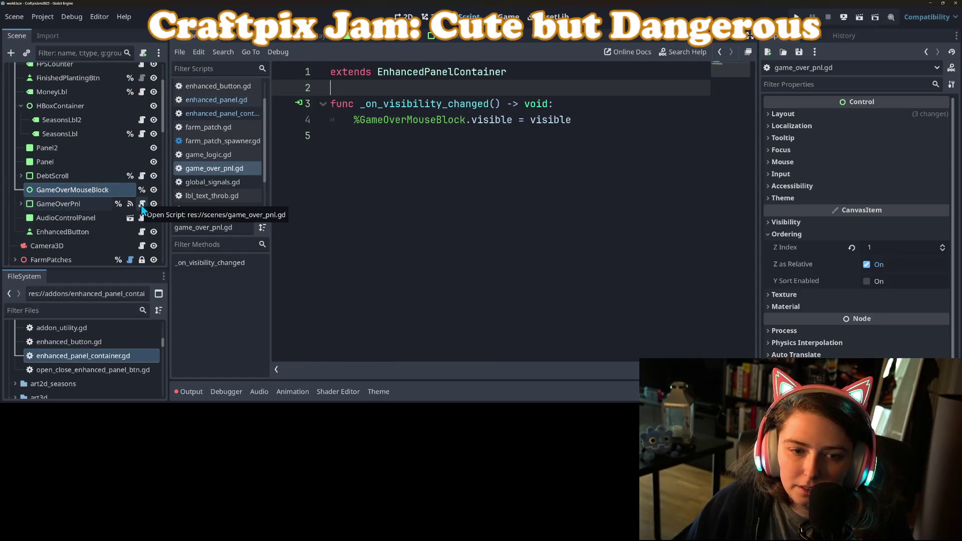
pyautogui.click(70, 218)
pyautogui.click(72, 234)
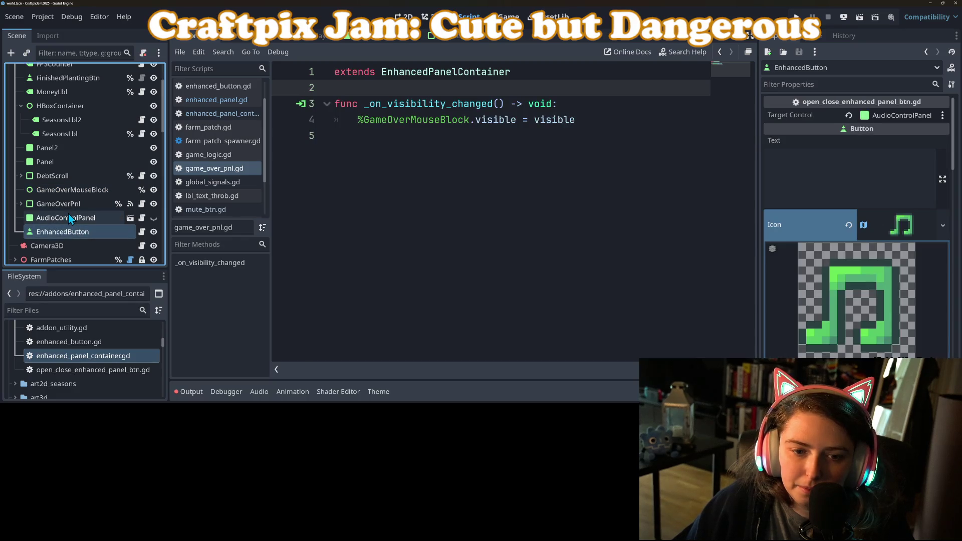
# Step: Select AudioControlPanel and reopen its enhanced_panel.gd script at the show_animated code
pyautogui.click(67, 218)
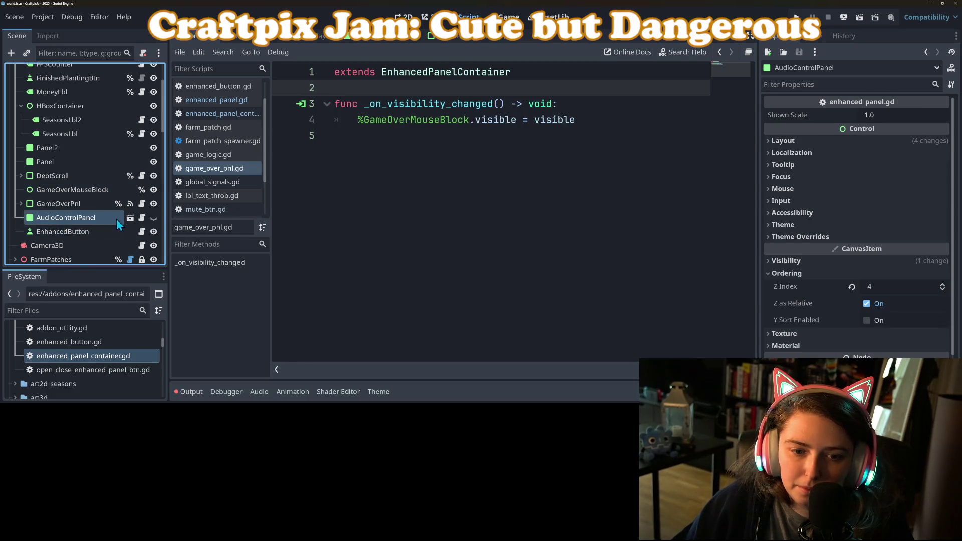
pyautogui.click(131, 217)
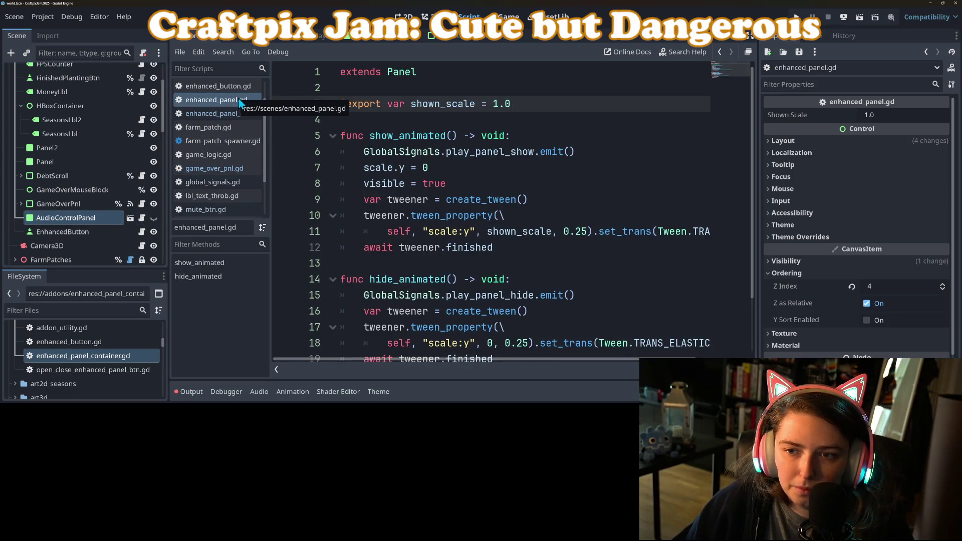
pyautogui.click(492, 167)
pyautogui.scroll(-2, 491, 183)
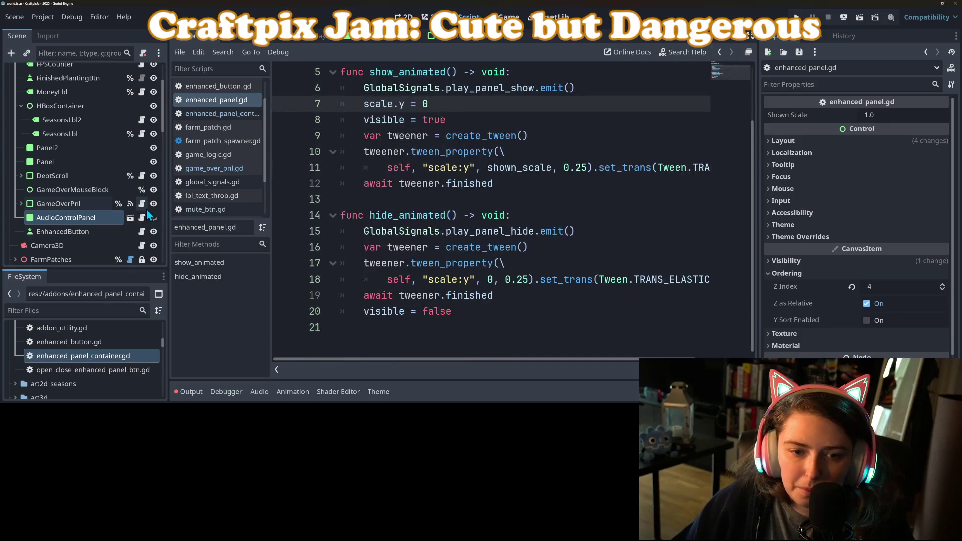
pyautogui.rightClick(80, 218)
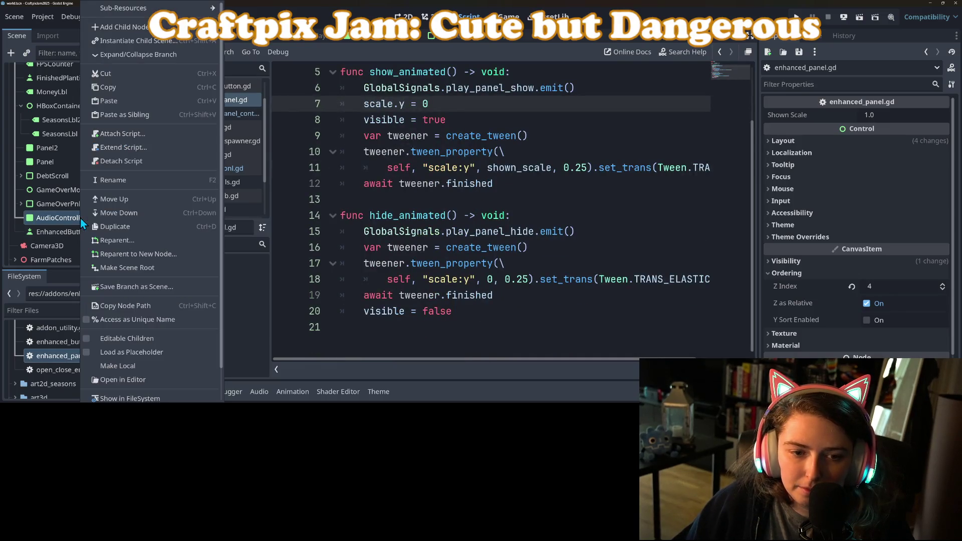
# Step: Extend AudioControlPanel's script into a new audio_control_panel.gd and save the scene
pyautogui.click(122, 146)
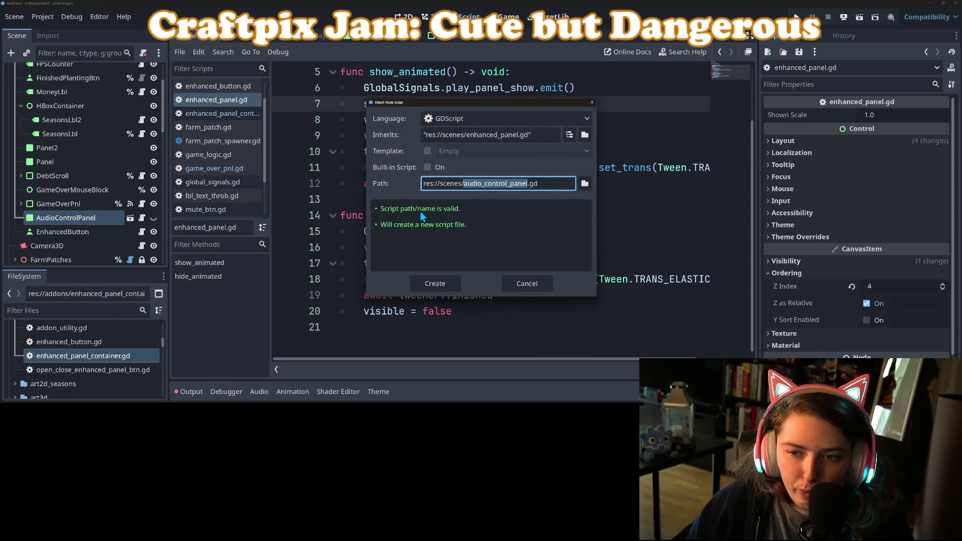
pyautogui.click(431, 283)
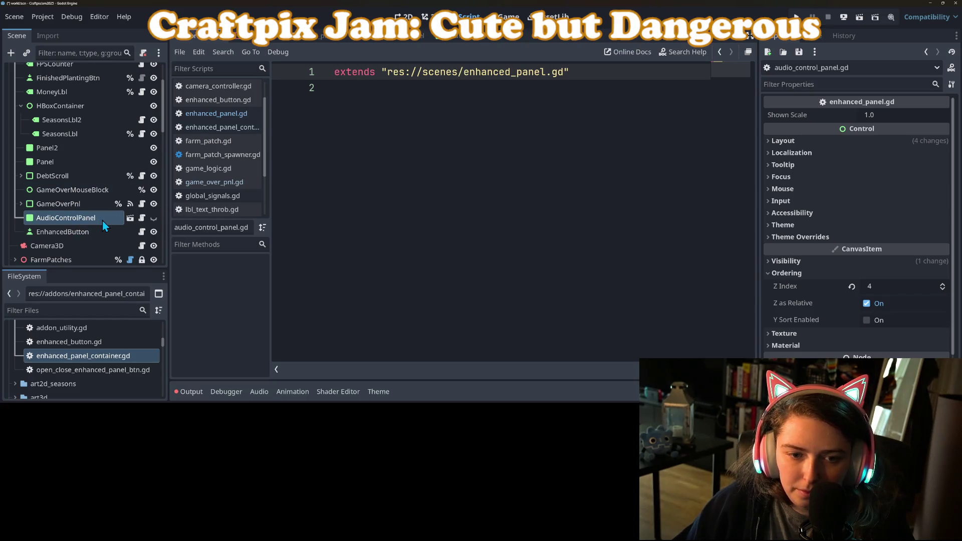
pyautogui.click(142, 219)
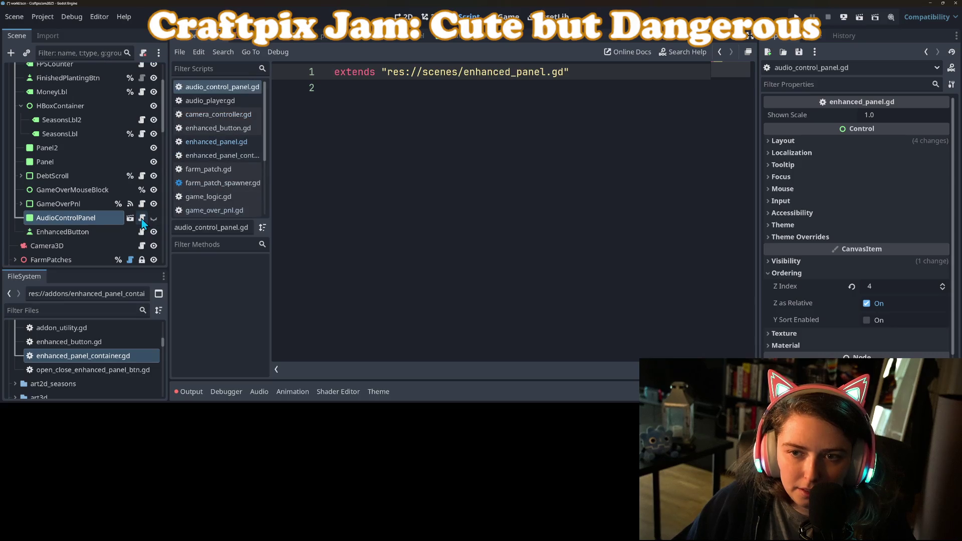
pyautogui.hotkey('ctrl', 's')
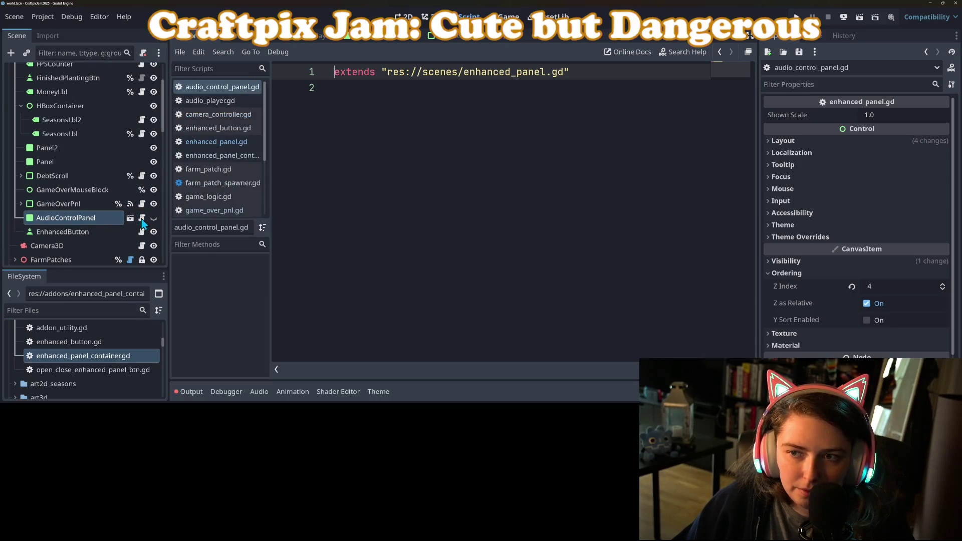
pyautogui.click(216, 142)
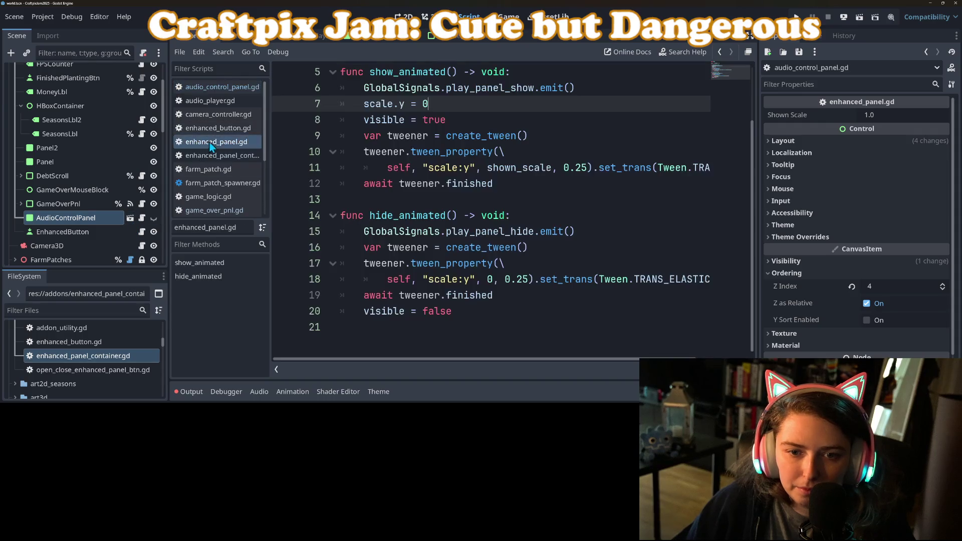
# Step: Declare 'class_name EnhancedPanel' on line 2 of enhanced_panel.gd
pyautogui.scroll(2, 446, 88)
pyautogui.click(444, 75)
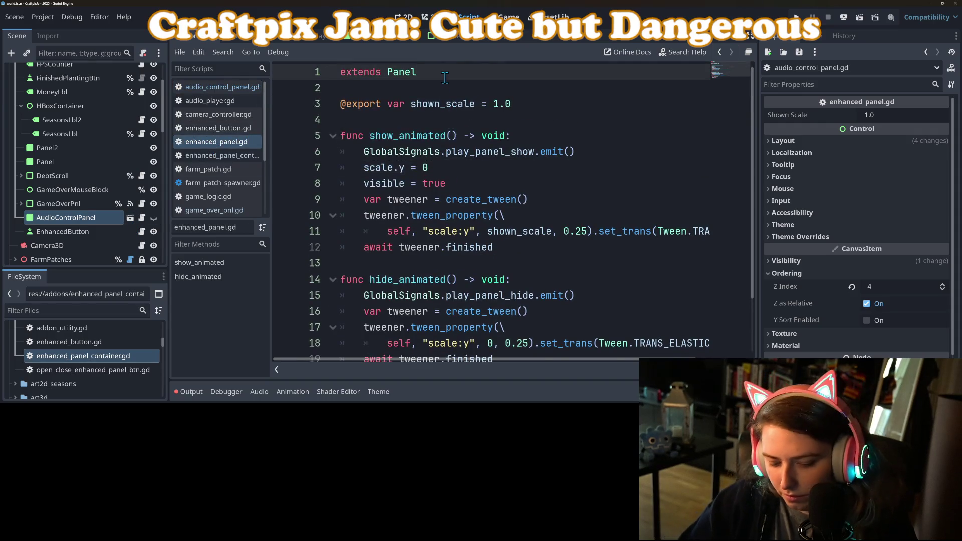
pyautogui.press('Return')
pyautogui.write('class_name ')
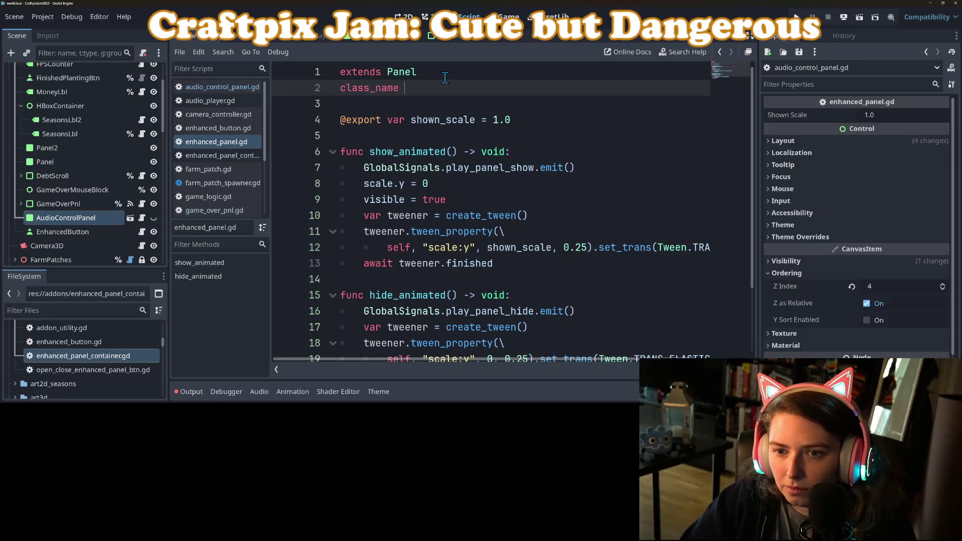
pyautogui.write('EnhancedPanel')
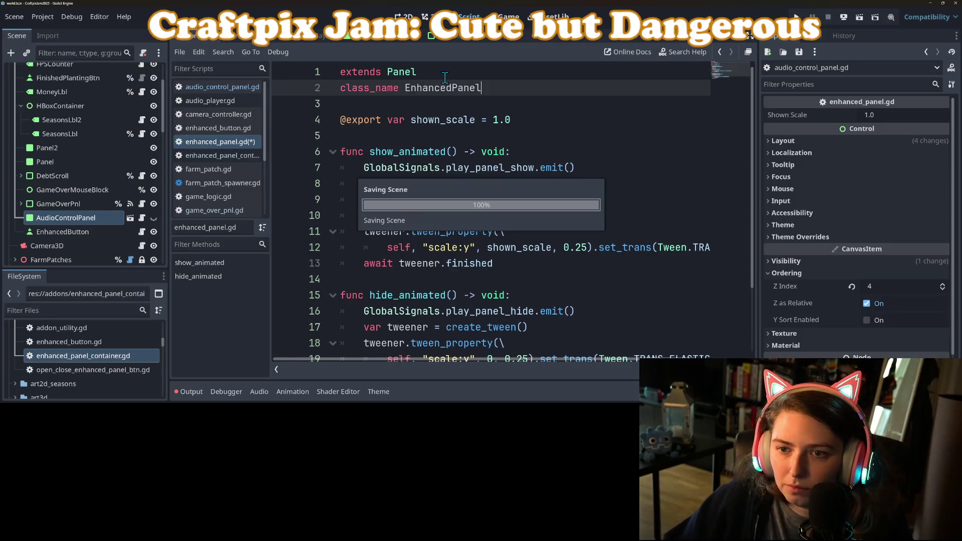
pyautogui.hotkey('ctrl', 's')
# Step: Make audio_control_panel.gd extend EnhancedPanel instead of the quoted file path, and save
pyautogui.doubleClick(444, 88)
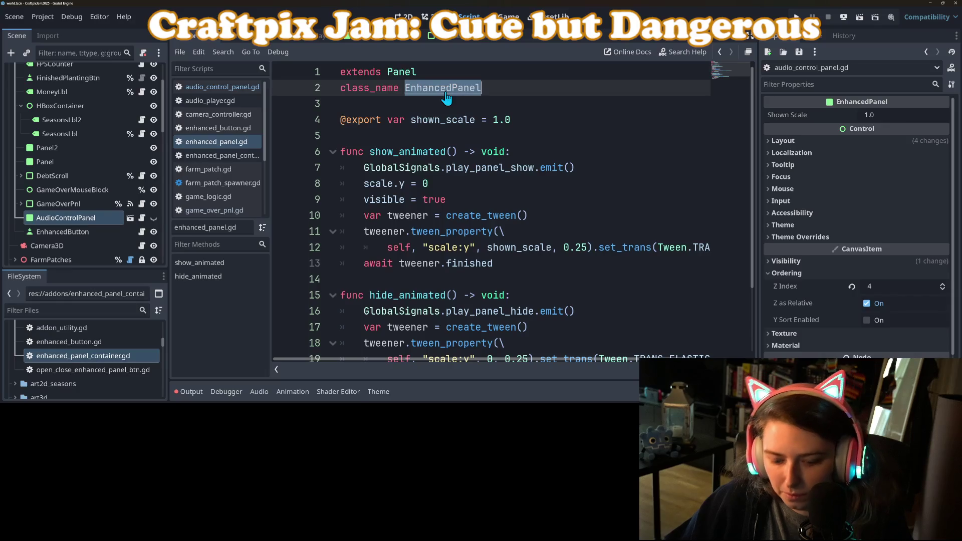
pyautogui.click(236, 155)
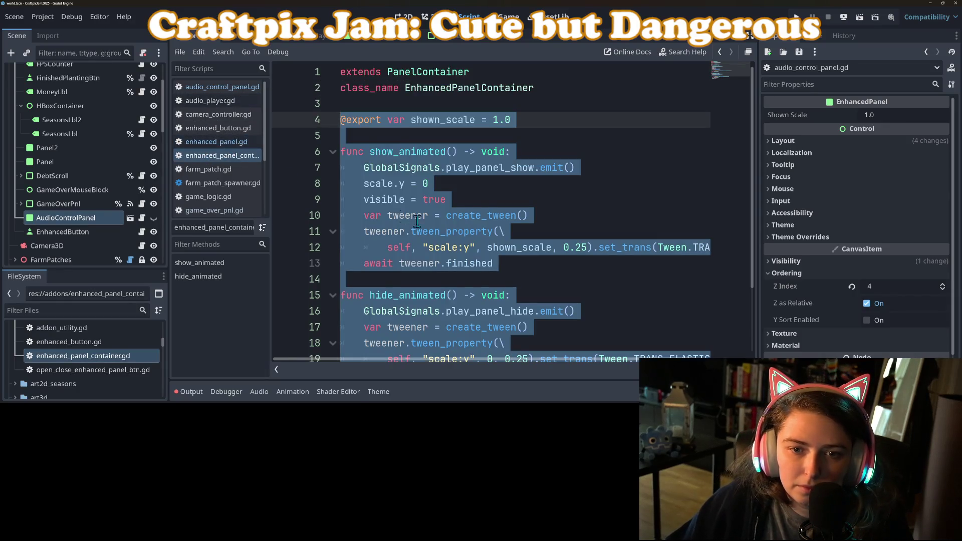
pyautogui.click(440, 231)
pyautogui.click(221, 87)
pyautogui.moveTo(576, 74); pyautogui.dragTo(381, 73)
pyautogui.write('EnhancedPanel')
pyautogui.hotkey('ctrl', 's')
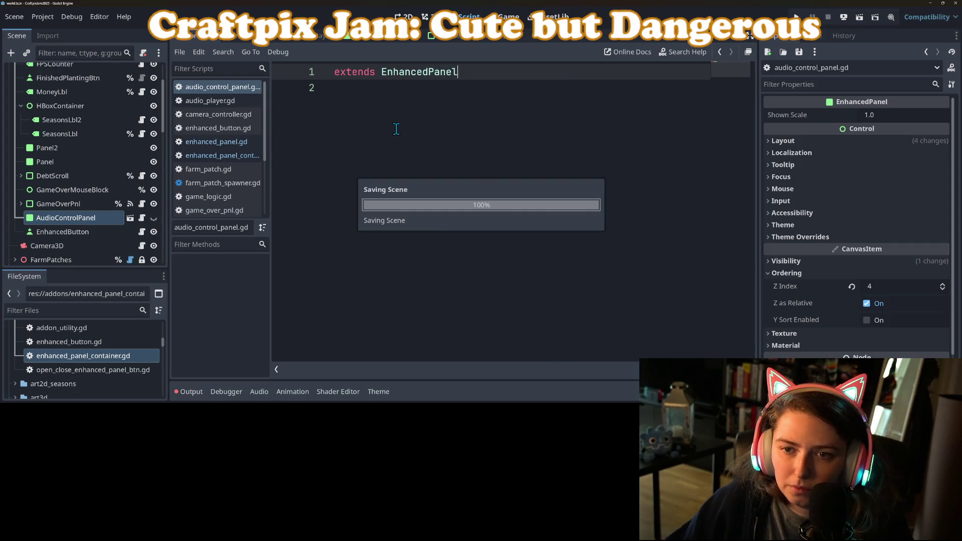
pyautogui.click(396, 129)
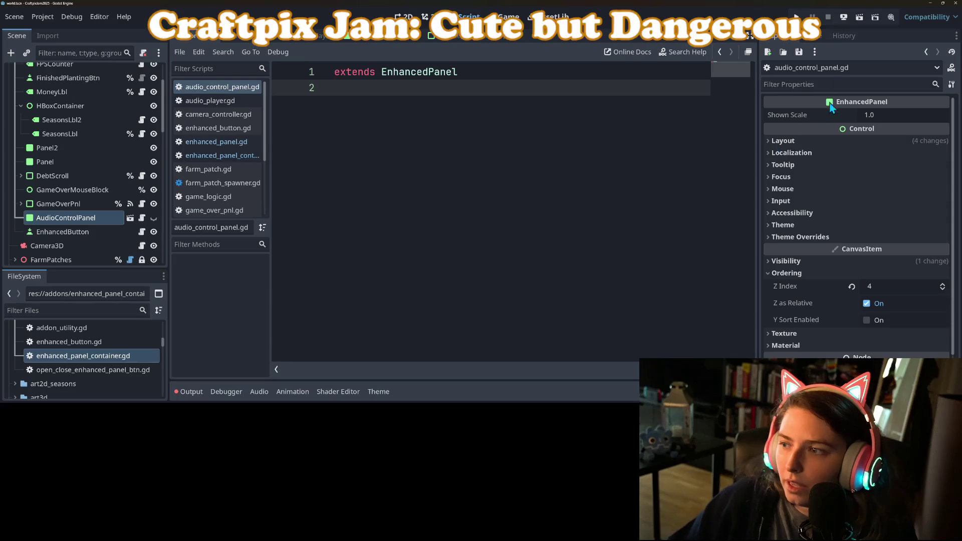
pyautogui.click(813, 36)
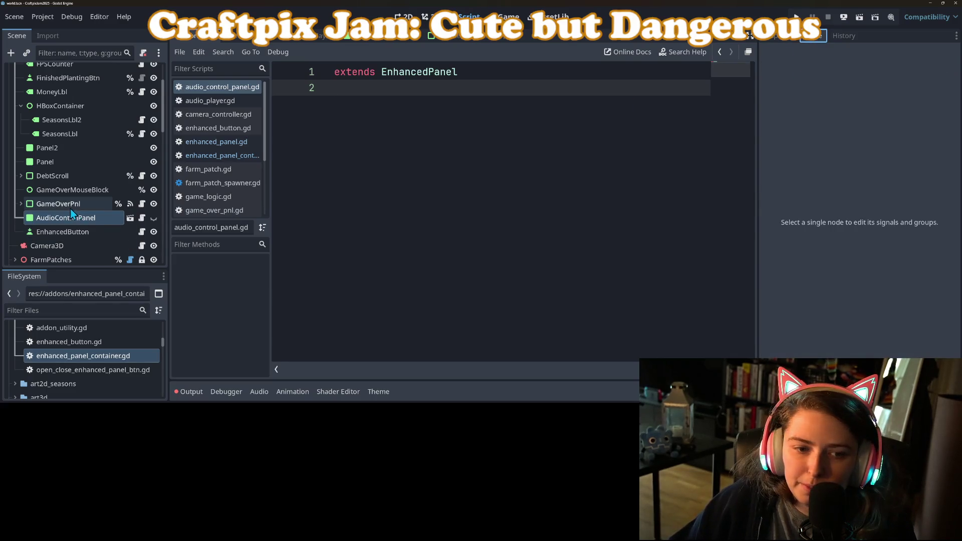
# Step: Connect AudioControlPanel's visibility_changed signal to a new _on_visibility_changed method
pyautogui.click(74, 217)
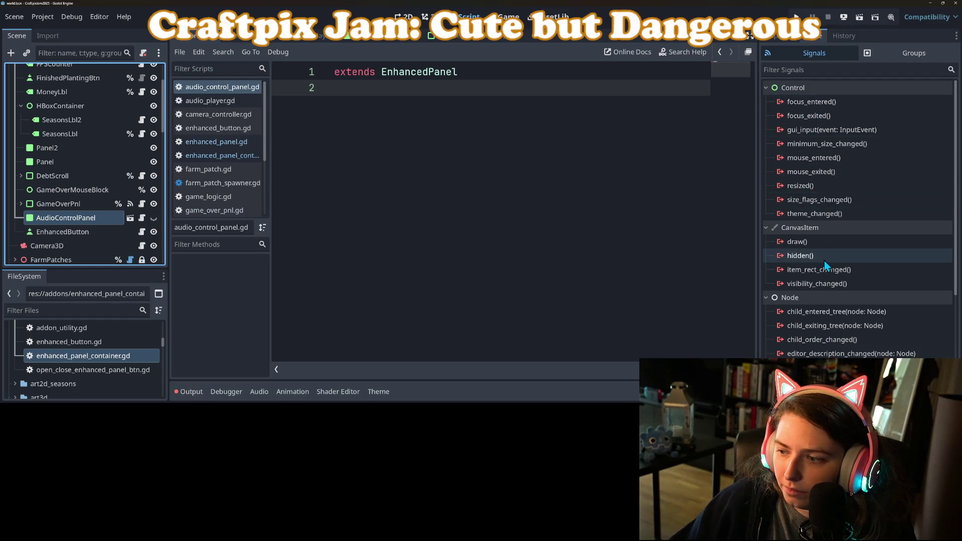
pyautogui.rightClick(814, 284)
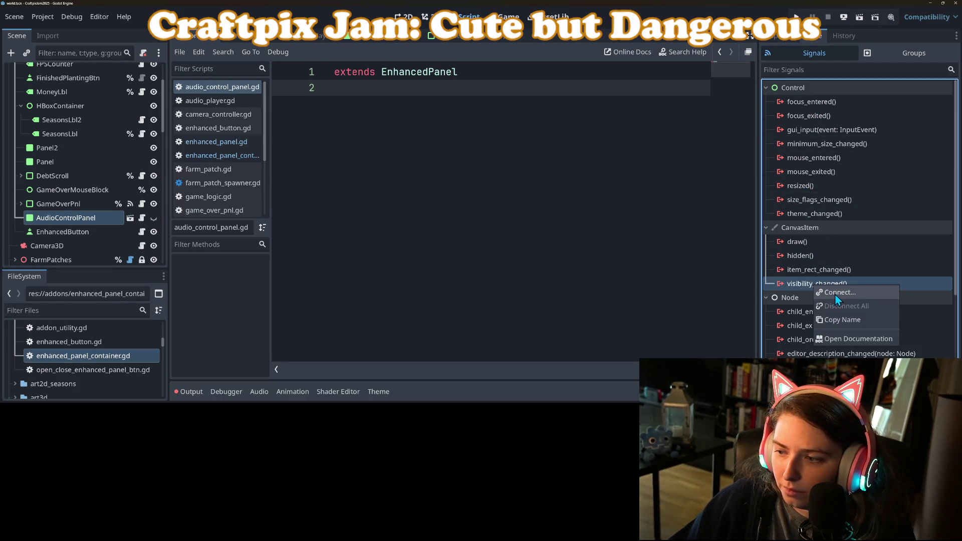
pyautogui.click(835, 293)
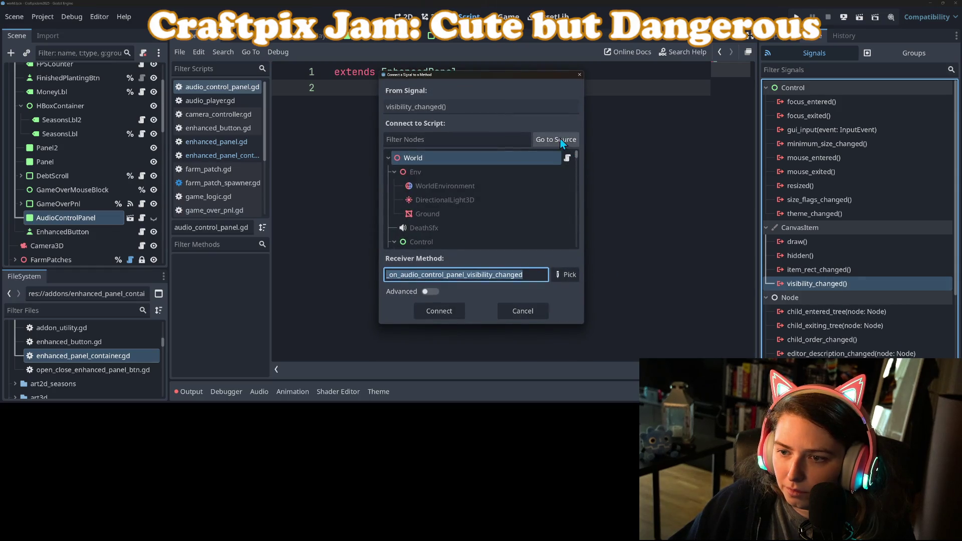
pyautogui.click(452, 312)
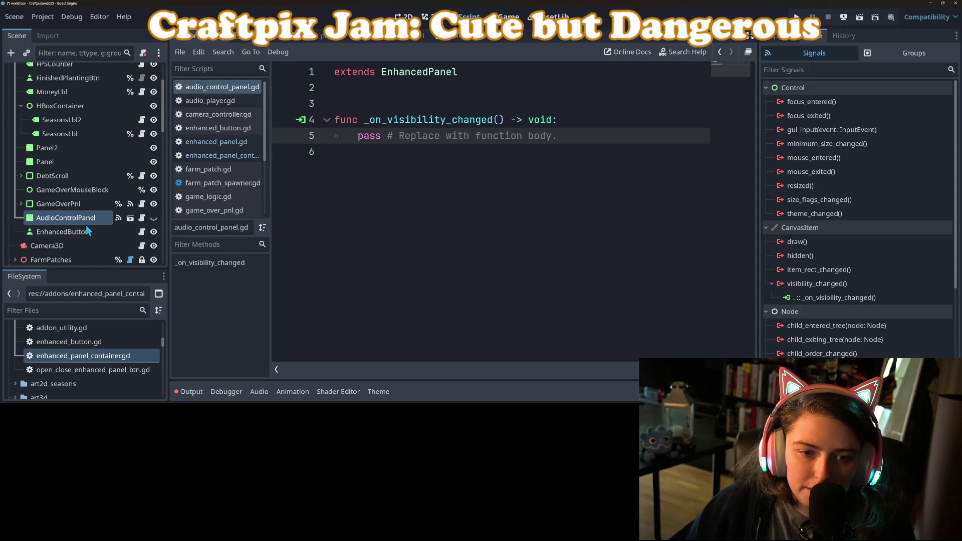
pyautogui.scroll(3, 86, 227)
pyautogui.rightClick(47, 112)
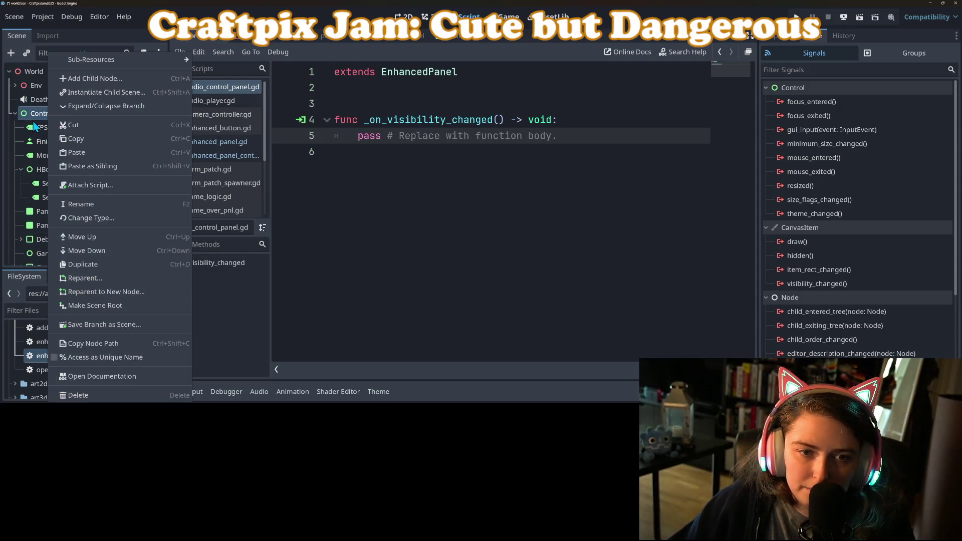
# Step: Duplicate GameOverMouseBlock as AudioControlMouseBlock and place it just above AudioControlPanel
pyautogui.press('Escape')
pyautogui.scroll(-3, 56, 188)
pyautogui.scroll(-2, 58, 193)
pyautogui.click(55, 140)
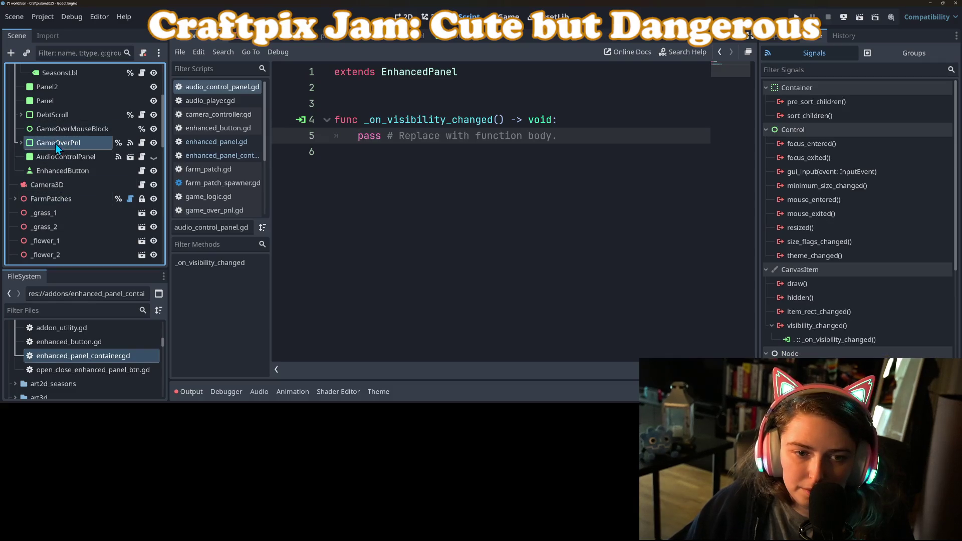
pyautogui.click(62, 129)
pyautogui.hotkey('ctrl', 'd')
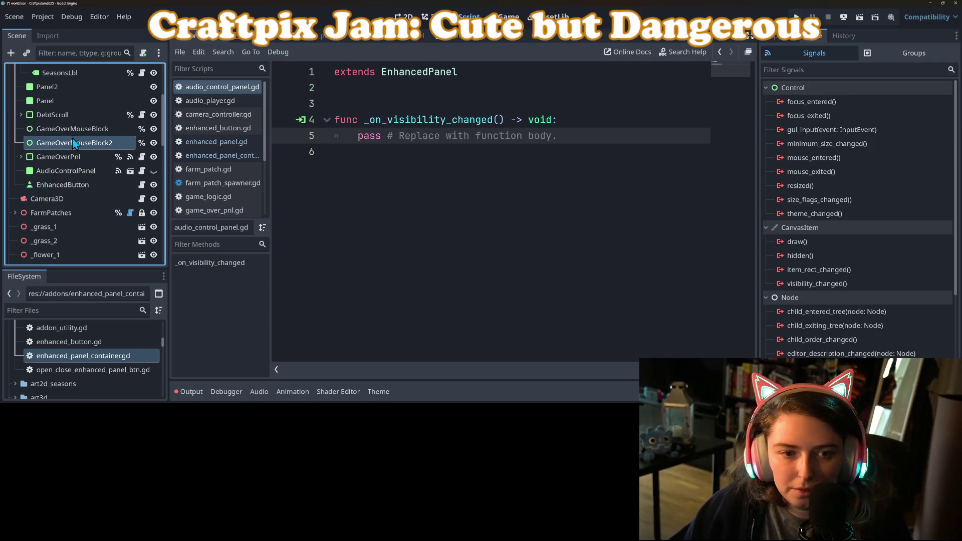
pyautogui.rightClick(61, 143)
pyautogui.click(94, 204)
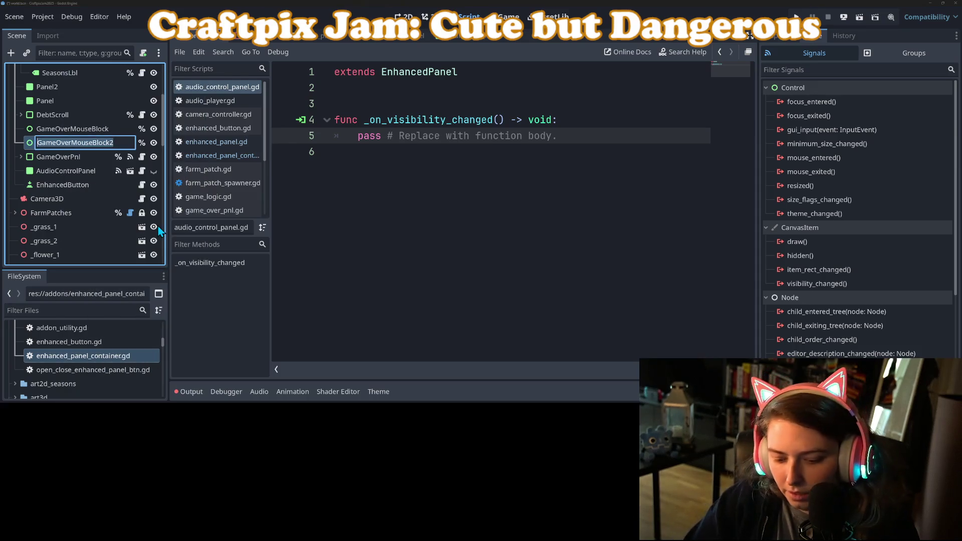
pyautogui.write('AudioControl')
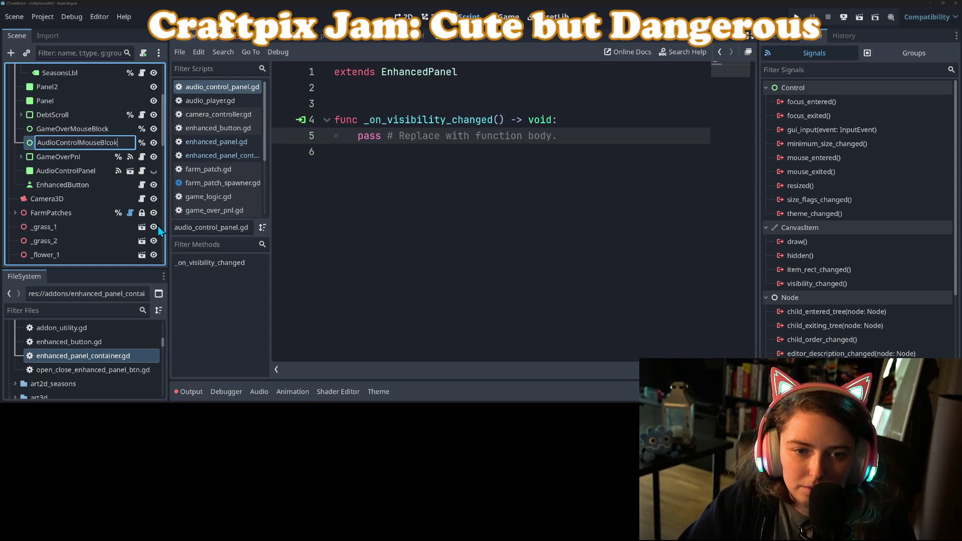
pyautogui.press('Return')
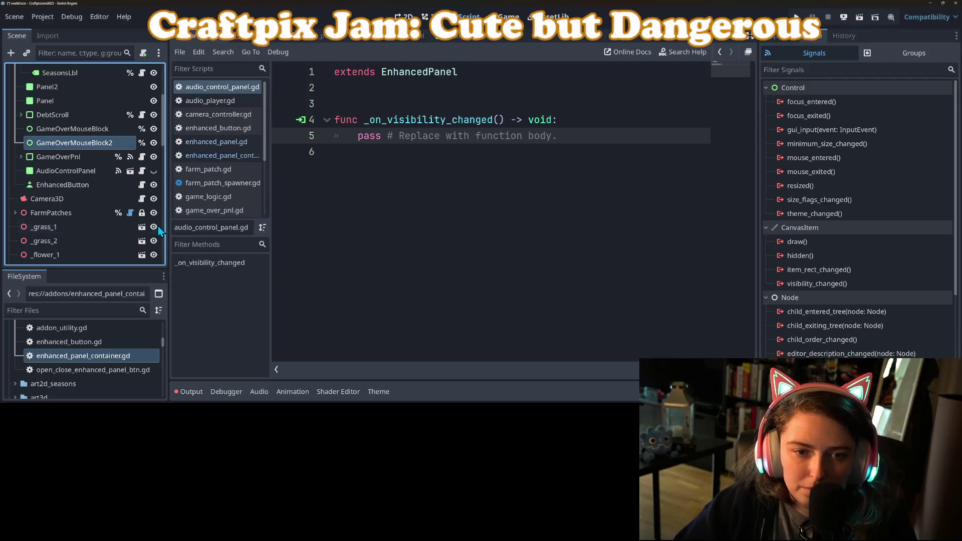
pyautogui.moveTo(77, 144); pyautogui.dragTo(74, 168)
# Step: Replace the handler's pass with '%AudioControlMouseBlock.visible = visible' and save
pyautogui.tripleClick(357, 139)
pyautogui.press('BackSpace')
pyautogui.moveTo(80, 162)
pyautogui.mouseDown()
pyautogui.moveTo(409, 98)
pyautogui.moveTo(395, 136)
pyautogui.moveTo(503, 138)
pyautogui.mouseUp()
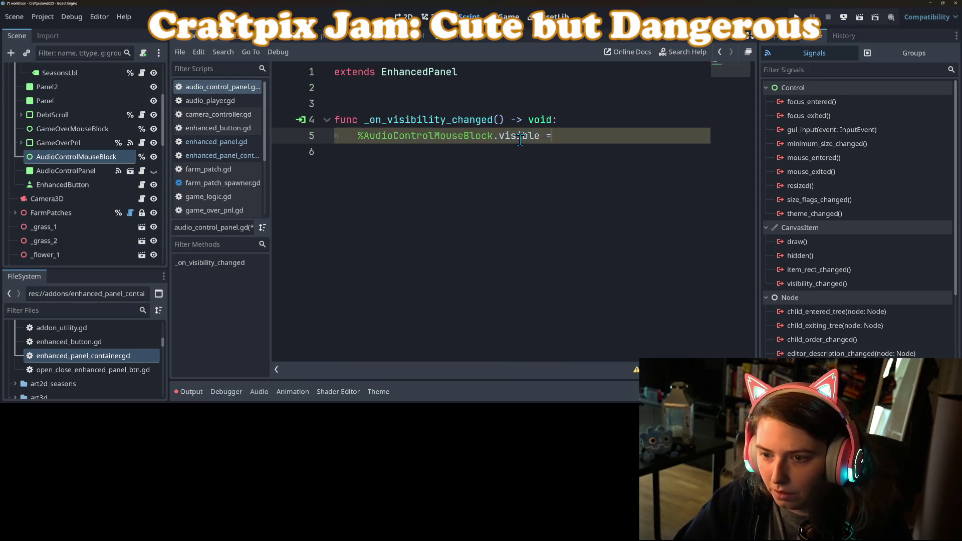
pyautogui.write(' visible')
pyautogui.hotkey('ctrl', 's')
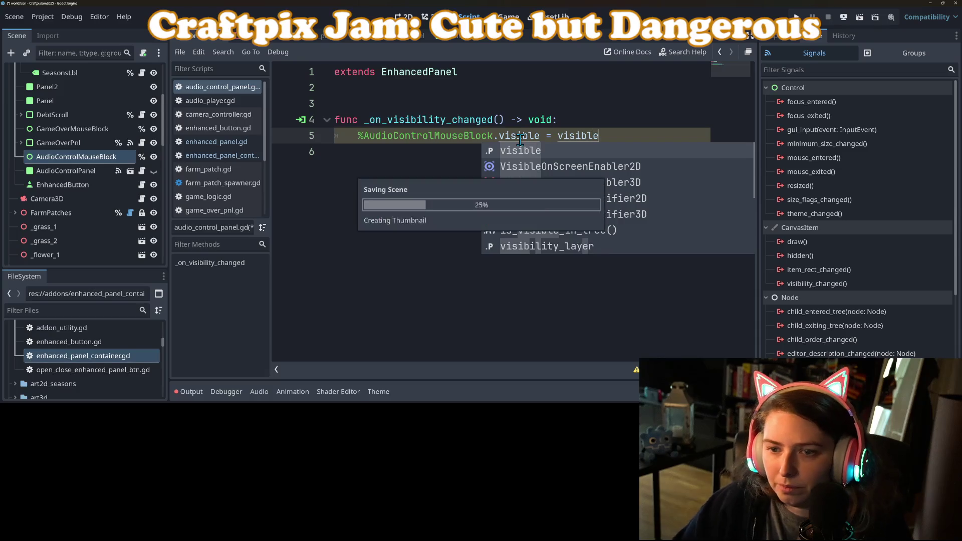
pyautogui.press('Escape')
pyautogui.click(387, 97)
pyautogui.press('BackSpace')
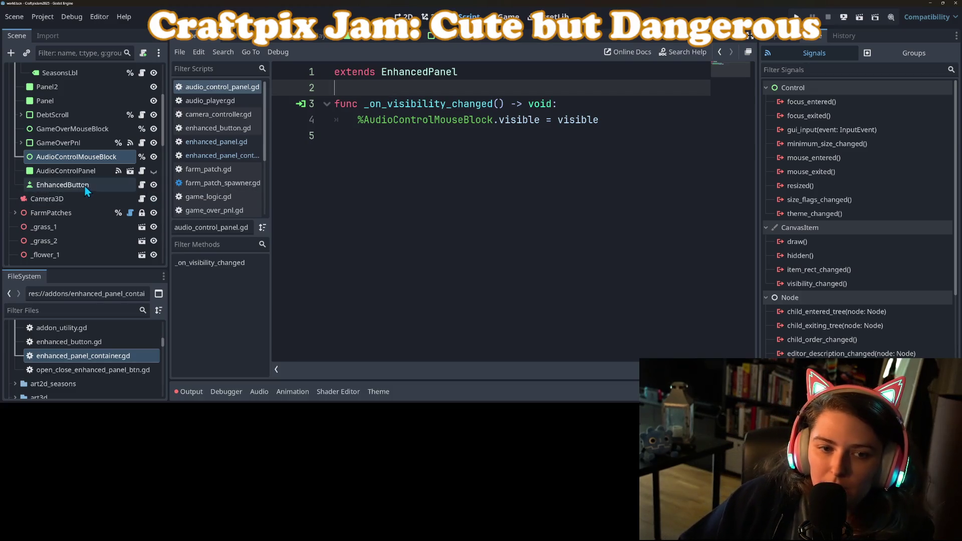
# Step: Set AudioControlMouseBlock's Ordering Z Index to 3 and save the scene
pyautogui.click(83, 172)
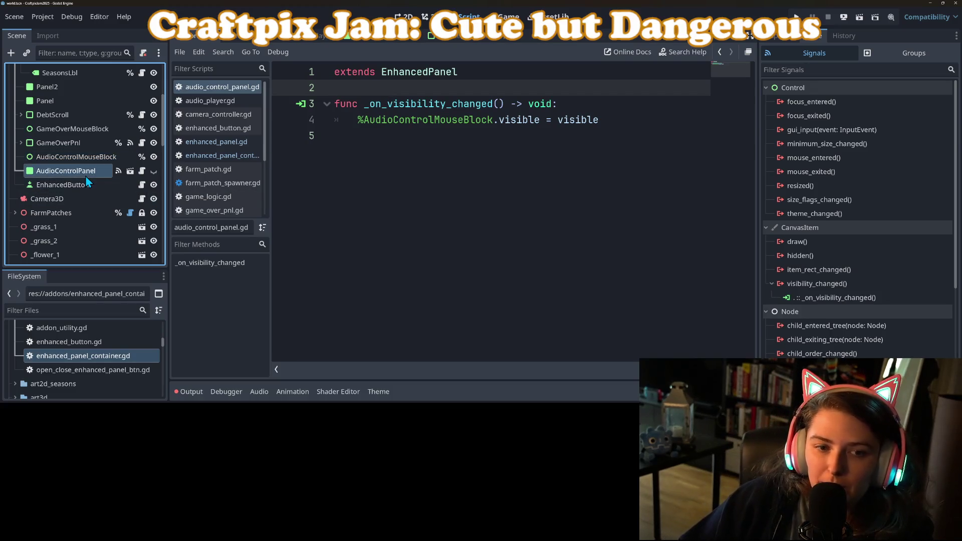
pyautogui.click(777, 36)
pyautogui.scroll(2, 825, 273)
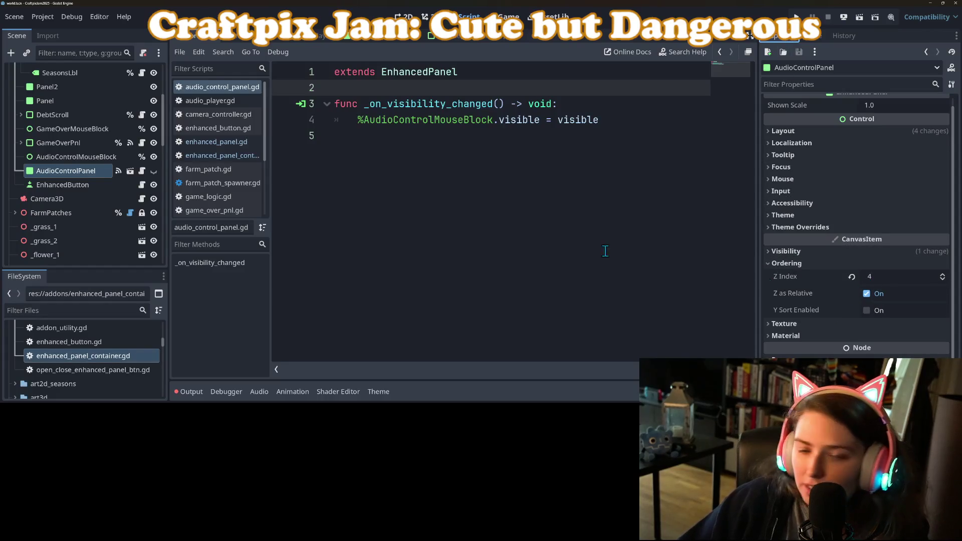
pyautogui.click(55, 156)
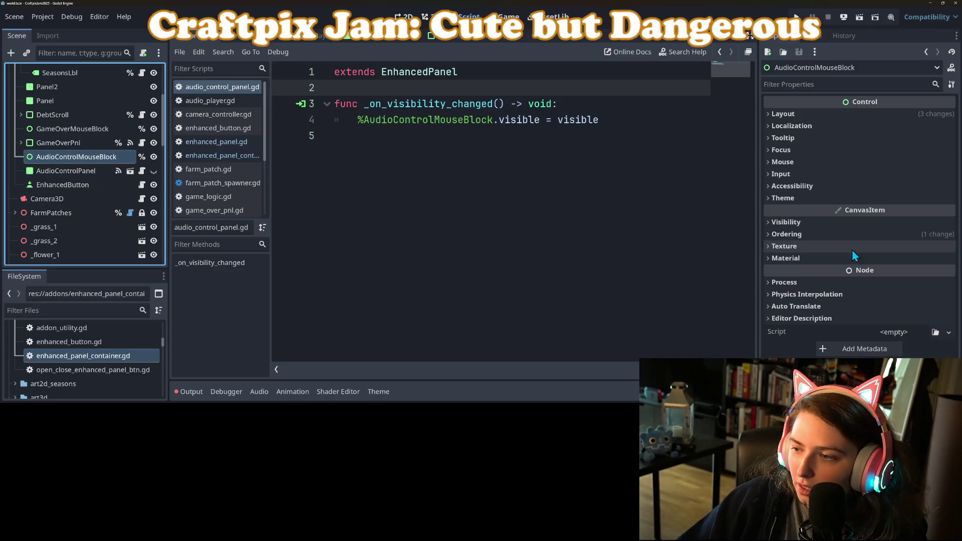
pyautogui.click(832, 235)
pyautogui.click(878, 247)
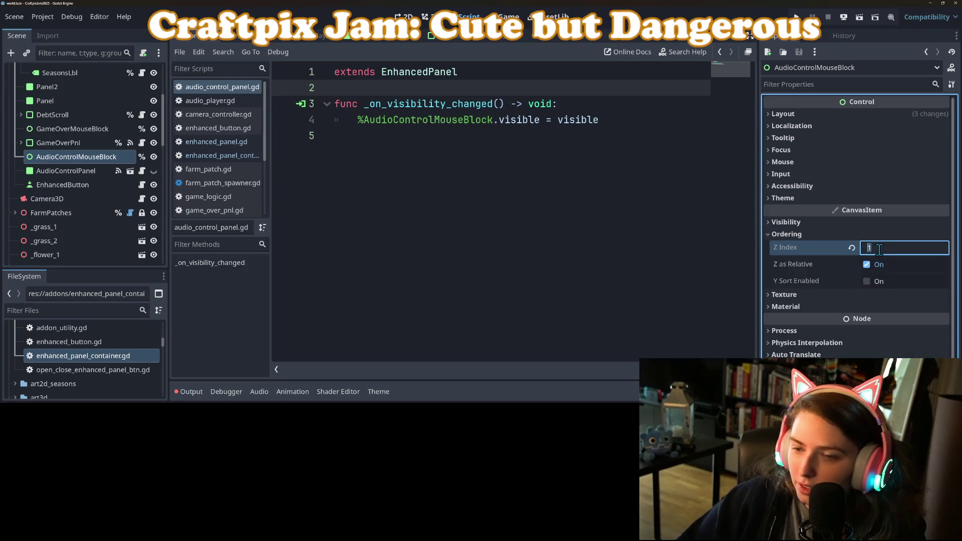
pyautogui.write('31')
pyautogui.press('BackSpace')
pyautogui.press('Return')
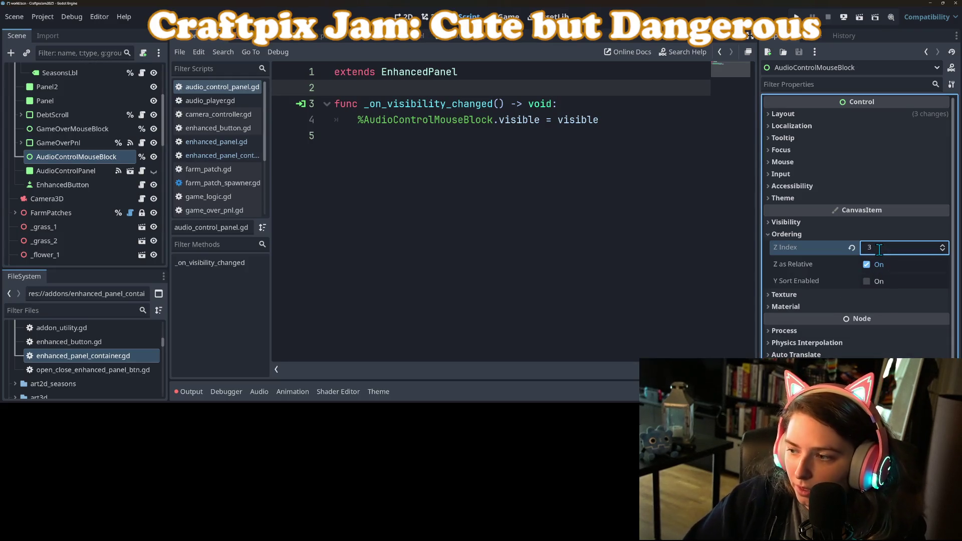
pyautogui.hotkey('ctrl', 's')
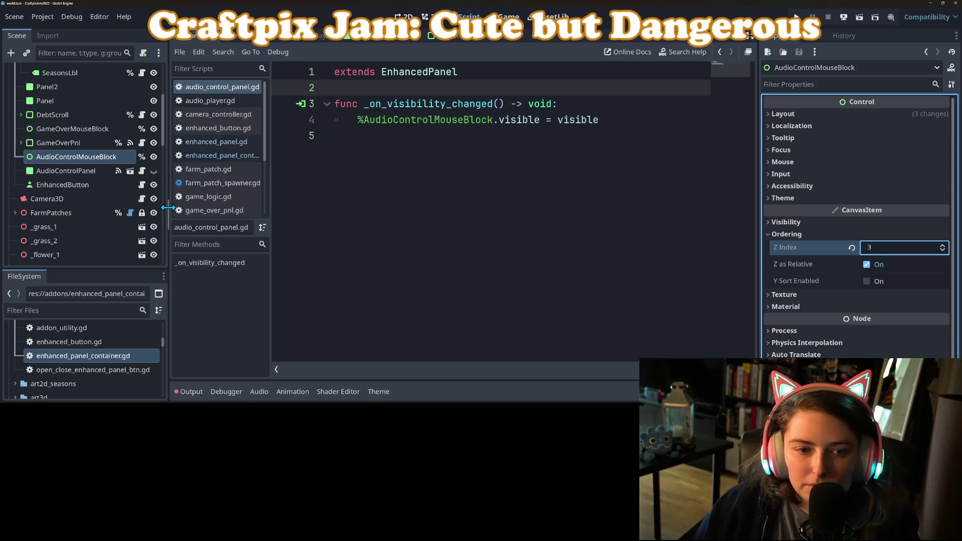
# Step: Select EnhancedButton and return to the 2D canvas view
pyautogui.click(60, 189)
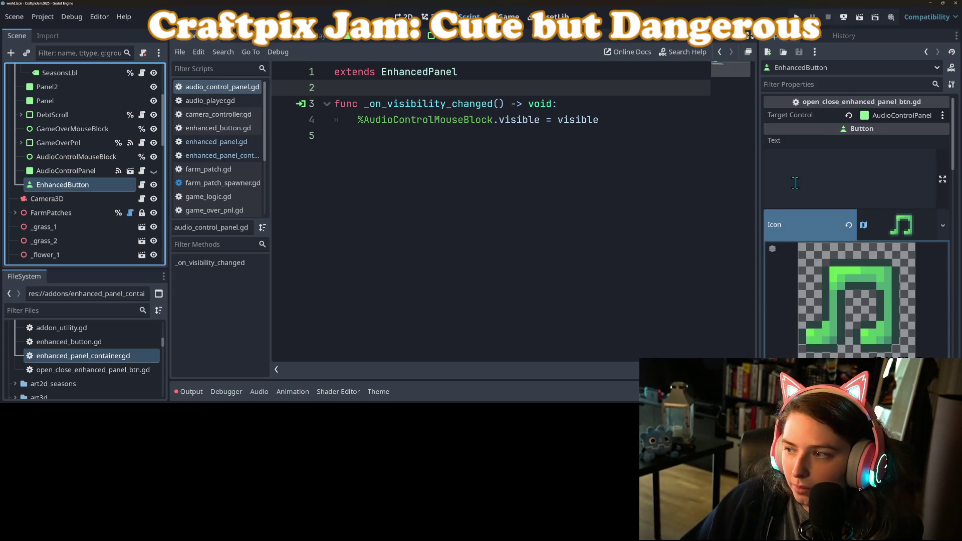
pyautogui.click(403, 17)
pyautogui.scroll(-3, 418, 140)
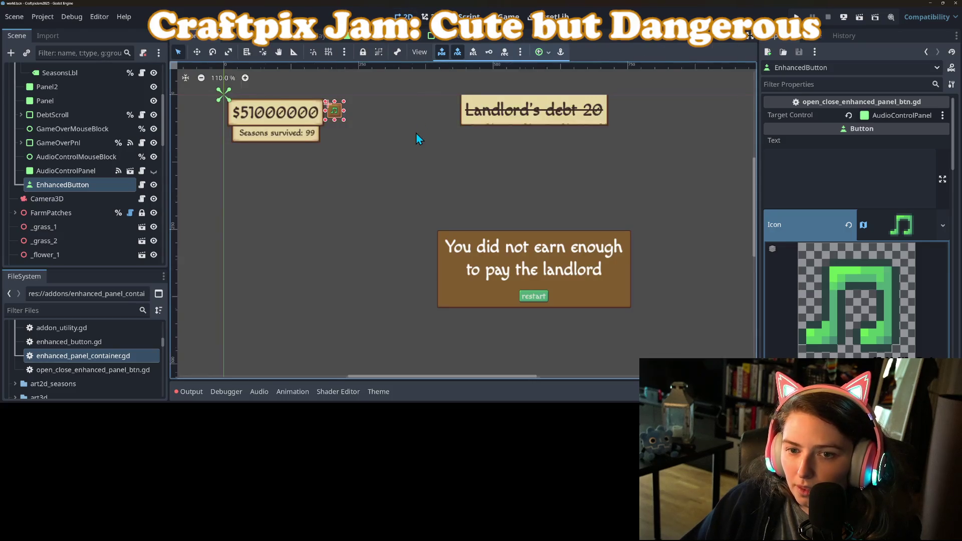
# Step: Save the scene and test-run the game with the output panel collapsed
pyautogui.click(549, 178)
pyautogui.scroll(-1, 549, 179)
pyautogui.hotkey('ctrl', 's')
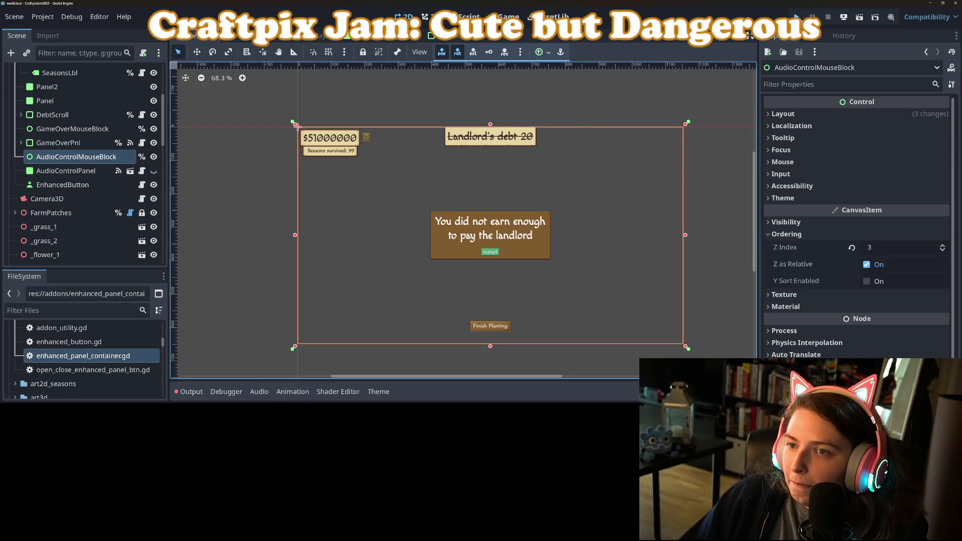
pyautogui.click(797, 16)
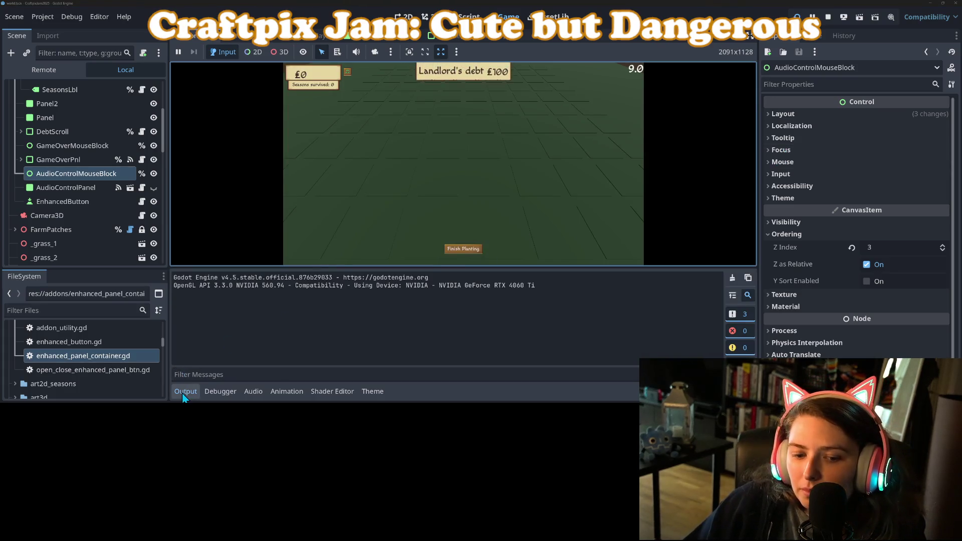
pyautogui.click(184, 392)
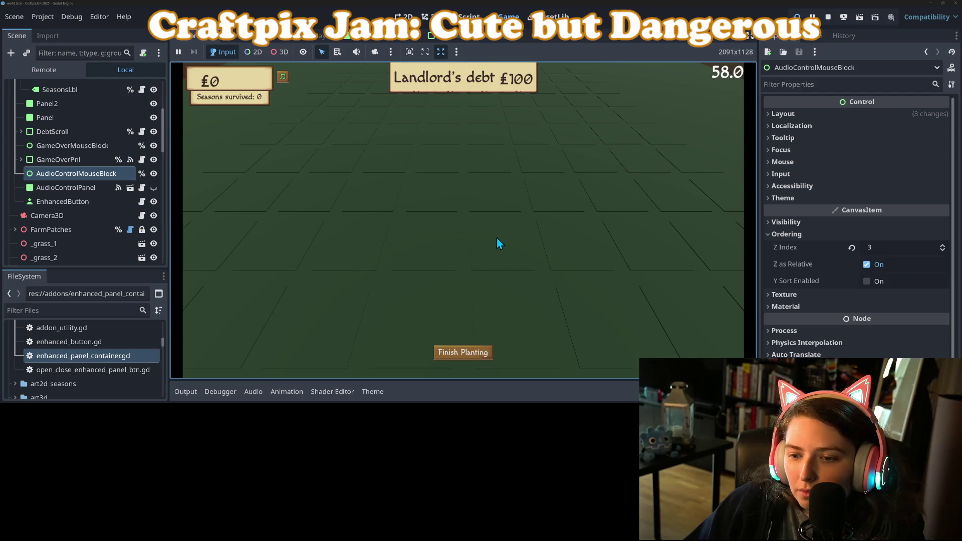
# Step: Hide AudioControlMouseBlock by default, save, stop the game, and open game_logic.gd
pyautogui.click(154, 174)
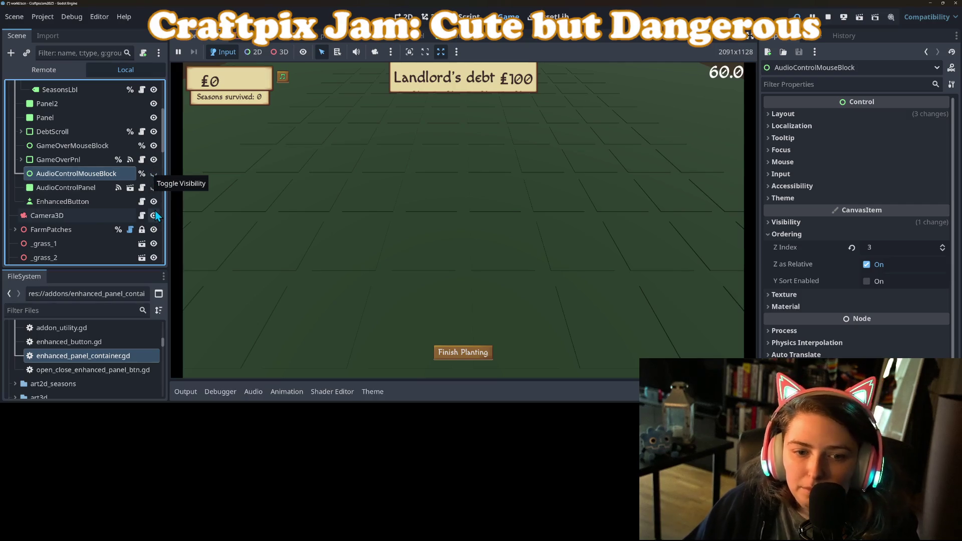
pyautogui.hotkey('ctrl', 's')
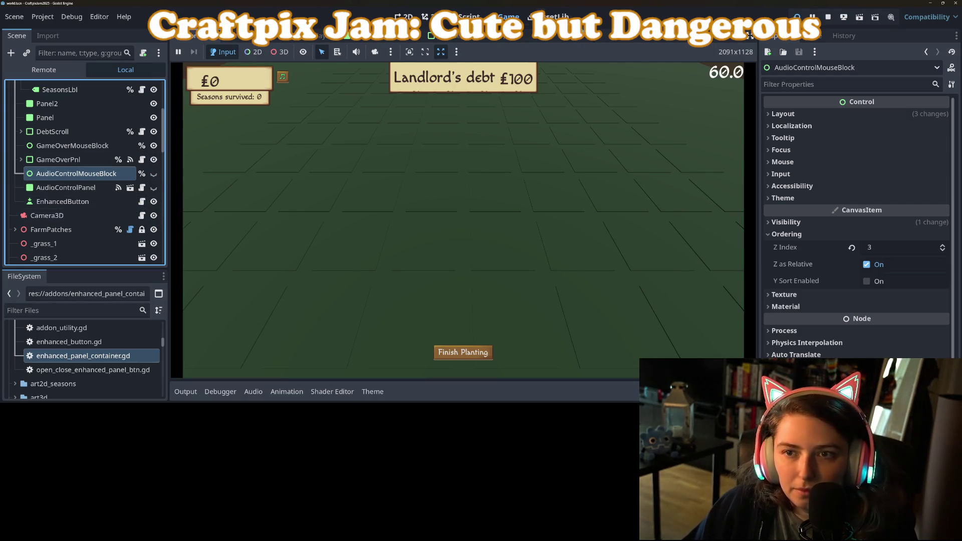
pyautogui.click(827, 17)
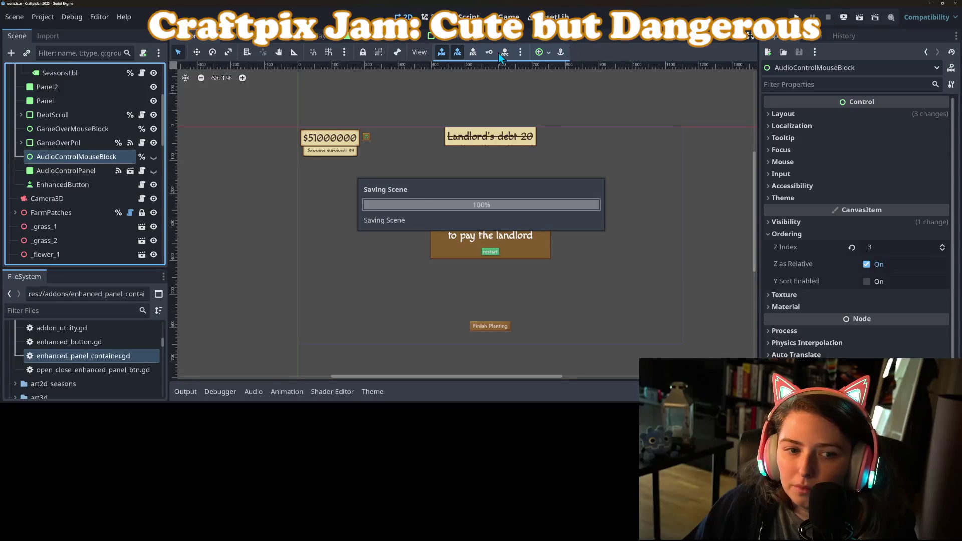
pyautogui.scroll(5, 95, 128)
pyautogui.click(142, 71)
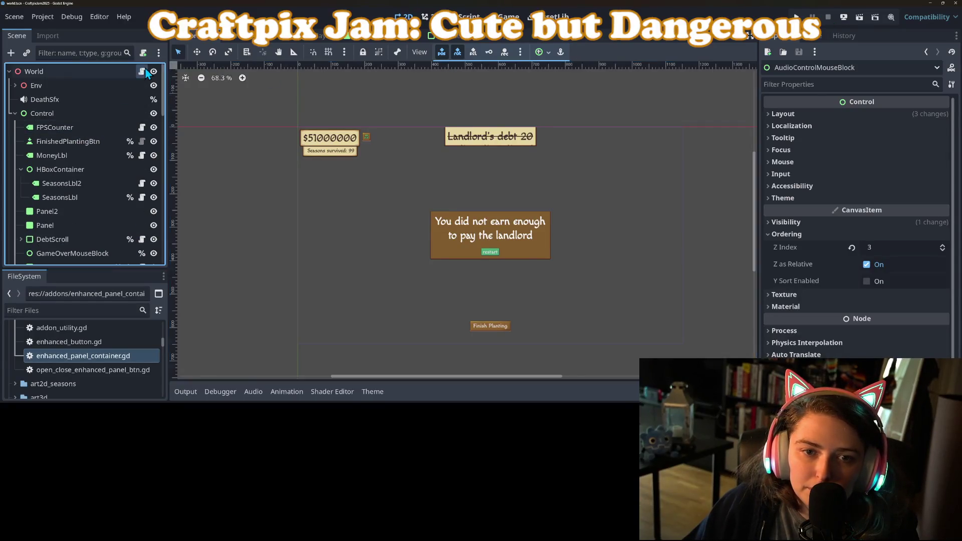
pyautogui.scroll(-5, 119, 132)
pyautogui.scroll(-2, 494, 278)
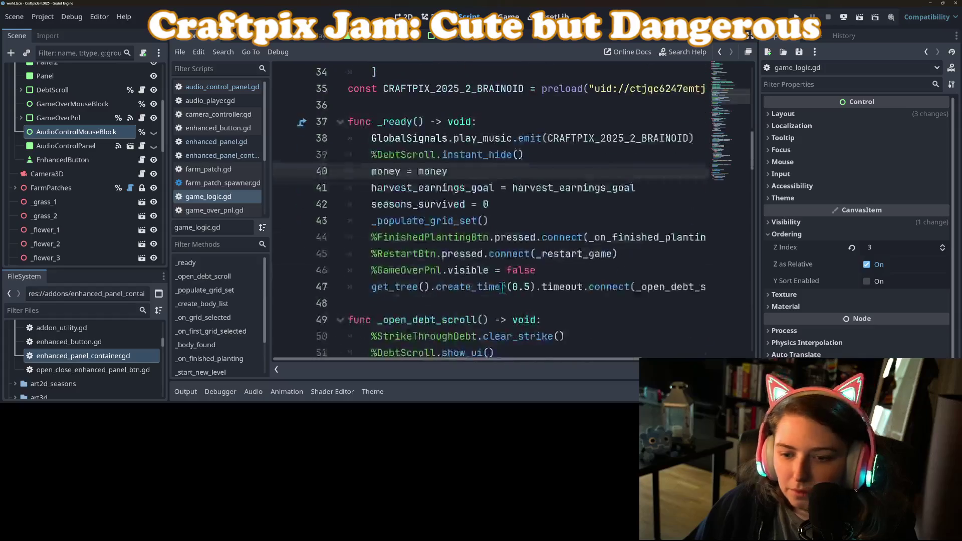
# Step: Add '%AudioControlPanel.visible = false' on line 47 of _ready, save, and run the game
pyautogui.click(607, 270)
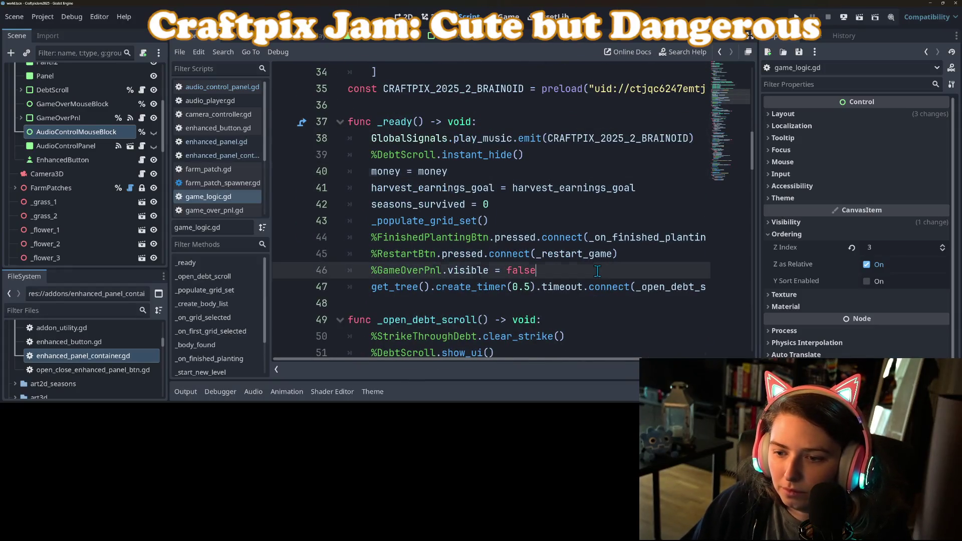
pyautogui.press('Return')
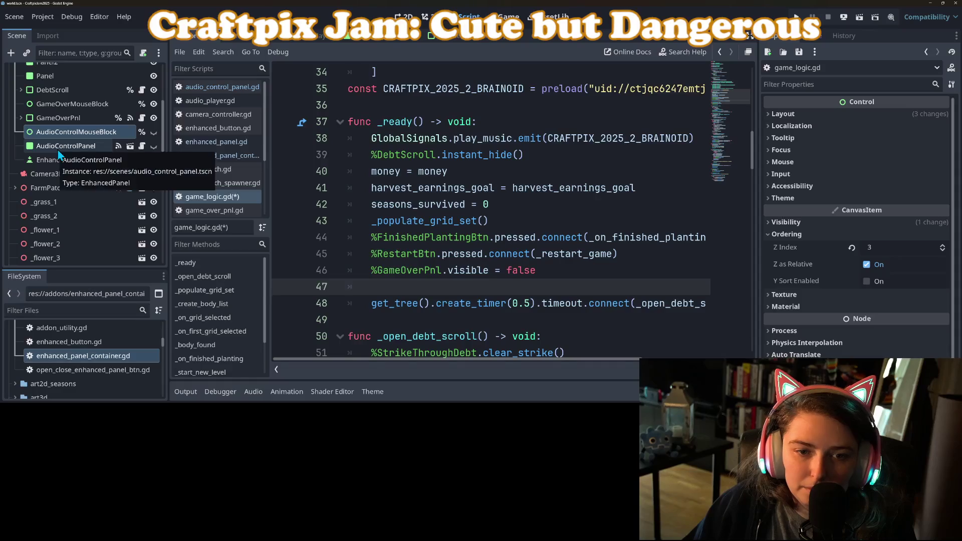
pyautogui.rightClick(59, 148)
pyautogui.click(100, 319)
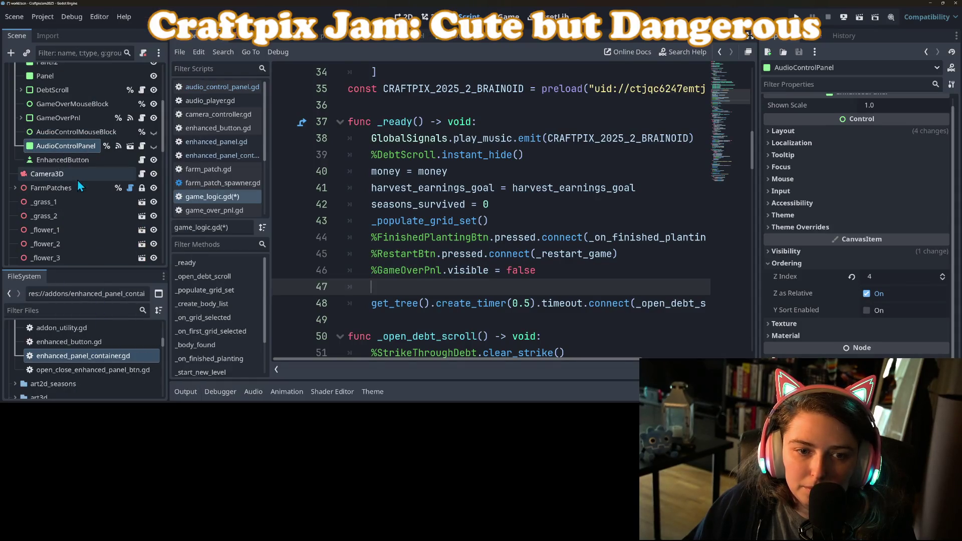
pyautogui.moveTo(65, 146)
pyautogui.mouseDown()
pyautogui.moveTo(426, 300)
pyautogui.moveTo(423, 291)
pyautogui.mouseUp()
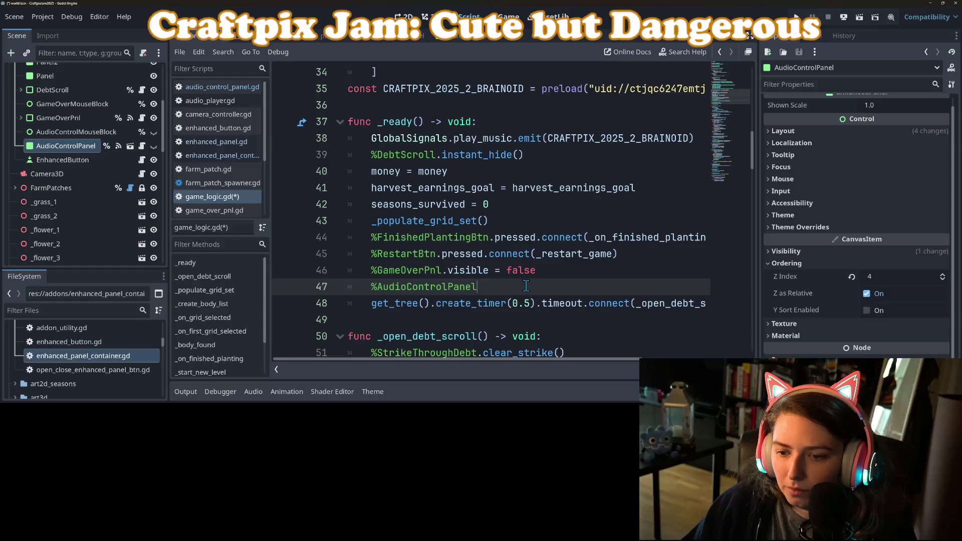
pyautogui.write('.visible = false')
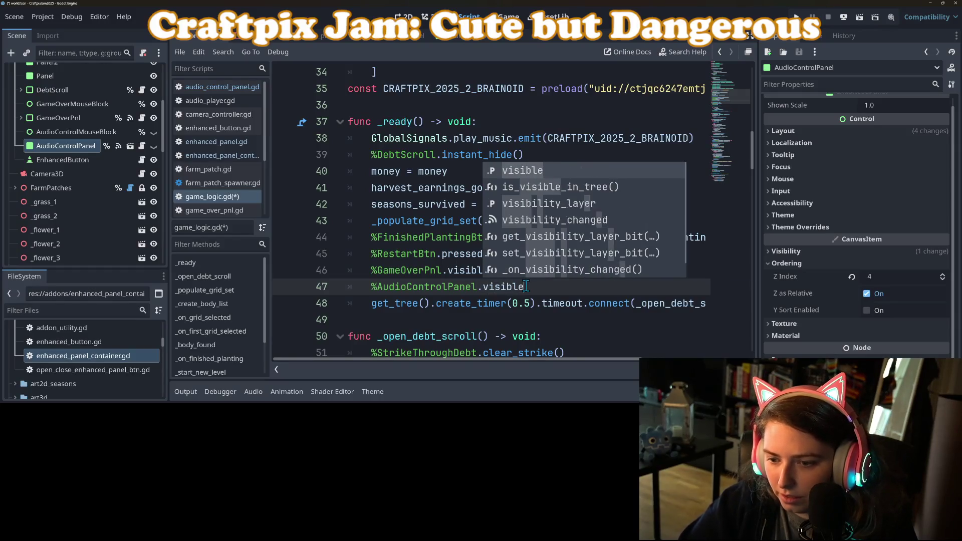
pyautogui.hotkey('ctrl', 's')
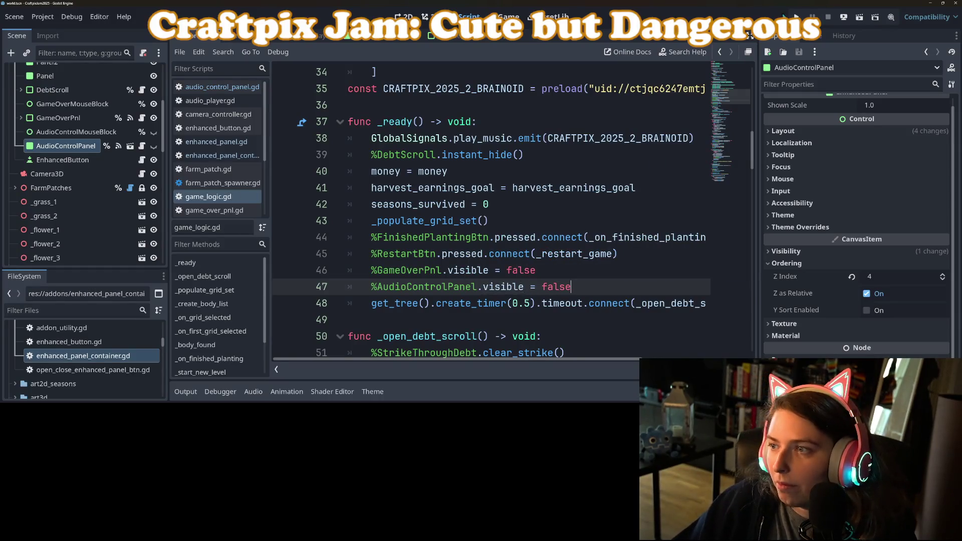
pyautogui.click(796, 16)
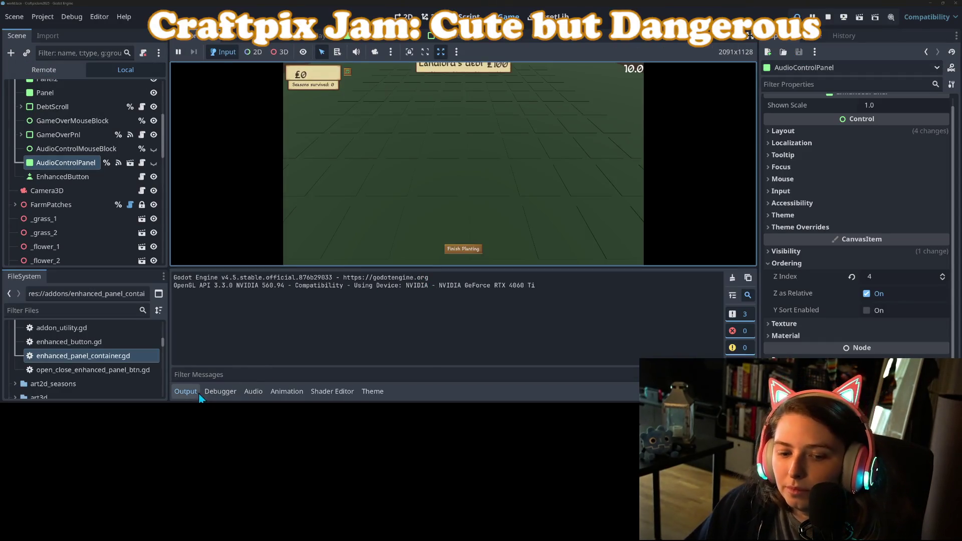
# Step: In the running game, open and close the audio panel, finish planting, then stop
pyautogui.click(193, 392)
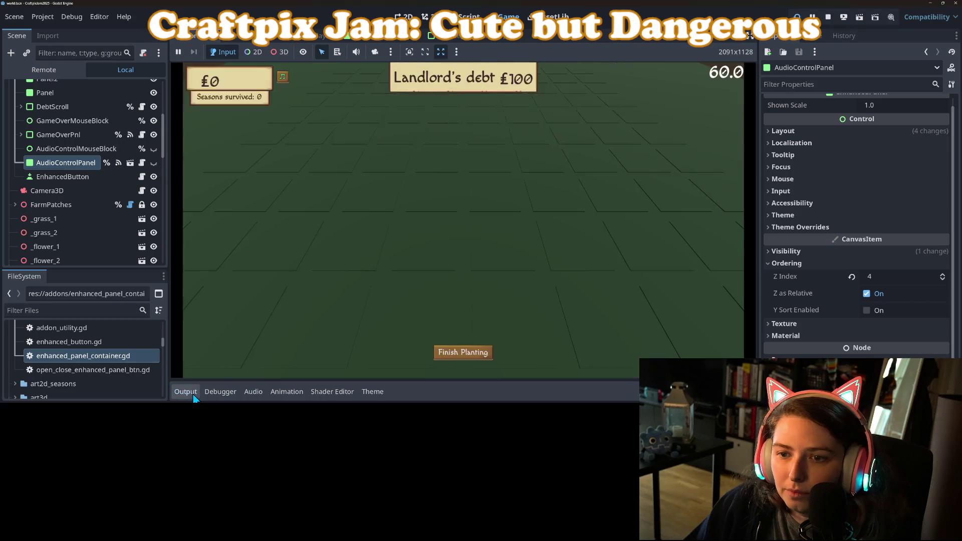
pyautogui.click(283, 78)
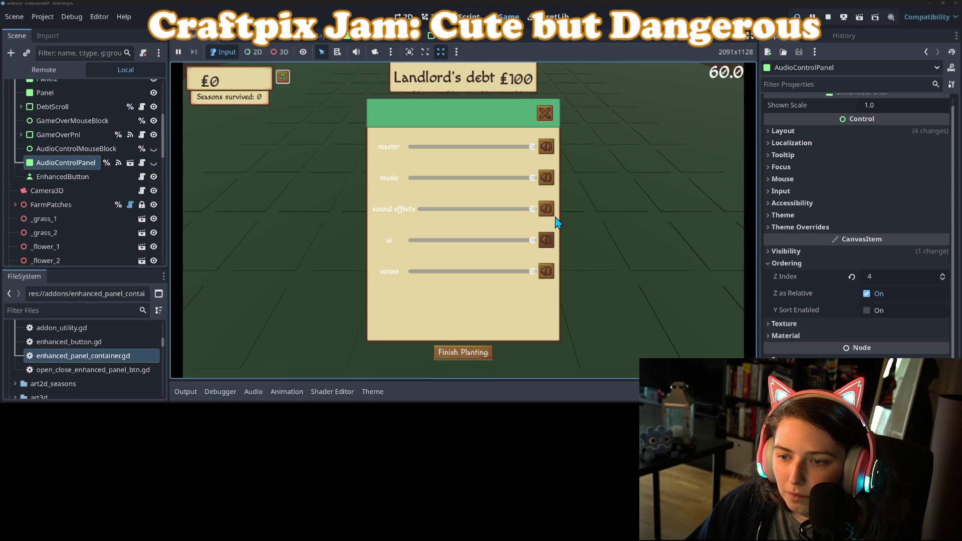
pyautogui.click(543, 114)
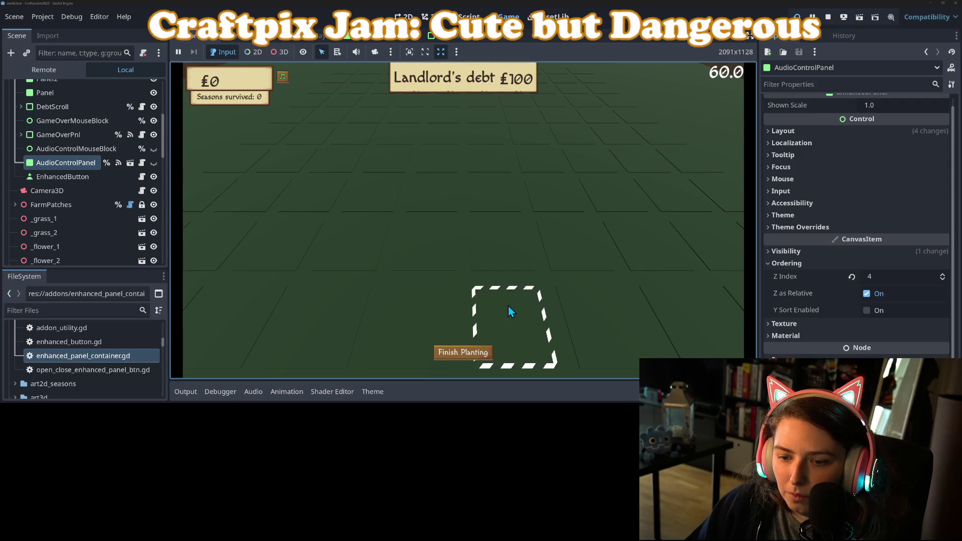
pyautogui.click(476, 353)
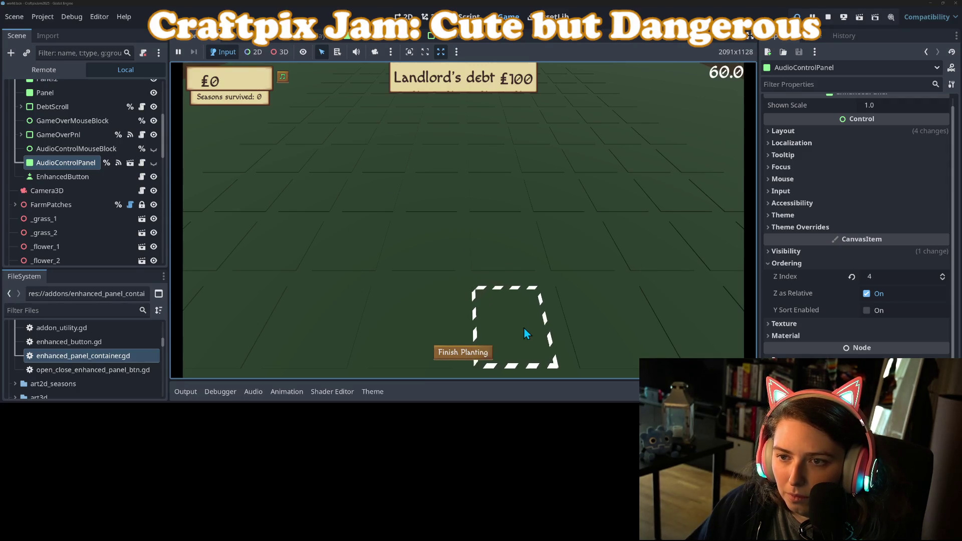
pyautogui.click(830, 19)
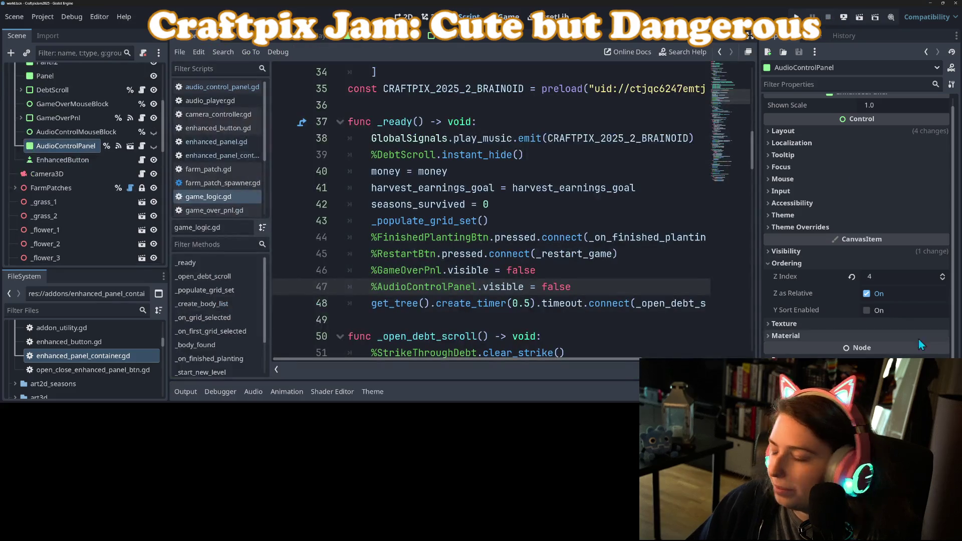
# Step: Begin a GitHub Desktop commit summary 'adds audio co' for the 10 changed files, then return to Godot
pyautogui.hotkey('alt', 'Tab')
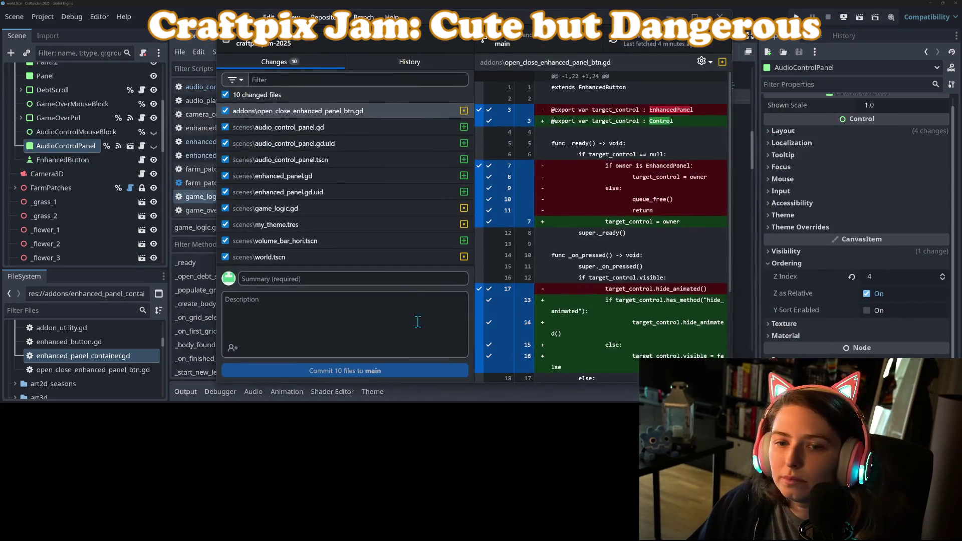
pyautogui.click(336, 277)
pyautogui.write('adds')
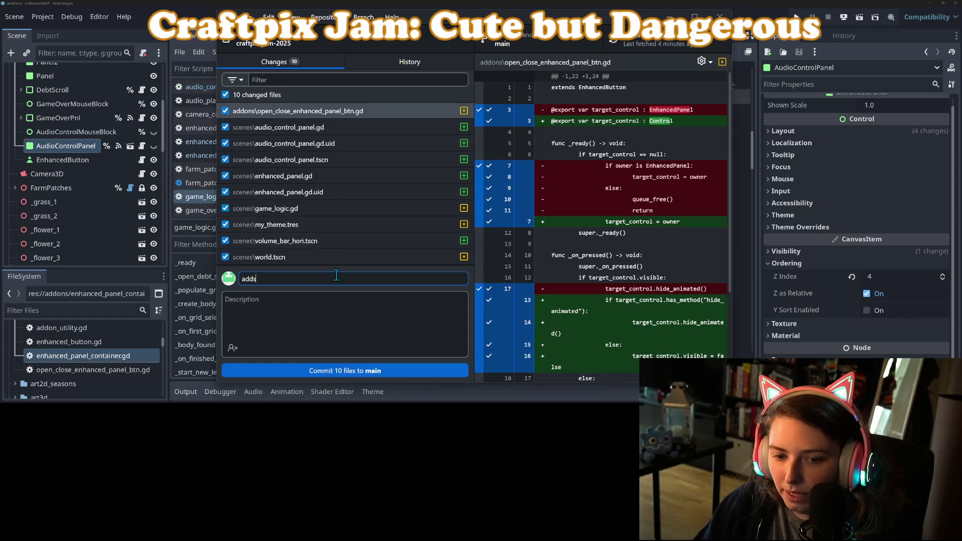
pyautogui.write(' audio control')
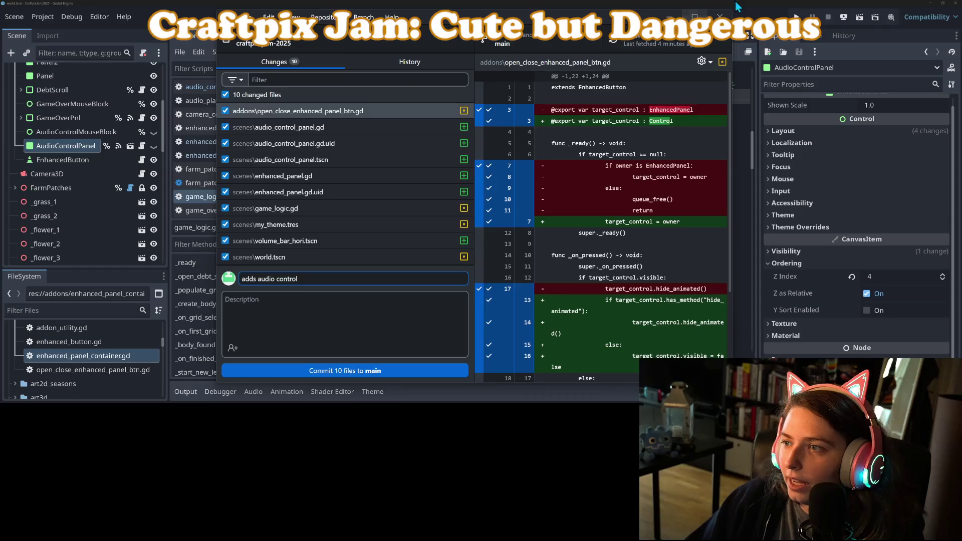
pyautogui.hotkey('alt', 'Tab')
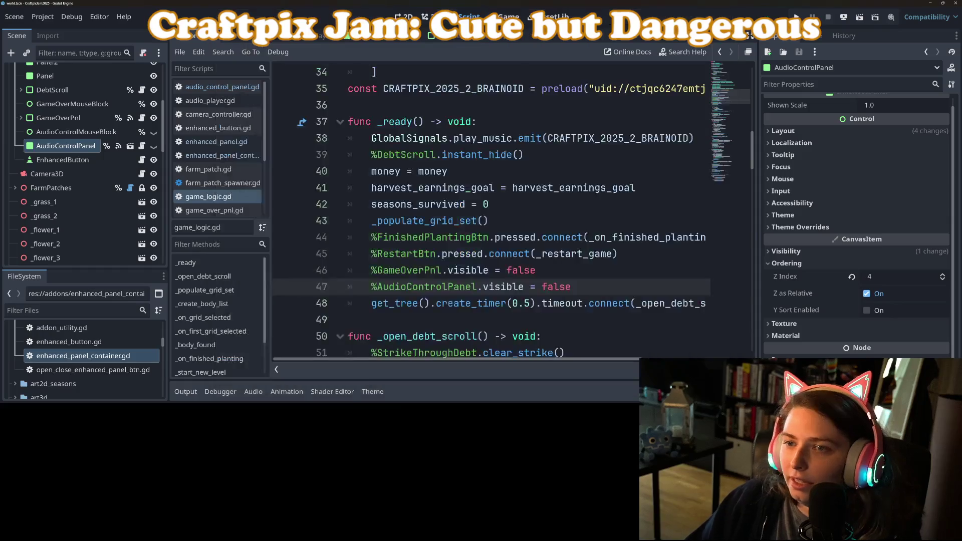
# Step: In the audio control panel scene, add a Label child node under Panel
pyautogui.click(413, 40)
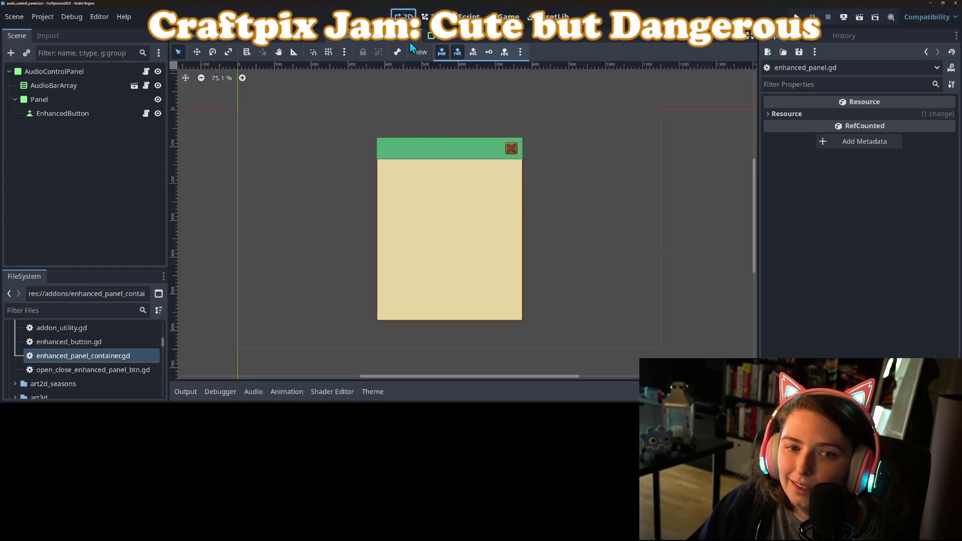
pyautogui.rightClick(88, 73)
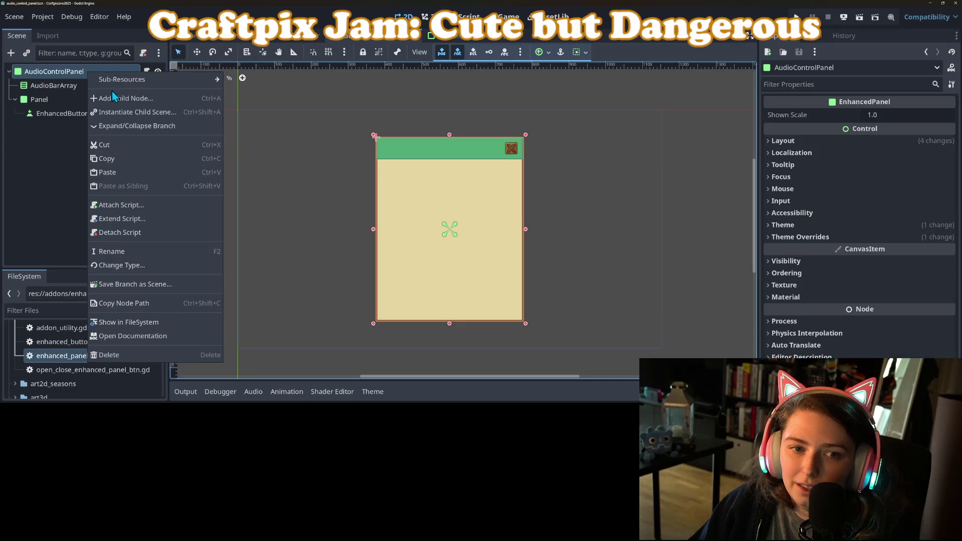
pyautogui.click(39, 99)
pyautogui.rightClick(40, 100)
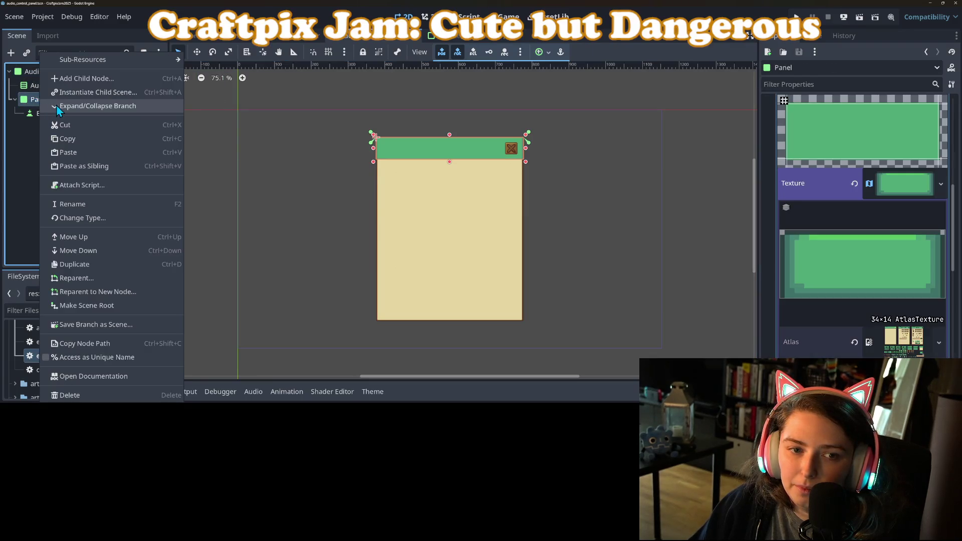
pyautogui.click(78, 79)
pyautogui.write('lab')
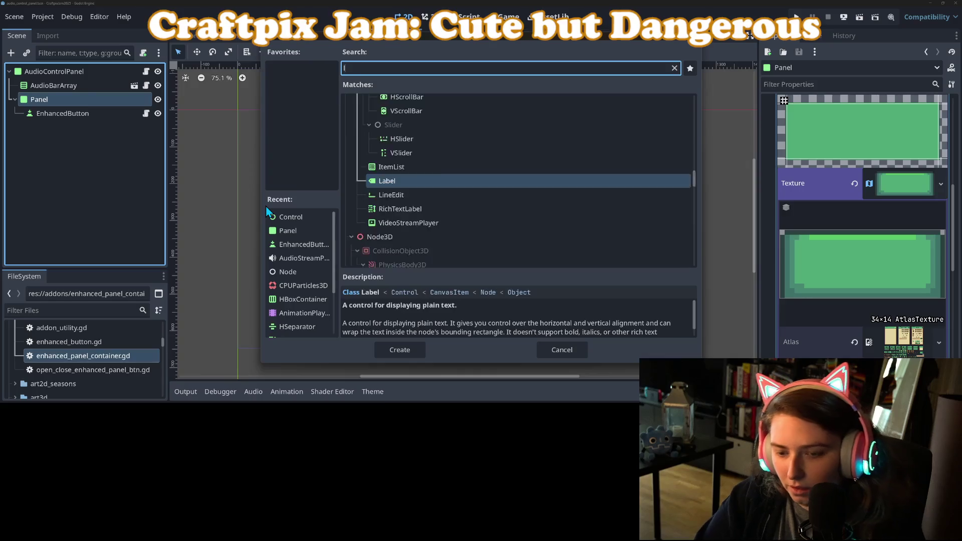
pyautogui.press('Return')
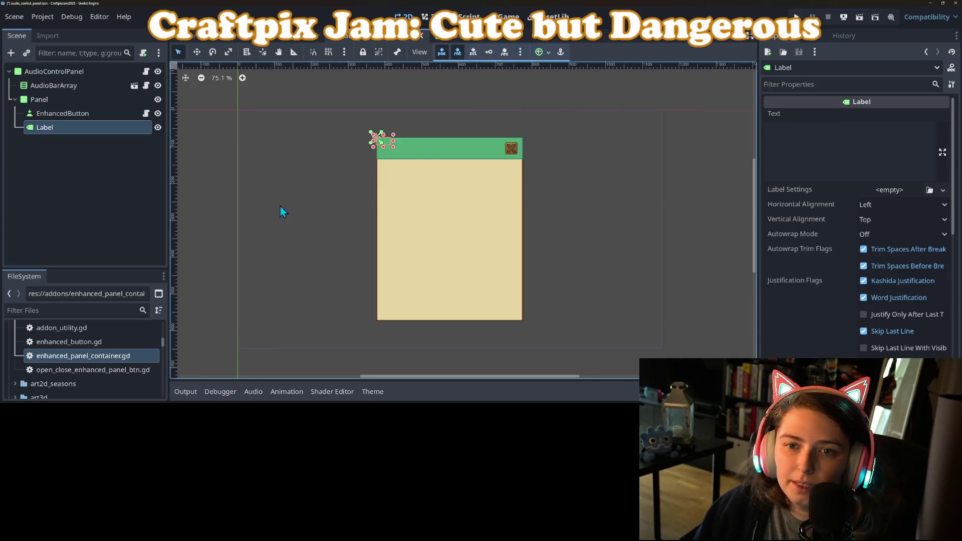
# Step: In the world scene, hide the GameOverMouseBlock node
pyautogui.click(183, 40)
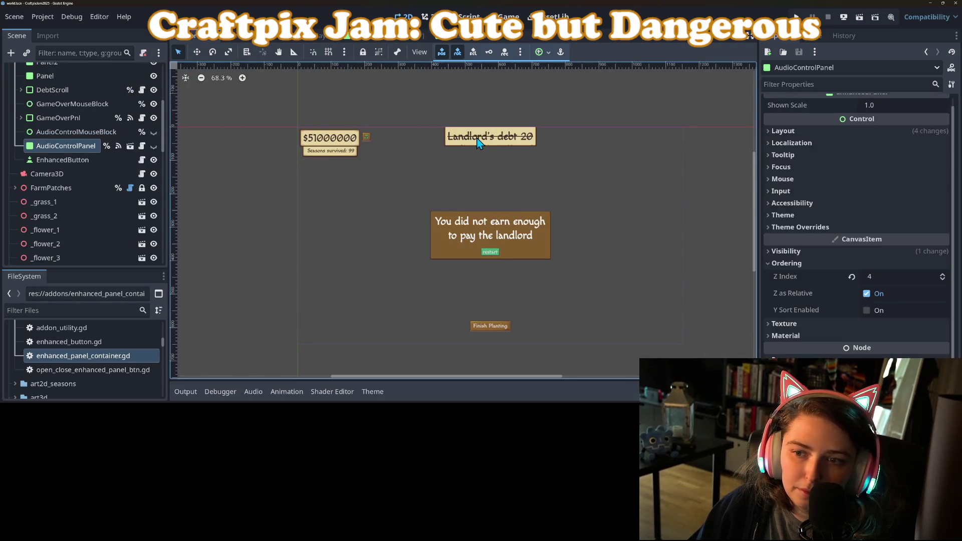
pyautogui.click(478, 143)
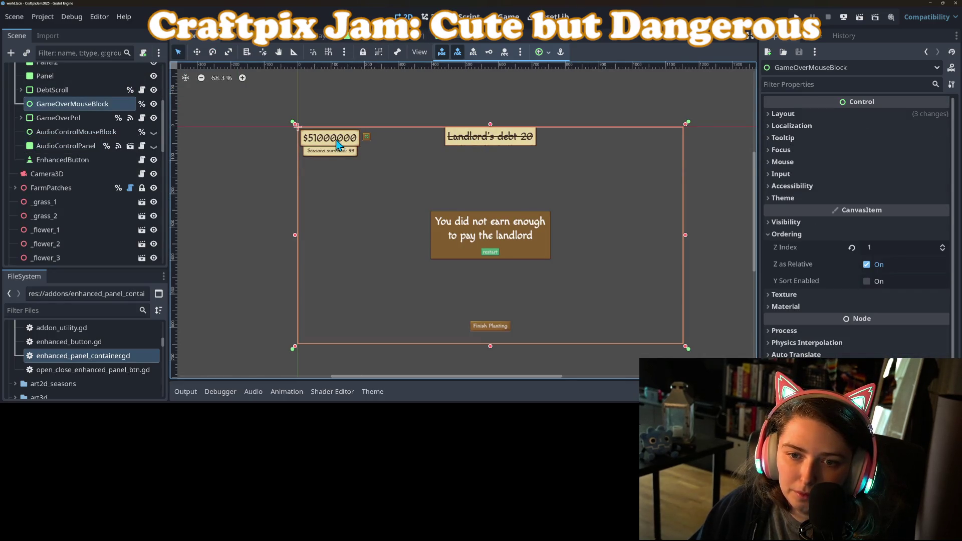
pyautogui.scroll(5, 69, 190)
pyautogui.scroll(-2, 71, 187)
pyautogui.click(154, 203)
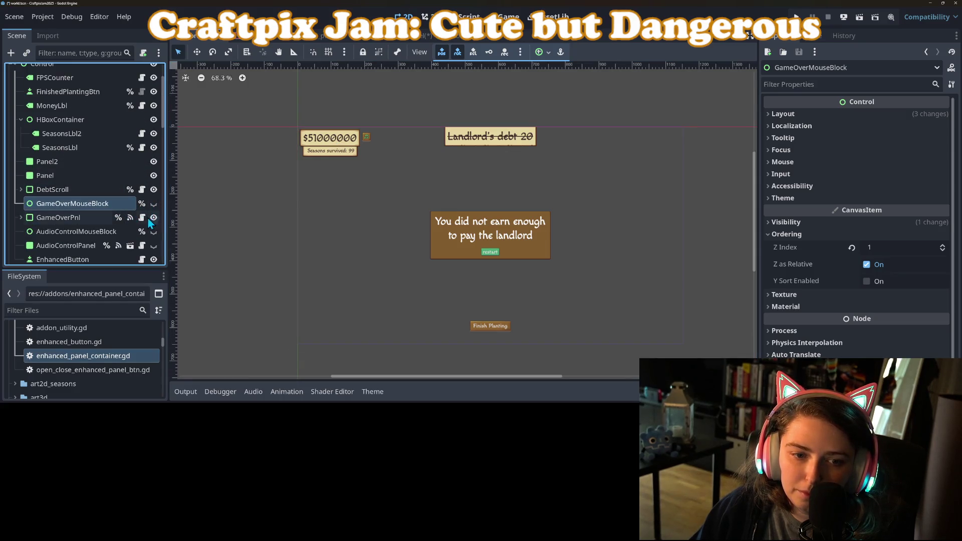
# Step: Copy the MoneyLbl node's Label Settings resource
pyautogui.scroll(3, 119, 220)
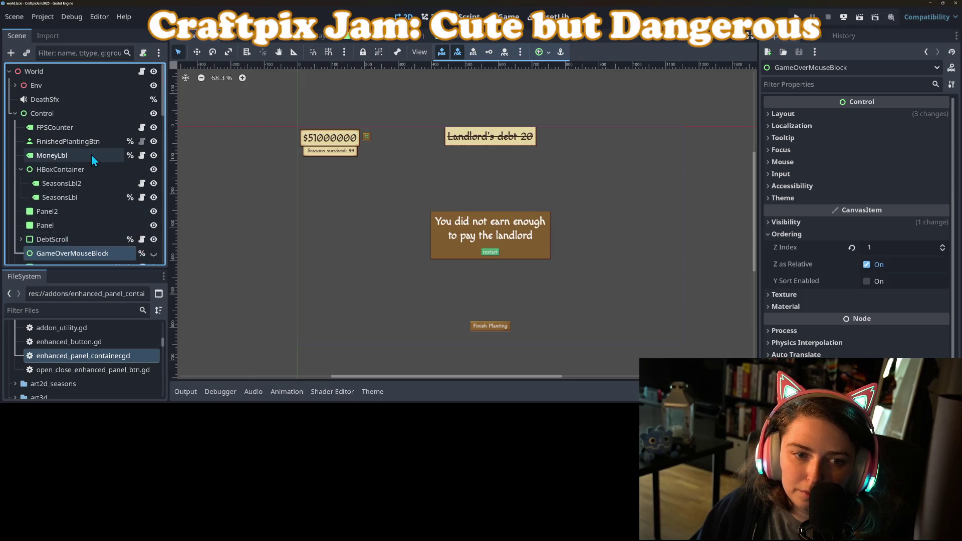
pyautogui.click(71, 155)
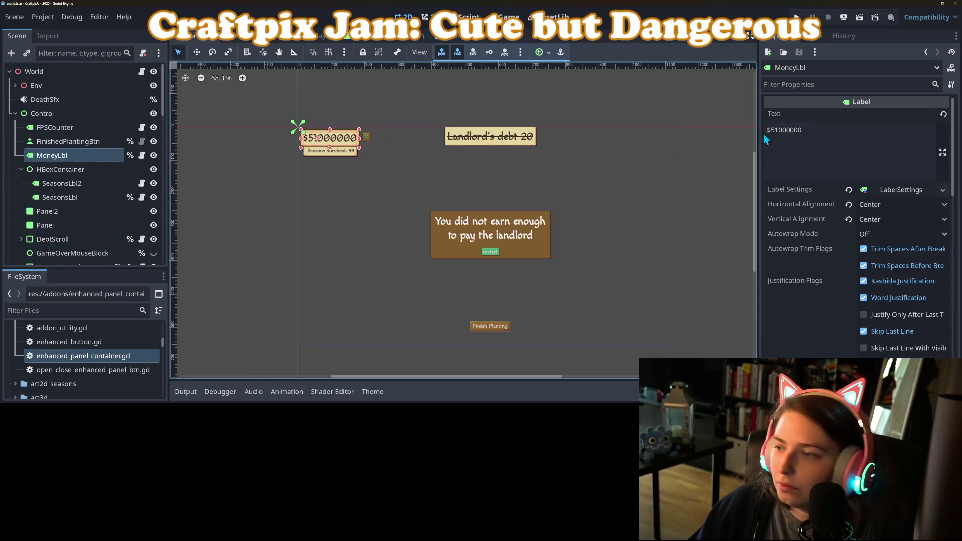
pyautogui.rightClick(809, 194)
pyautogui.click(817, 198)
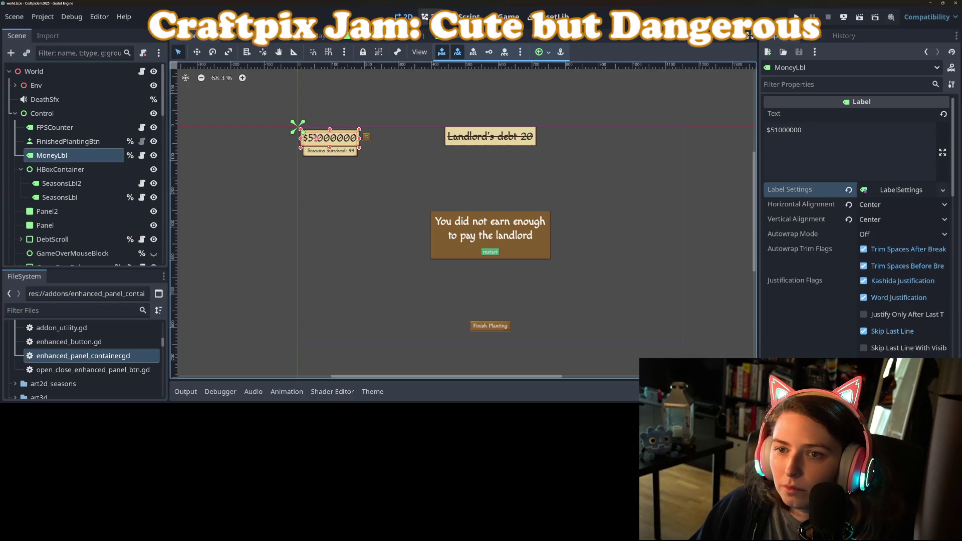
pyautogui.click(407, 38)
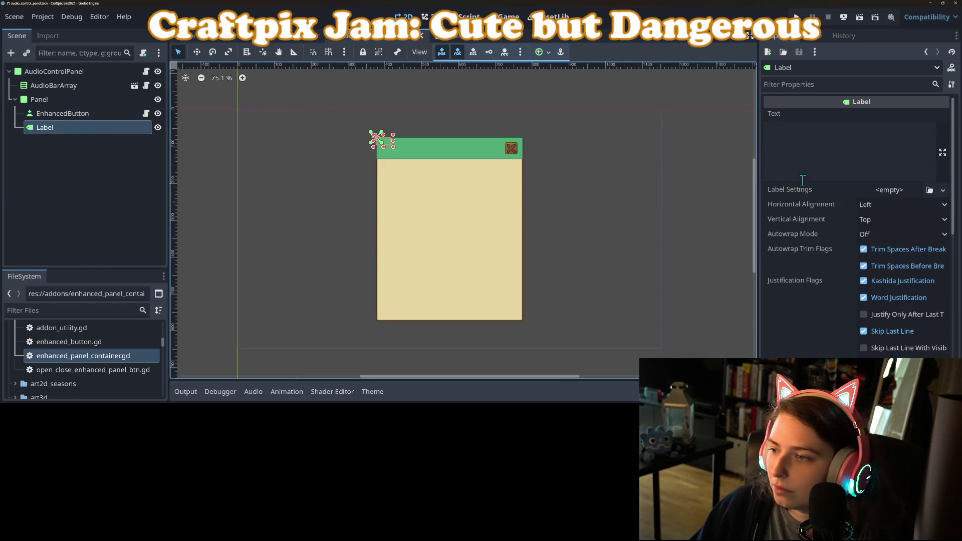
# Step: Center the new label horizontally and vertically and paste MoneyLbl's label settings into it
pyautogui.click(867, 205)
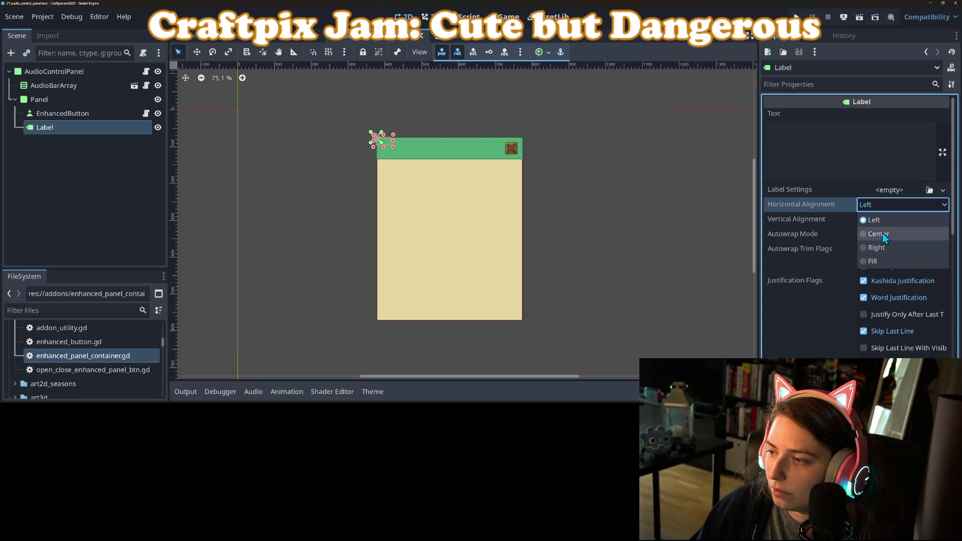
pyautogui.click(882, 234)
pyautogui.click(877, 219)
pyautogui.click(882, 249)
pyautogui.rightClick(831, 194)
pyautogui.click(847, 210)
# Step: Set the label text to 'Volume Control', anchor it top-center in the header, and save
pyautogui.click(840, 139)
pyautogui.write('Vo')
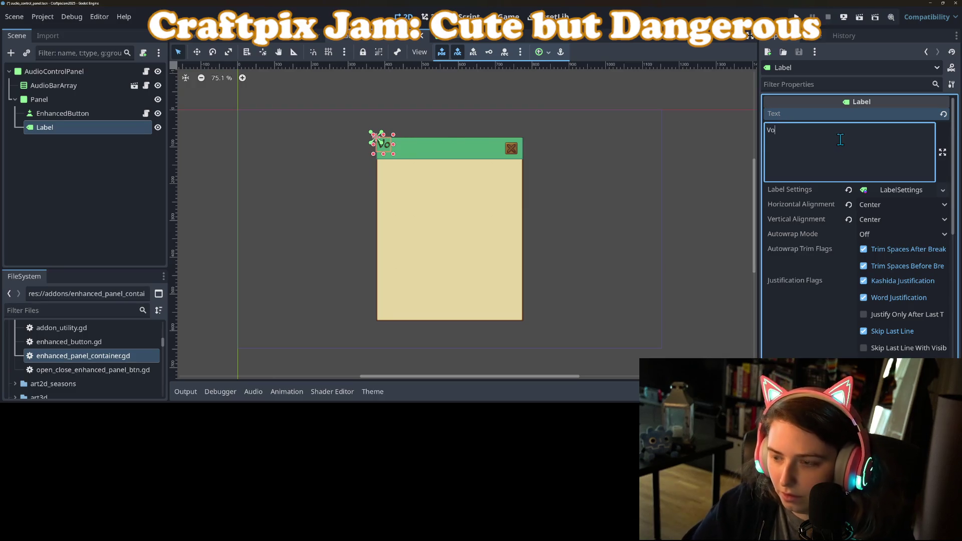
pyautogui.write('lume Control')
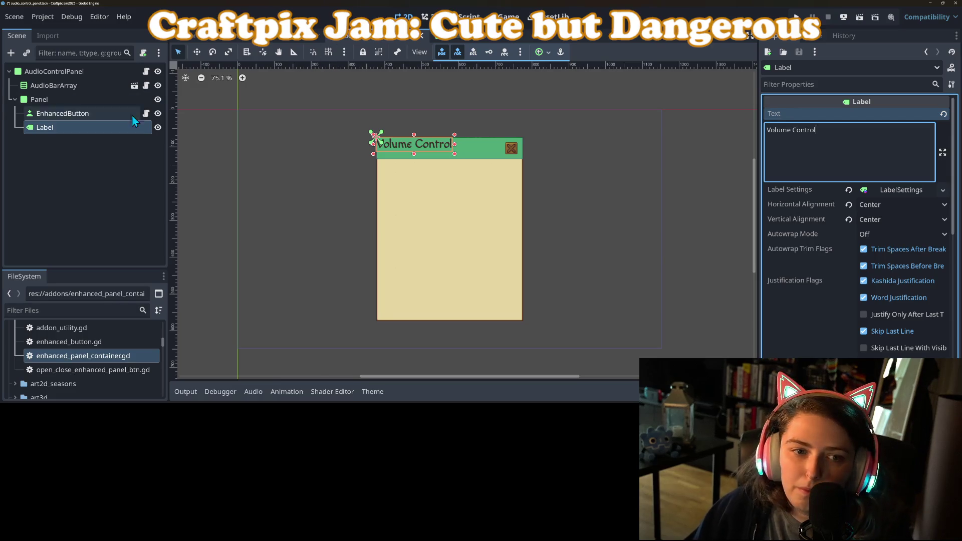
pyautogui.click(537, 53)
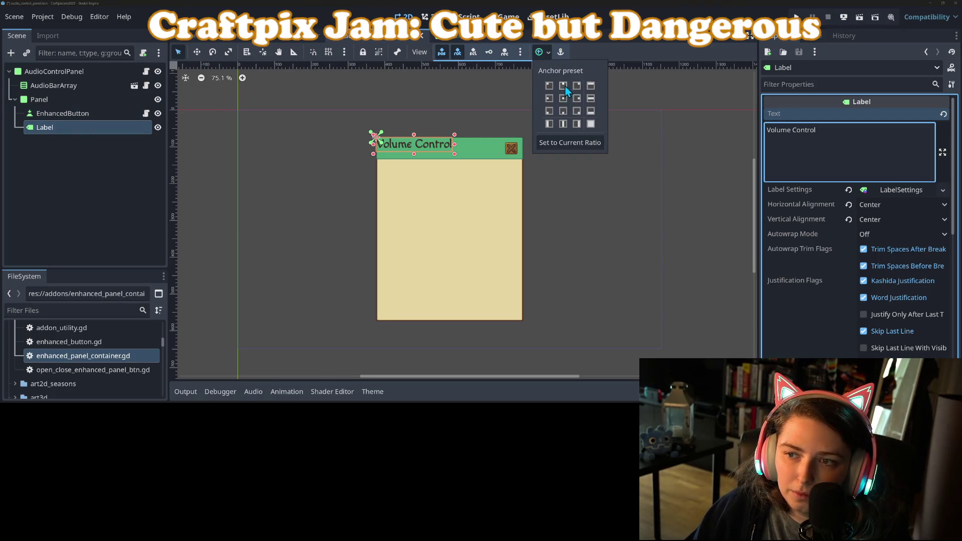
pyautogui.click(564, 99)
pyautogui.click(663, 221)
pyautogui.hotkey('ctrl', 's')
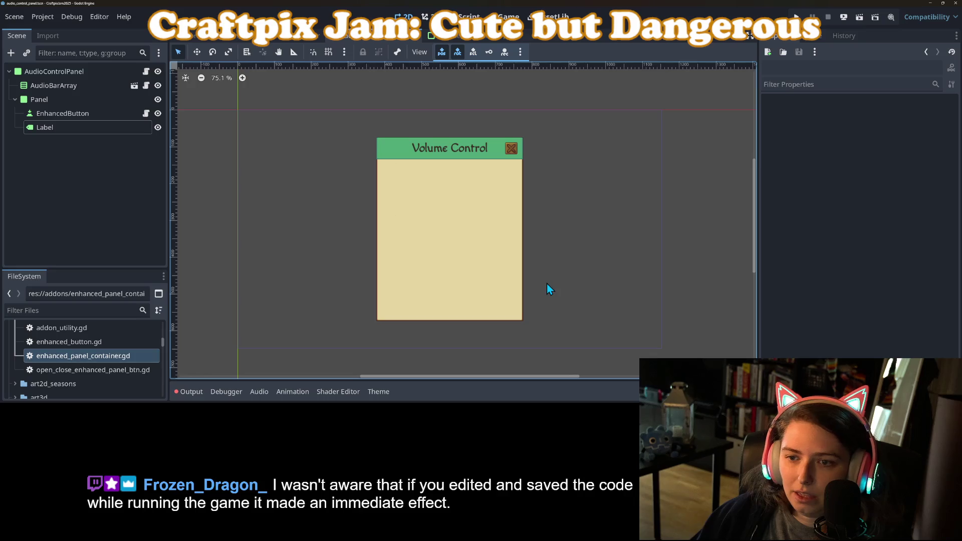
# Step: Make the Volume Control label's Label Settings resource unique
pyautogui.click(467, 152)
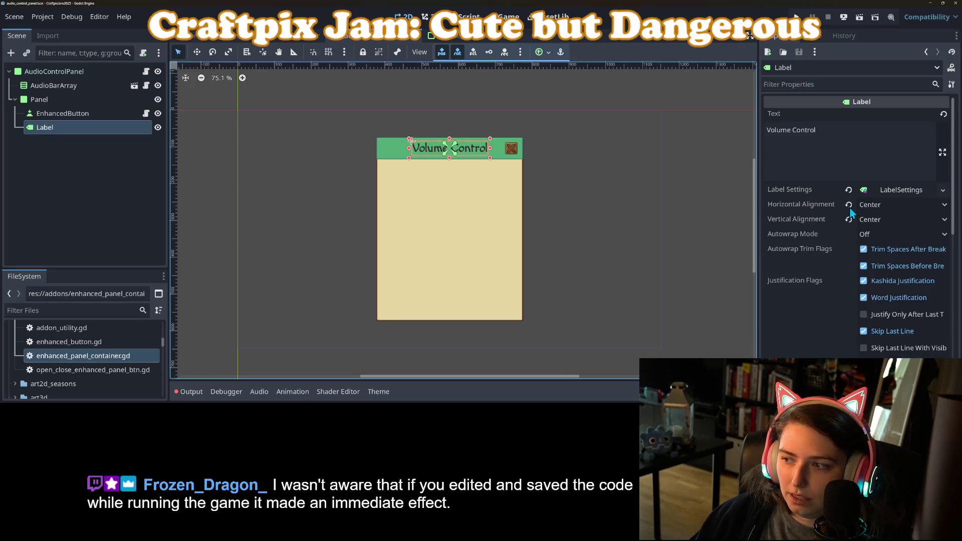
pyautogui.click(886, 189)
pyautogui.scroll(-1, 822, 250)
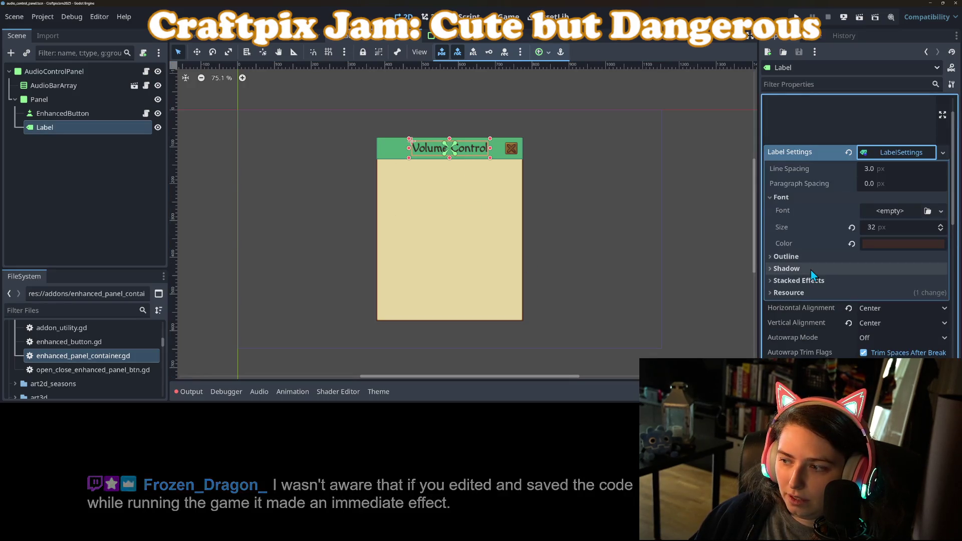
pyautogui.click(943, 153)
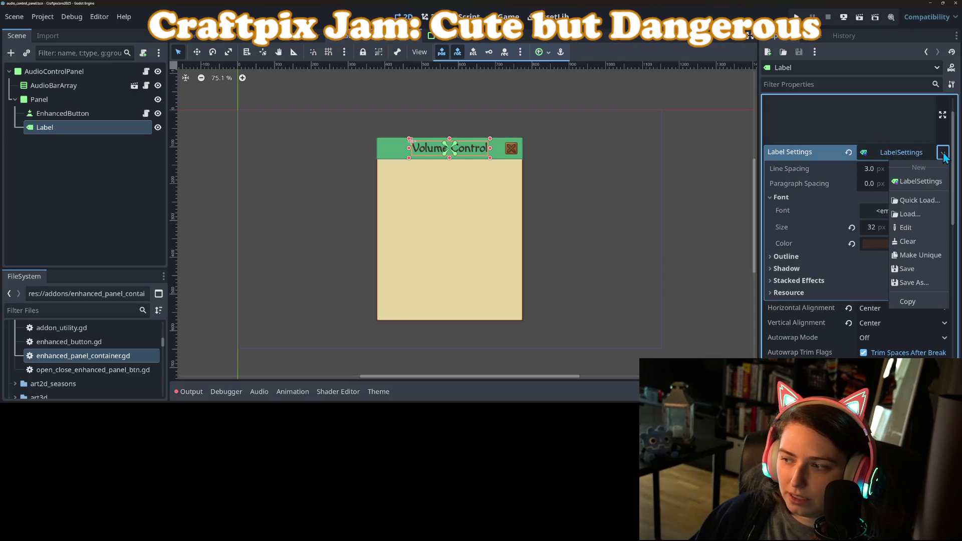
pyautogui.click(918, 253)
# Step: Give the label a semi-transparent shadow with a size of 2 px
pyautogui.click(817, 221)
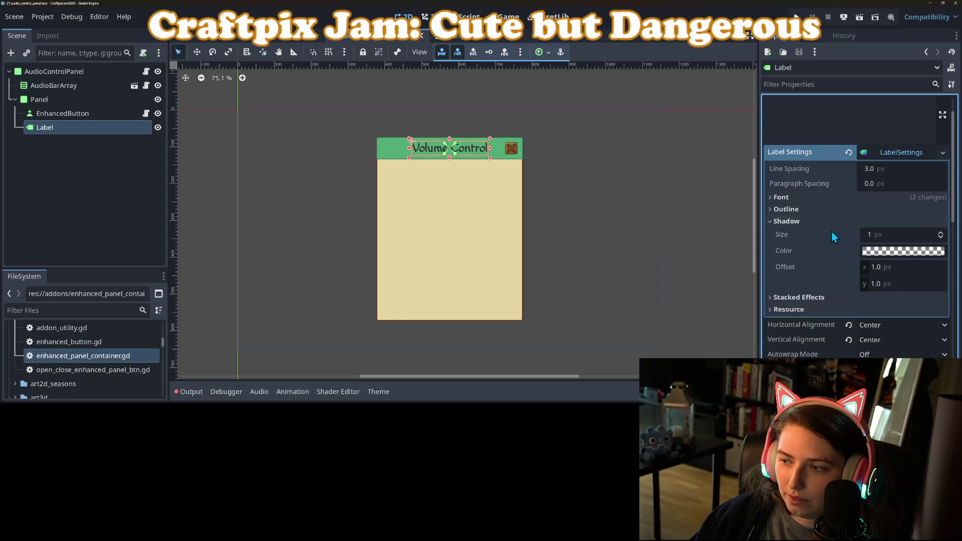
pyautogui.click(905, 253)
pyautogui.click(874, 238)
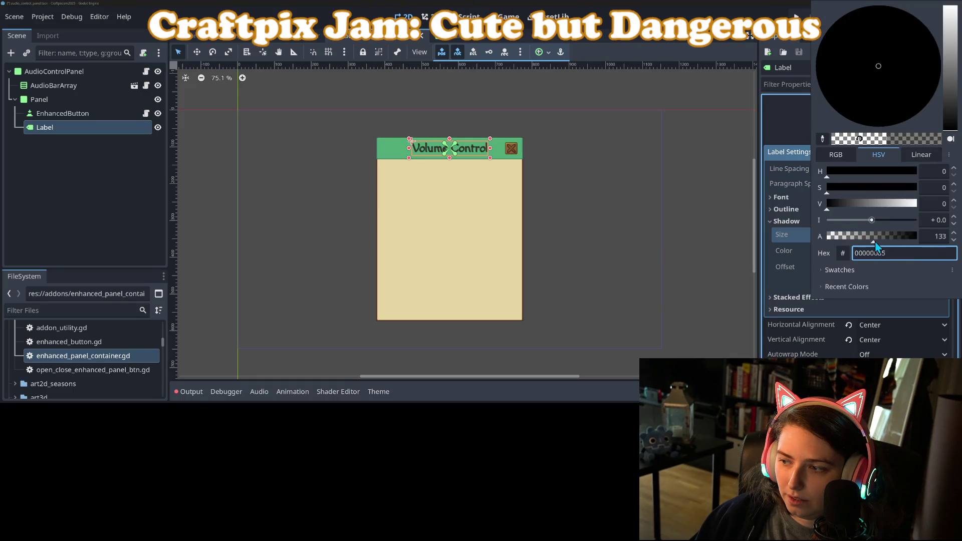
pyautogui.click(793, 243)
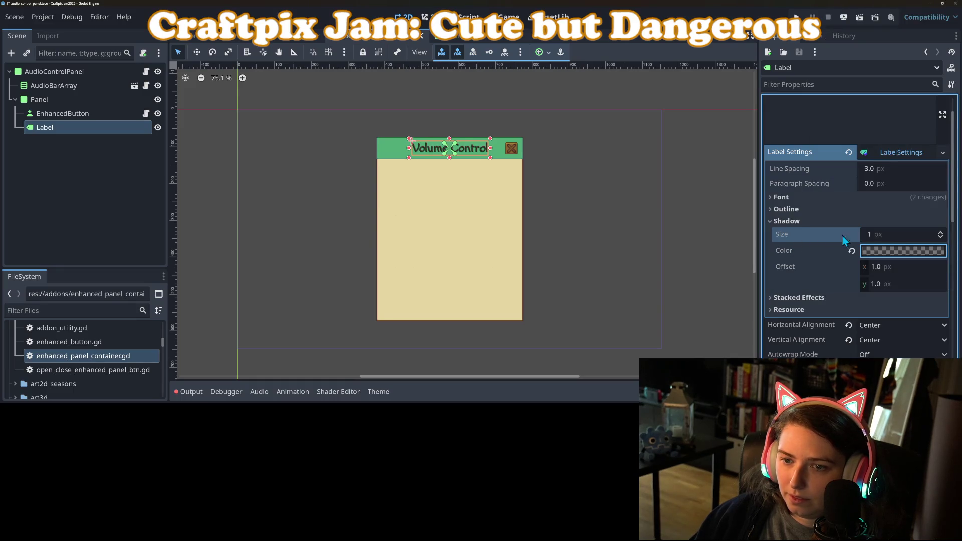
pyautogui.click(895, 235)
pyautogui.write('2')
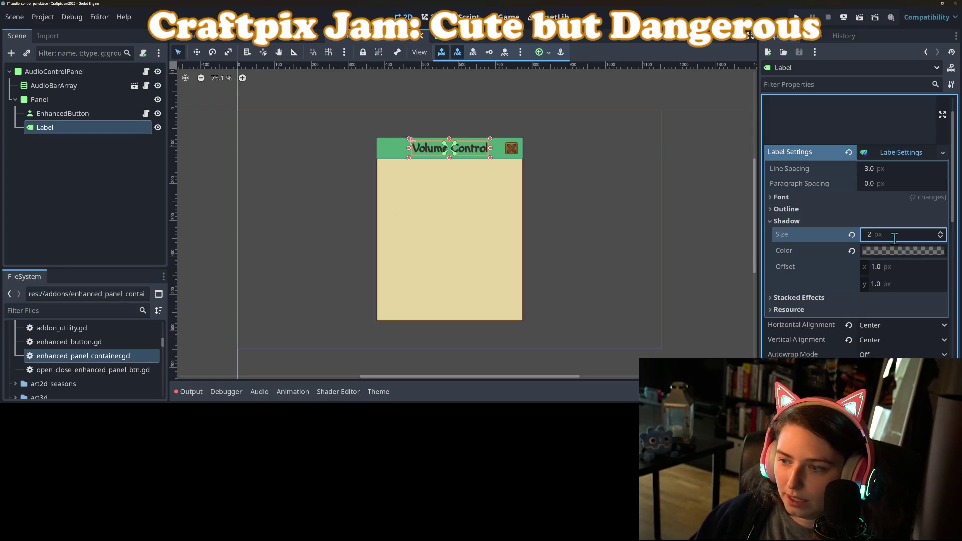
# Step: Lighten the shadow colour to translucent grey bababa88 and save the scene
pyautogui.click(898, 253)
pyautogui.moveTo(955, 82); pyautogui.dragTo(954, 43)
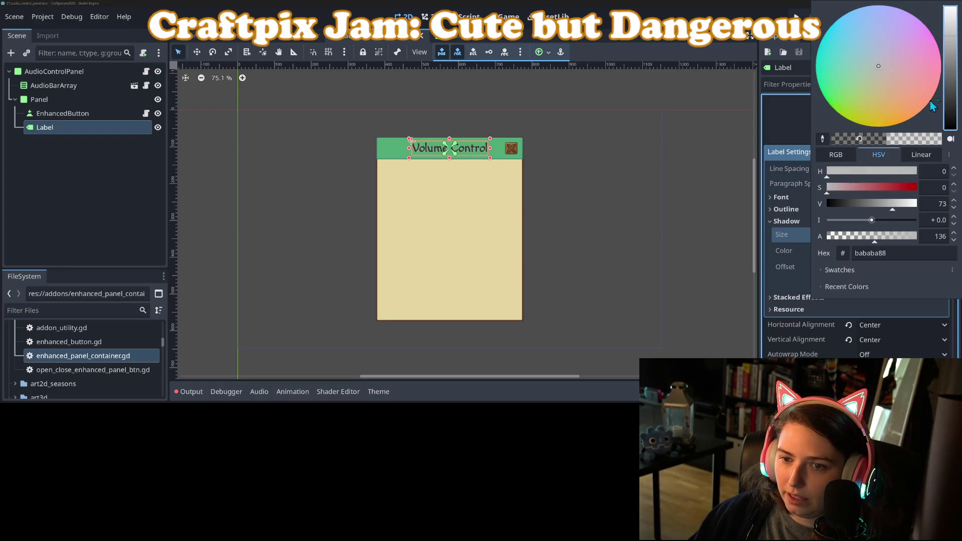
pyautogui.click(788, 233)
pyautogui.click(661, 248)
pyautogui.hotkey('ctrl', 's')
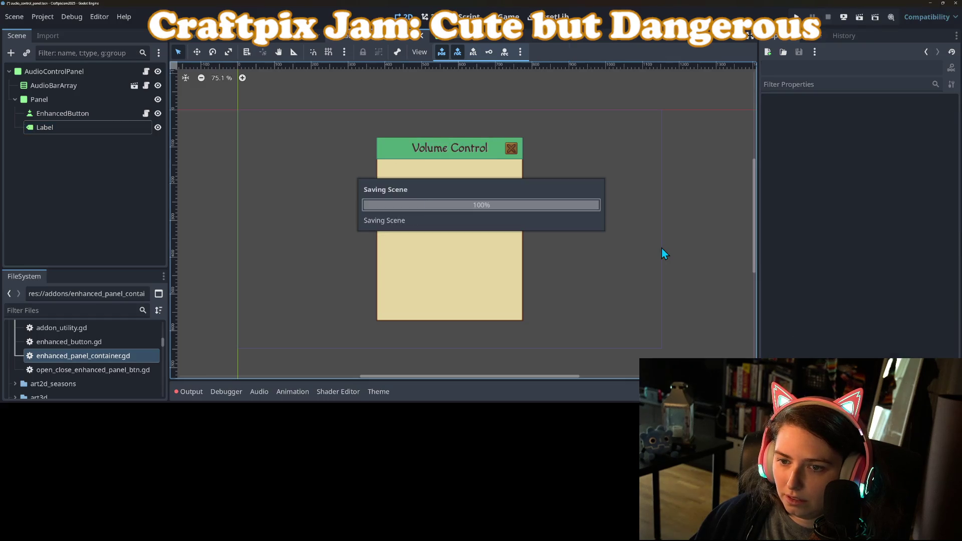
pyautogui.scroll(4, 505, 173)
pyautogui.scroll(1, 506, 179)
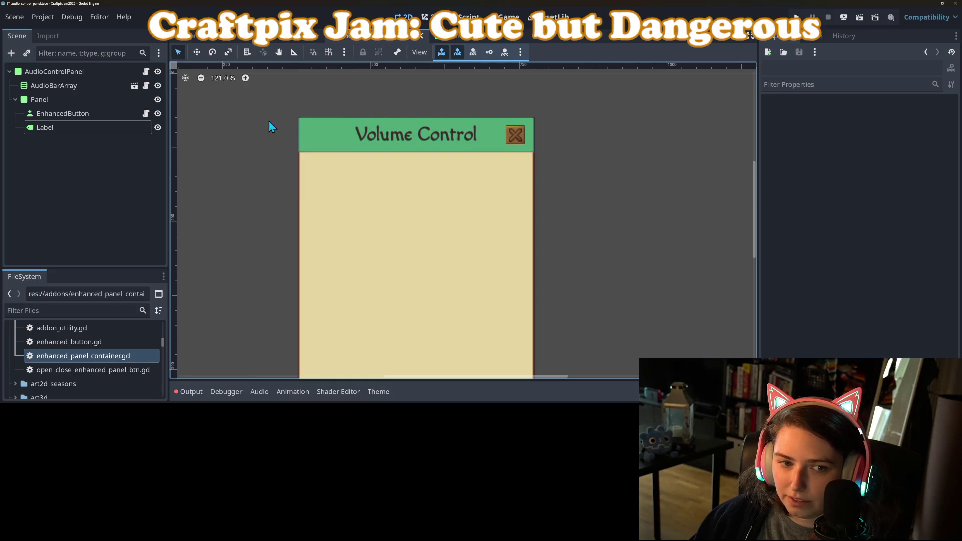
# Step: Select the title Label node and check its Label Settings property
pyautogui.click(81, 127)
pyautogui.rightClick(815, 160)
pyautogui.click(822, 172)
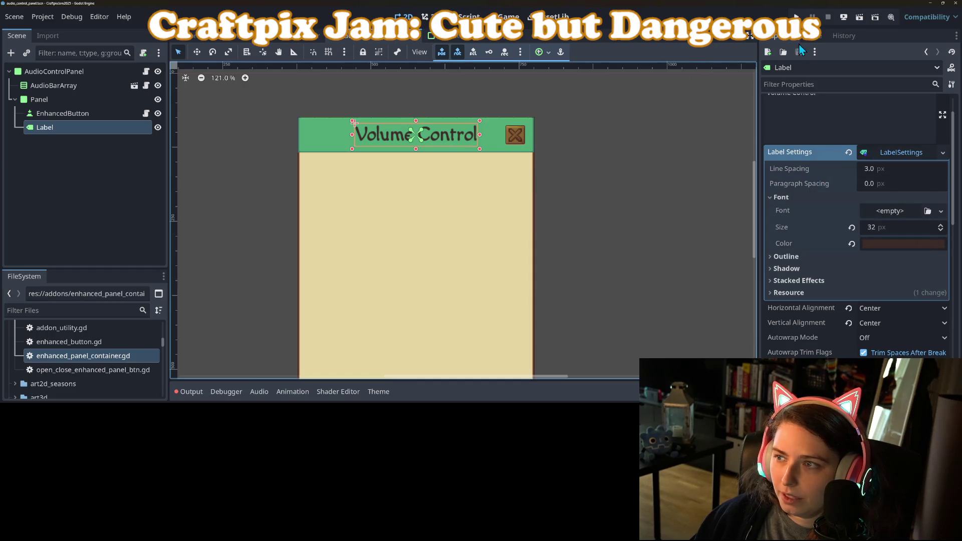
# Step: Run the game, open and close the in-game Volume Control panel, then stop it
pyautogui.click(797, 15)
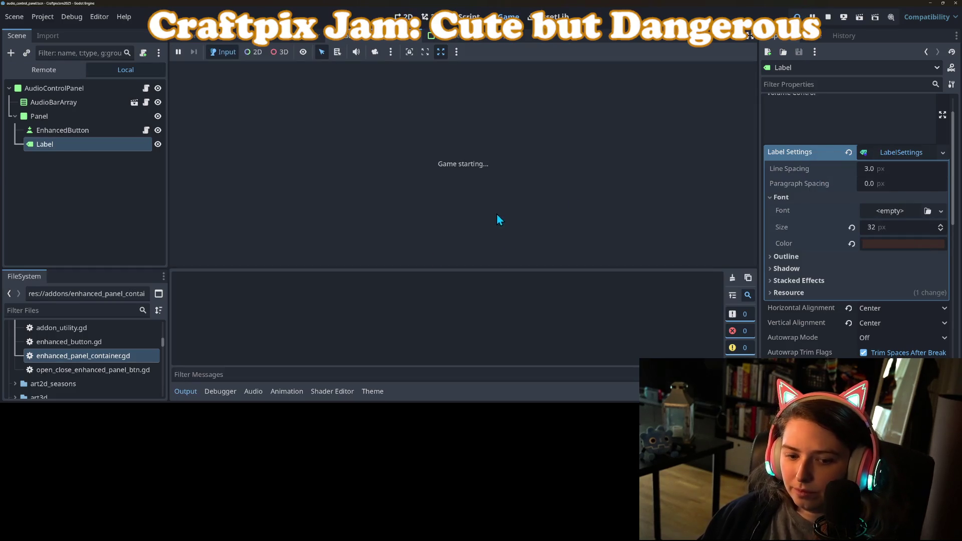
pyautogui.click(179, 393)
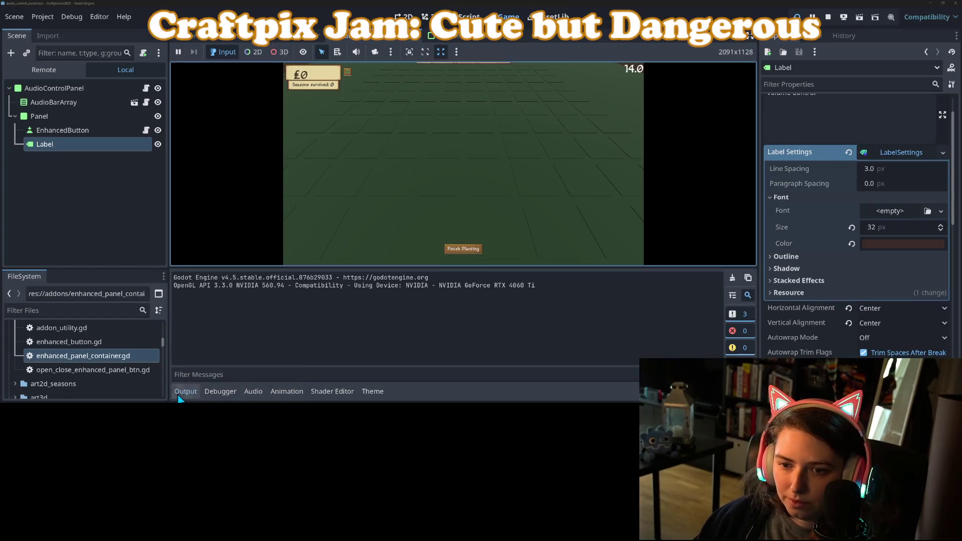
pyautogui.click(182, 393)
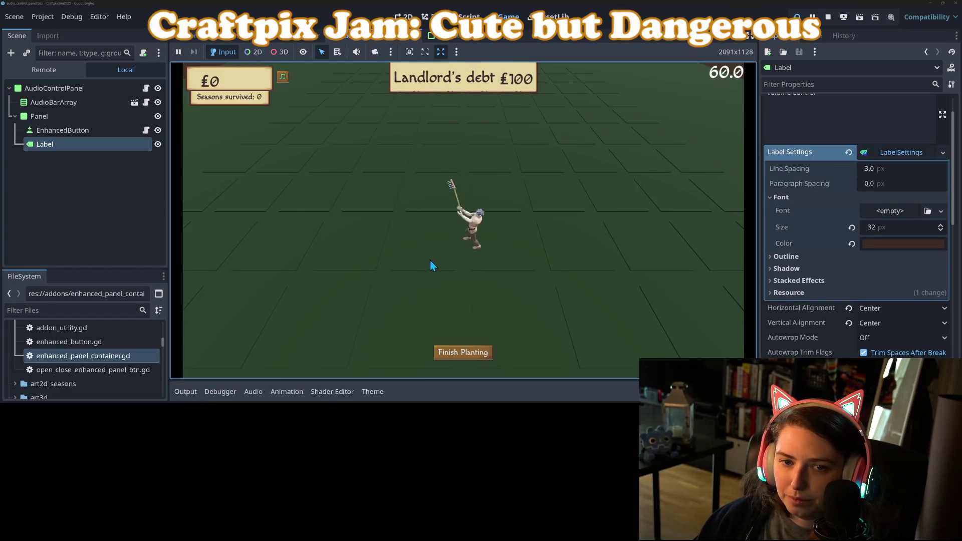
pyautogui.click(282, 79)
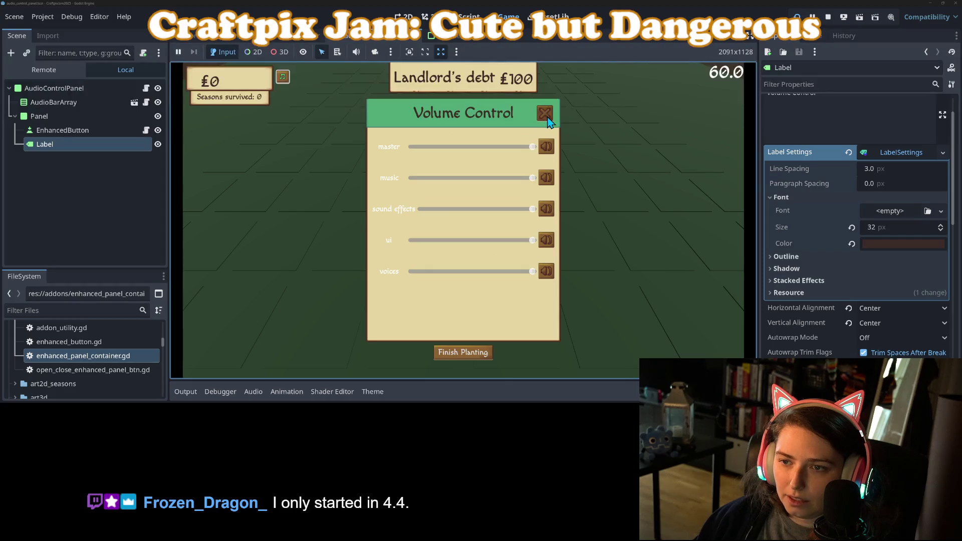
pyautogui.click(546, 116)
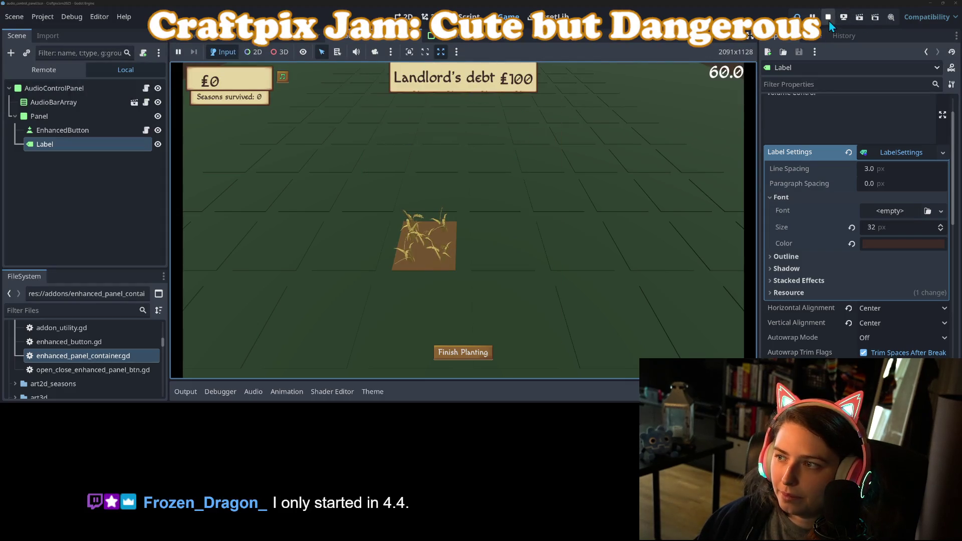
pyautogui.click(828, 19)
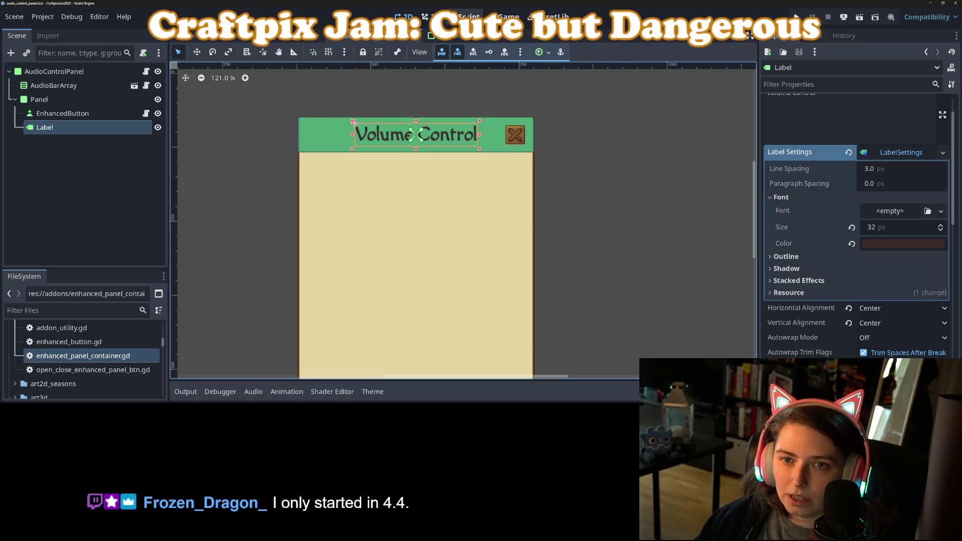
pyautogui.hotkey('ctrl', 'F3')
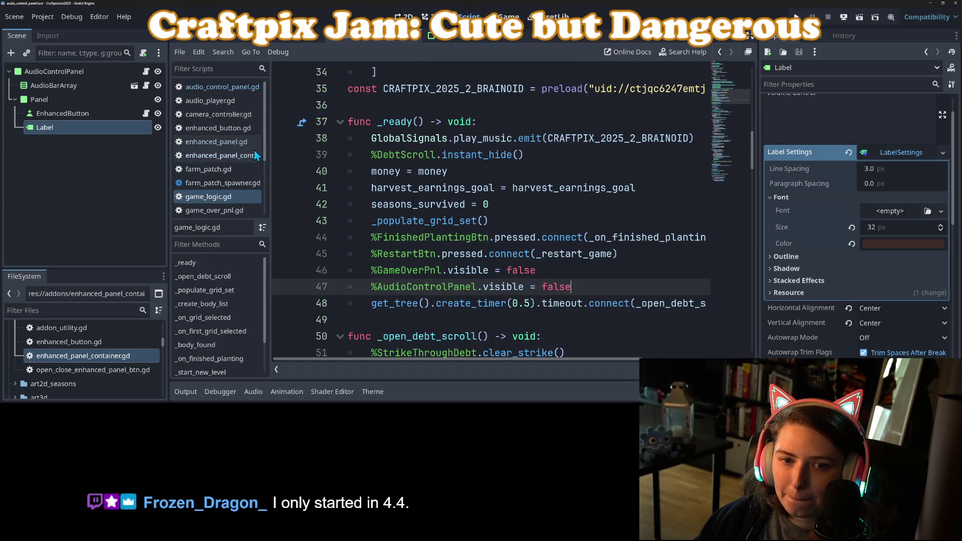
# Step: Remove the .to_lower() call on line 20 of volume_bar.gd and save the script
pyautogui.click(476, 39)
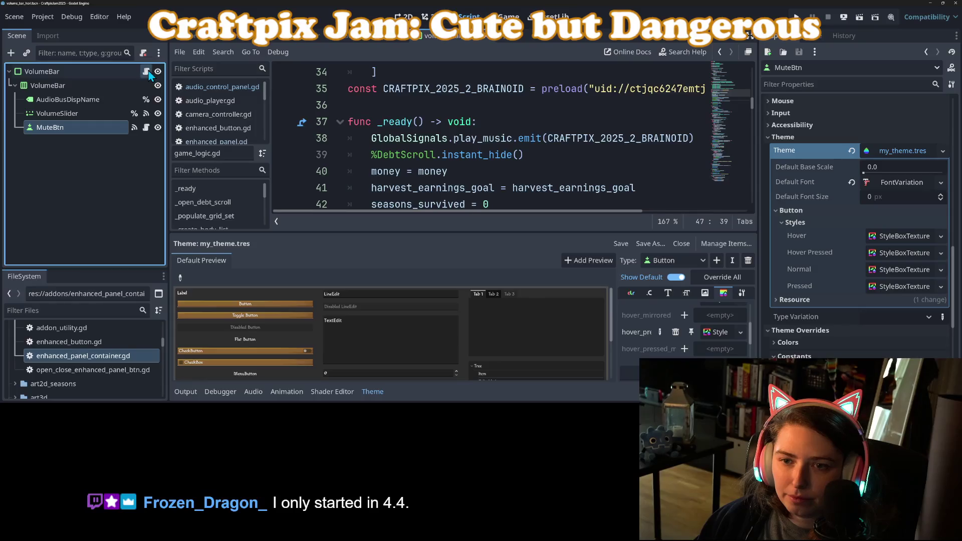
pyautogui.scroll(-5, 448, 157)
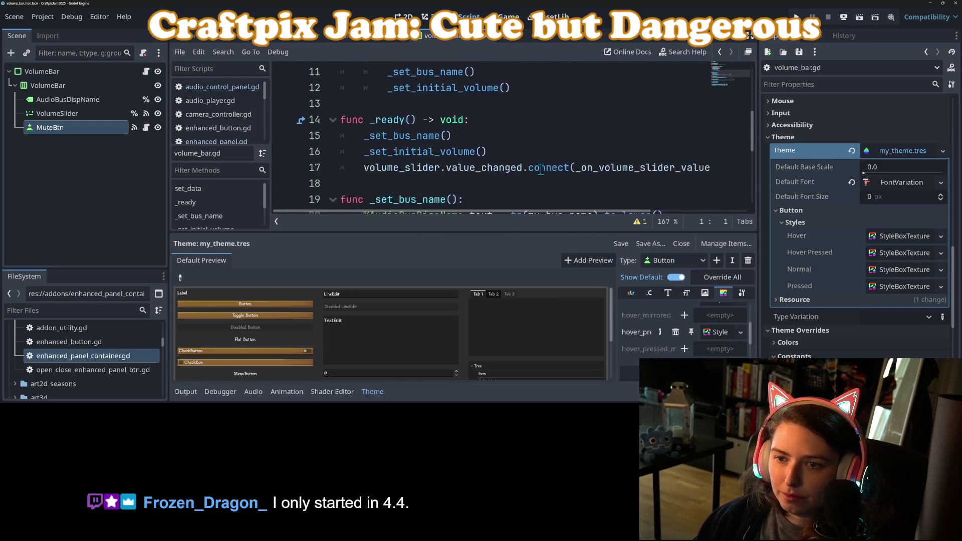
pyautogui.moveTo(683, 119); pyautogui.dragTo(594, 116)
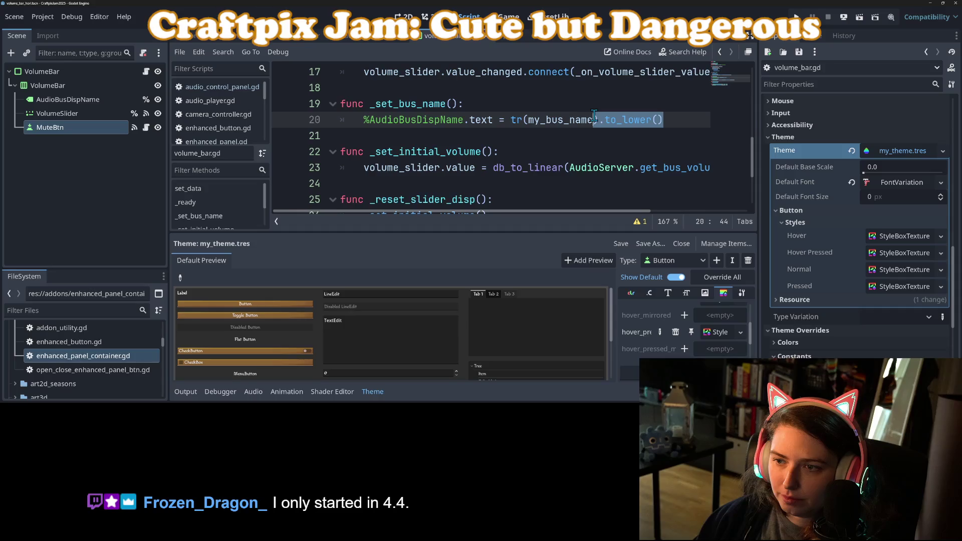
pyautogui.press('BackSpace')
pyautogui.hotkey('ctrl', 's')
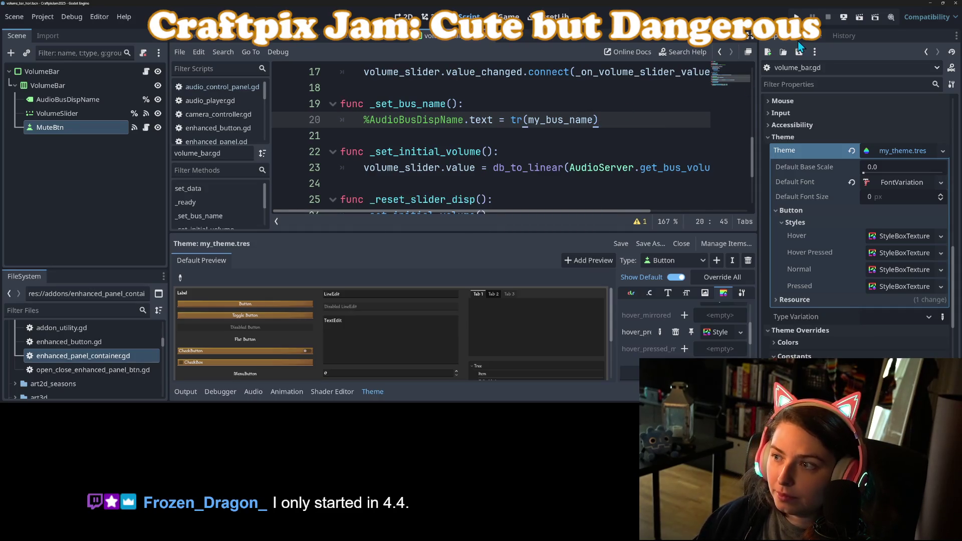
# Step: Run the game, open Volume Control, and lower Master to about 70% and Music to about half
pyautogui.click(796, 16)
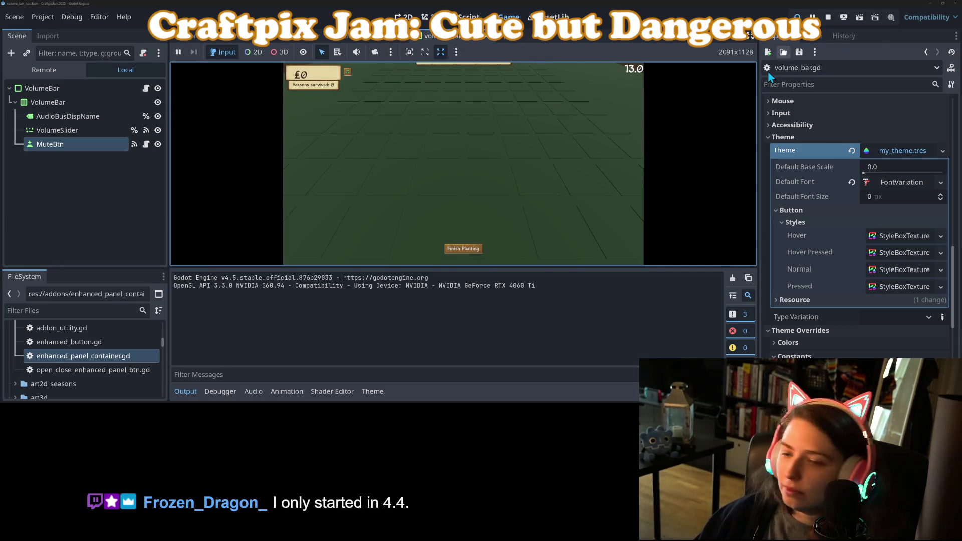
pyautogui.click(185, 391)
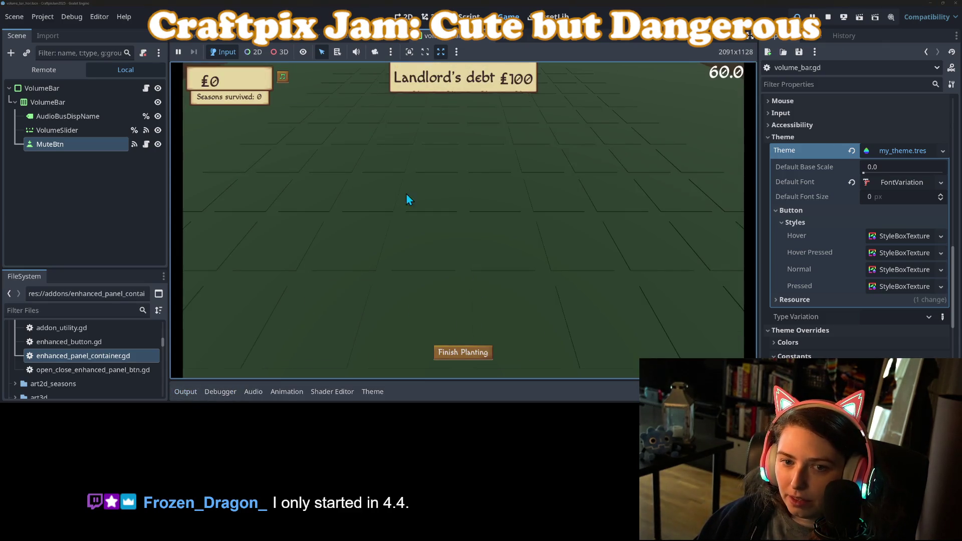
pyautogui.click(282, 79)
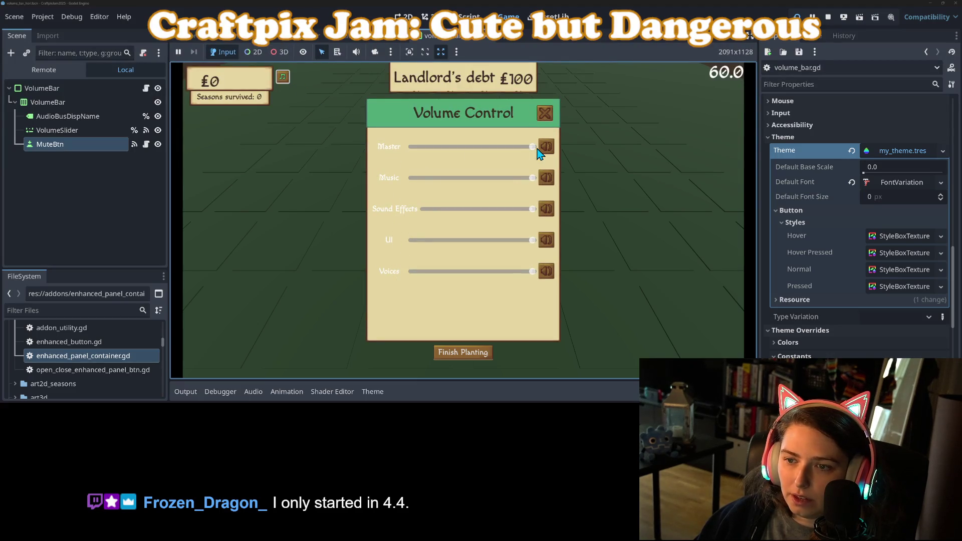
pyautogui.moveTo(533, 147)
pyautogui.mouseDown()
pyautogui.moveTo(468, 147)
pyautogui.moveTo(499, 146)
pyautogui.mouseUp()
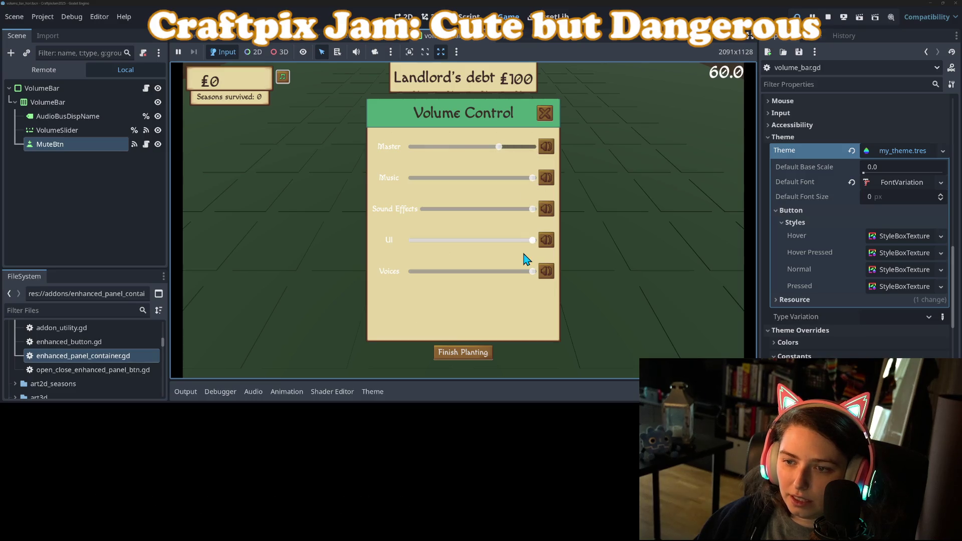
pyautogui.moveTo(533, 178); pyautogui.dragTo(475, 180)
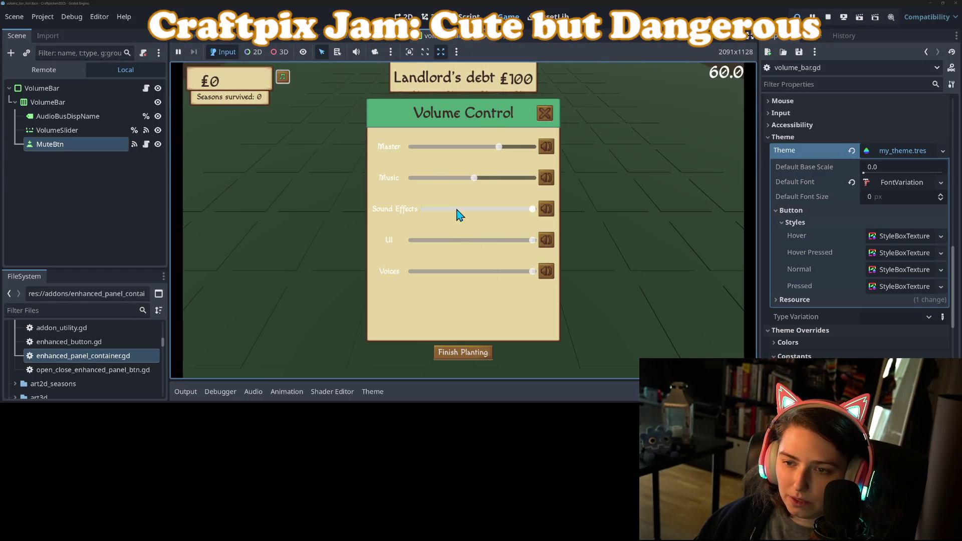
pyautogui.click(43, 70)
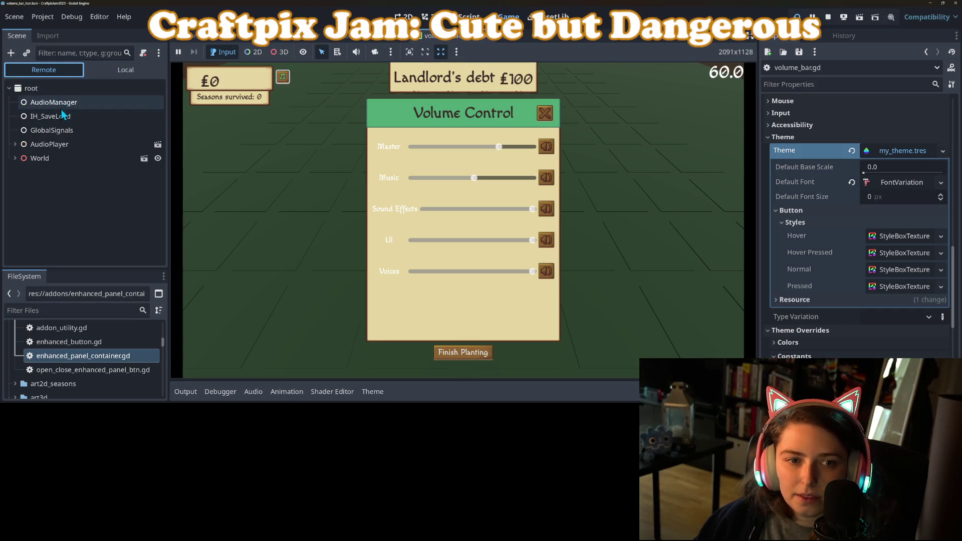
# Step: Expand the running game's remote tree down to AudioBarArray and inspect its properties
pyautogui.click(15, 158)
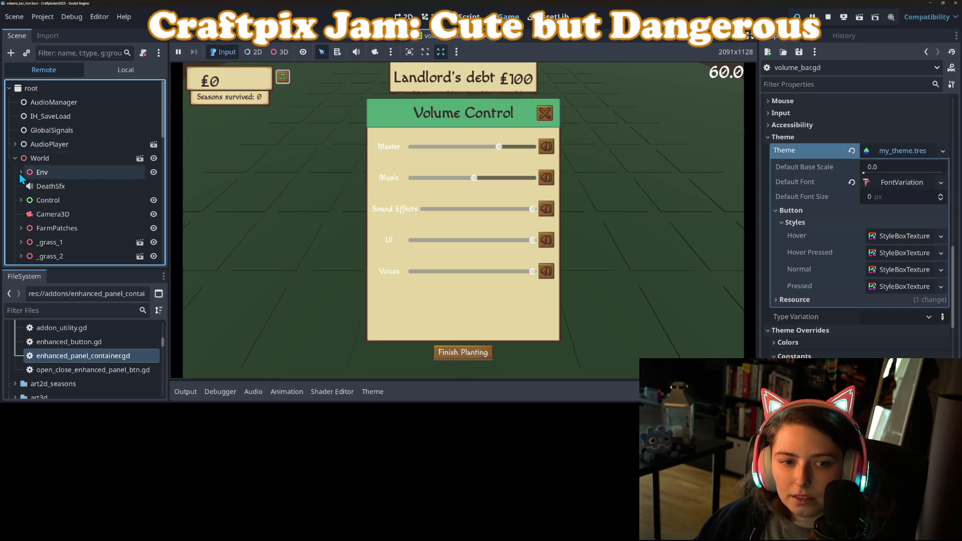
pyautogui.click(21, 200)
pyautogui.scroll(-3, 30, 204)
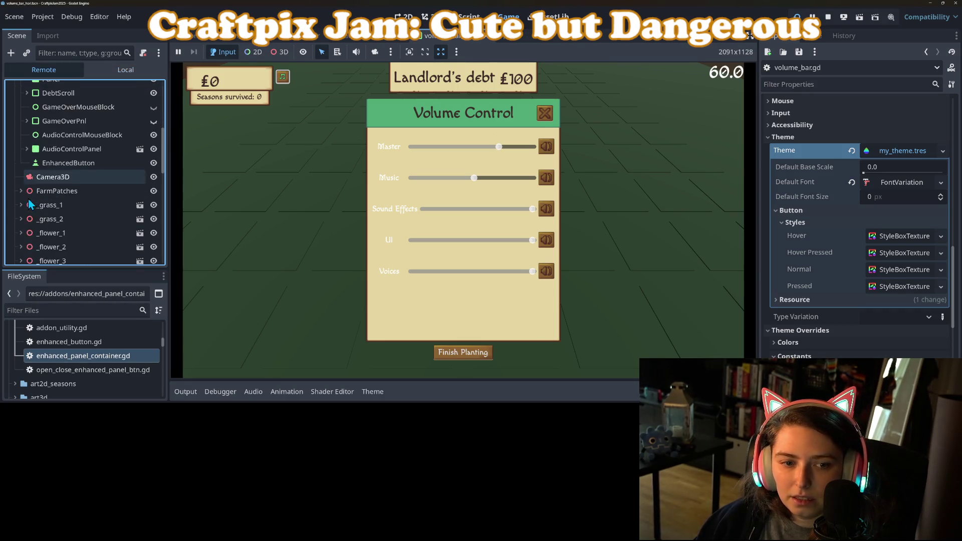
pyautogui.click(27, 148)
pyautogui.click(32, 177)
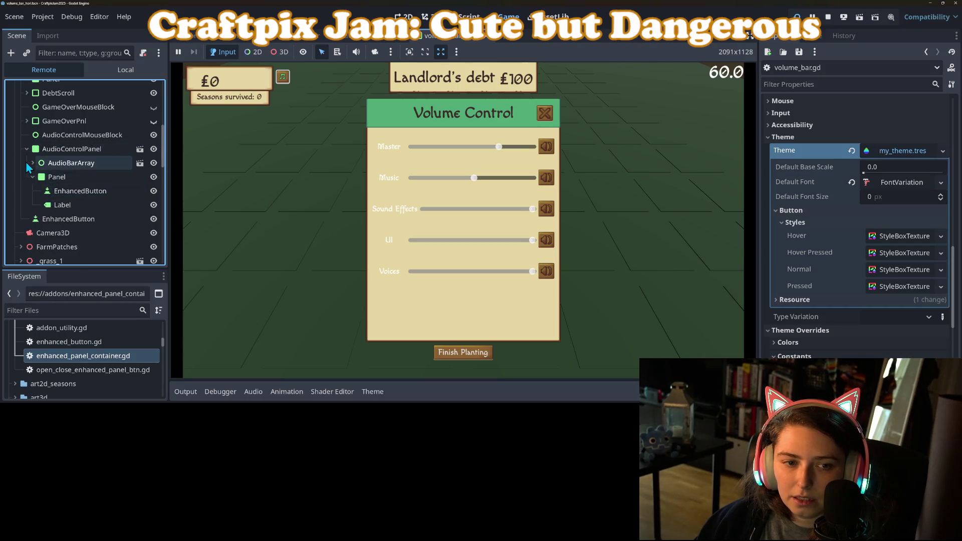
pyautogui.click(32, 162)
pyautogui.click(61, 165)
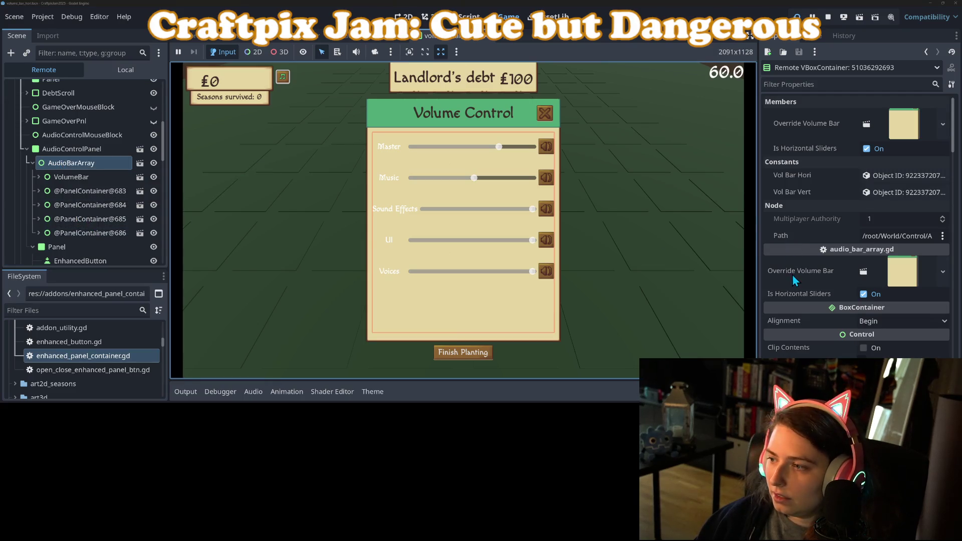
pyautogui.scroll(-5, 801, 286)
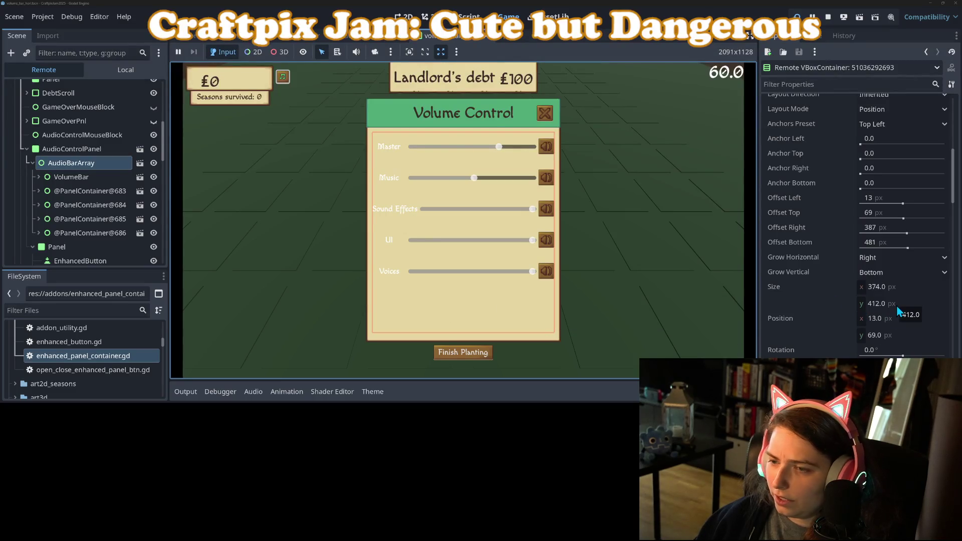
# Step: Set AudioBarArray's custom minimum height to 412 px, check its Transform size, and save
pyautogui.click(365, 44)
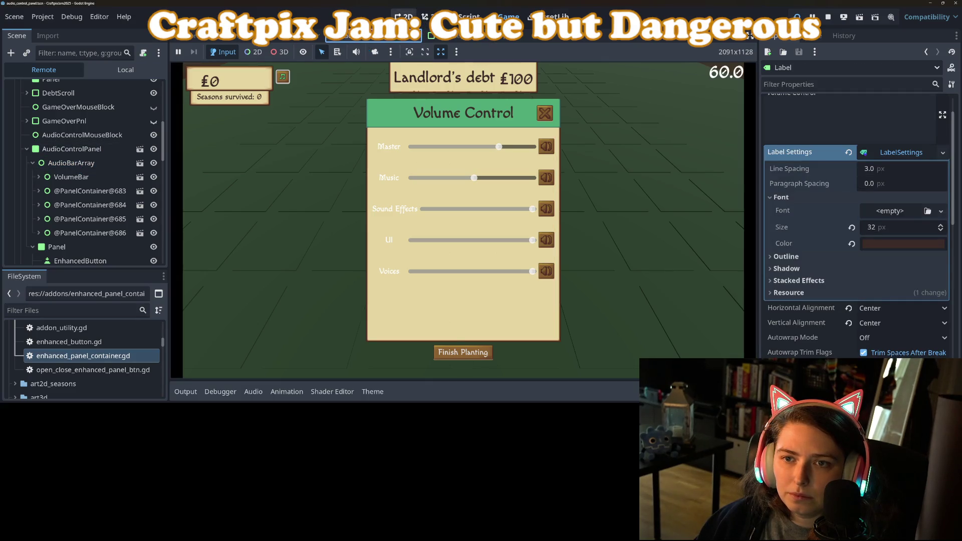
pyautogui.click(125, 70)
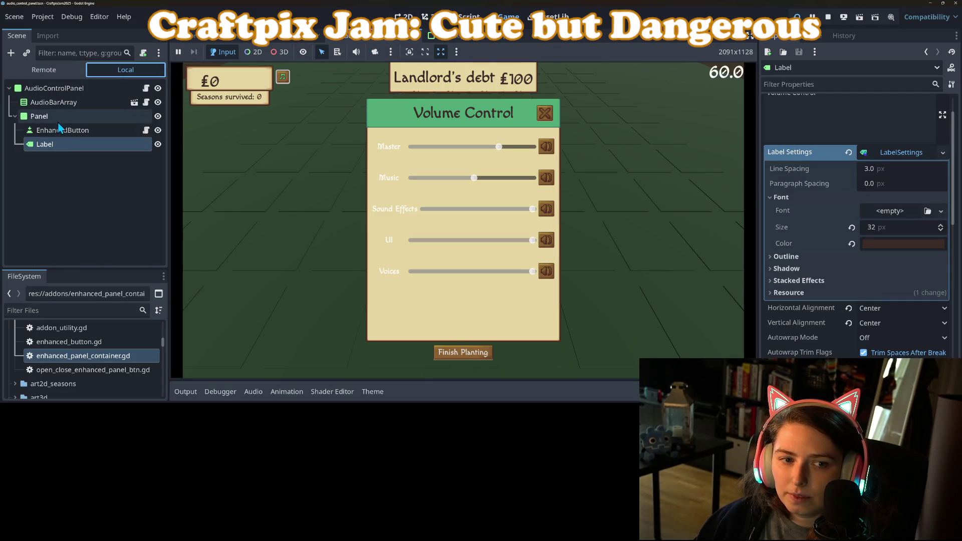
pyautogui.click(59, 102)
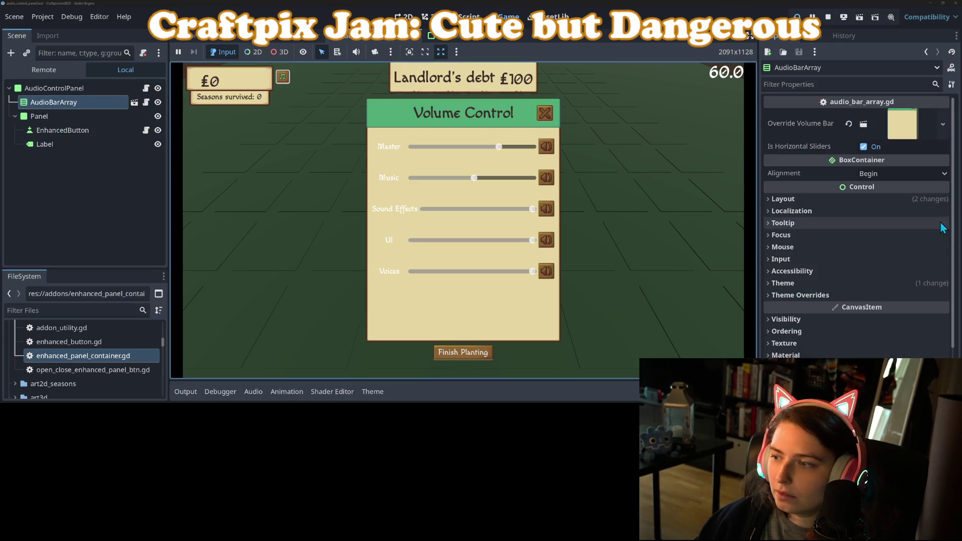
pyautogui.click(782, 198)
pyautogui.click(898, 266)
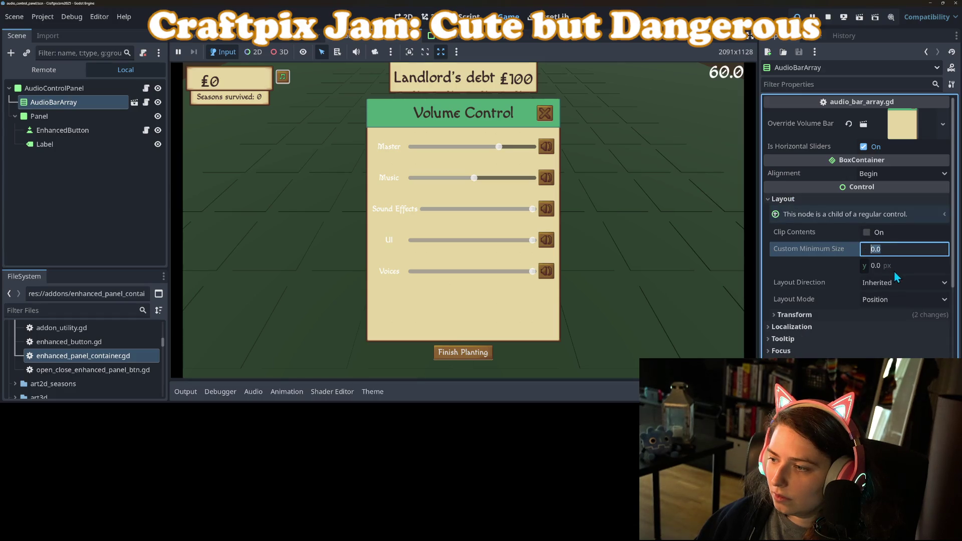
pyautogui.write('412')
pyautogui.press('Return')
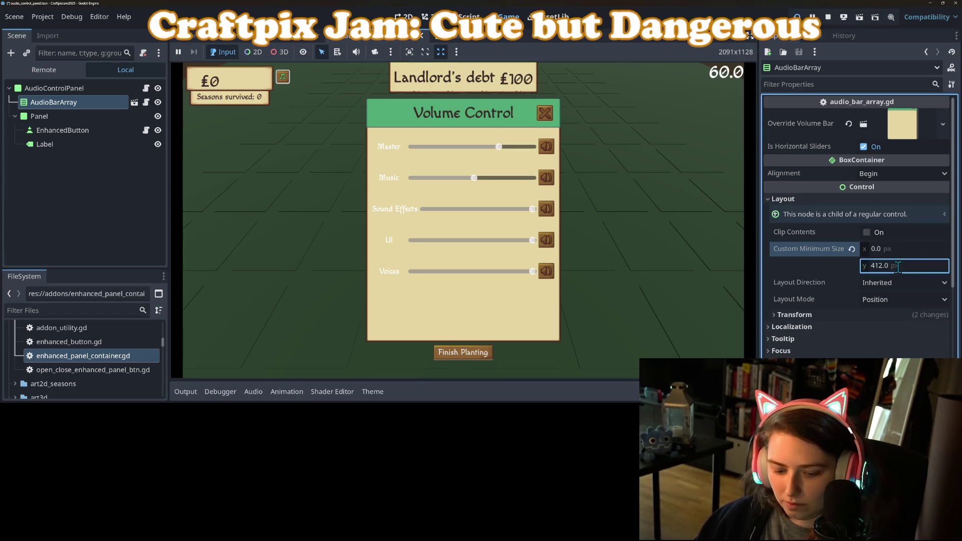
pyautogui.click(405, 16)
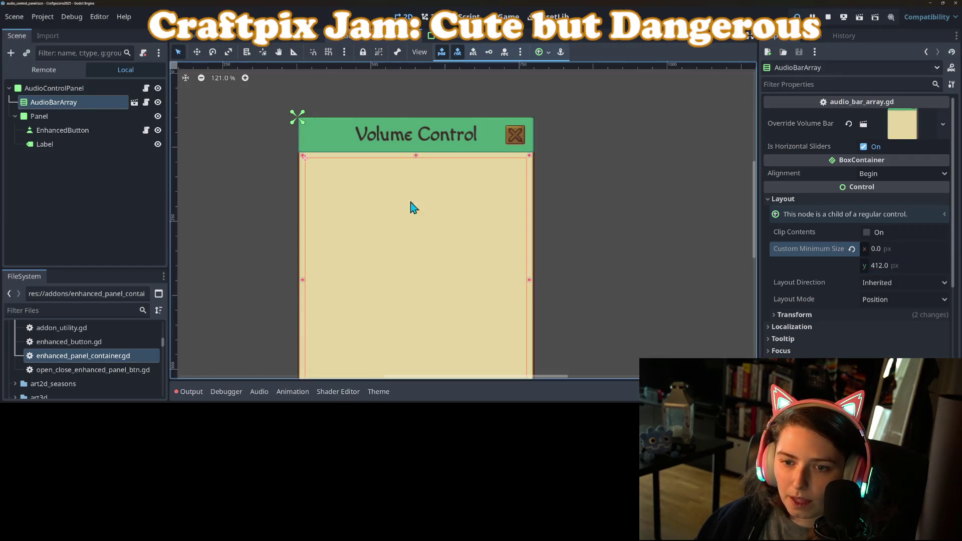
pyautogui.scroll(-4, 429, 233)
pyautogui.click(815, 317)
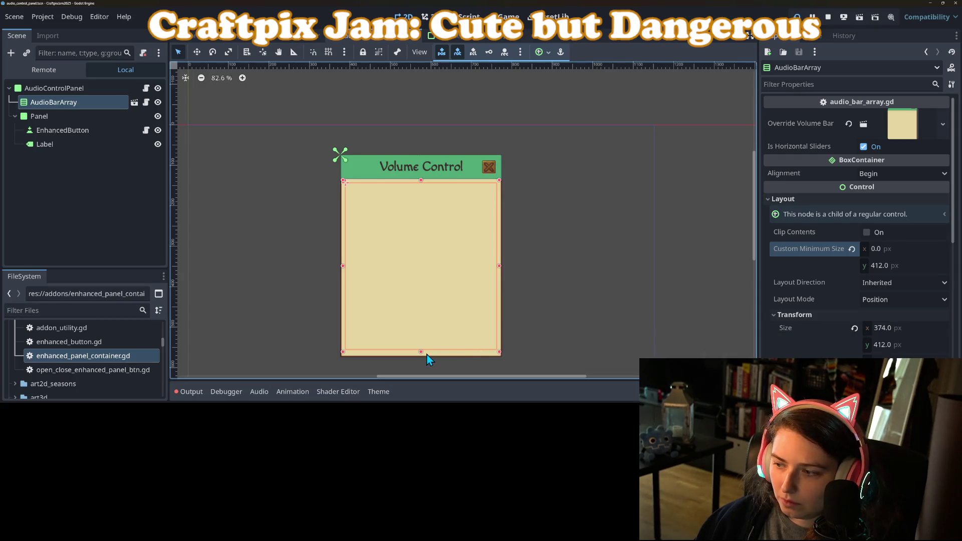
pyautogui.hotkey('ctrl', 's')
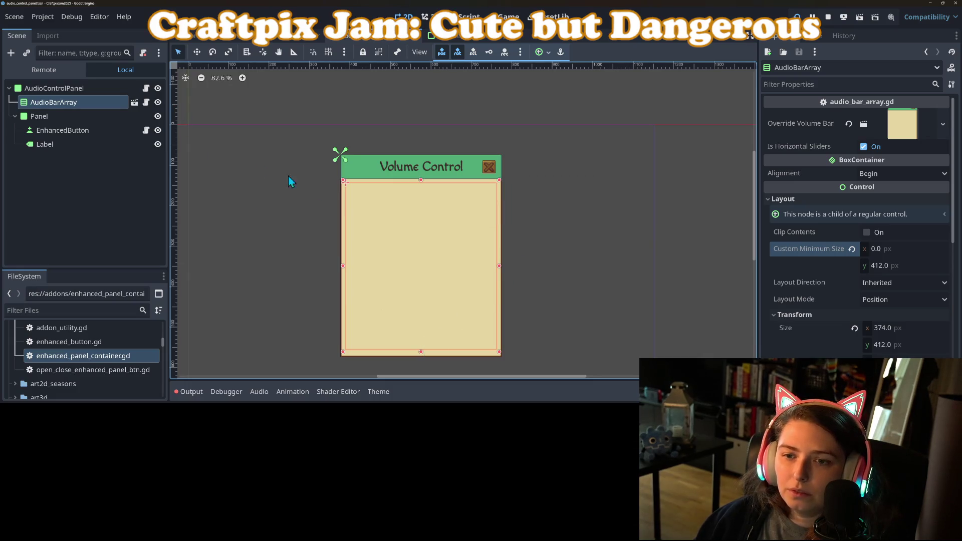
# Step: Reset AudioBarArray's minimum height and size height to 0, save, and run the current scene
pyautogui.click(896, 266)
pyautogui.write('0')
pyautogui.press('Return')
pyautogui.click(904, 345)
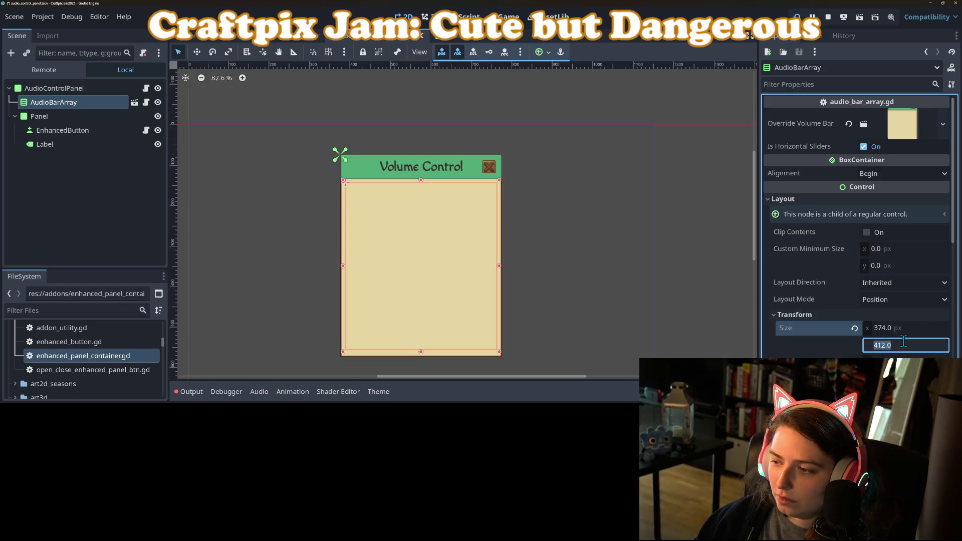
pyautogui.write('0')
pyautogui.press('Return')
pyautogui.hotkey('ctrl', 's')
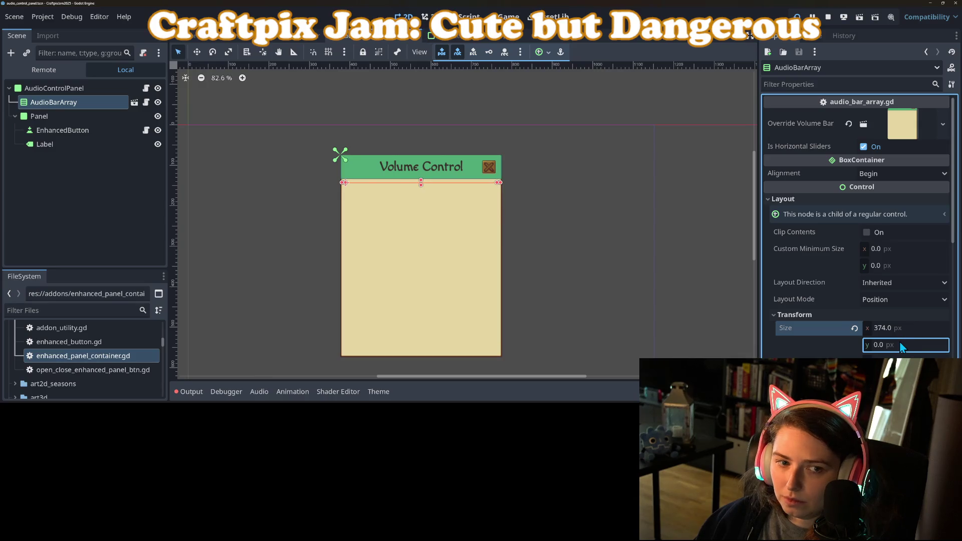
pyautogui.click(845, 18)
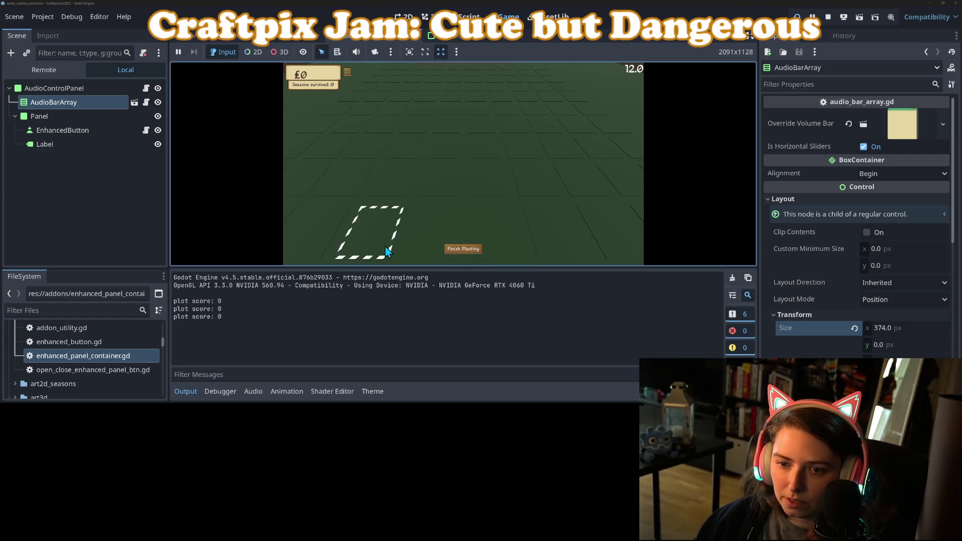
# Step: Open Volume Control in the running game and inspect the live AudioBarArray's actual size
pyautogui.click(348, 72)
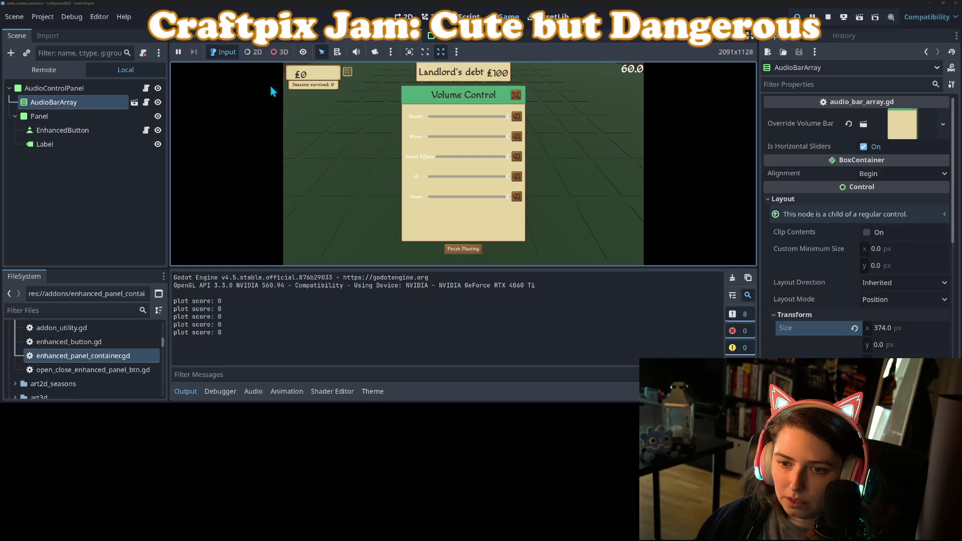
pyautogui.click(54, 69)
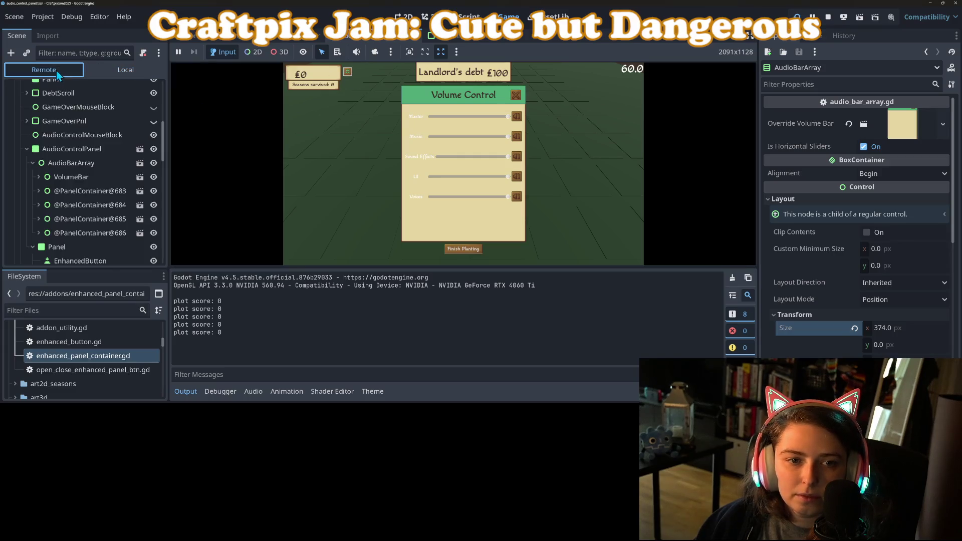
pyautogui.click(70, 164)
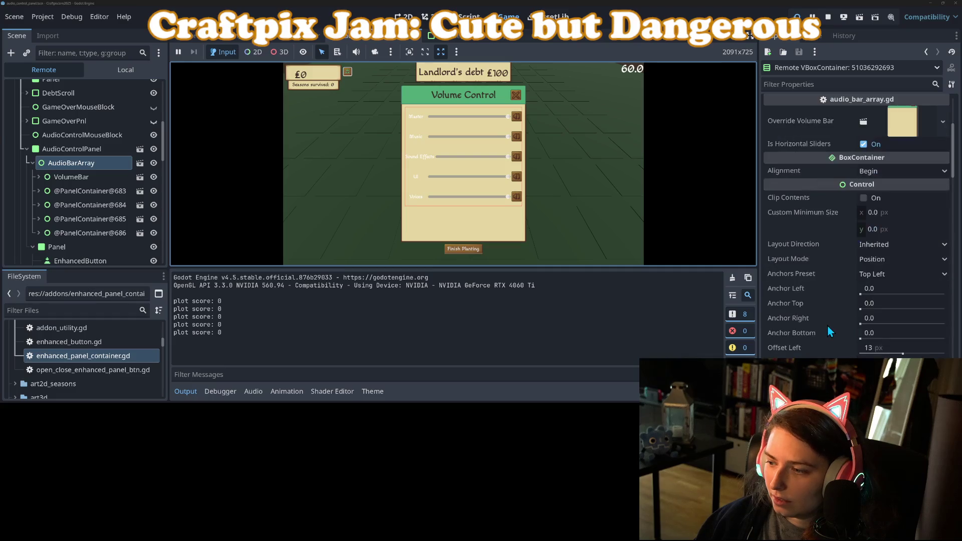
pyautogui.scroll(-5, 801, 316)
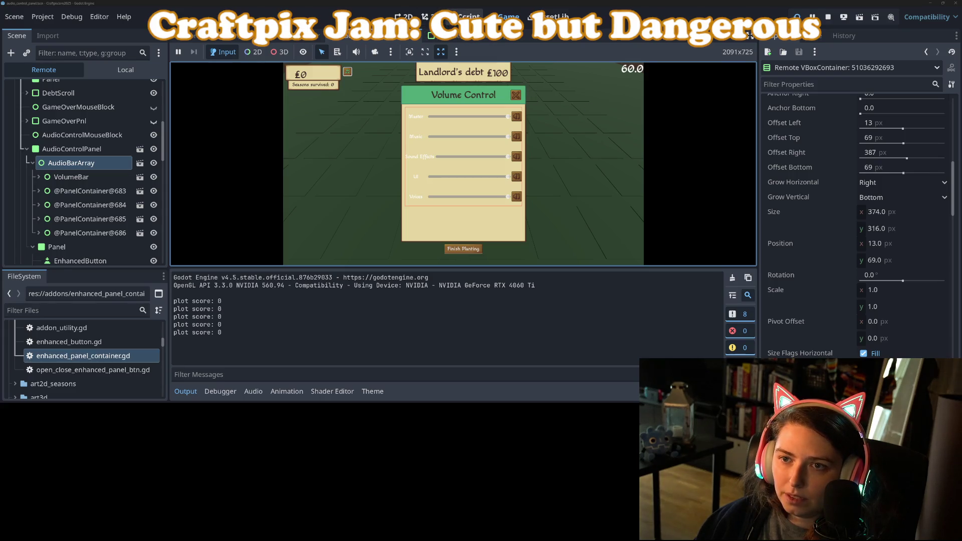
# Step: Set AudioBarArray's custom minimum height to 316 px and stop the game
pyautogui.click(96, 71)
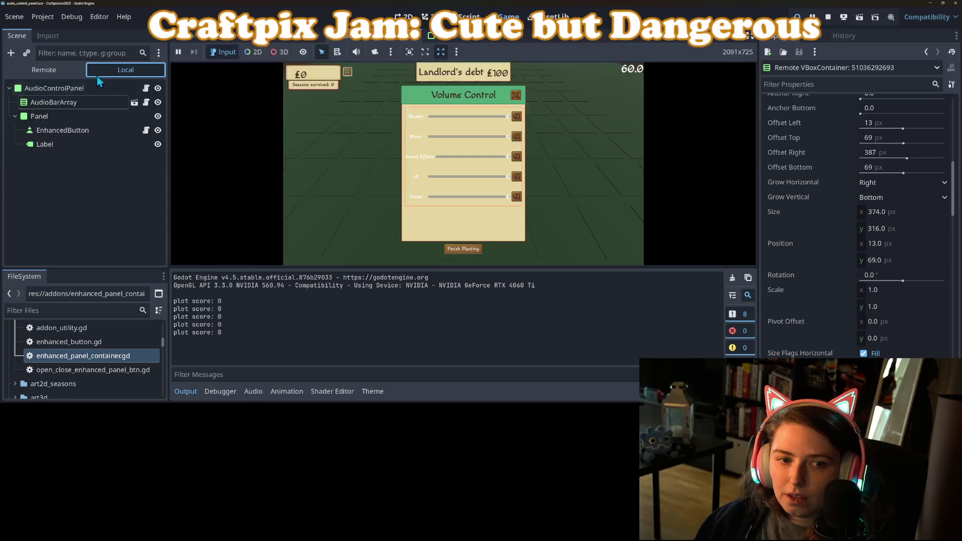
pyautogui.click(65, 104)
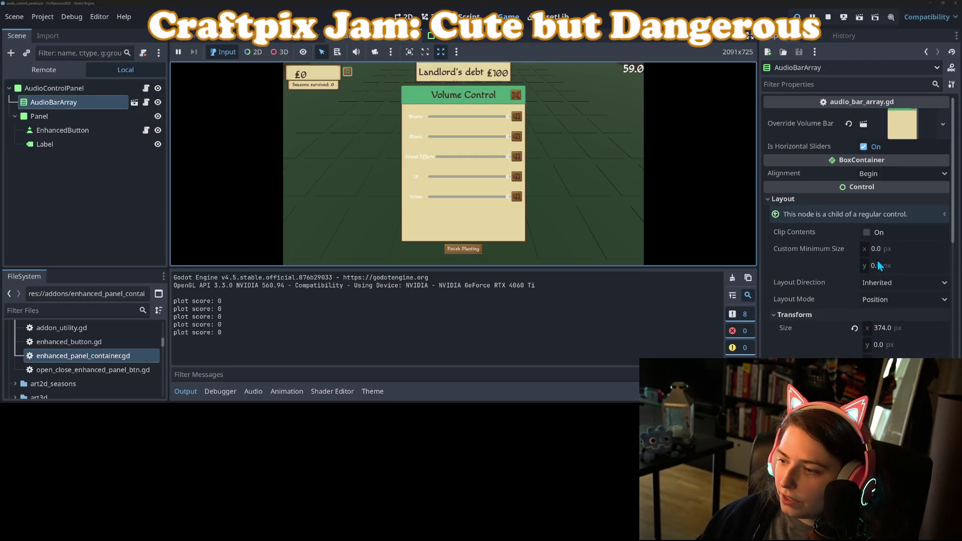
pyautogui.click(892, 267)
pyautogui.write('316')
pyautogui.press('Return')
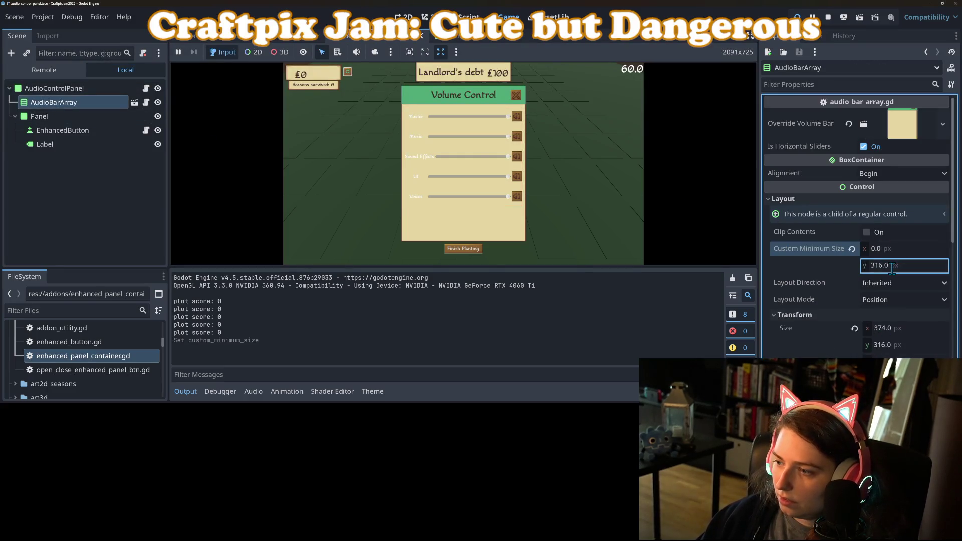
pyautogui.click(404, 16)
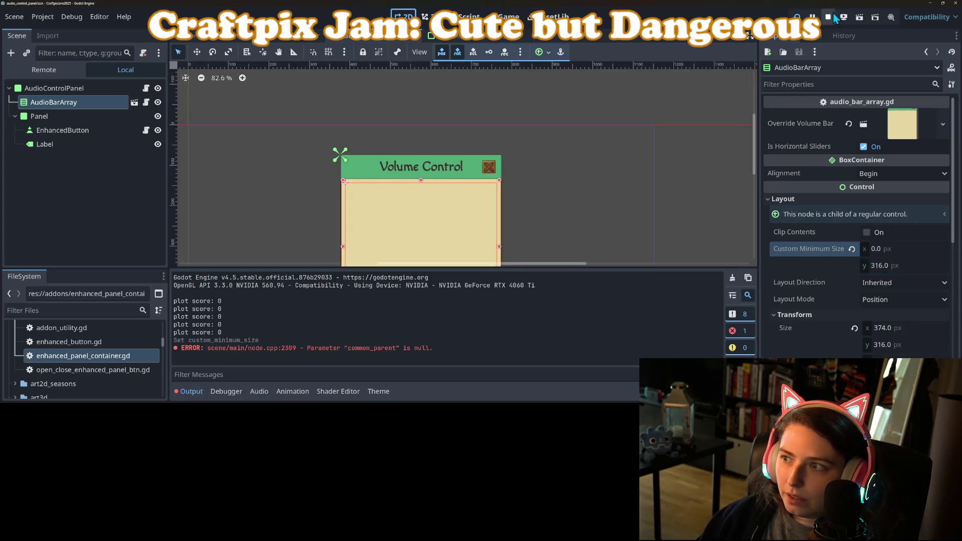
# Step: Bring the Volume Control panel into view and try shortening it from the bottom edge
pyautogui.scroll(-3, 453, 204)
pyautogui.scroll(-3, 512, 124)
pyautogui.moveTo(513, 124); pyautogui.dragTo(521, 150)
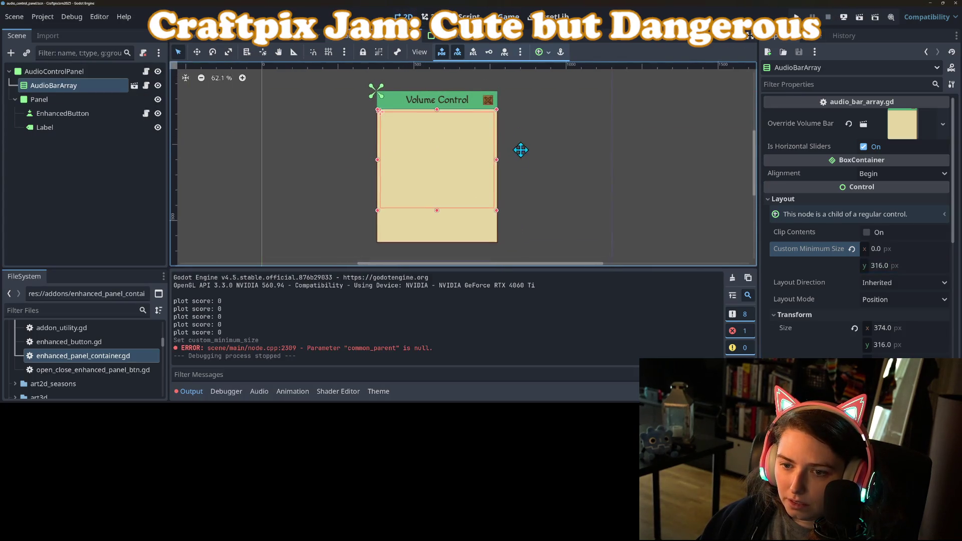
pyautogui.scroll(-1, 435, 200)
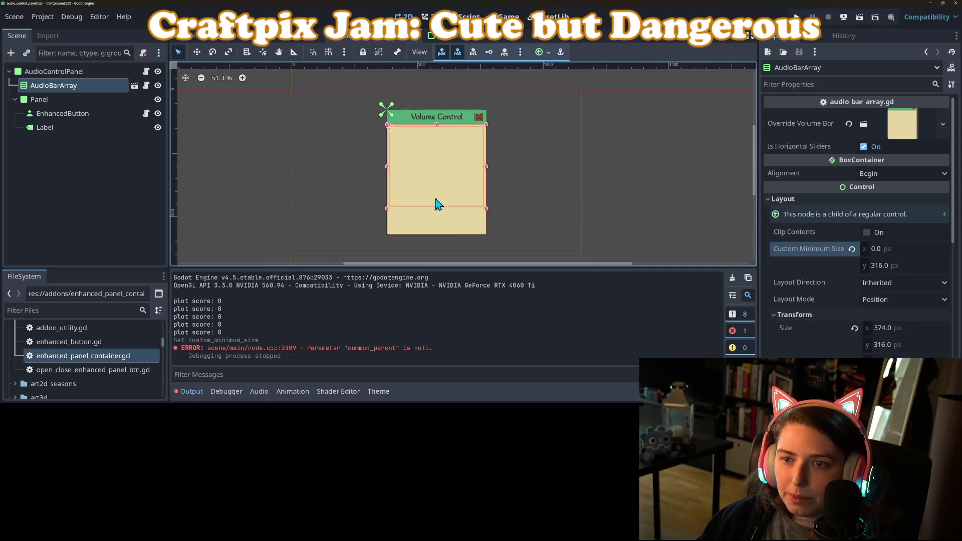
pyautogui.click(445, 238)
pyautogui.click(70, 86)
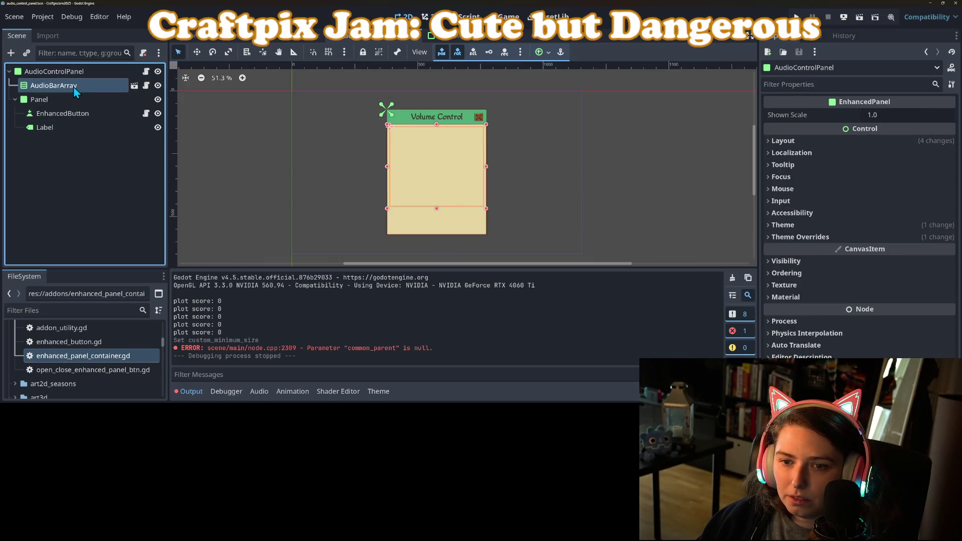
pyautogui.scroll(2, 439, 234)
pyautogui.click(437, 240)
pyautogui.moveTo(436, 240); pyautogui.dragTo(438, 212)
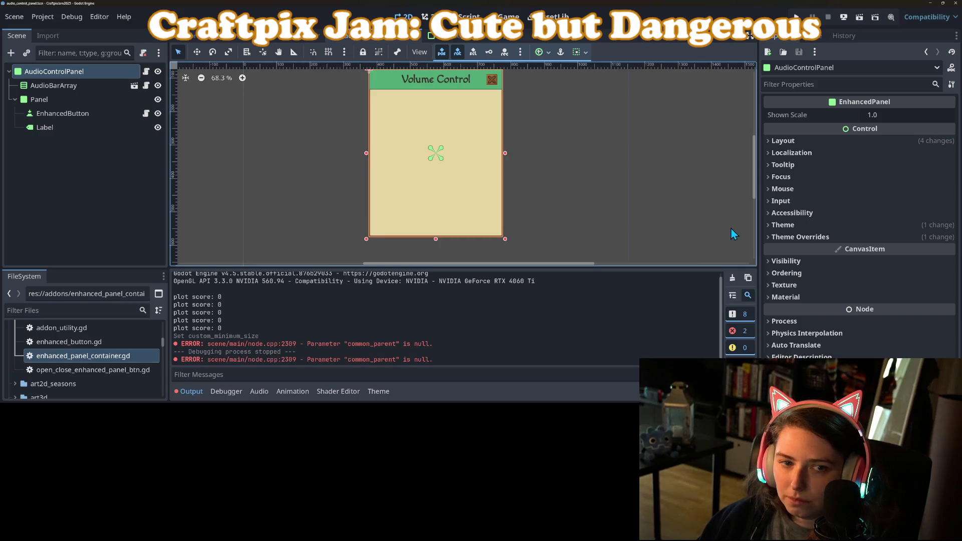
# Step: Set the AudioControlPanel's custom minimum height to 0 and save the scene
pyautogui.click(801, 141)
pyautogui.click(883, 206)
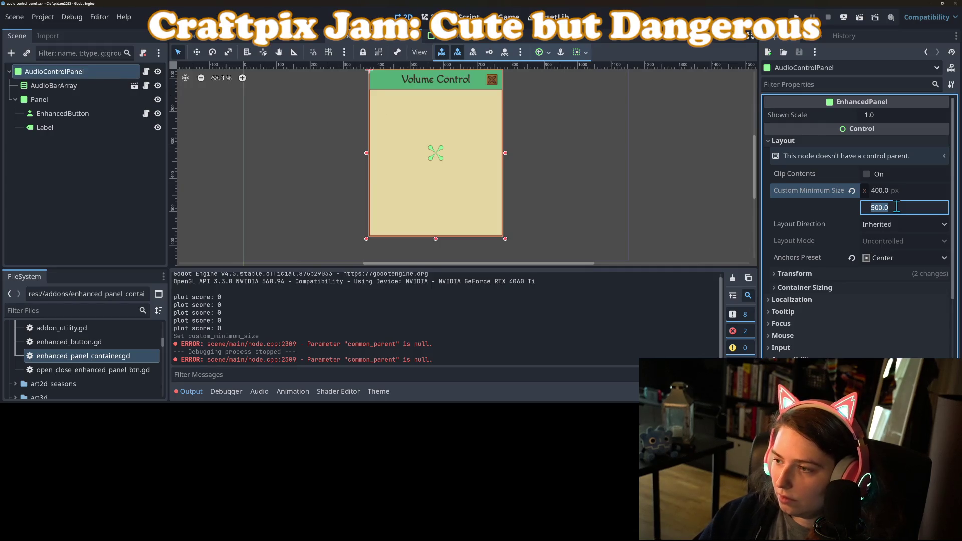
pyautogui.write('0')
pyautogui.press('Return')
pyautogui.hotkey('ctrl', 's')
# Step: Shorten the panel's bottom edge in stages to fit AudioBarArray, about 400×399 px
pyautogui.moveTo(436, 239); pyautogui.dragTo(436, 214)
pyautogui.click(95, 86)
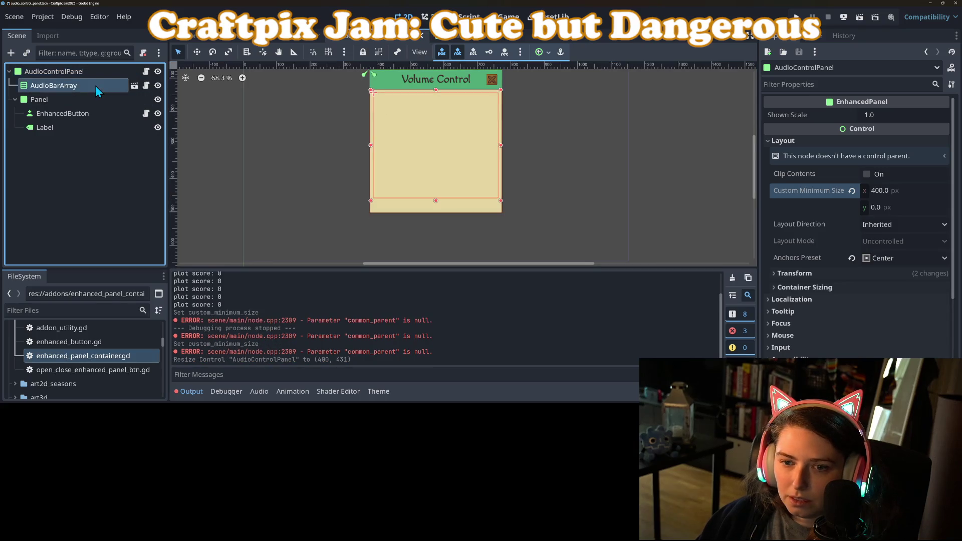
pyautogui.click(64, 71)
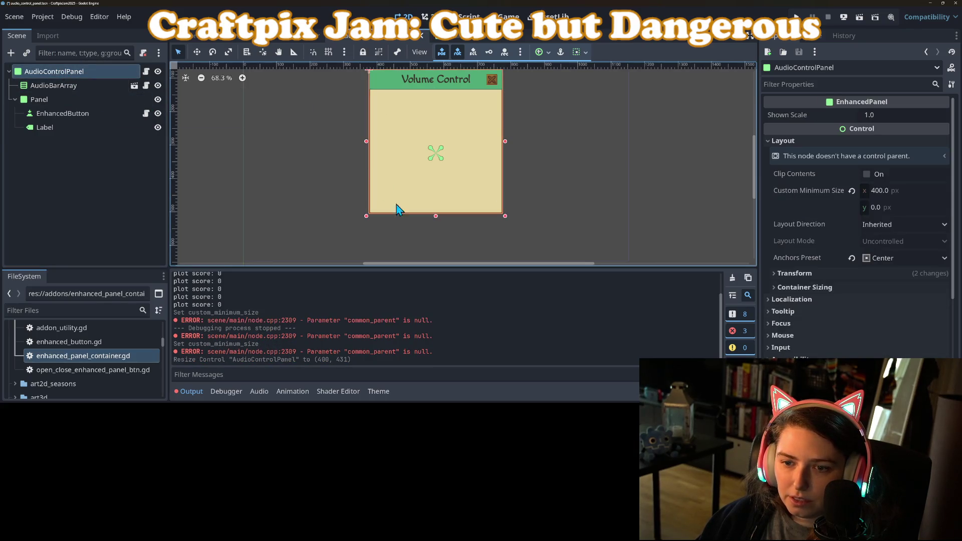
pyautogui.moveTo(436, 217); pyautogui.dragTo(435, 207)
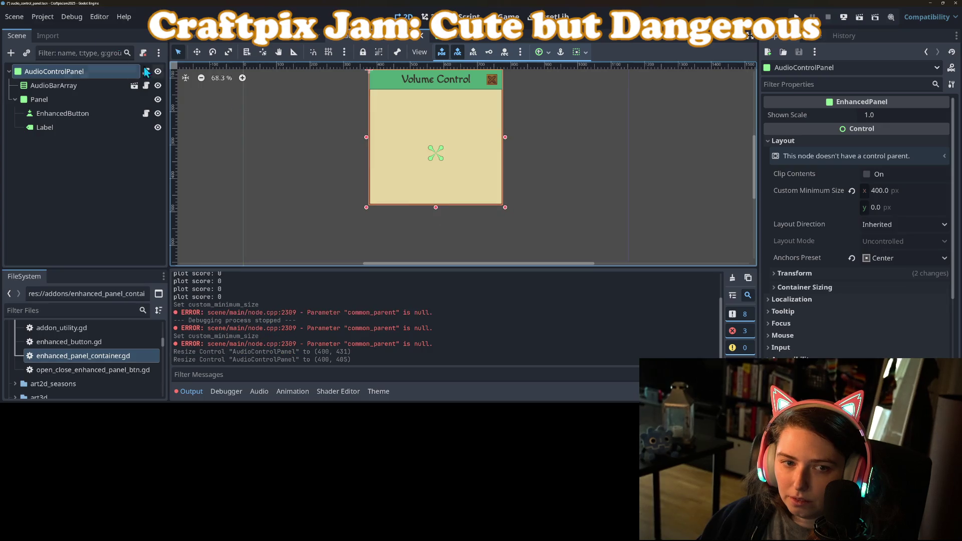
pyautogui.click(76, 89)
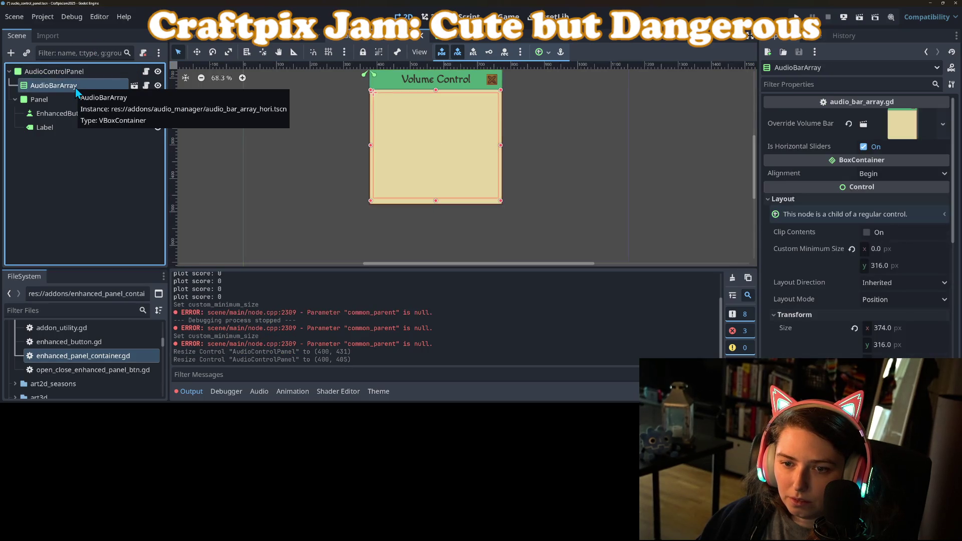
pyautogui.click(76, 76)
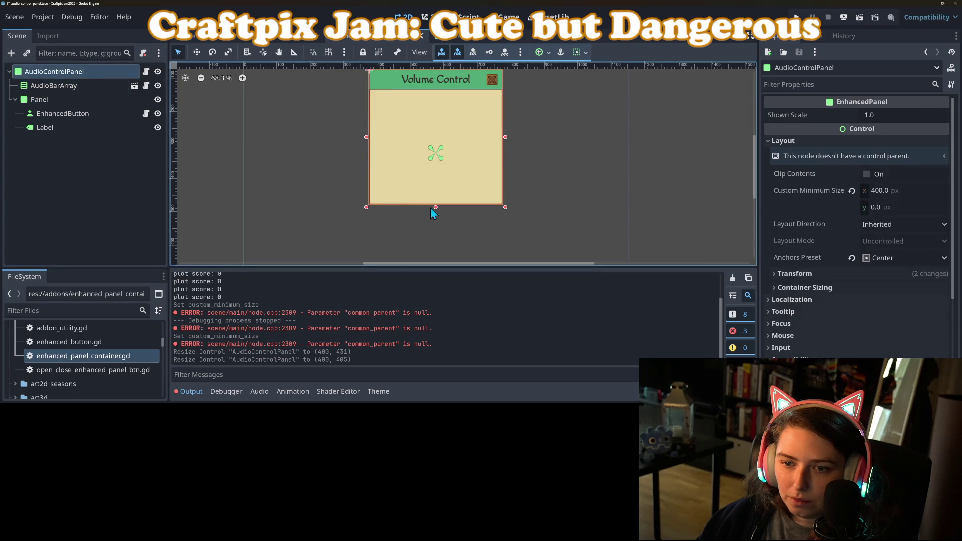
pyautogui.moveTo(436, 210); pyautogui.dragTo(436, 203)
pyautogui.click(71, 88)
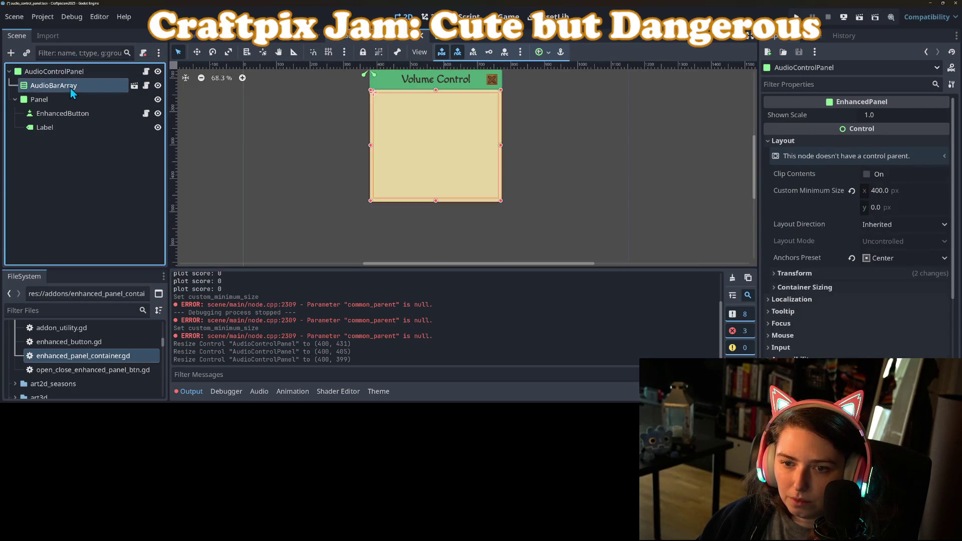
pyautogui.scroll(-3, 361, 146)
pyautogui.scroll(-1, 347, 181)
# Step: Apply the Center anchor preset to centre the AudioControlPanel on screen
pyautogui.click(67, 75)
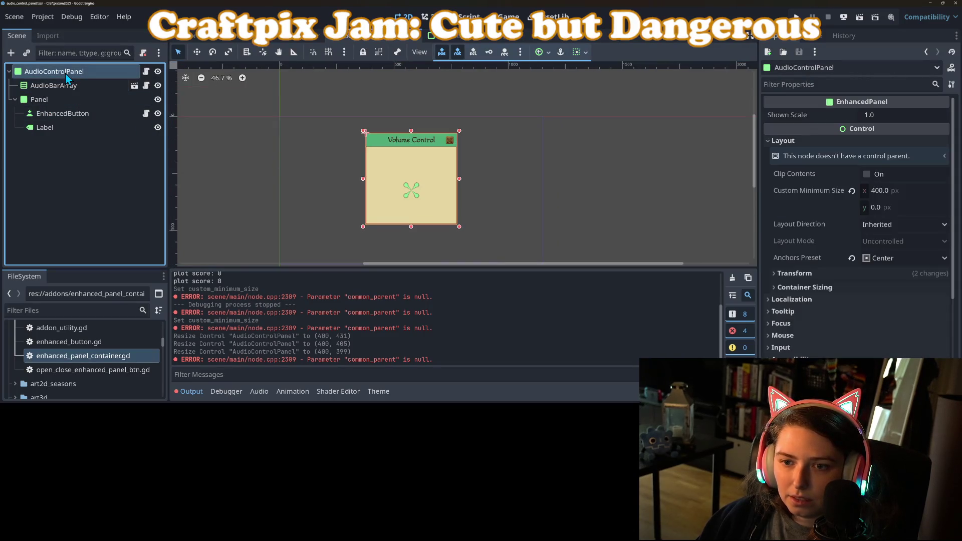
pyautogui.click(541, 52)
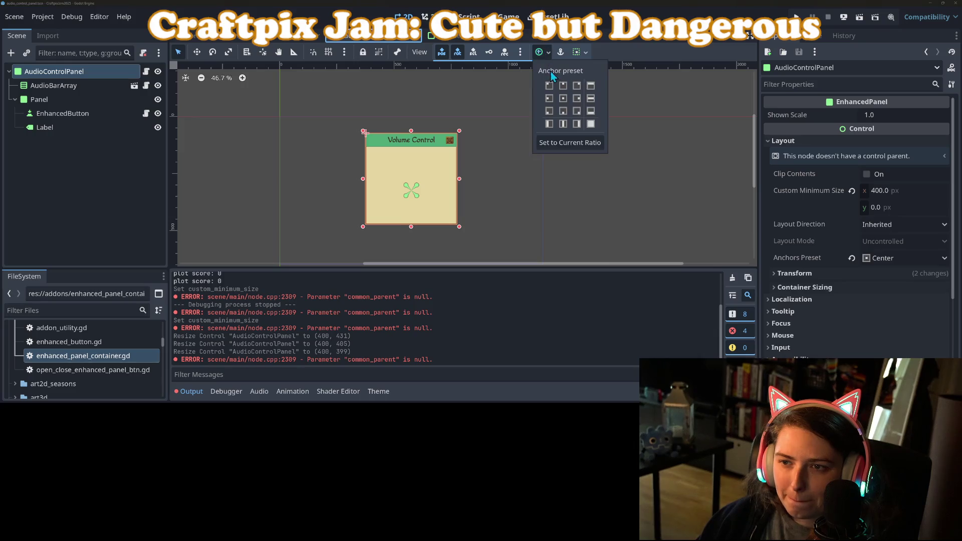
pyautogui.click(566, 98)
pyautogui.click(626, 197)
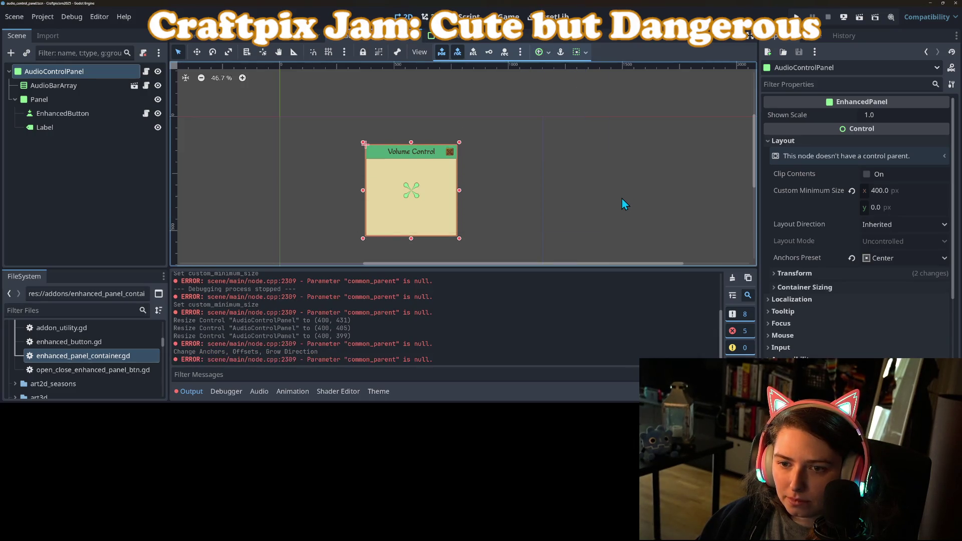
pyautogui.click(542, 191)
pyautogui.scroll(6, 481, 189)
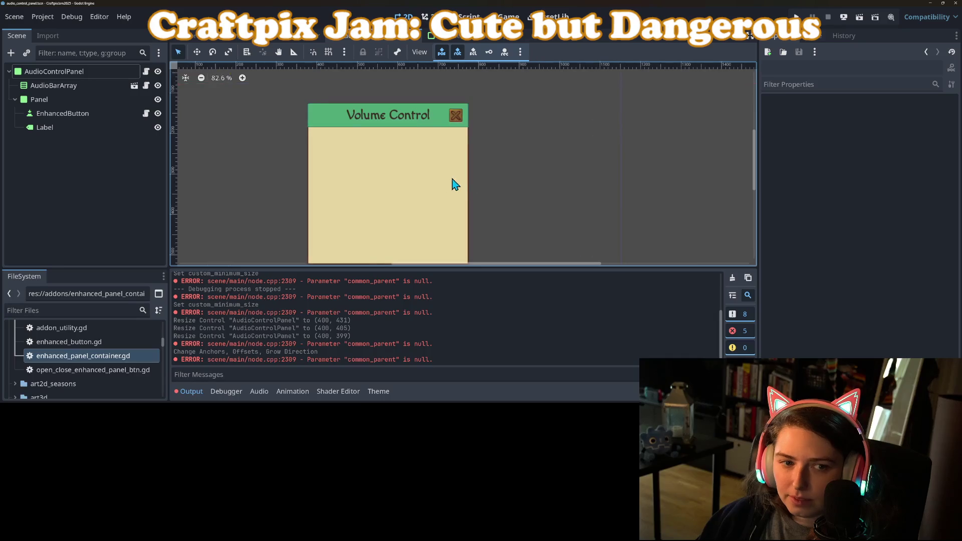
# Step: Select the VolumeSlider in the horizontal volume bar scene and expand its Visibility settings
pyautogui.click(446, 35)
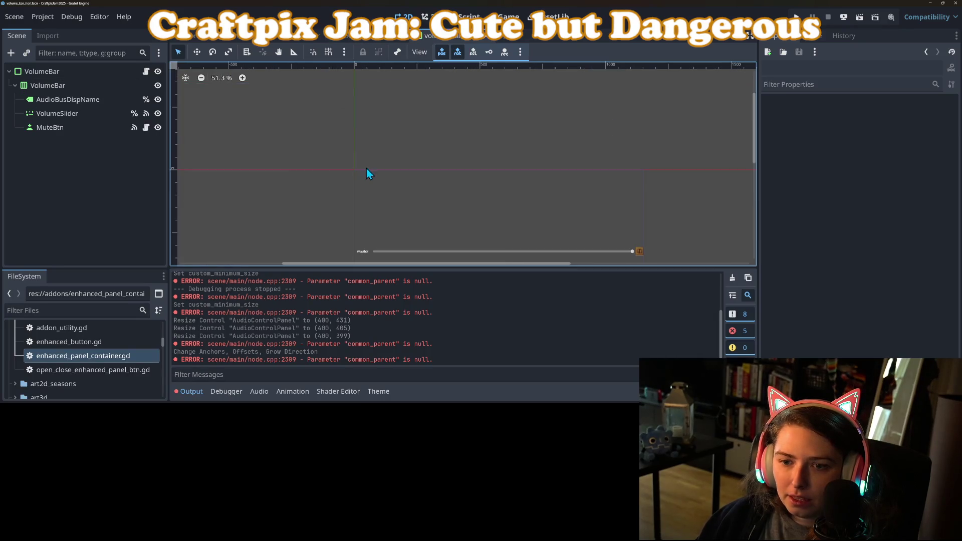
pyautogui.click(321, 191)
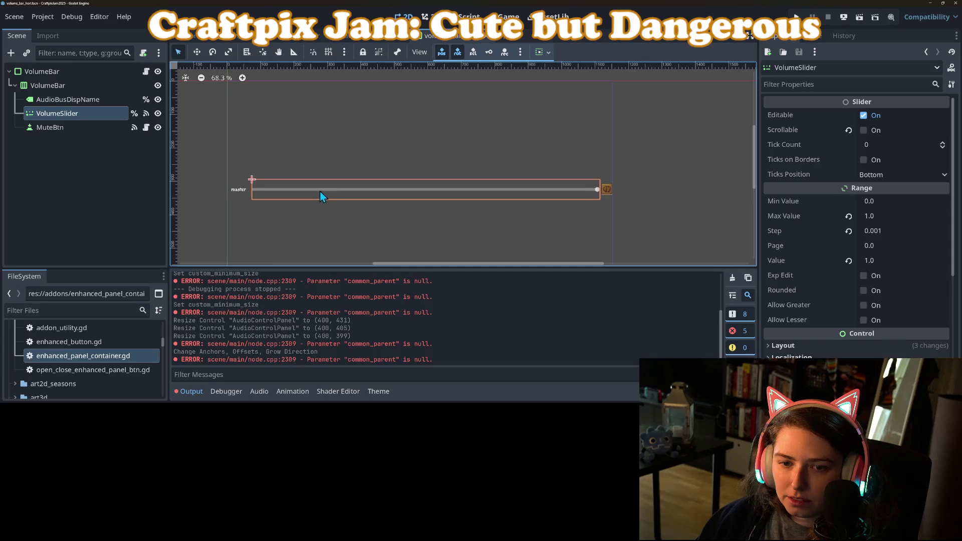
pyautogui.scroll(-5, 842, 331)
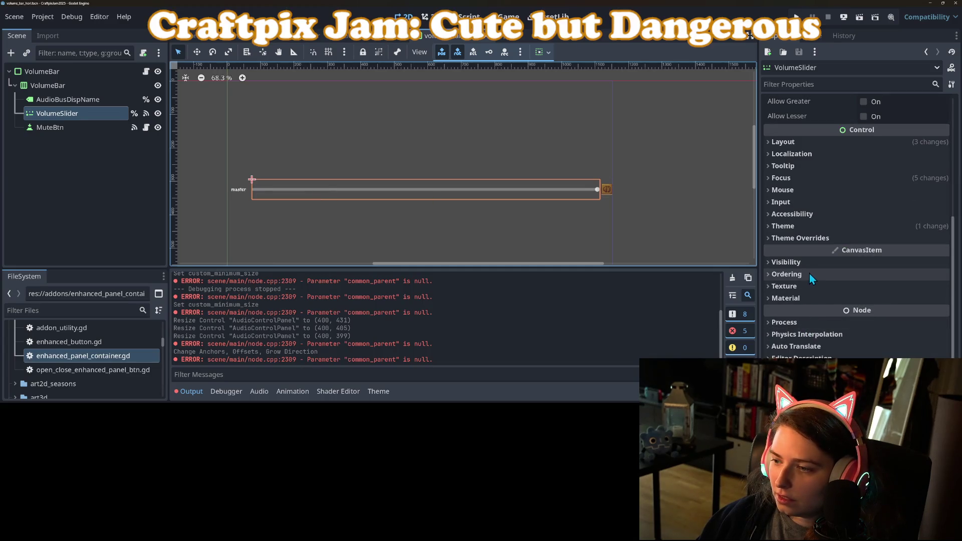
pyautogui.click(787, 262)
pyautogui.click(891, 308)
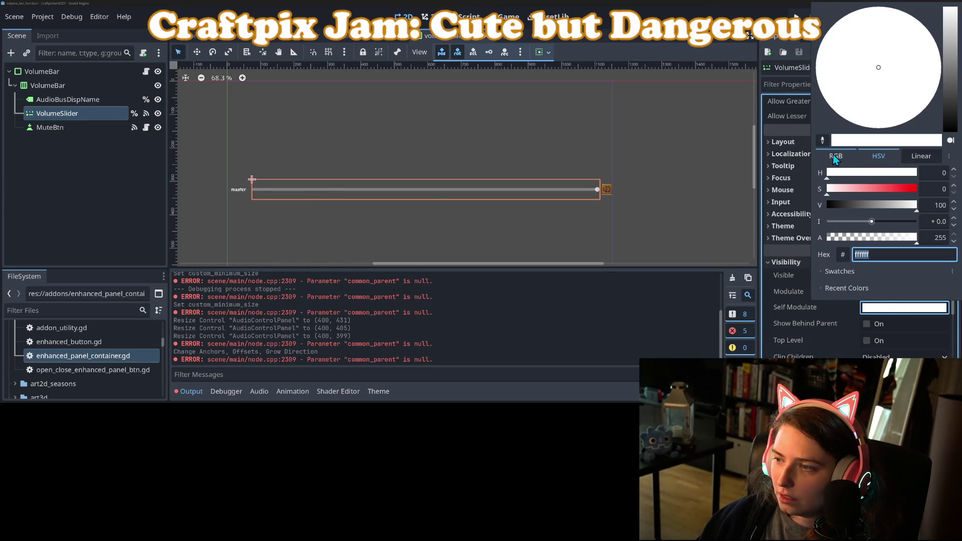
pyautogui.click(706, 280)
pyautogui.scroll(8, 616, 203)
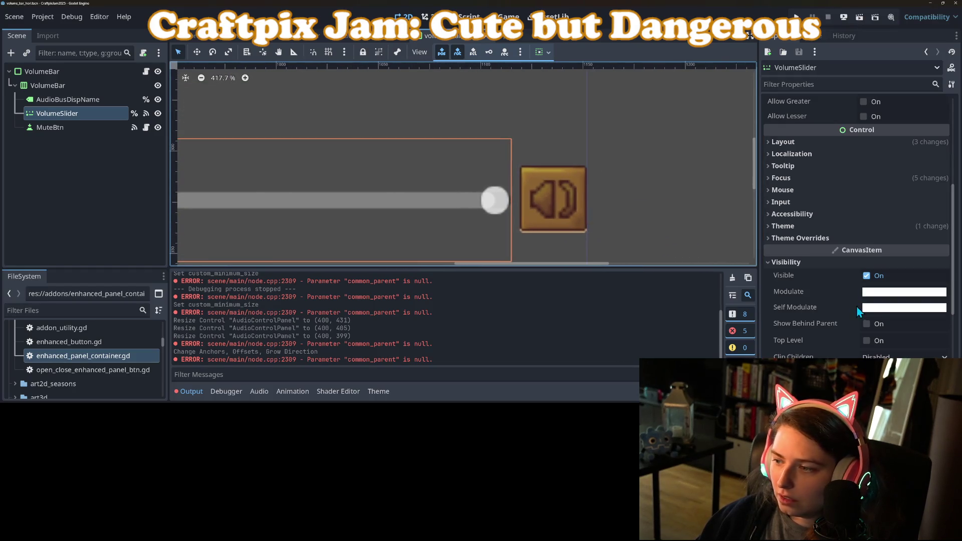
# Step: Tint the slider's Self Modulate gold (#af9036) by sampling the mute button, then save
pyautogui.click(904, 308)
pyautogui.click(823, 141)
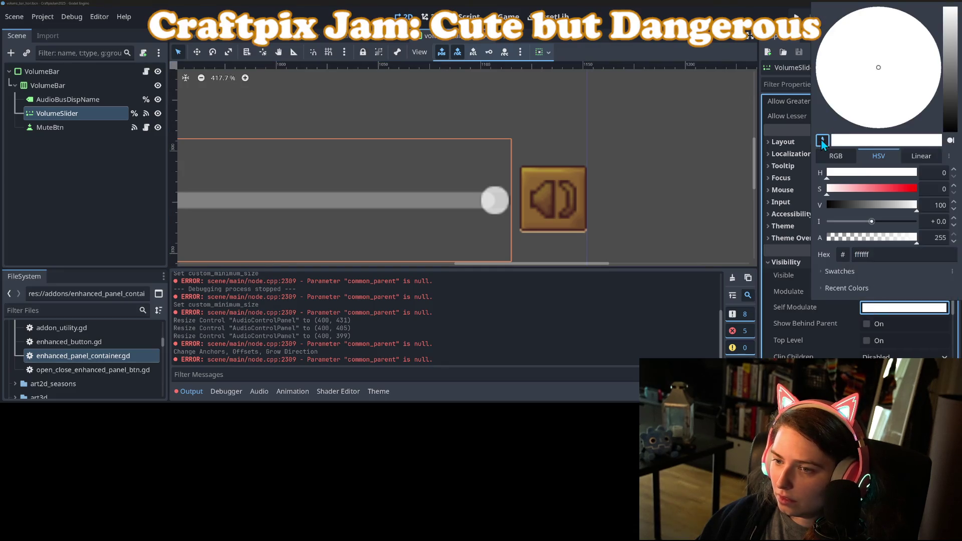
pyautogui.click(531, 173)
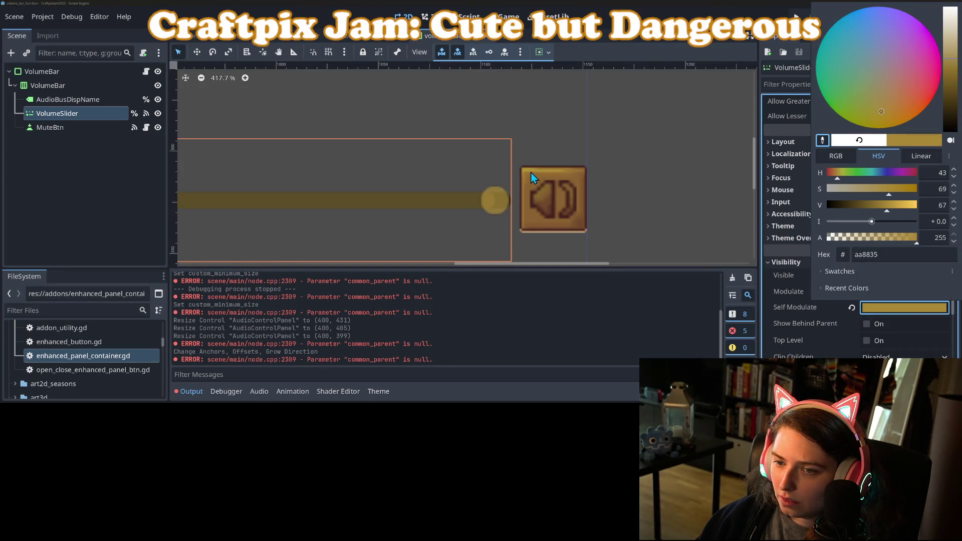
pyautogui.click(823, 140)
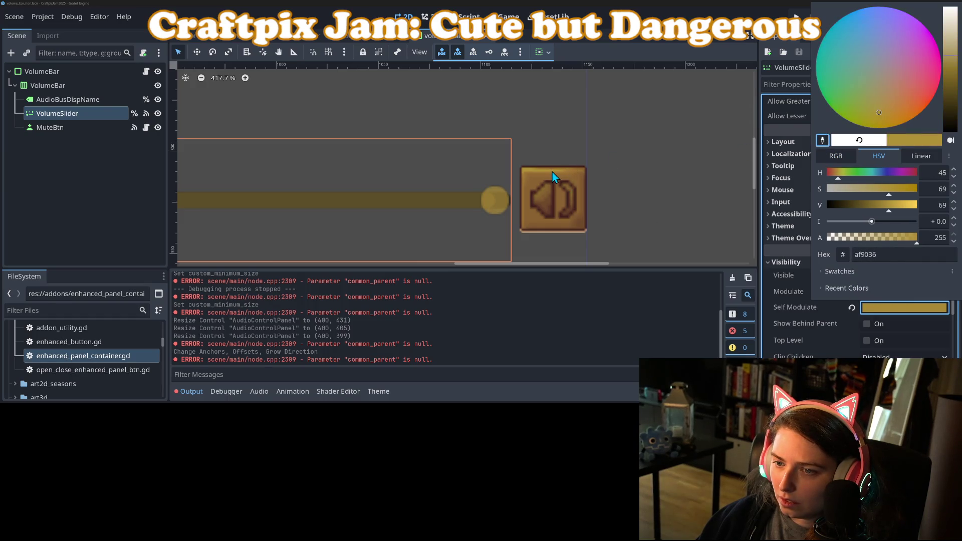
pyautogui.click(562, 257)
pyautogui.scroll(-6, 536, 241)
pyautogui.hotkey('ctrl', 's')
# Step: Set the VolumeSlider's Range Value to 0.5
pyautogui.scroll(-2, 626, 227)
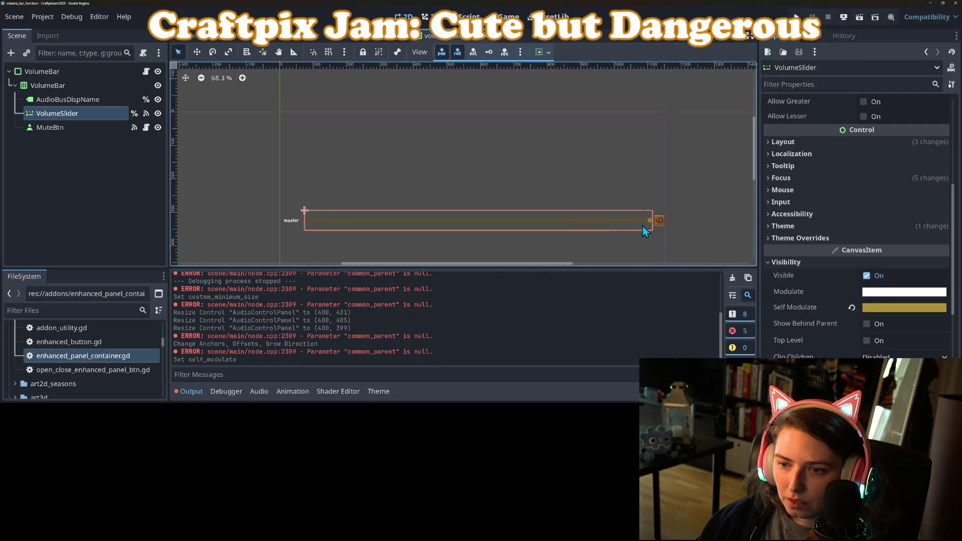
pyautogui.scroll(5, 885, 215)
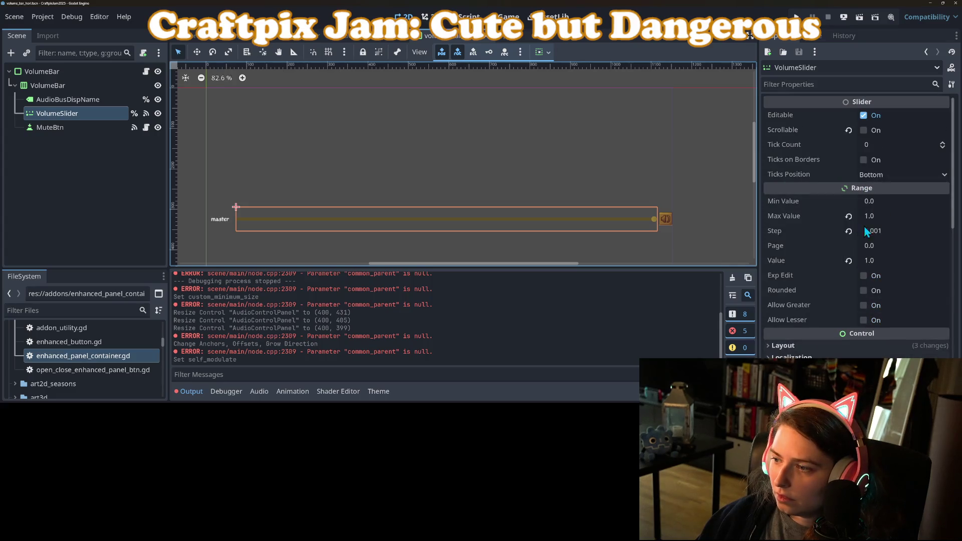
pyautogui.click(882, 258)
pyautogui.write('.5')
pyautogui.press('Return')
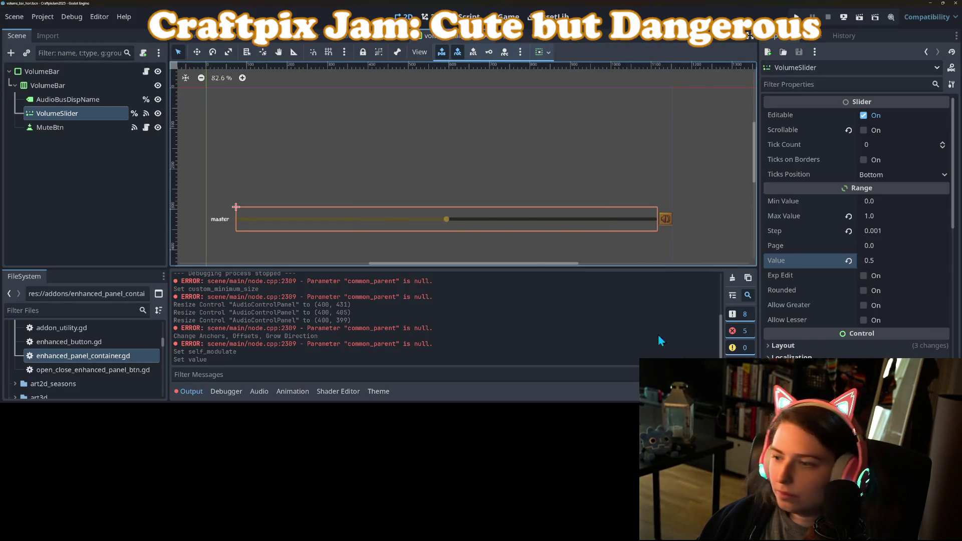
pyautogui.scroll(-5, 788, 328)
pyautogui.scroll(-3, 798, 315)
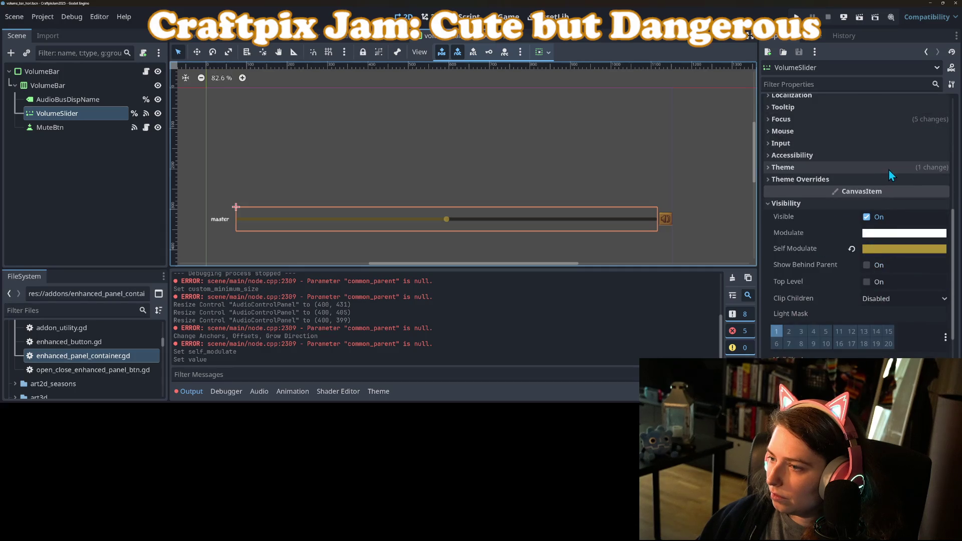
# Step: Expand Theme Overrides > Styles and make the Slider StyleBoxFlat unique to this slider
pyautogui.click(876, 179)
pyautogui.click(838, 219)
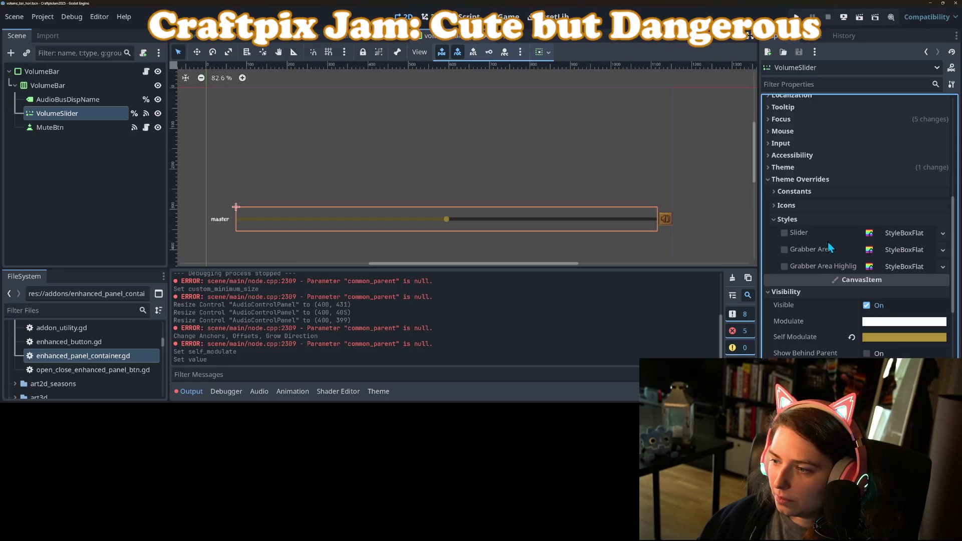
pyautogui.click(784, 205)
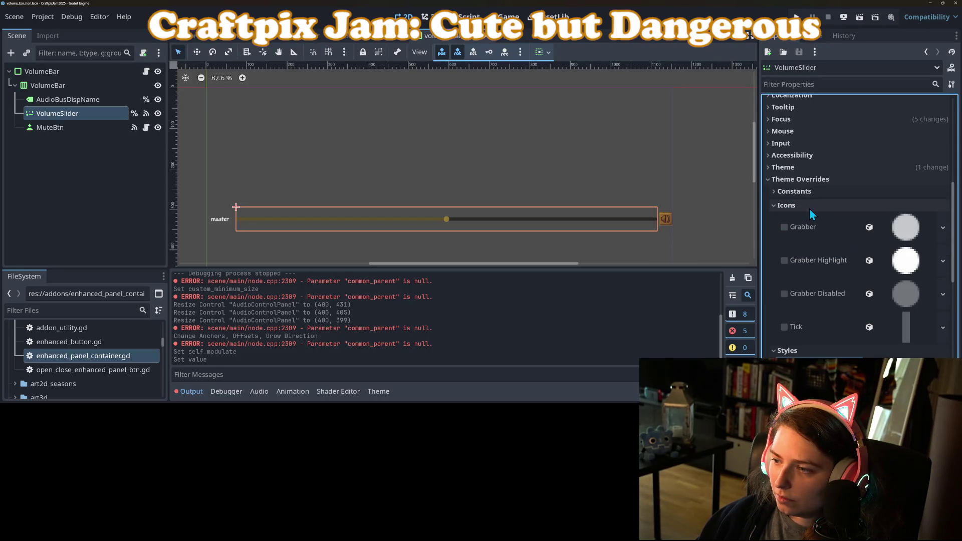
pyautogui.click(810, 208)
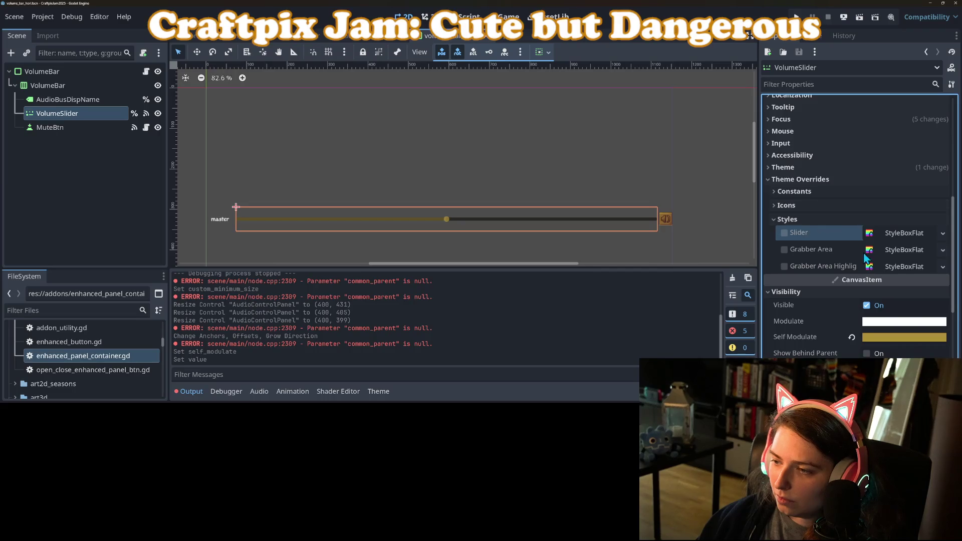
pyautogui.click(901, 234)
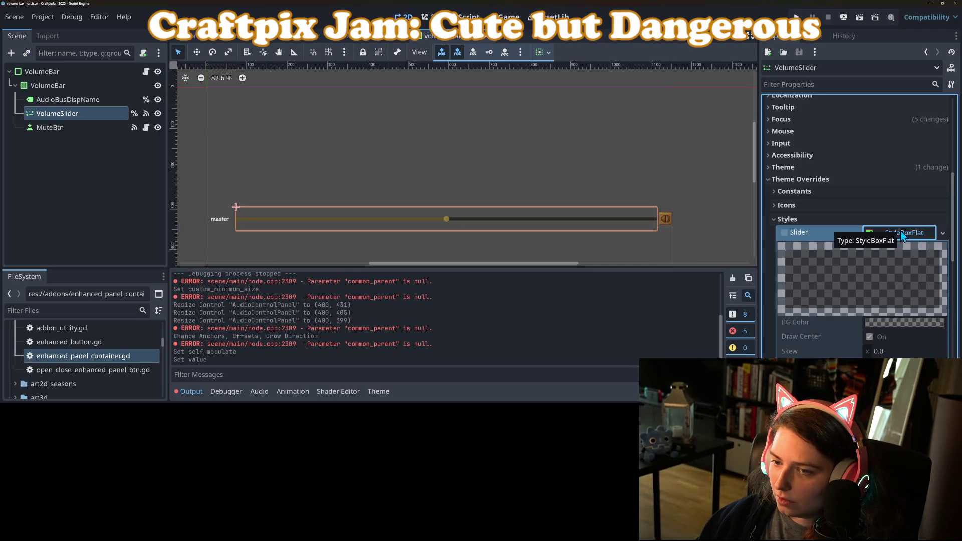
pyautogui.click(902, 233)
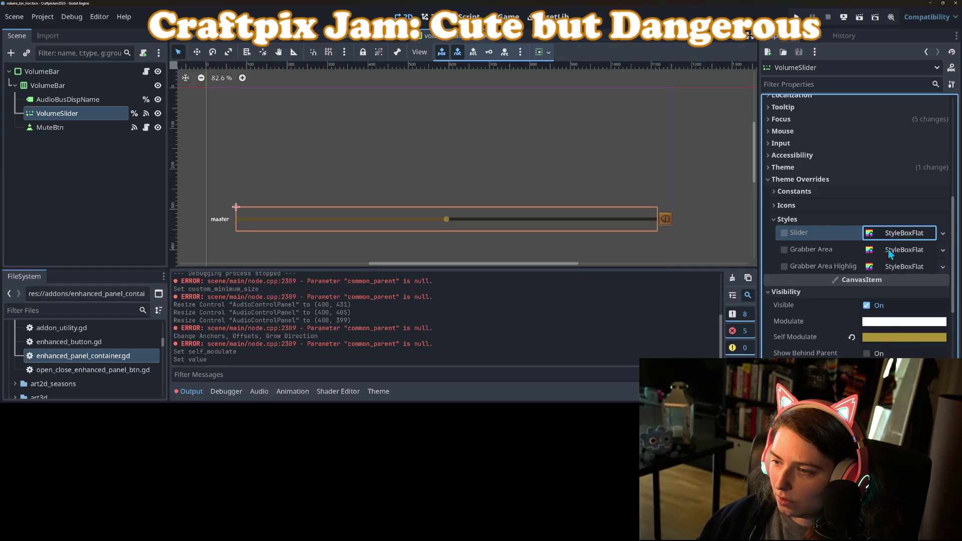
pyautogui.click(902, 234)
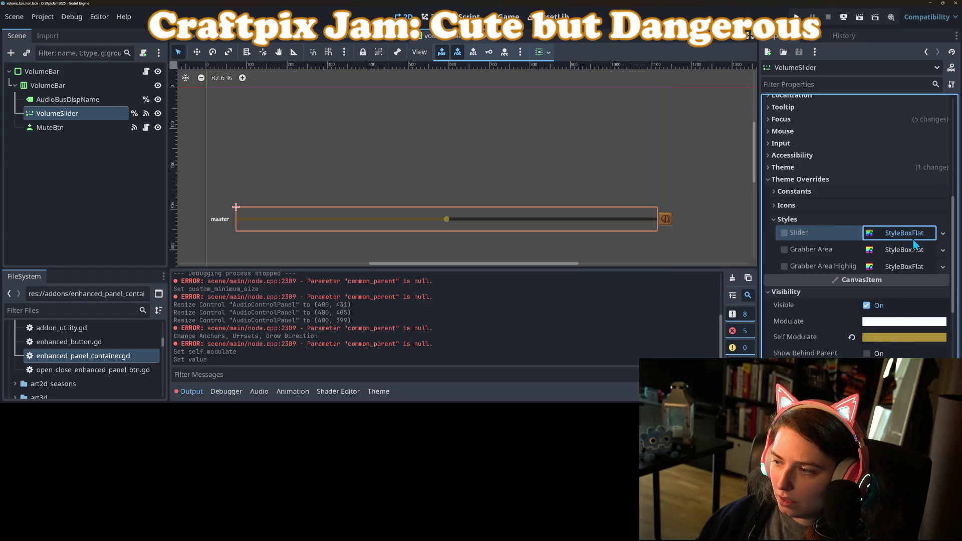
pyautogui.click(943, 233)
pyautogui.click(902, 349)
# Step: Set the Slider style's BG Color to translucent light grey #b8b8b899 and save
pyautogui.click(897, 324)
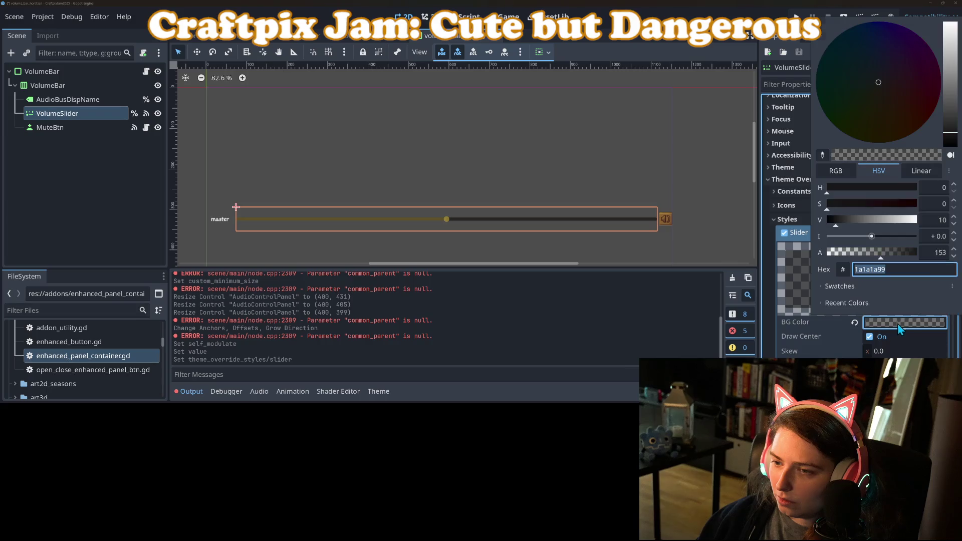
pyautogui.moveTo(953, 105); pyautogui.dragTo(954, 71)
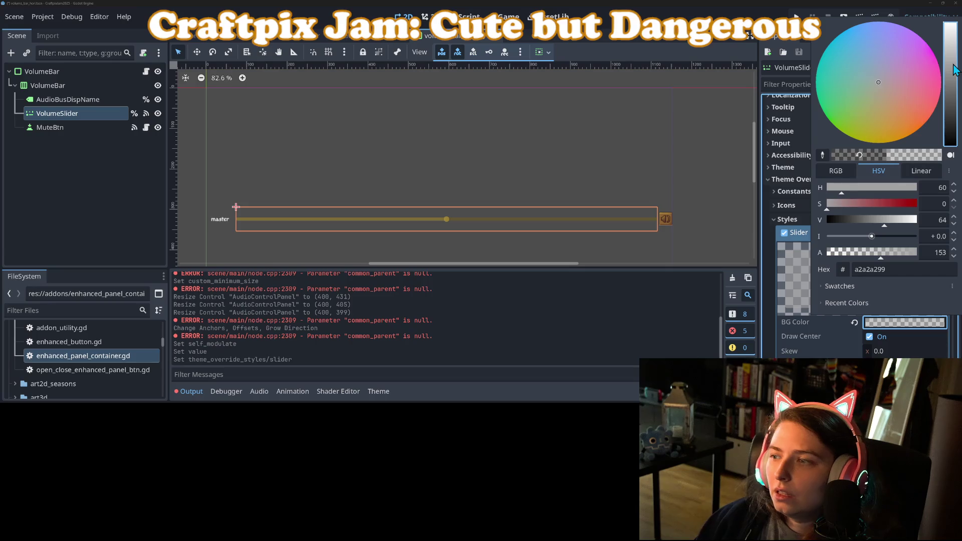
pyautogui.moveTo(954, 70)
pyautogui.mouseDown()
pyautogui.moveTo(950, 26)
pyautogui.moveTo(947, 71)
pyautogui.moveTo(947, 55)
pyautogui.mouseUp()
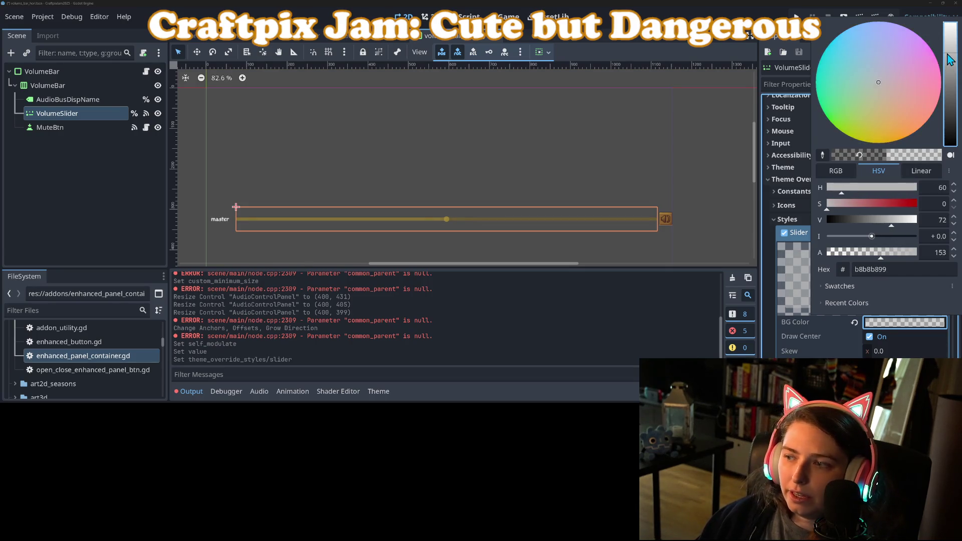
pyautogui.click(571, 278)
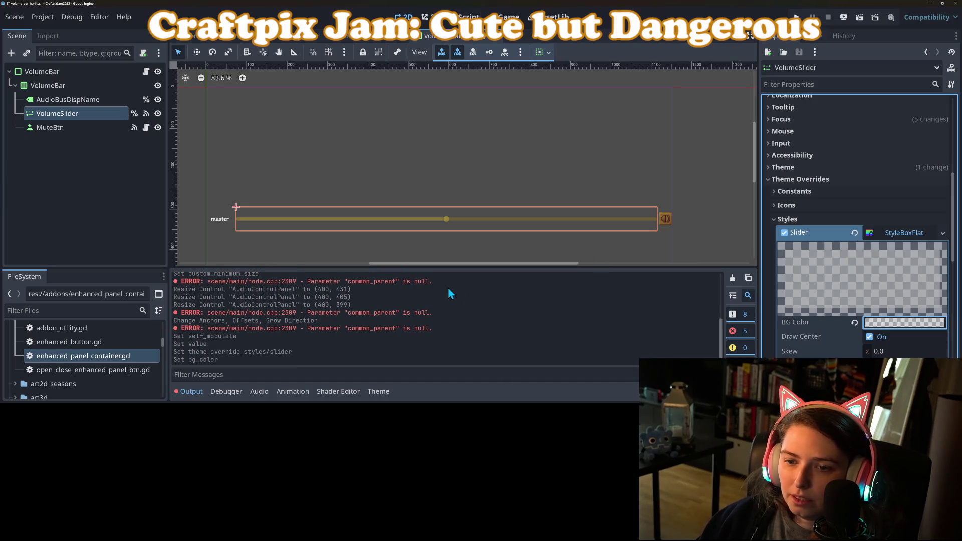
pyautogui.hotkey('ctrl', 's')
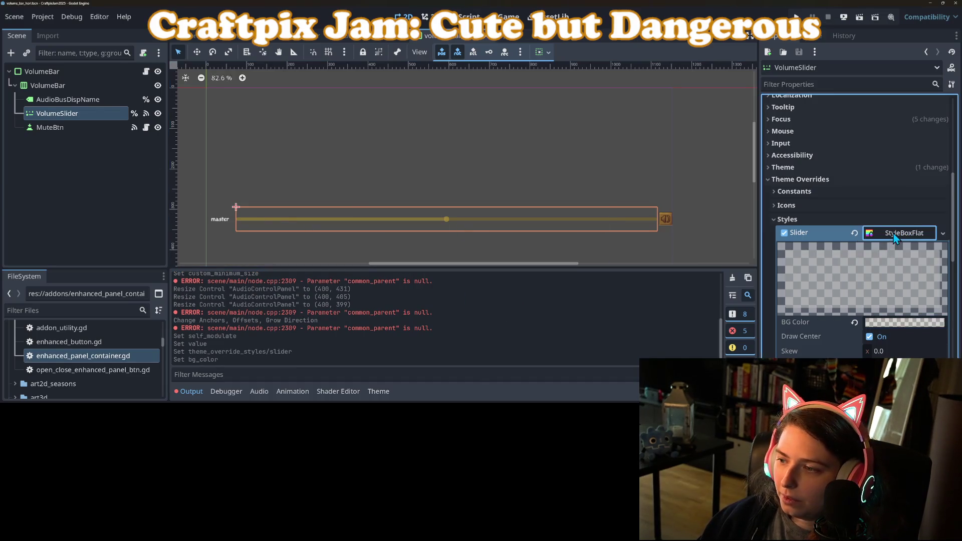
# Step: Give Grabber Area Highlight a new StyleBoxFlat with a translucent white BG Color and save
pyautogui.click(895, 234)
pyautogui.click(943, 267)
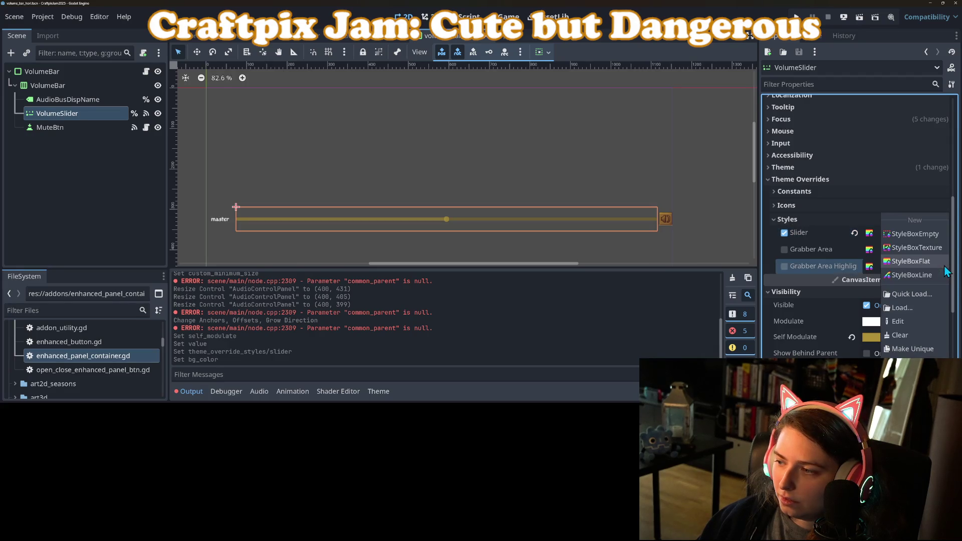
pyautogui.click(886, 278)
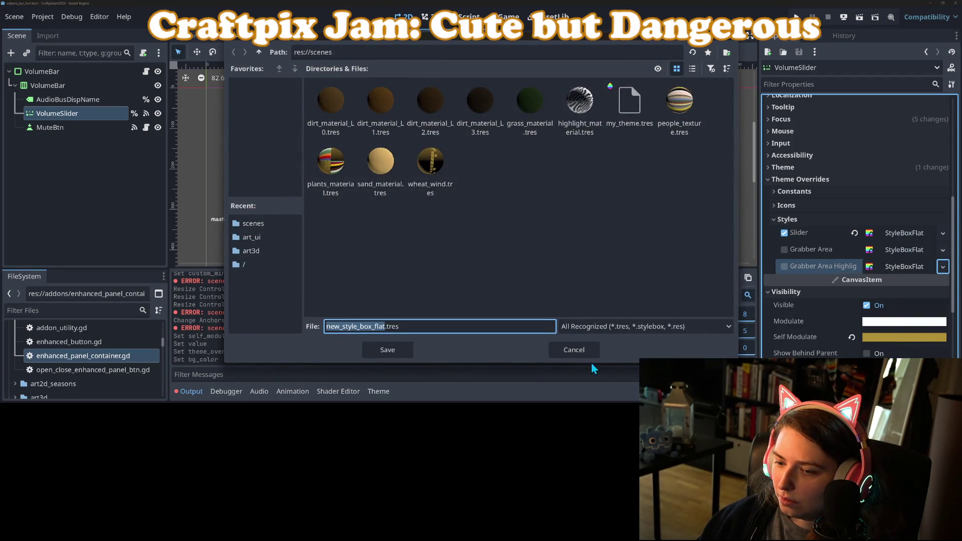
pyautogui.click(596, 357)
pyautogui.click(943, 267)
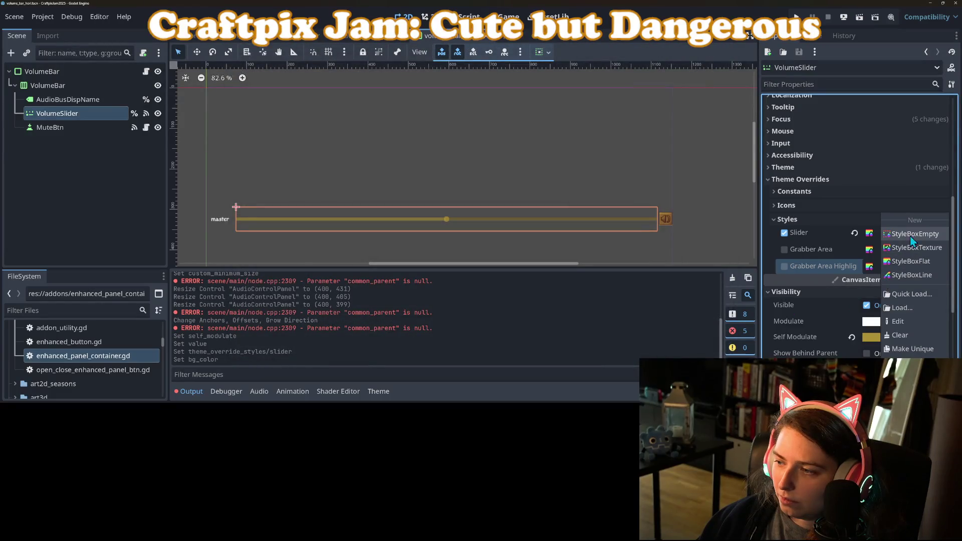
pyautogui.click(904, 388)
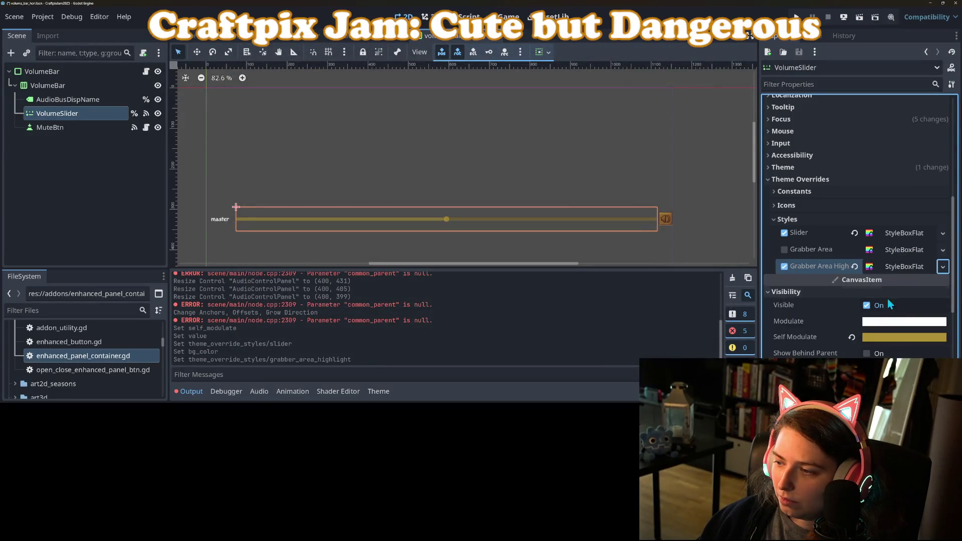
pyautogui.click(897, 267)
pyautogui.click(904, 355)
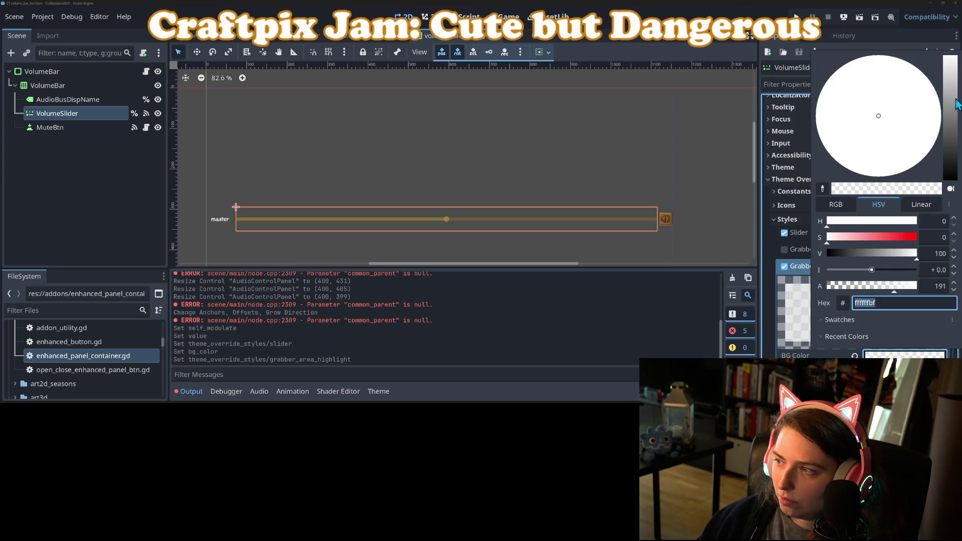
pyautogui.click(657, 317)
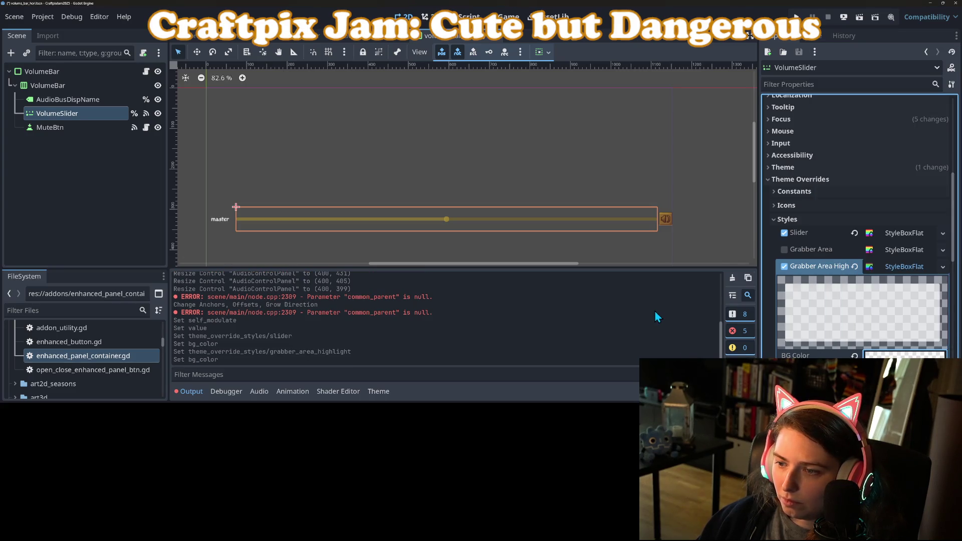
pyautogui.hotkey('ctrl', 's')
# Step: Lighten the Slider style's track BG Color slightly
pyautogui.scroll(2, 531, 241)
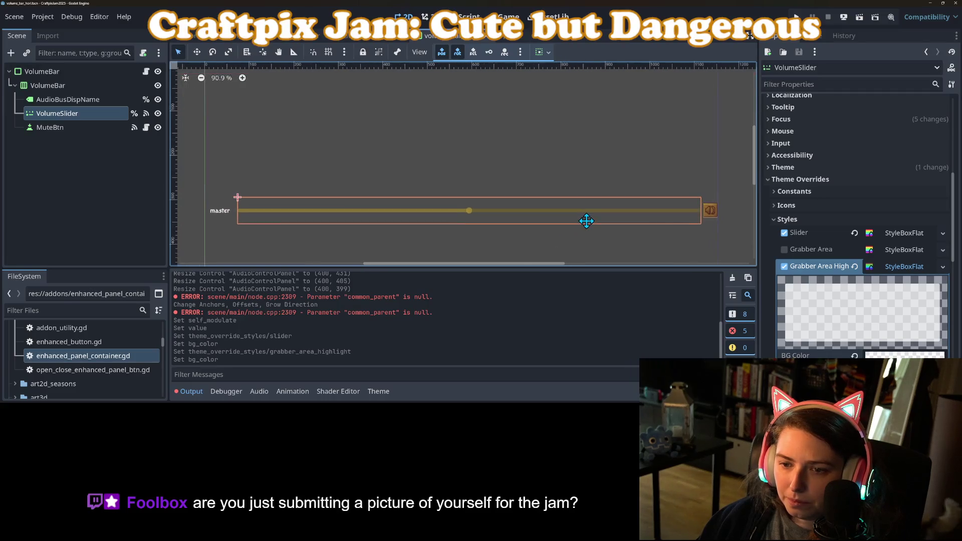
pyautogui.click(897, 233)
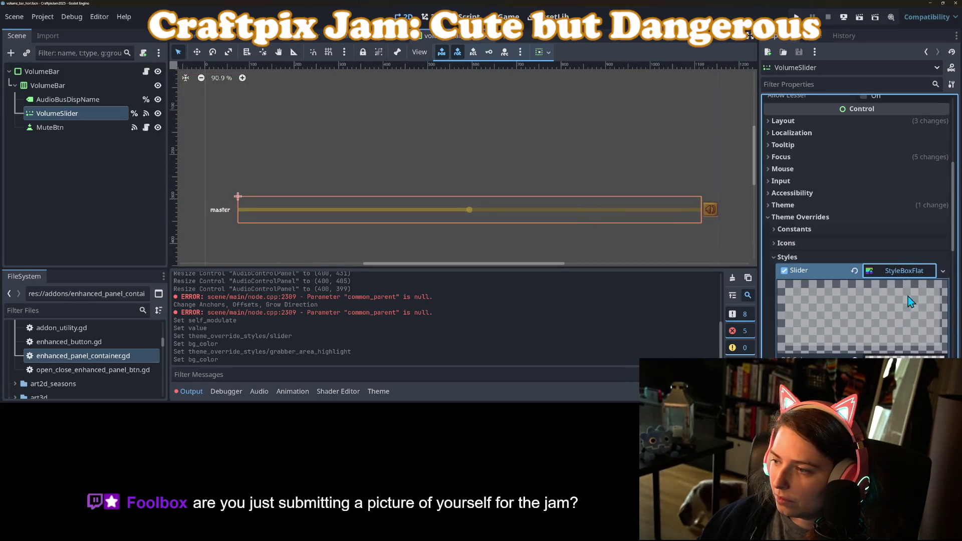
pyautogui.click(905, 356)
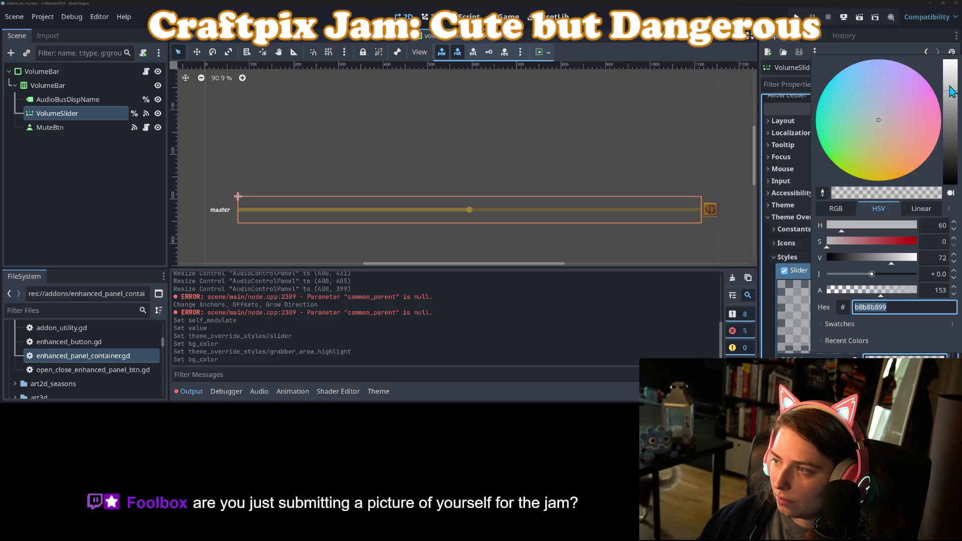
pyautogui.moveTo(951, 90); pyautogui.dragTo(952, 88)
pyautogui.click(641, 303)
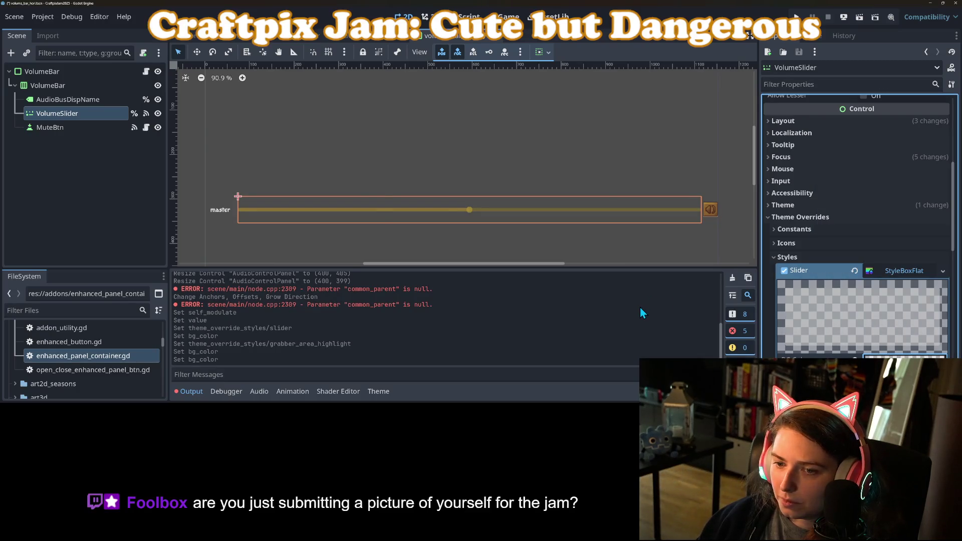
pyautogui.scroll(-2, 822, 328)
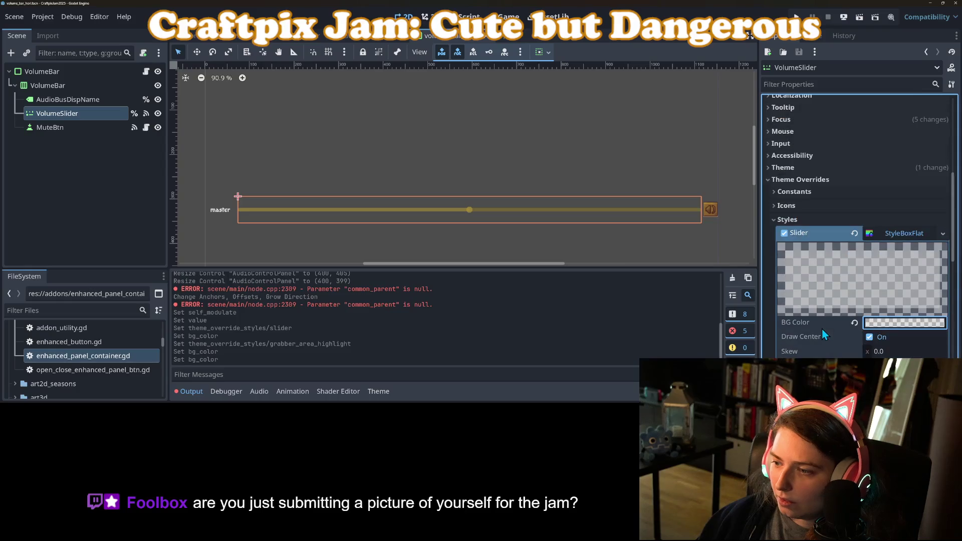
pyautogui.click(895, 232)
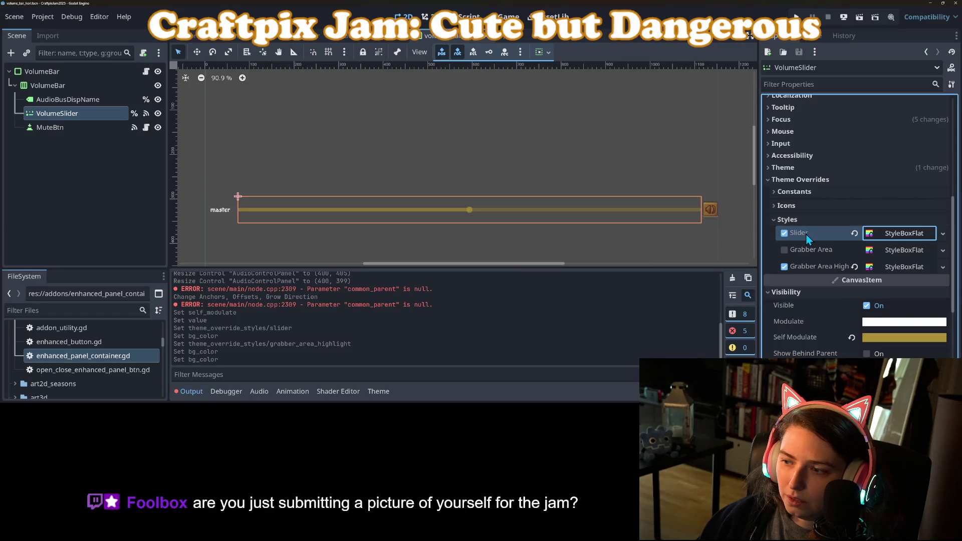
# Step: Paste the copied flat style into Grabber Area and save the scene
pyautogui.click(822, 268)
pyautogui.rightClick(823, 268)
pyautogui.click(842, 276)
pyautogui.rightClick(818, 255)
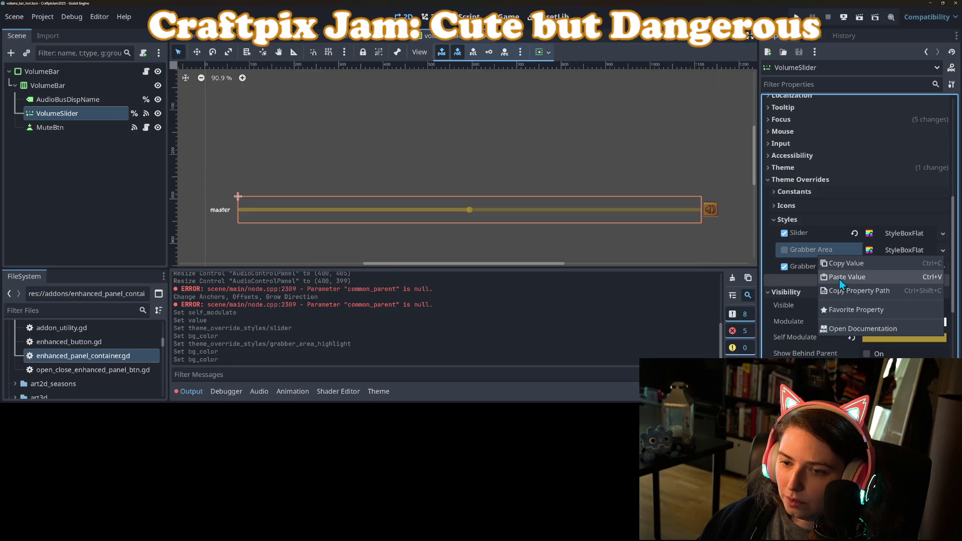
pyautogui.click(840, 279)
pyautogui.hotkey('ctrl', 's')
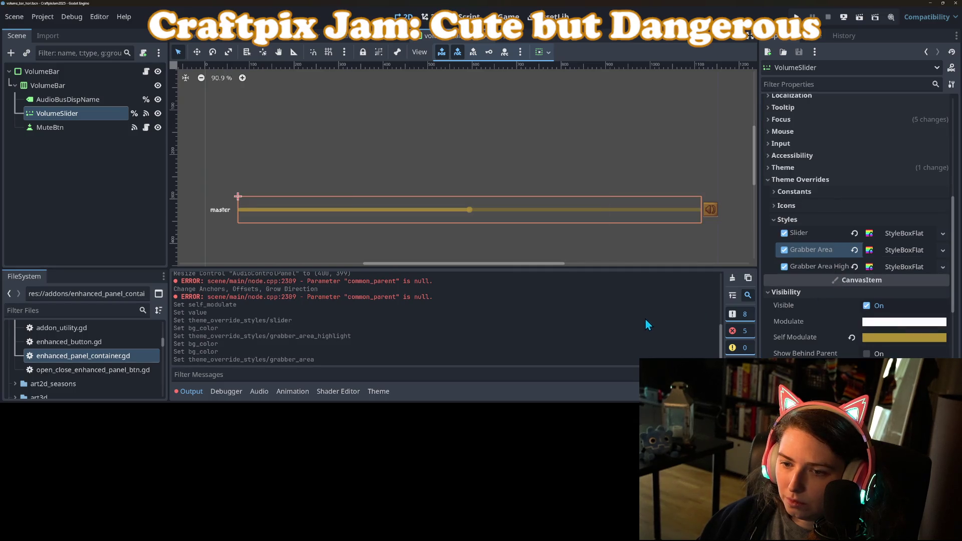
pyautogui.moveTo(525, 248); pyautogui.dragTo(499, 230)
pyautogui.scroll(1, 499, 231)
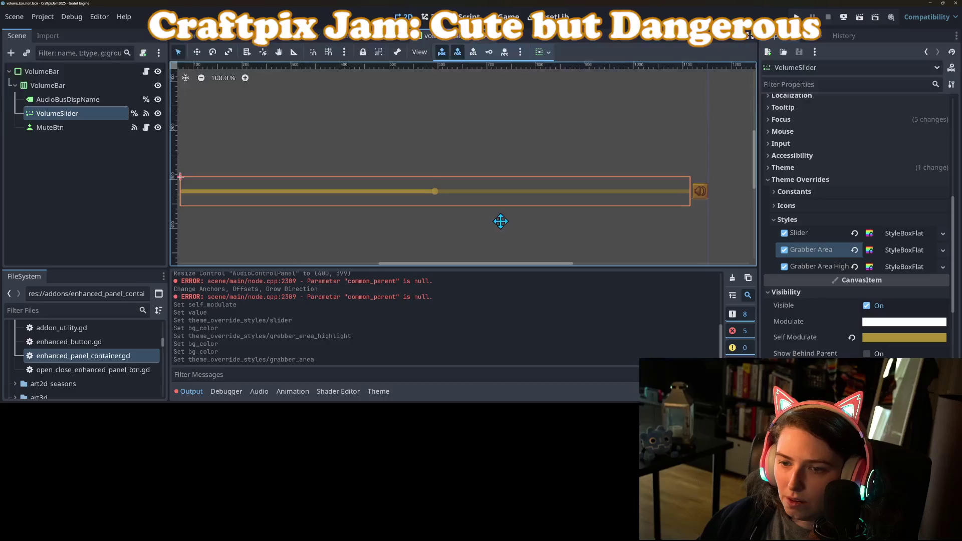
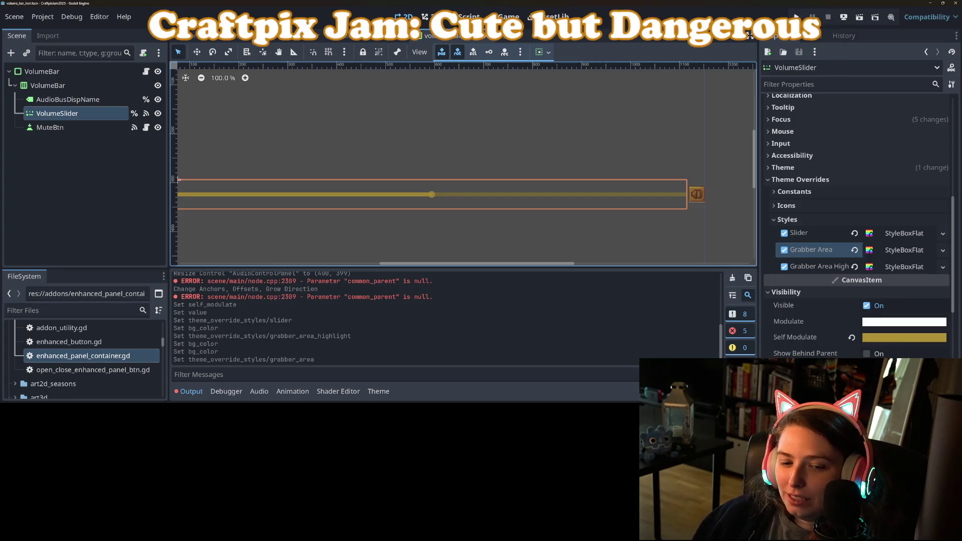
# Step: Collapse the Output panel and copy the VolumeSlider's gold Self Modulate colour value
pyautogui.click(184, 395)
pyautogui.scroll(-1, 327, 239)
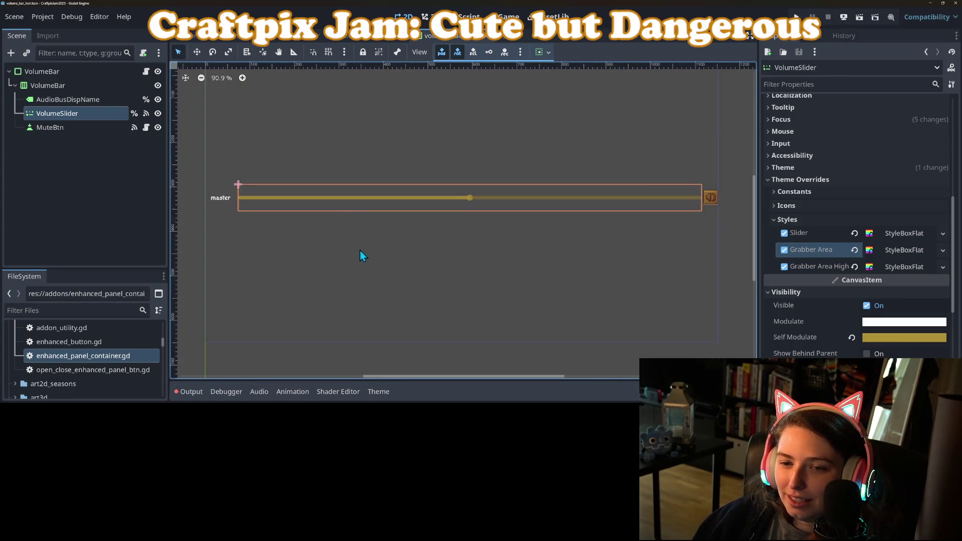
pyautogui.rightClick(804, 345)
pyautogui.click(824, 313)
pyautogui.click(74, 101)
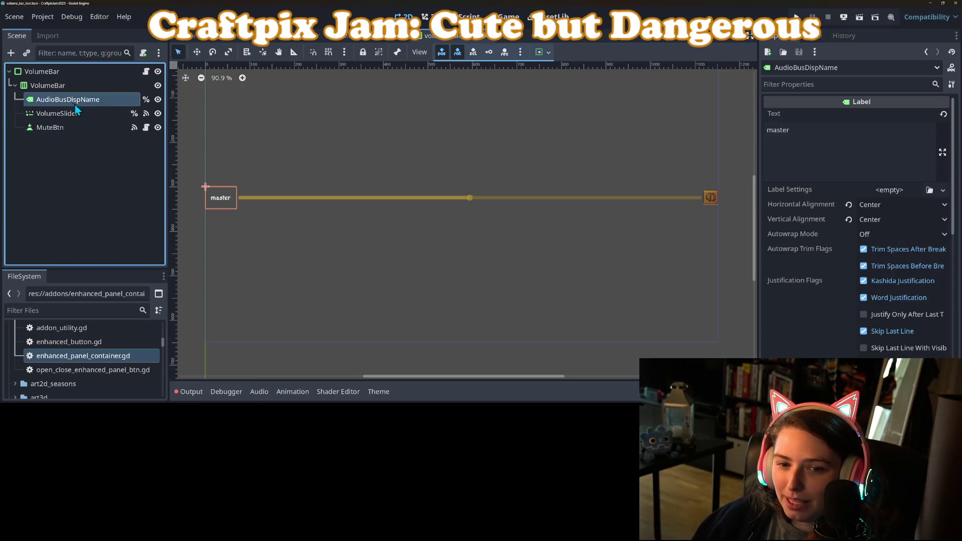
# Step: Give the master label new LabelSettings with the gold font colour at size 24, save, and run
pyautogui.click(943, 190)
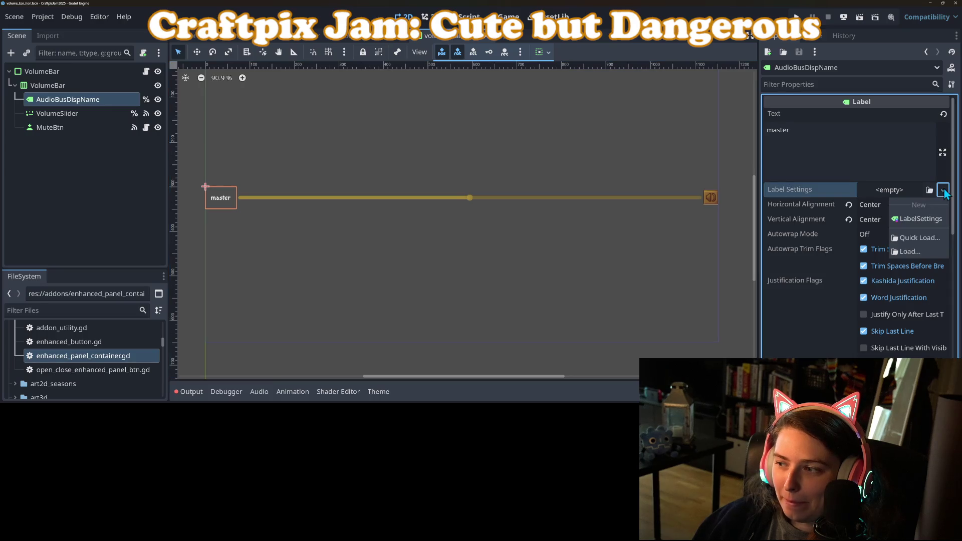
pyautogui.click(927, 218)
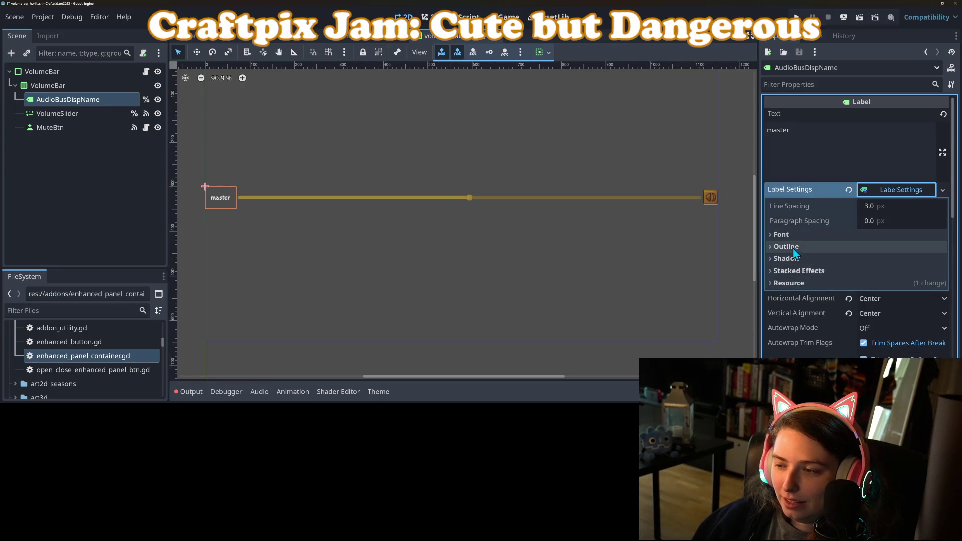
pyautogui.click(797, 236)
pyautogui.rightClick(802, 282)
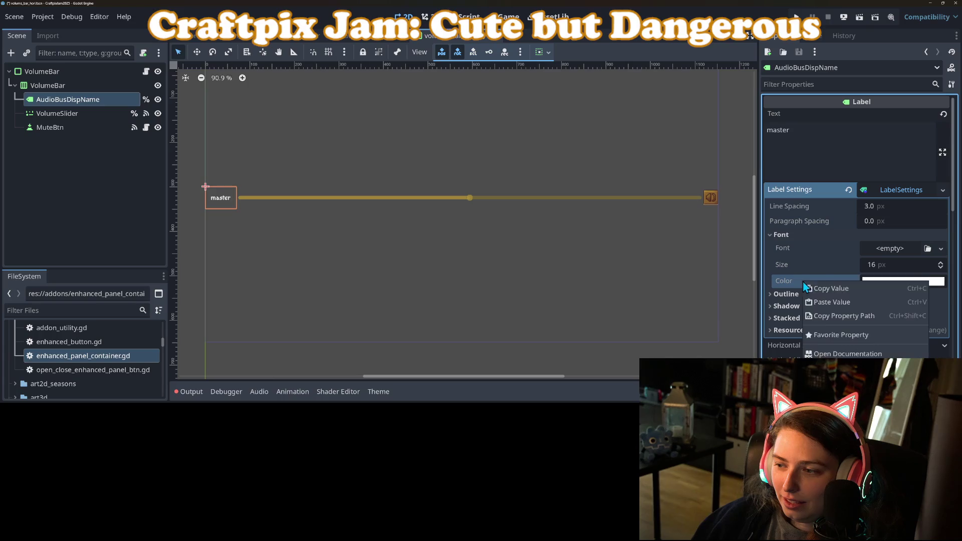
pyautogui.click(828, 302)
pyautogui.click(882, 267)
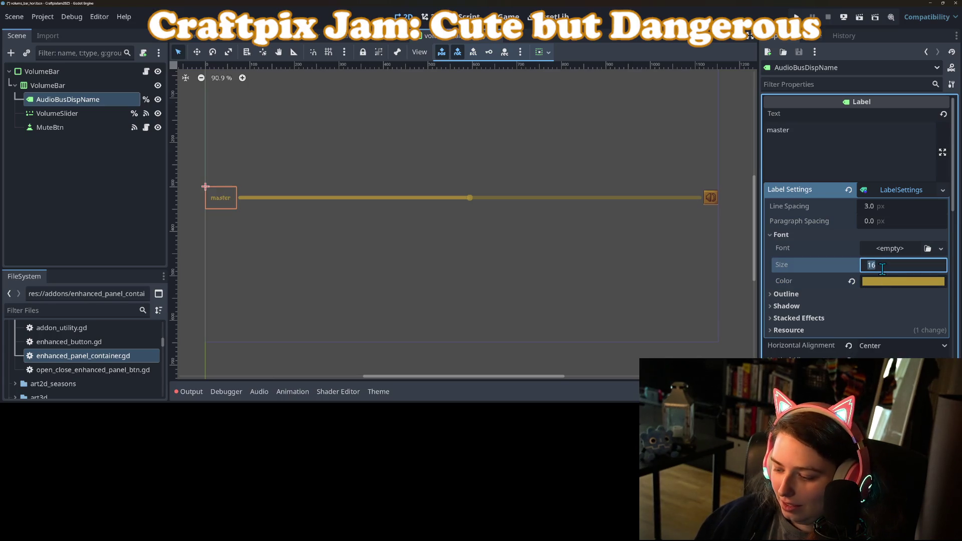
pyautogui.write('24')
pyautogui.hotkey('ctrl', 's')
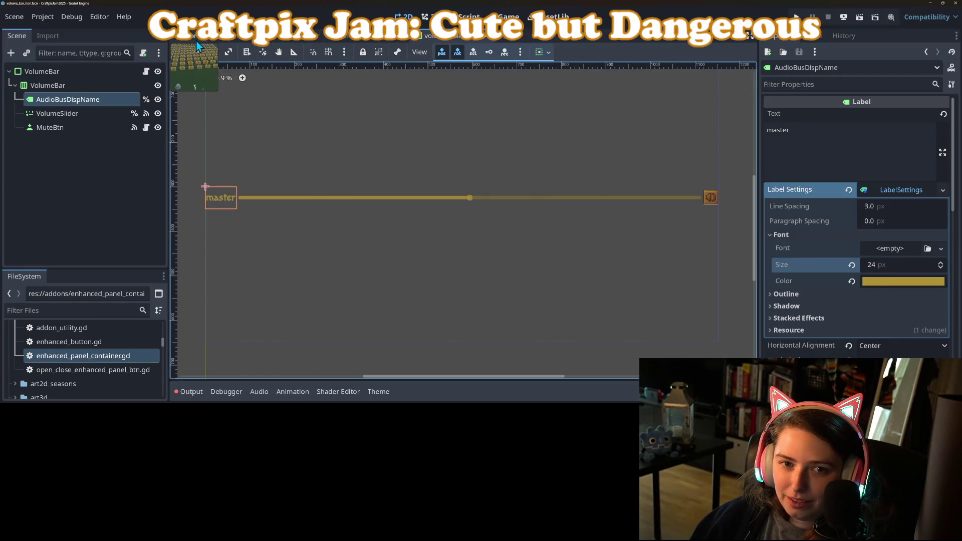
pyautogui.click(796, 16)
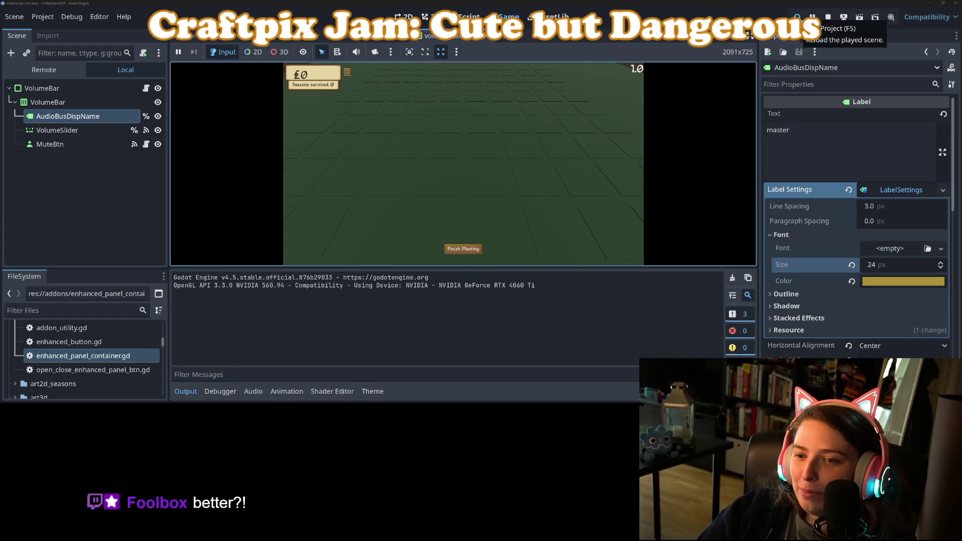
# Step: Open the in-game Volume Control panel to check the gold bus labels, then close it
pyautogui.click(185, 393)
pyautogui.click(283, 79)
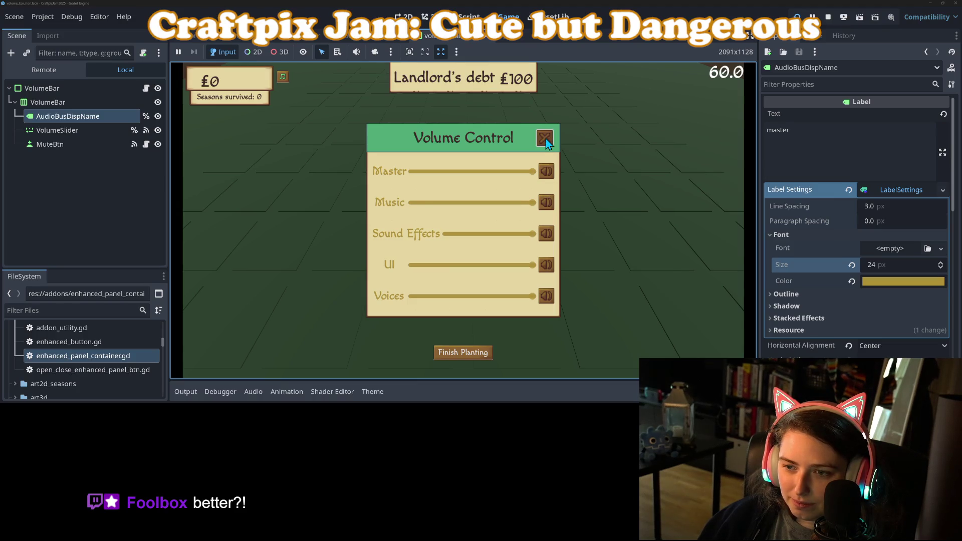
pyautogui.click(546, 138)
pyautogui.click(814, 142)
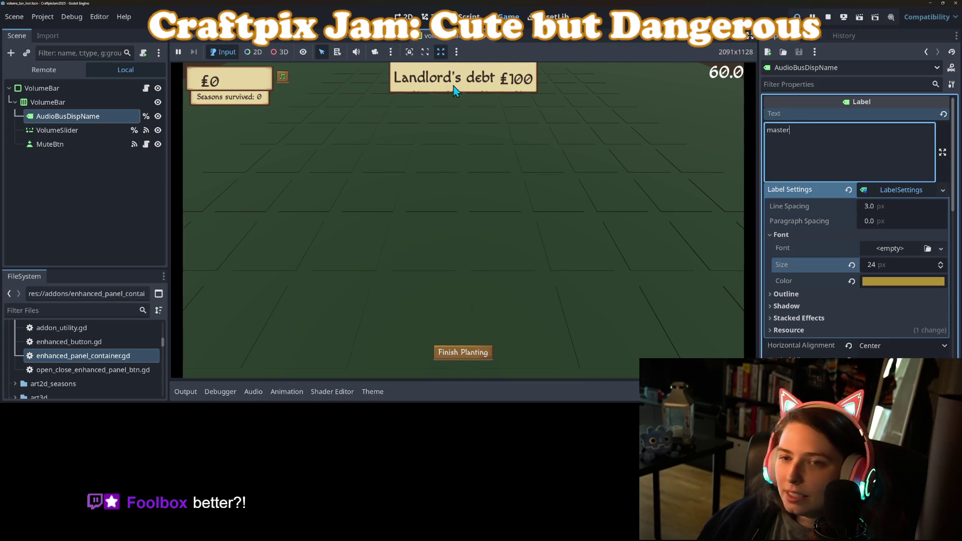
pyautogui.click(445, 197)
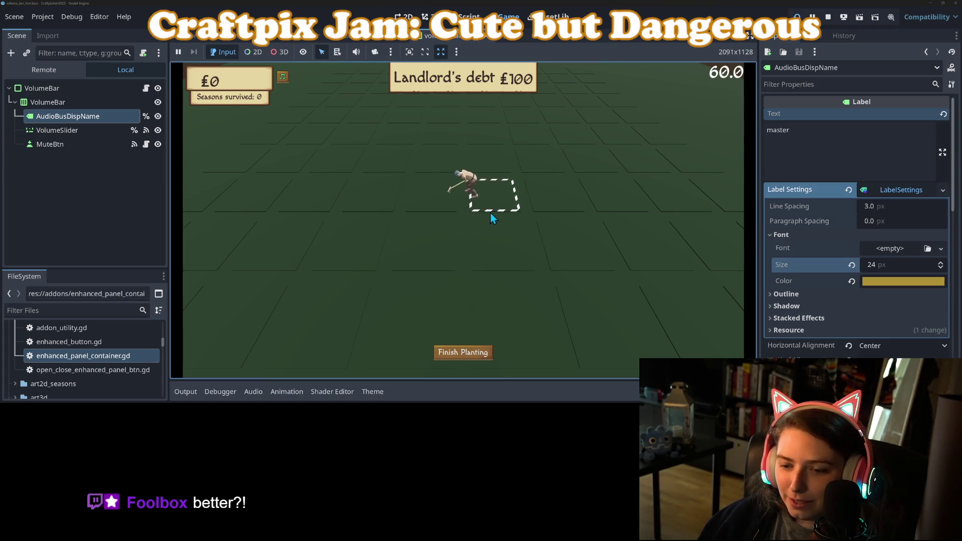
# Step: Plant a crop on the tilled tile and till new tiles beside the plots
pyautogui.click(434, 227)
pyautogui.click(509, 186)
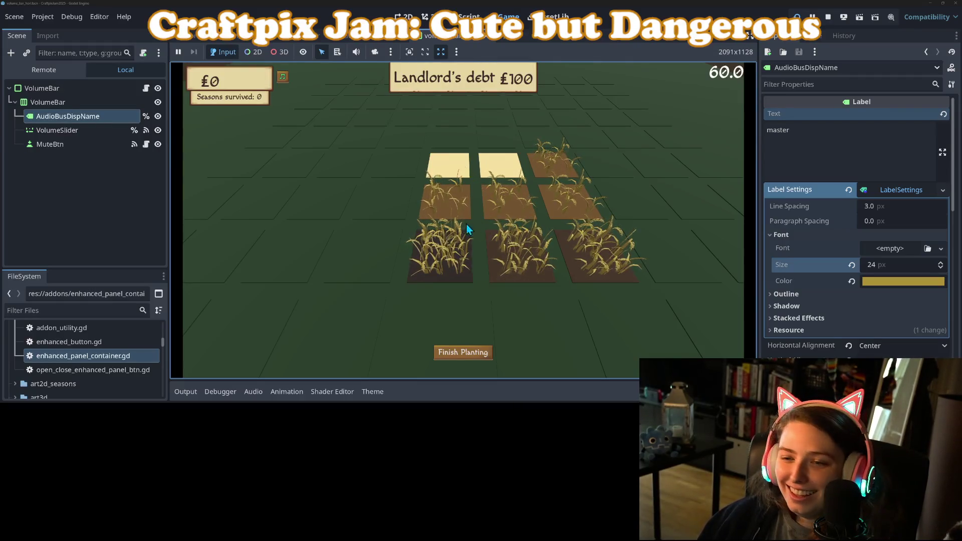
pyautogui.press('a')
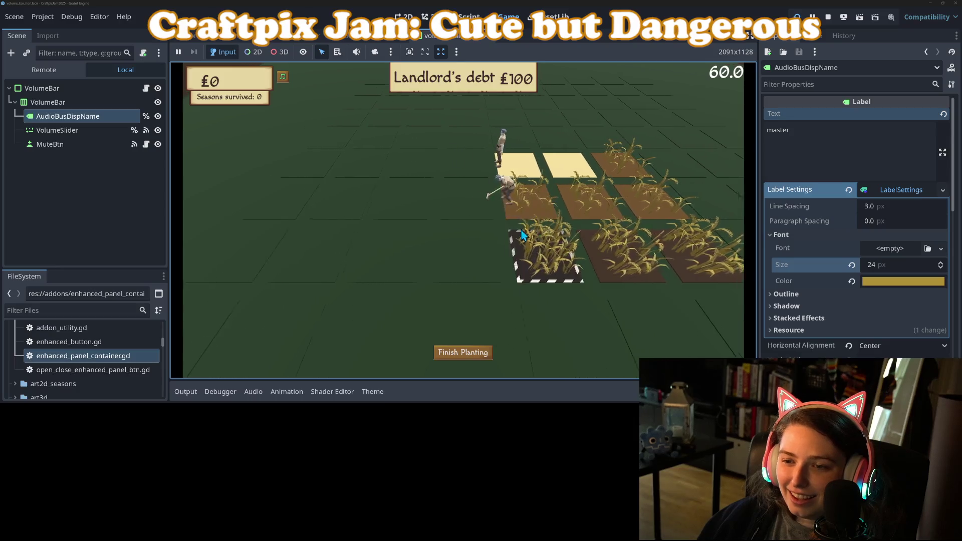
pyautogui.scroll(2, 427, 220)
pyautogui.click(376, 260)
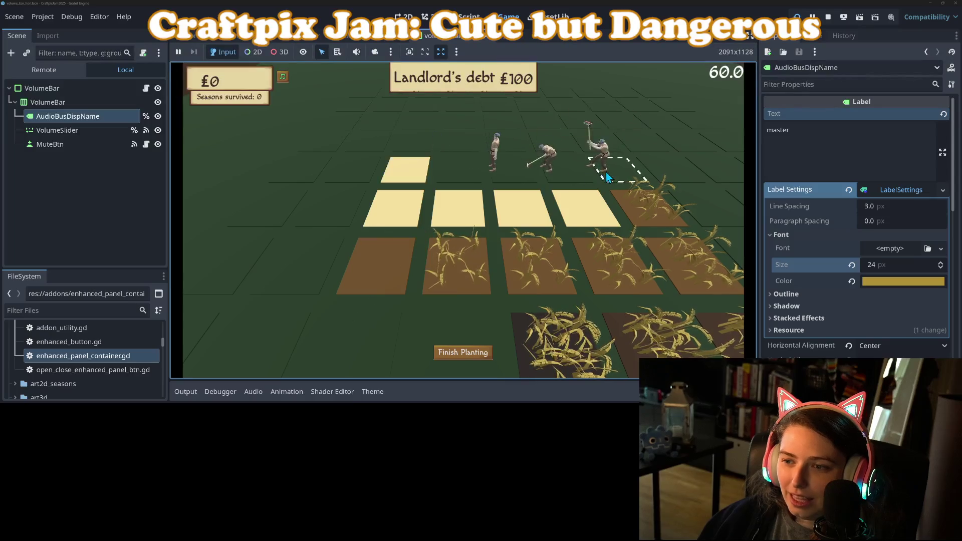
# Step: Pan around the field and till two more plots on it
pyautogui.press('d')
pyautogui.press('a')
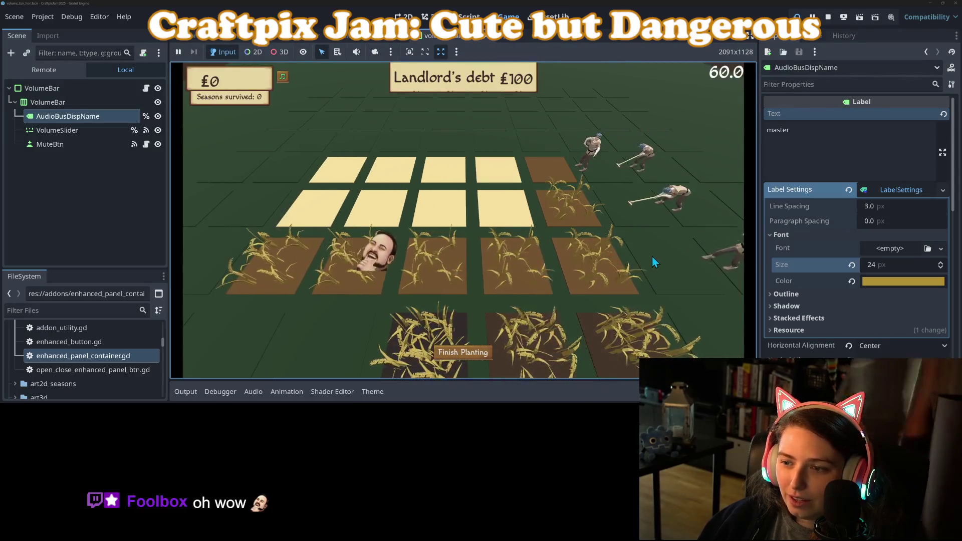
pyautogui.scroll(-1, 651, 256)
pyautogui.press('a')
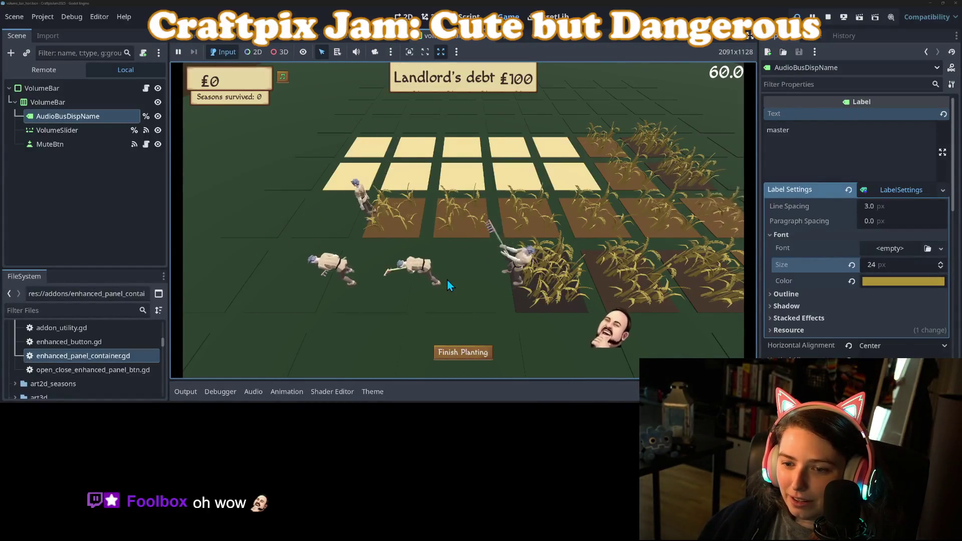
pyautogui.press('d')
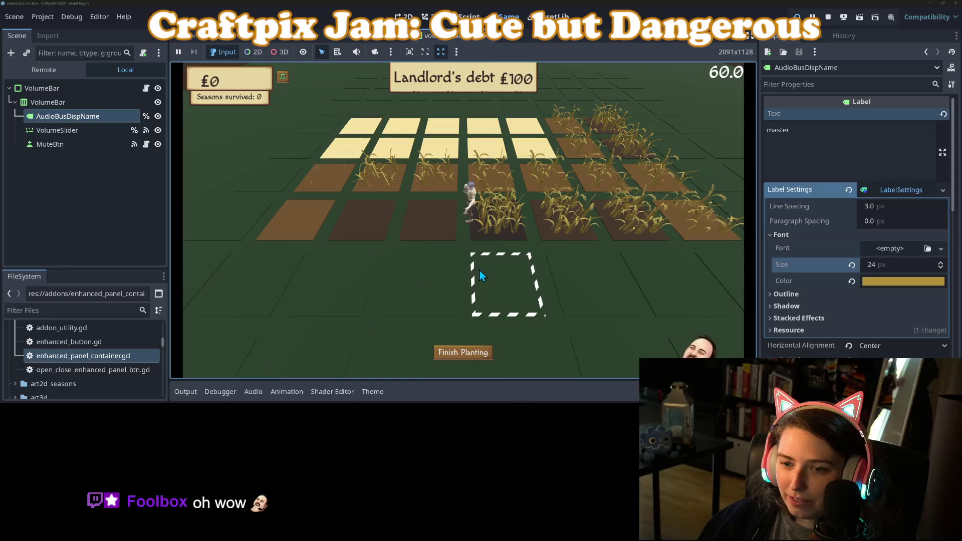
pyautogui.scroll(-2, 478, 271)
pyautogui.scroll(2, 474, 266)
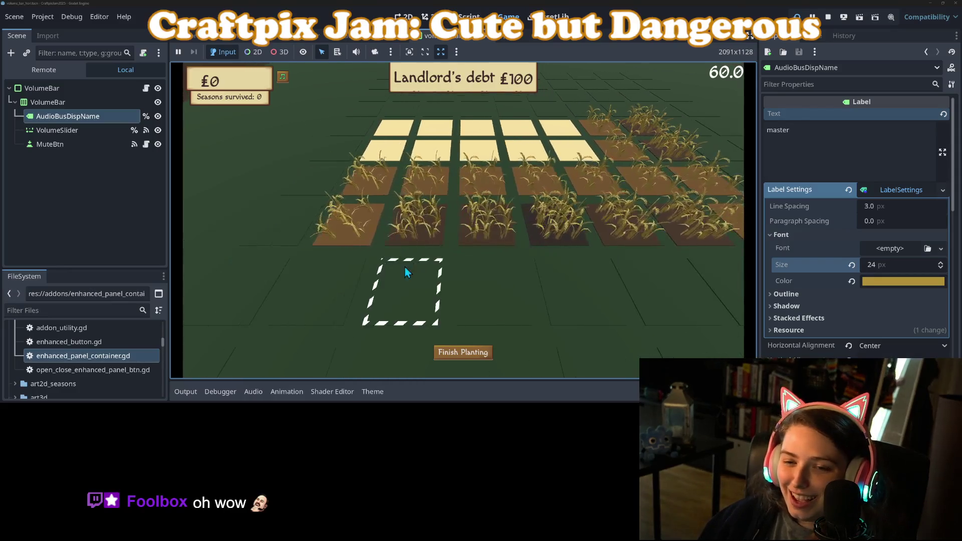
pyautogui.click(407, 272)
pyautogui.press('a')
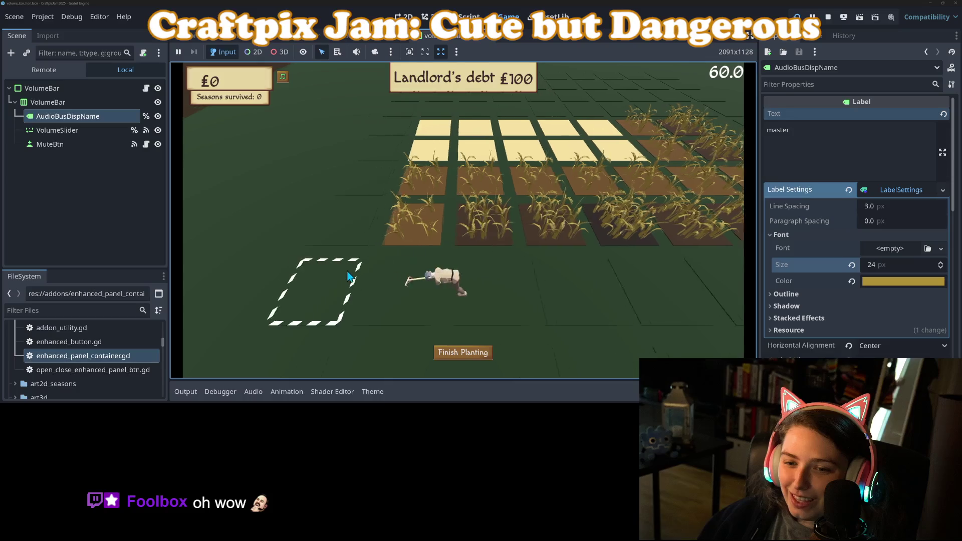
pyautogui.click(347, 278)
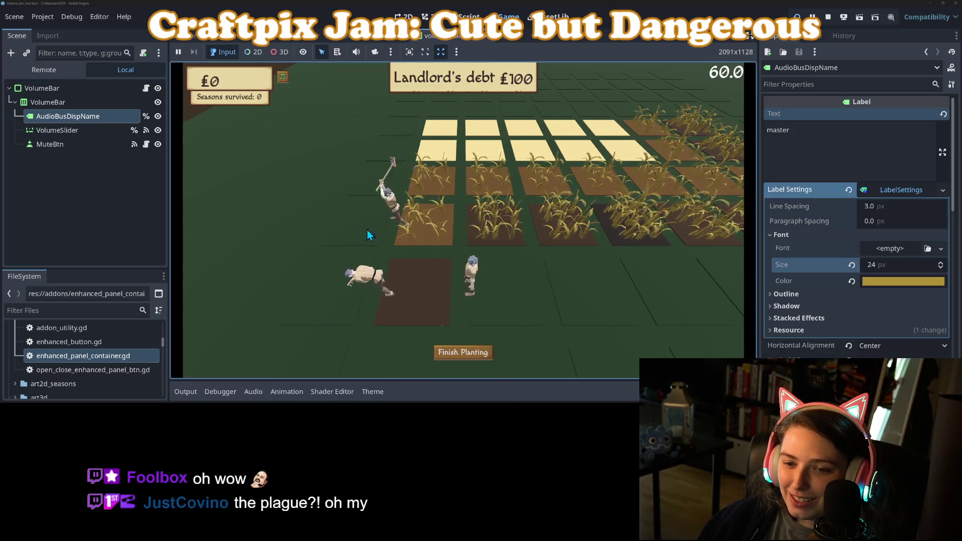
# Step: Till a new plot beside the second wheat plot
pyautogui.press('d')
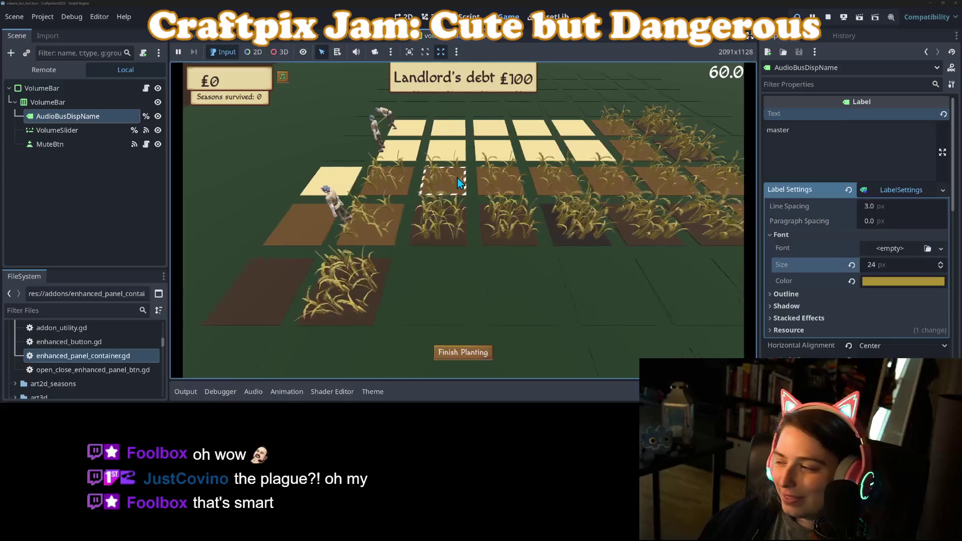
pyautogui.press('a')
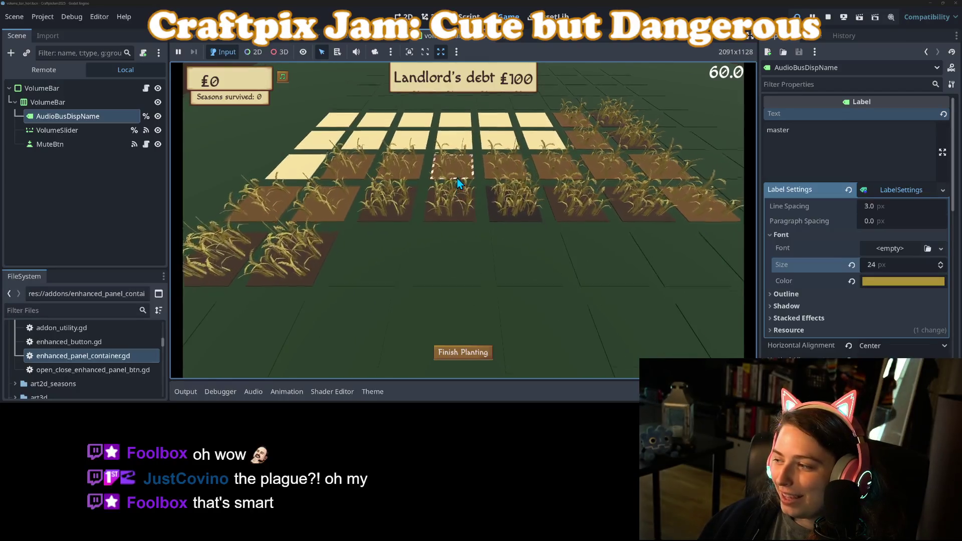
pyautogui.press('s')
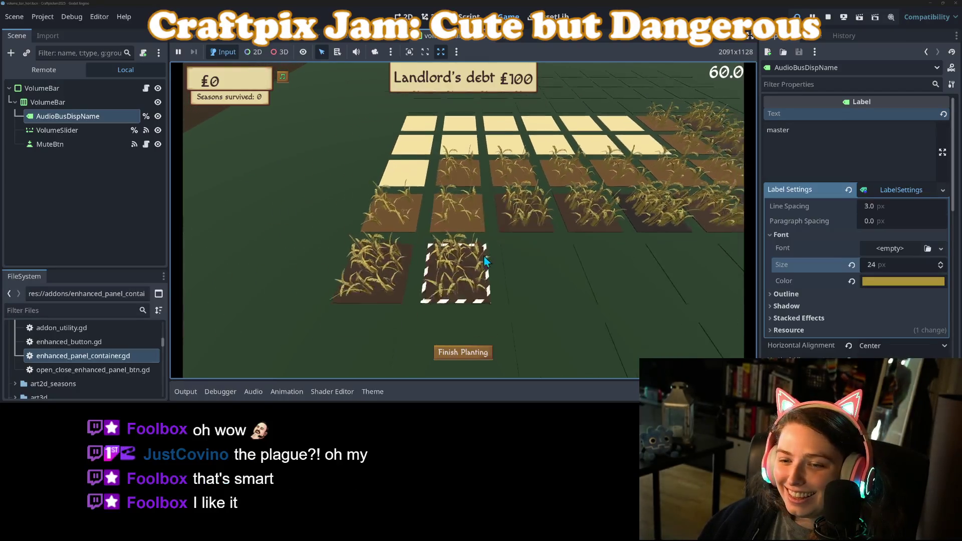
pyautogui.press('w')
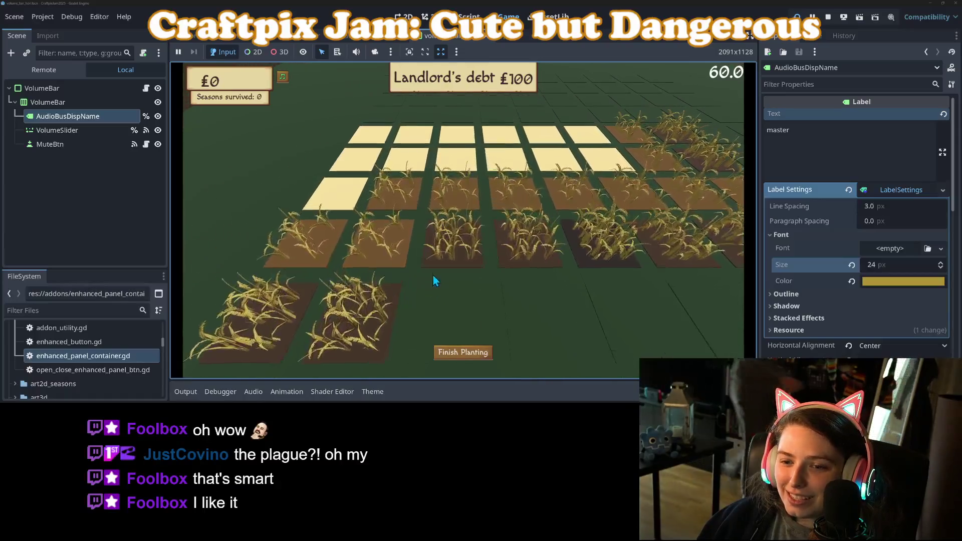
pyautogui.press('s')
pyautogui.click(469, 275)
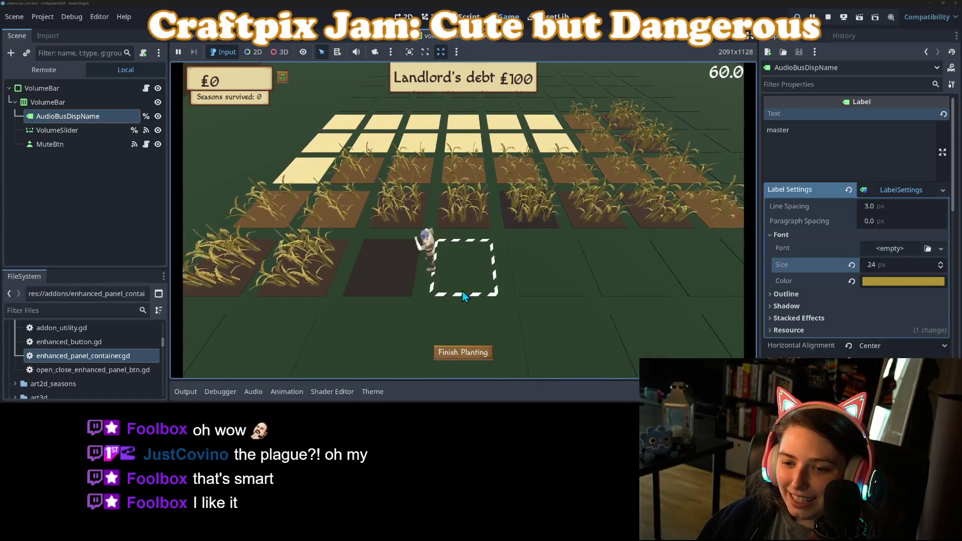
# Step: Till two adjacent plots to the left of the farmer
pyautogui.press('w')
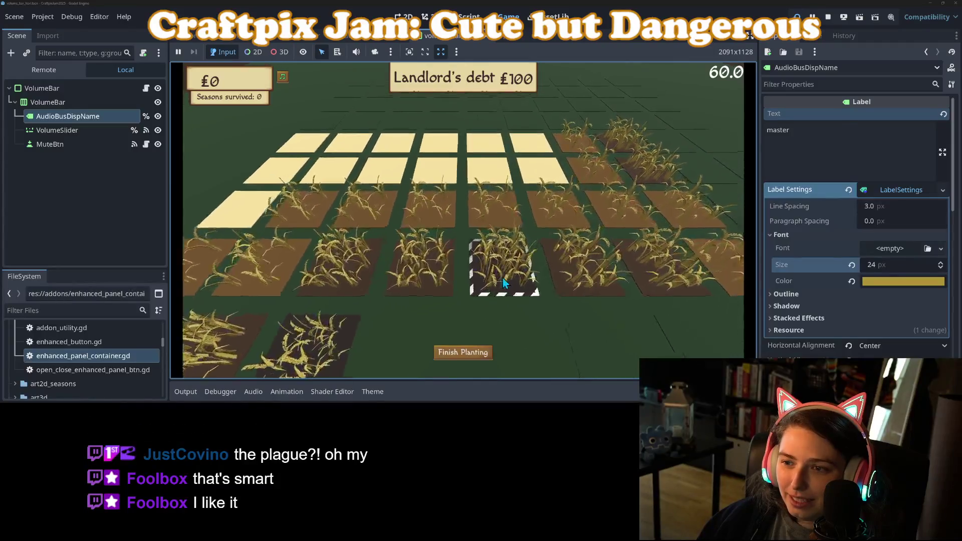
pyautogui.press('w')
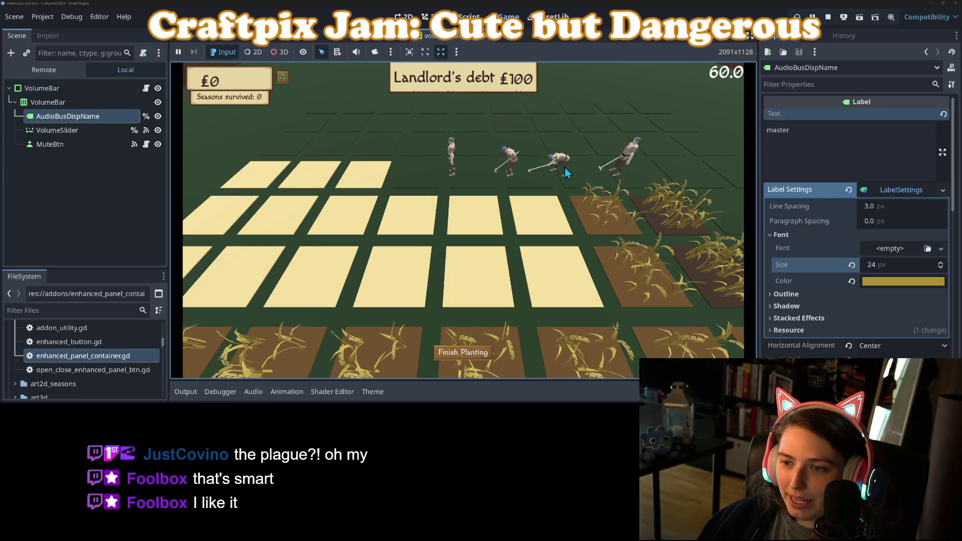
pyautogui.press('s')
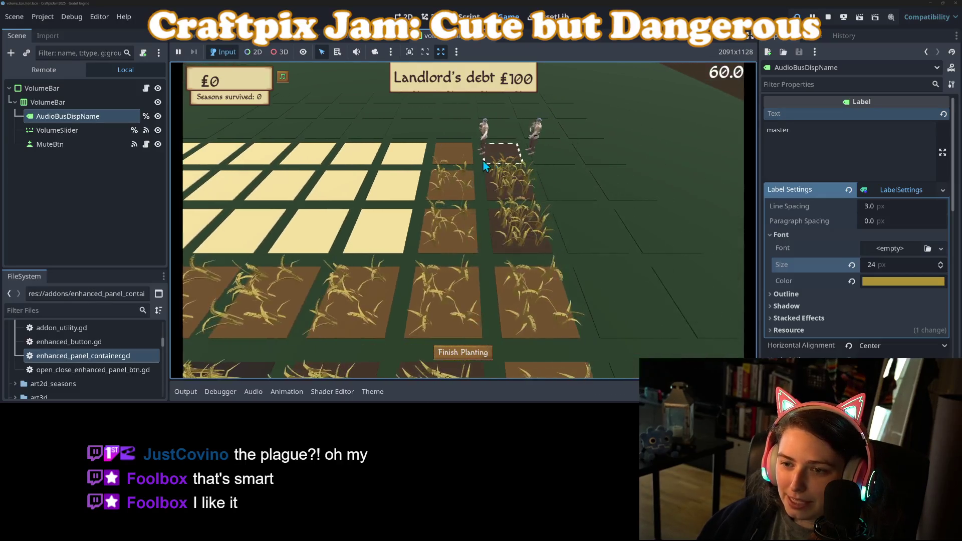
pyautogui.press('w')
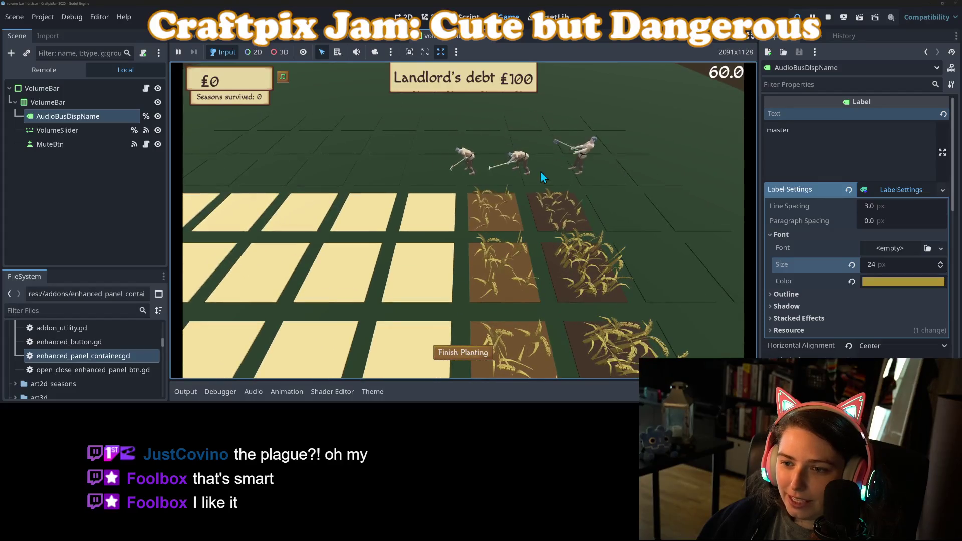
pyautogui.press('w')
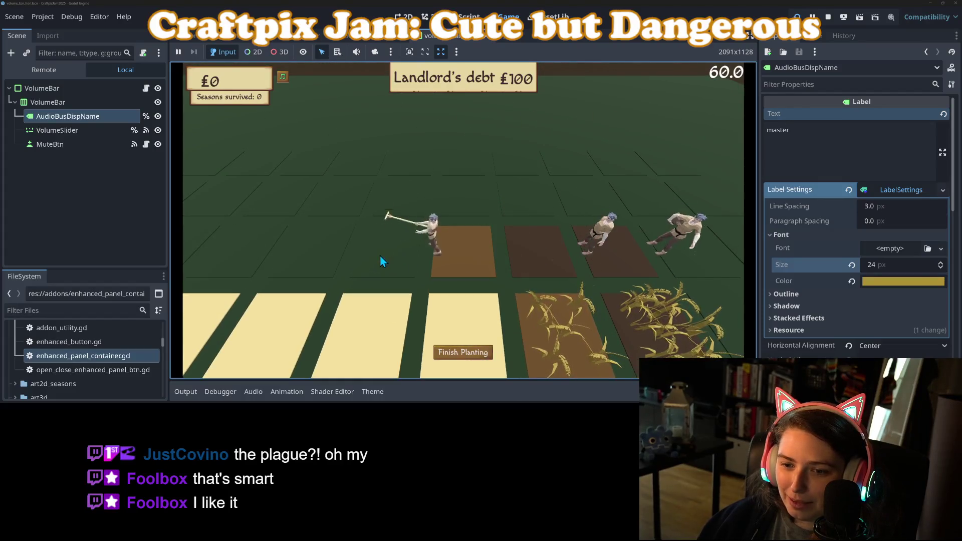
pyautogui.press('s')
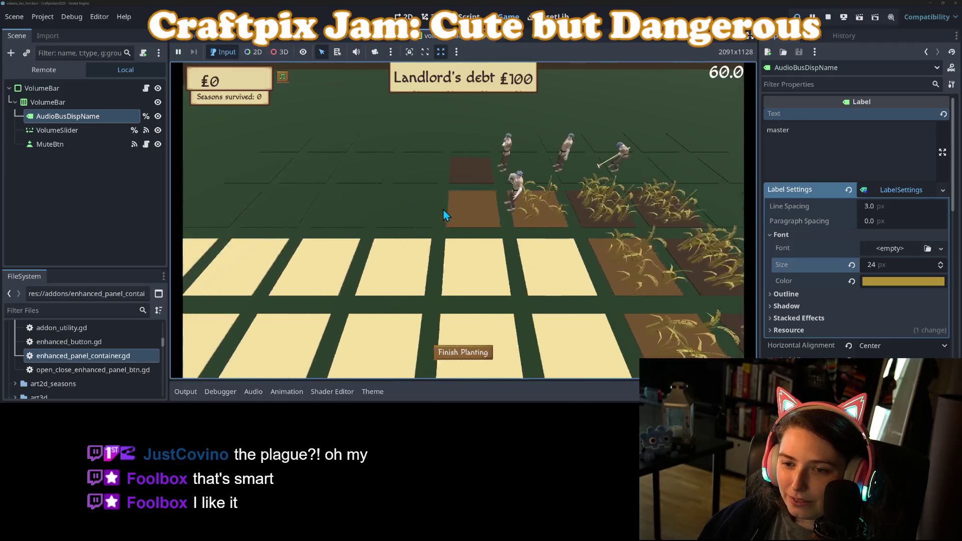
pyautogui.press('s')
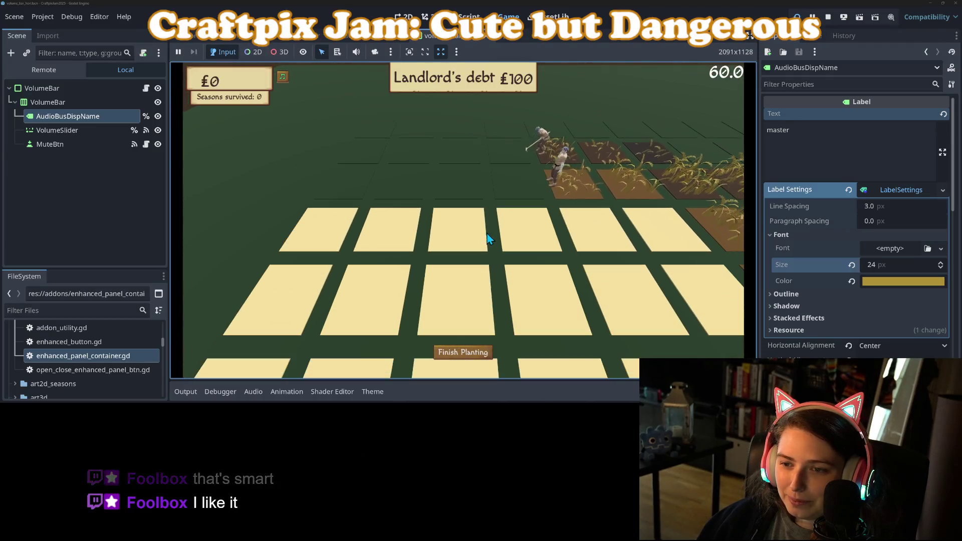
pyautogui.press('a')
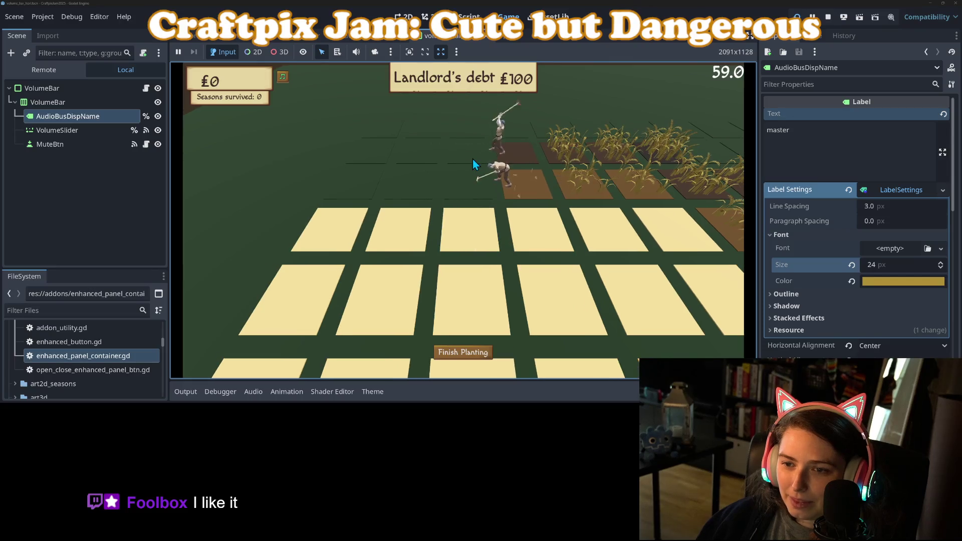
pyautogui.press('w')
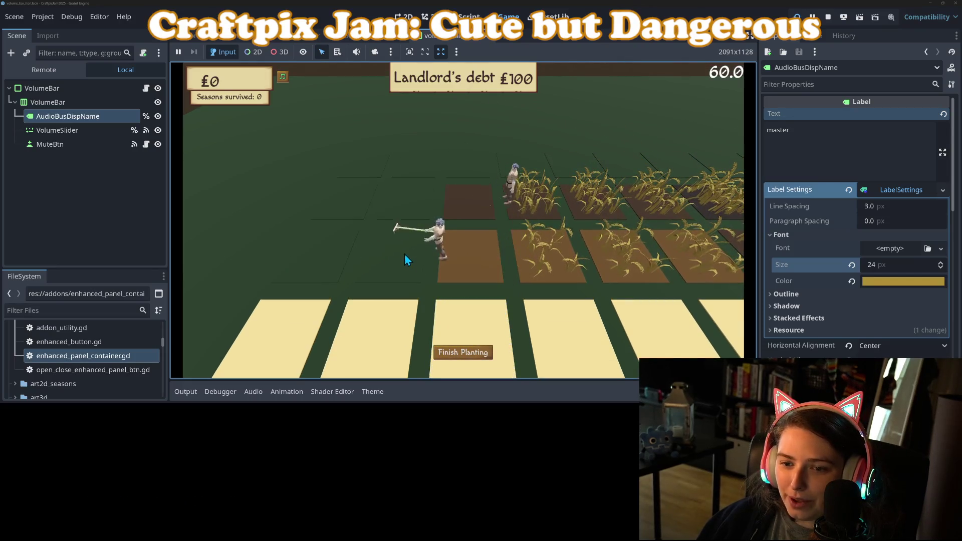
pyautogui.click(386, 273)
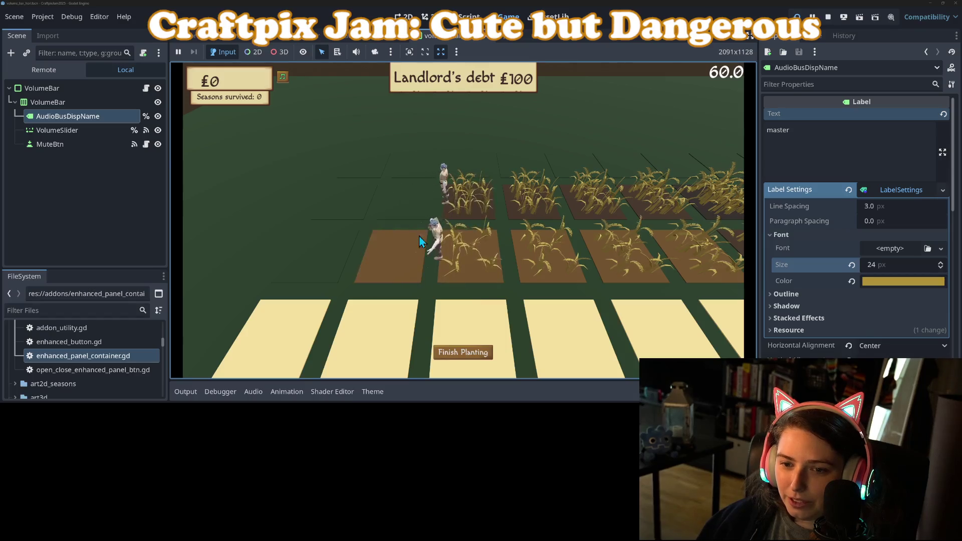
pyautogui.click(322, 256)
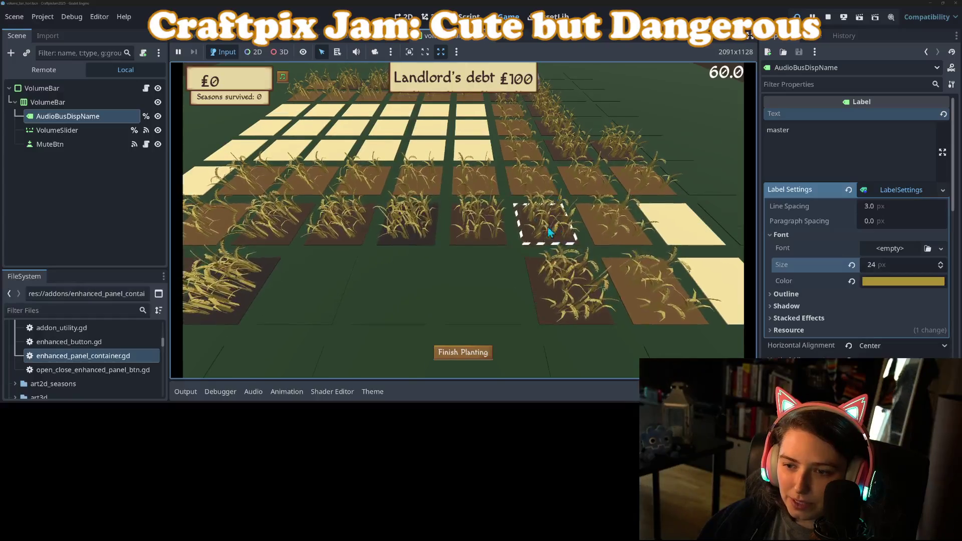
# Step: Till the empty tile inside the wheat field
pyautogui.click(488, 285)
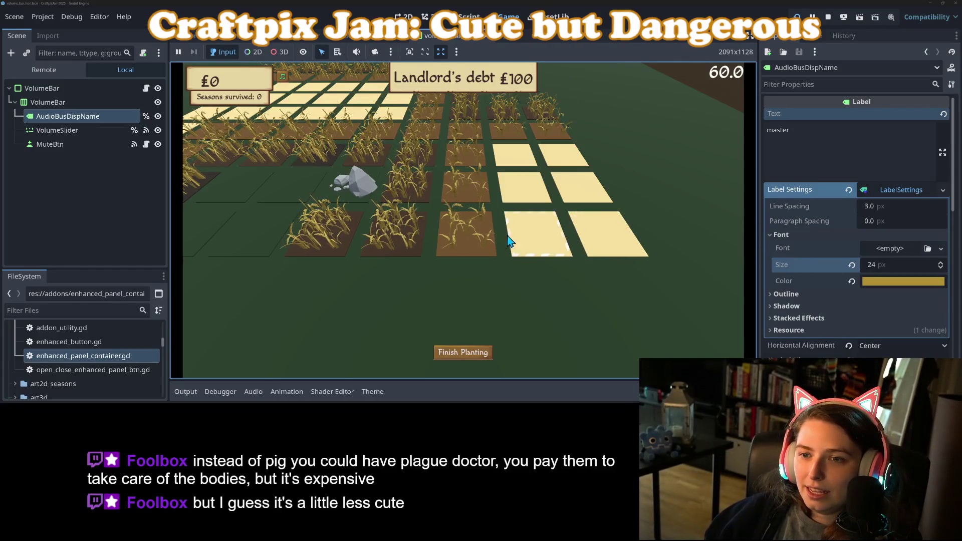
# Step: Till two empty tiles beside the rocks
pyautogui.scroll(2, 526, 243)
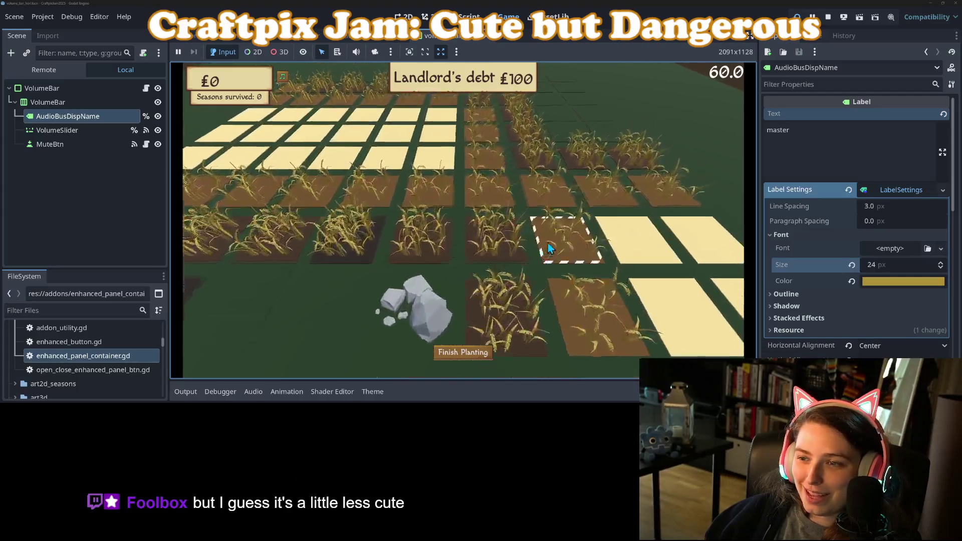
pyautogui.press('s')
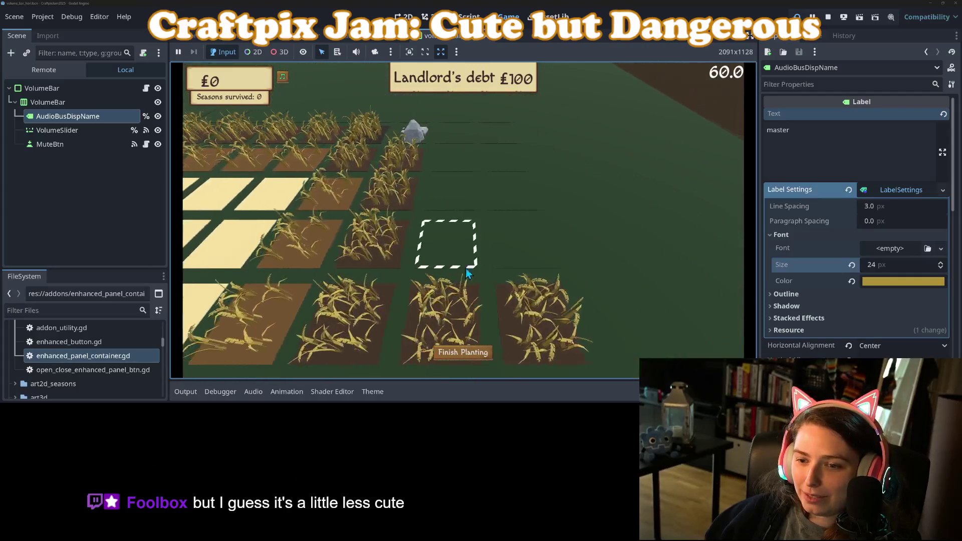
pyautogui.press('s')
pyautogui.press('a')
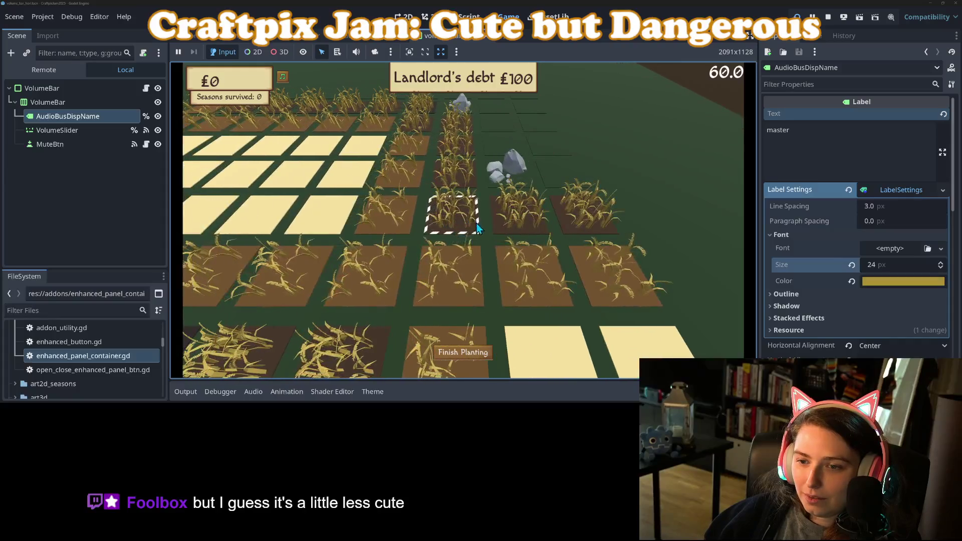
pyautogui.press('d')
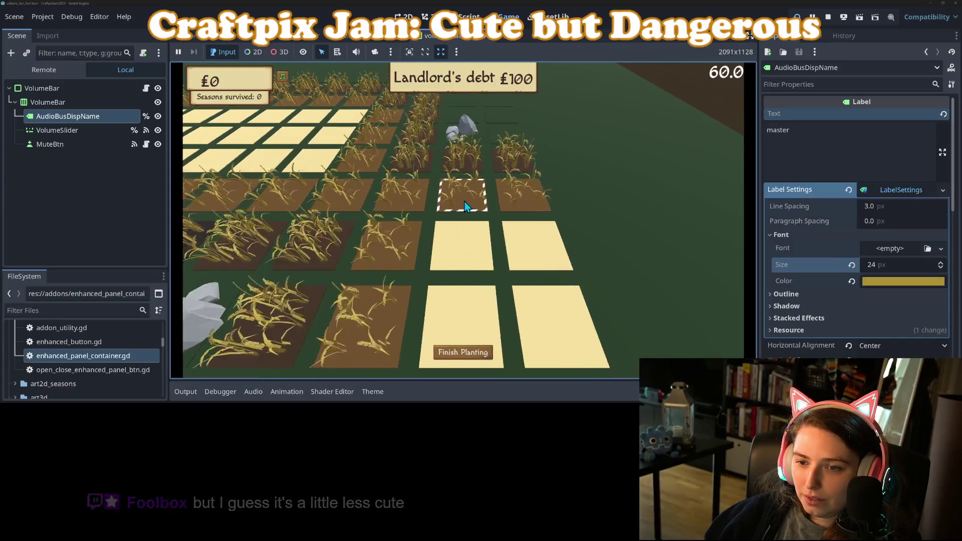
pyautogui.press('w')
pyautogui.click(522, 216)
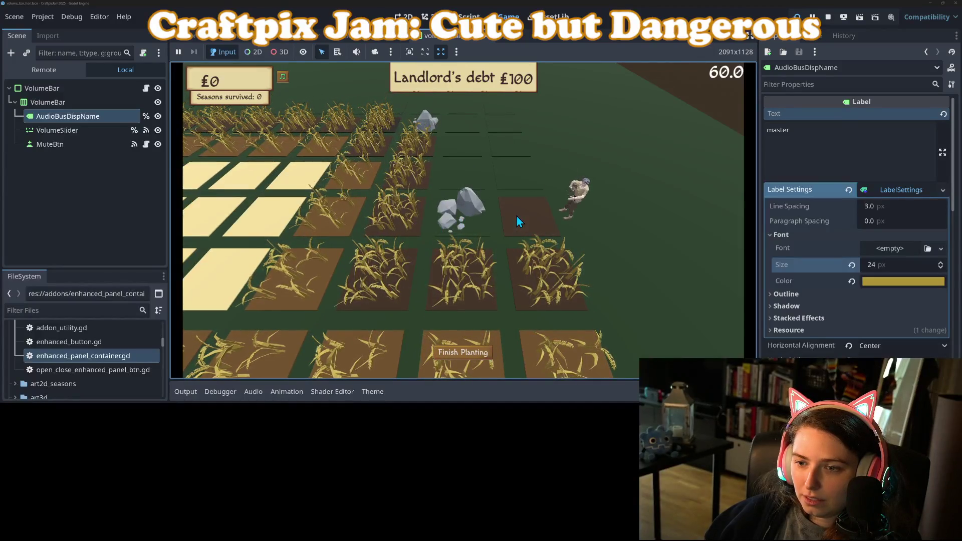
pyautogui.press('w')
pyautogui.click(505, 208)
# Step: Till the tile above the rocks and clear the wheat from the outlined tile
pyautogui.press('s')
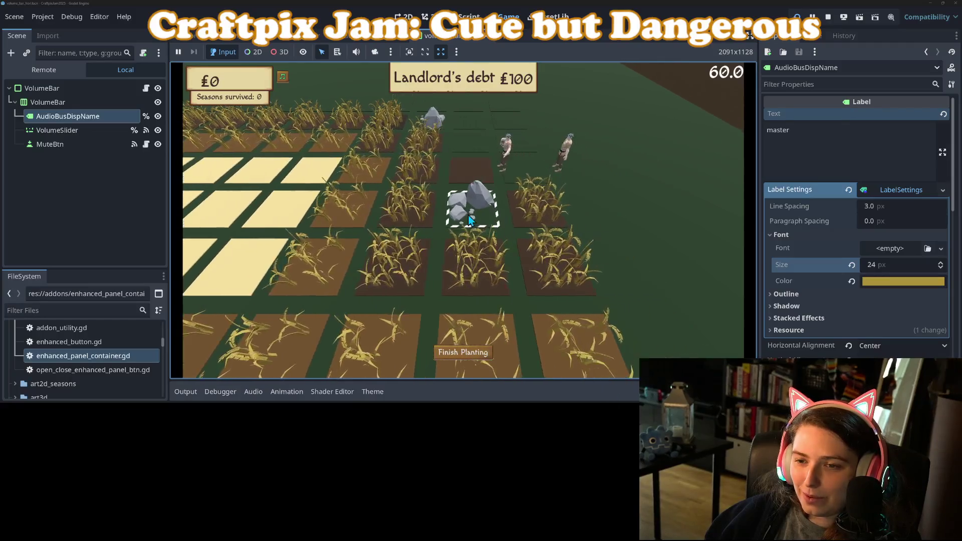
pyautogui.press('w')
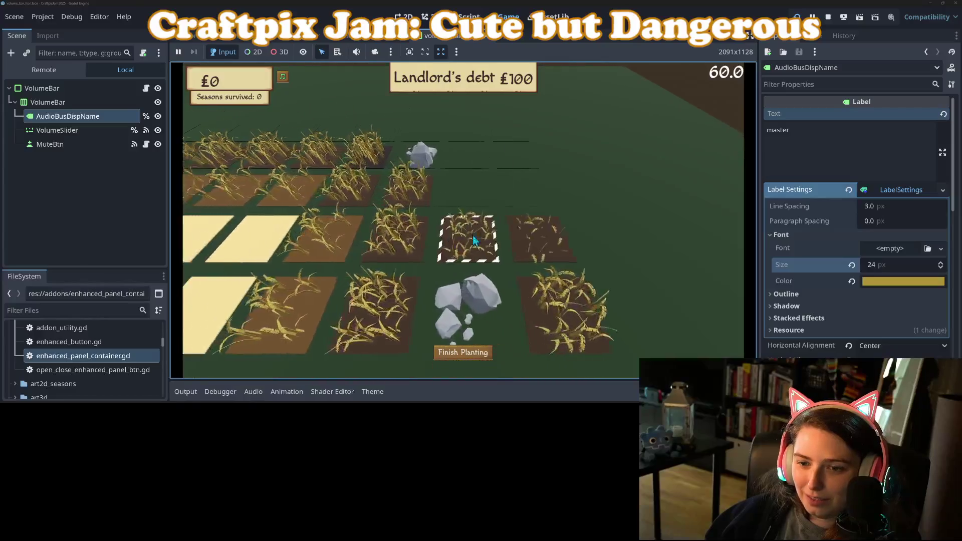
pyautogui.press('w')
pyautogui.click(471, 226)
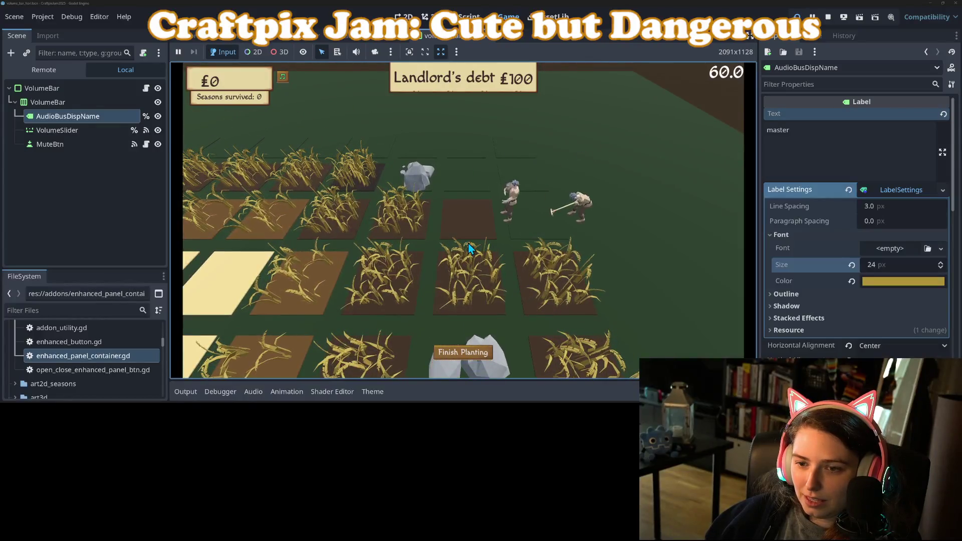
pyautogui.press('w')
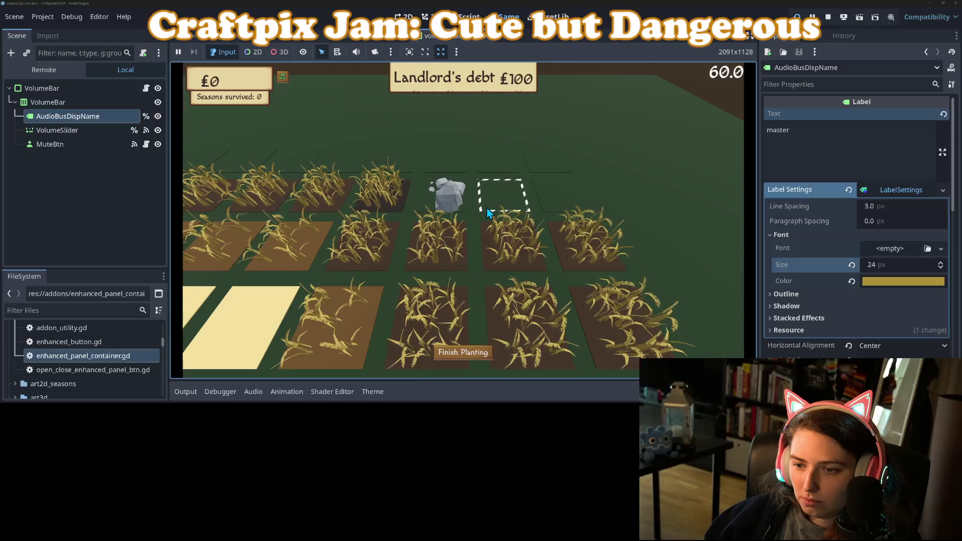
pyautogui.press('s')
pyautogui.press('w')
pyautogui.press('d')
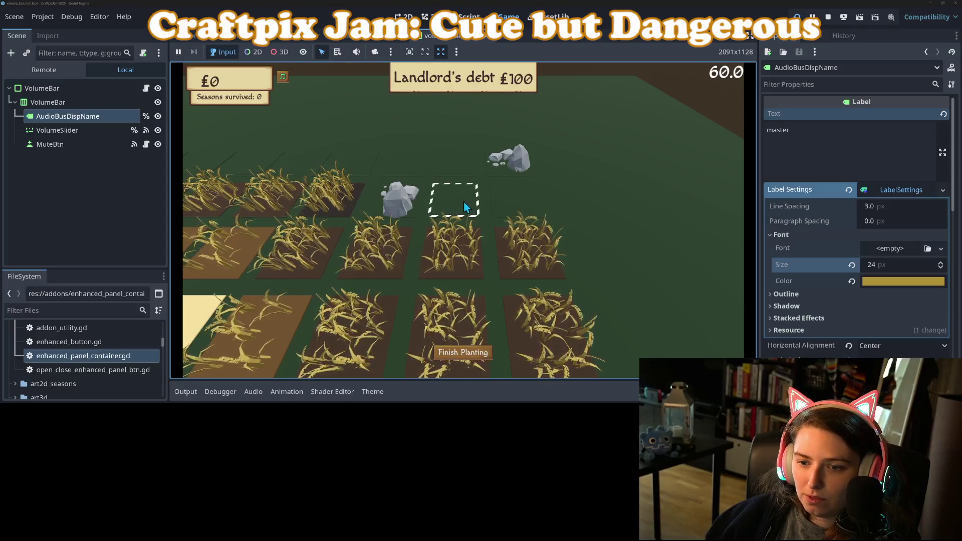
pyautogui.press('s')
pyautogui.click(465, 212)
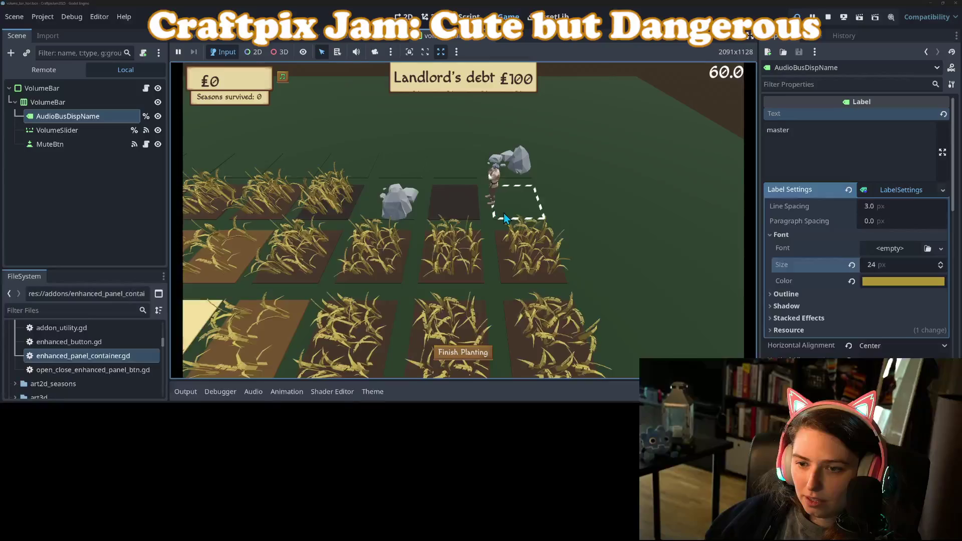
pyautogui.press('s')
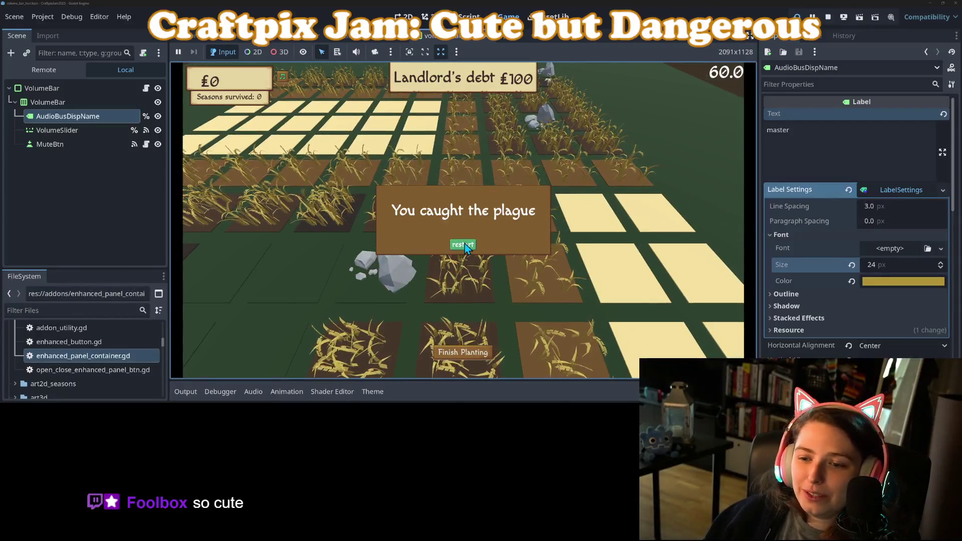
# Step: Restart the game after the plague and till four plots around the wheat
pyautogui.click(464, 243)
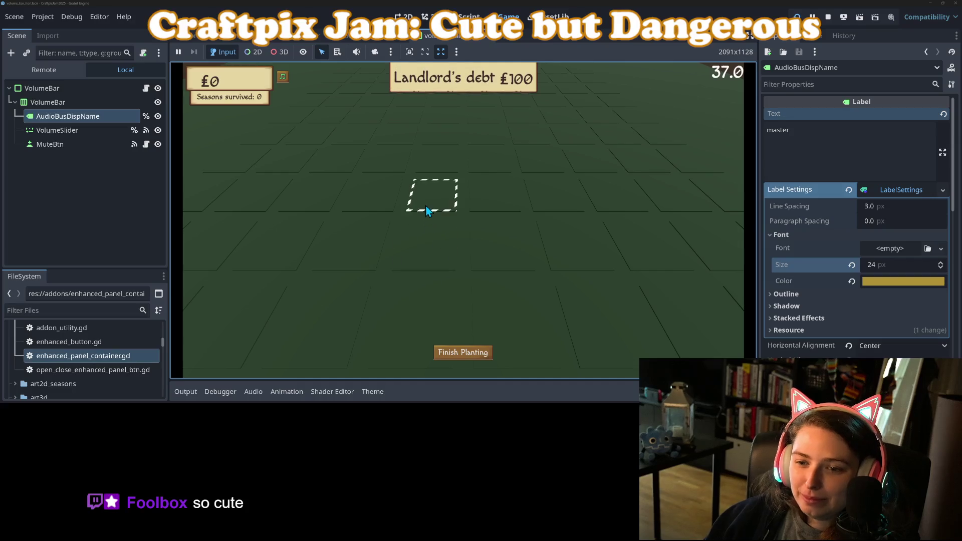
pyautogui.click(516, 266)
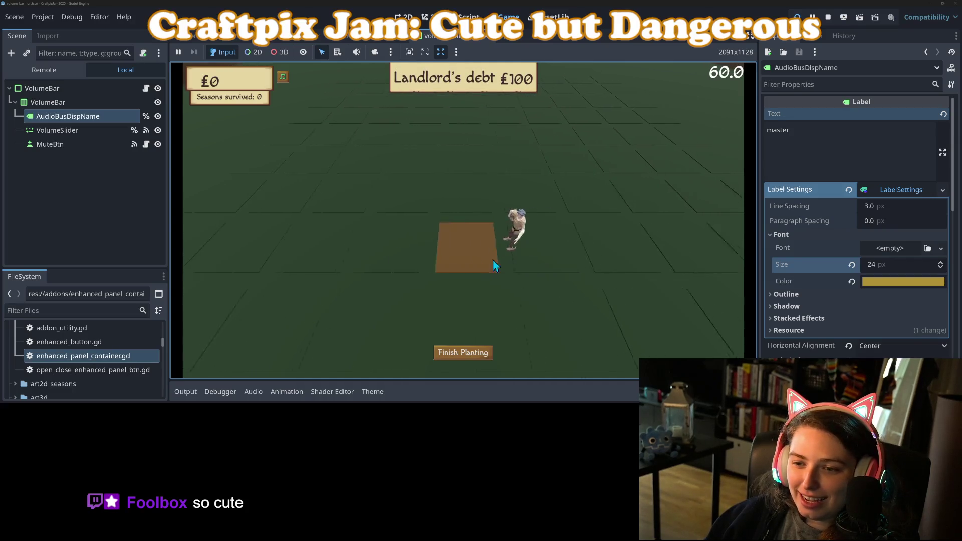
pyautogui.click(395, 230)
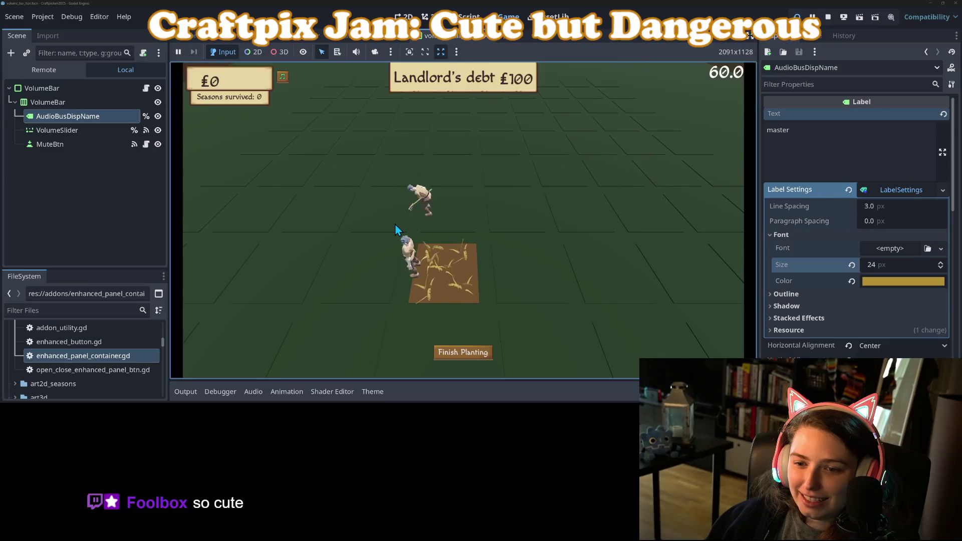
pyautogui.click(446, 230)
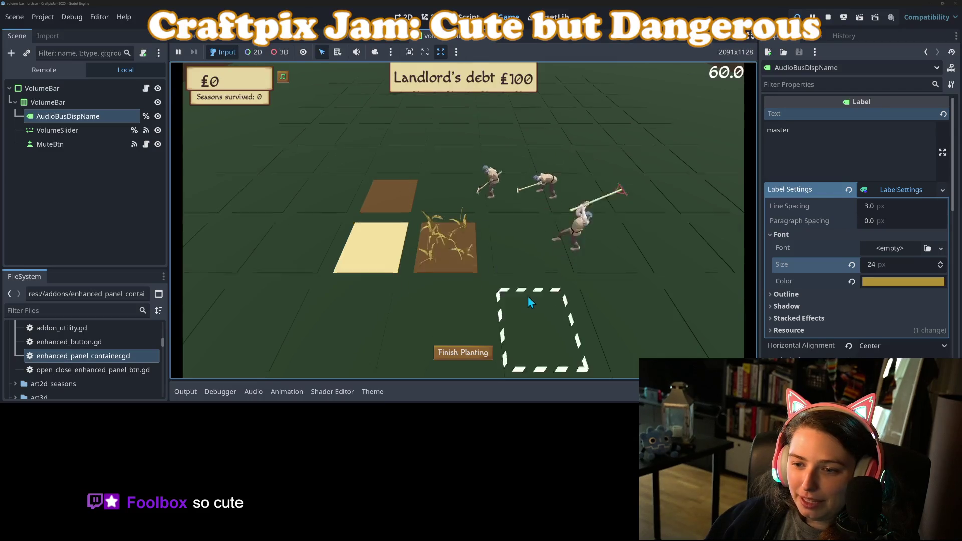
pyautogui.click(441, 296)
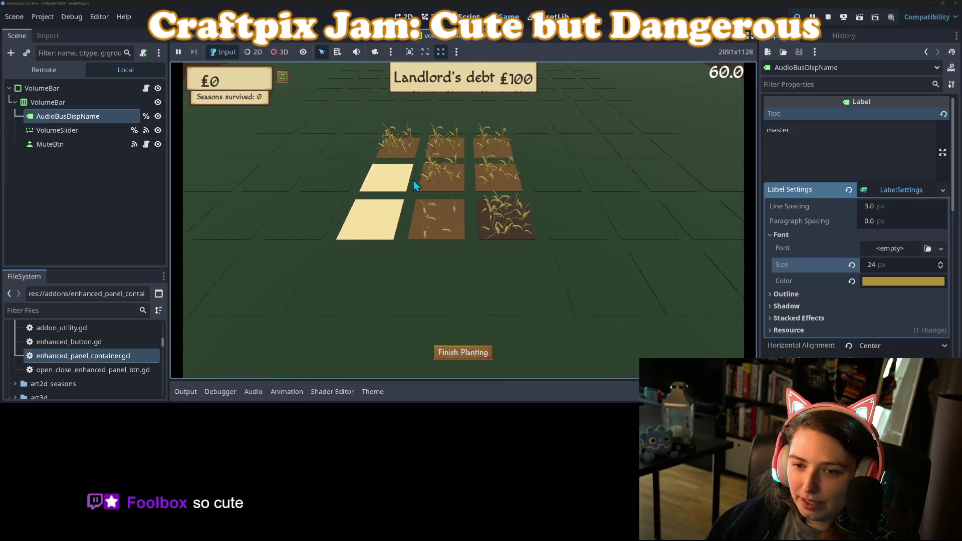
# Step: Till two more plots, restart after the landlord-debt loss, and stop the game
pyautogui.click(397, 196)
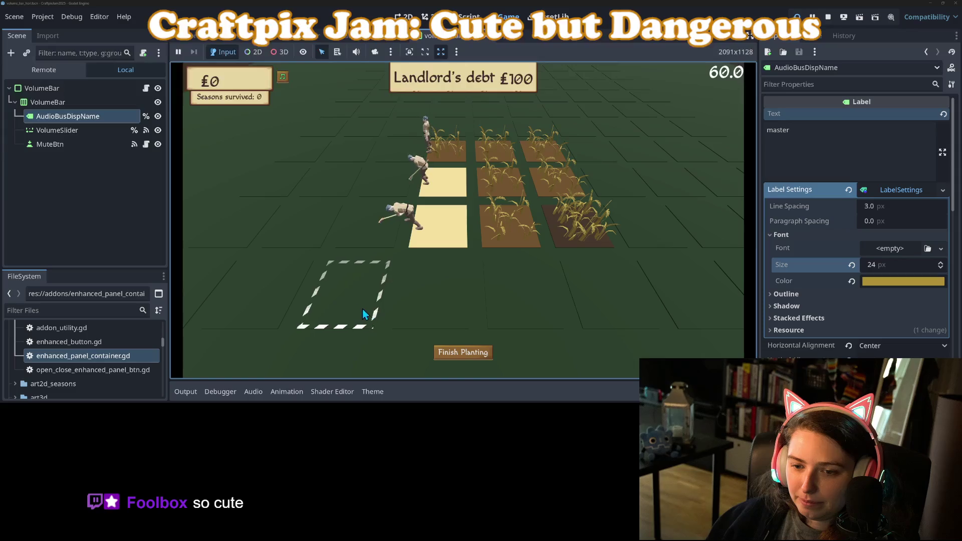
pyautogui.click(350, 295)
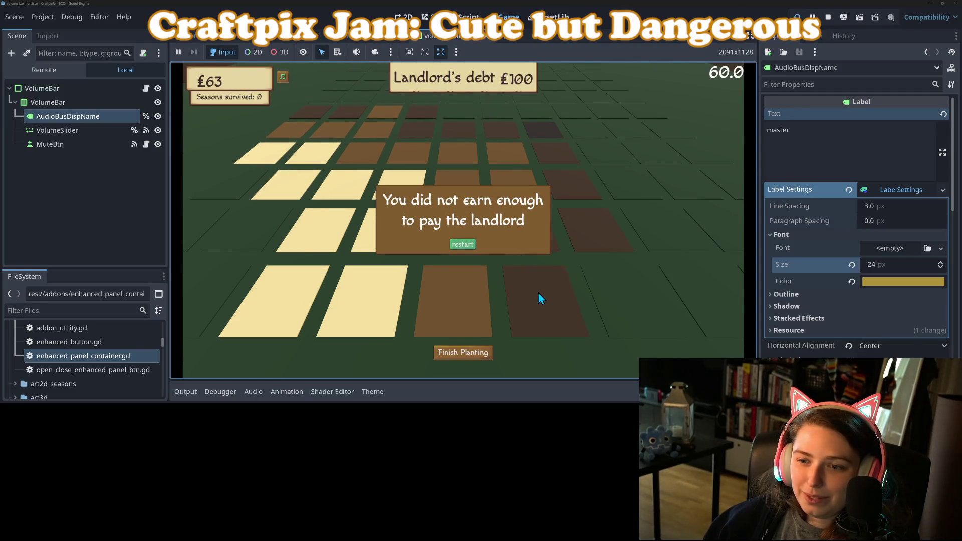
pyautogui.click(460, 246)
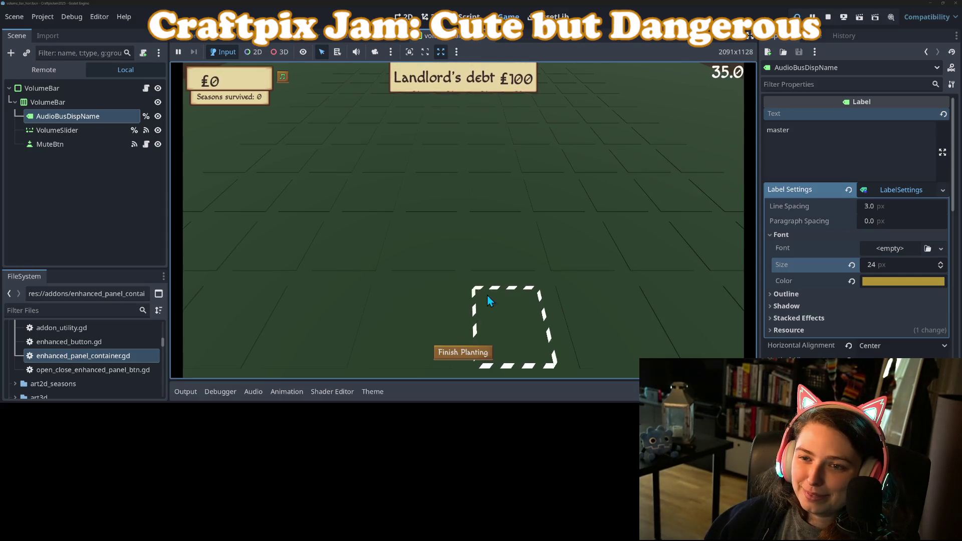
pyautogui.click(826, 19)
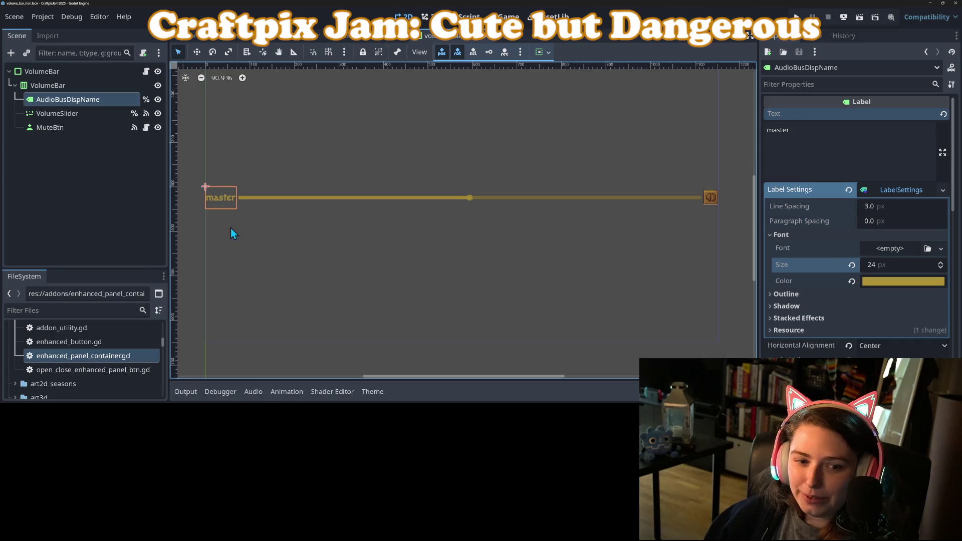
# Step: Heighten the FileSystem dock, zoom out the 2D canvas, and briefly check GitHub Desktop
pyautogui.moveTo(124, 269); pyautogui.dragTo(123, 190)
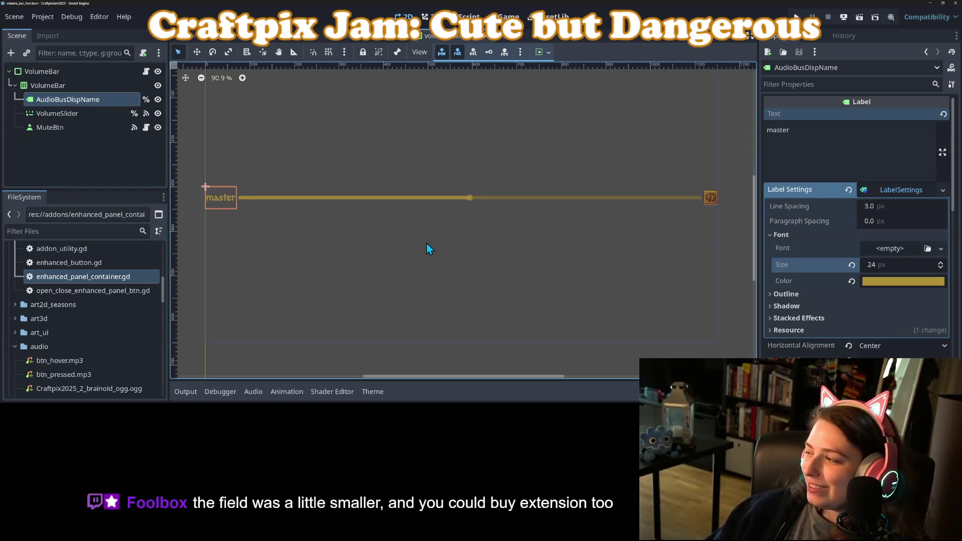
pyautogui.scroll(-2, 534, 221)
pyautogui.scroll(1, 524, 221)
pyautogui.click(523, 231)
pyautogui.scroll(1, 523, 231)
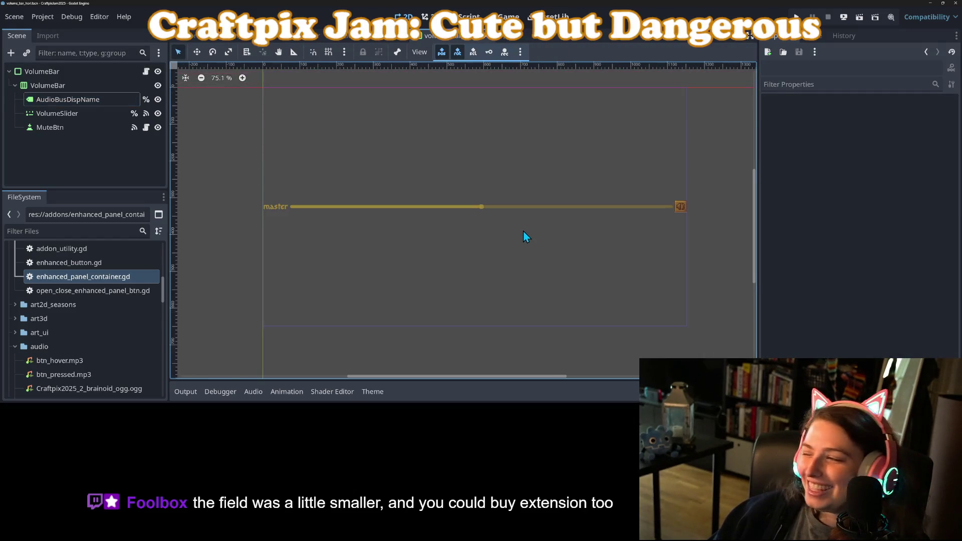
pyautogui.scroll(-2, 509, 244)
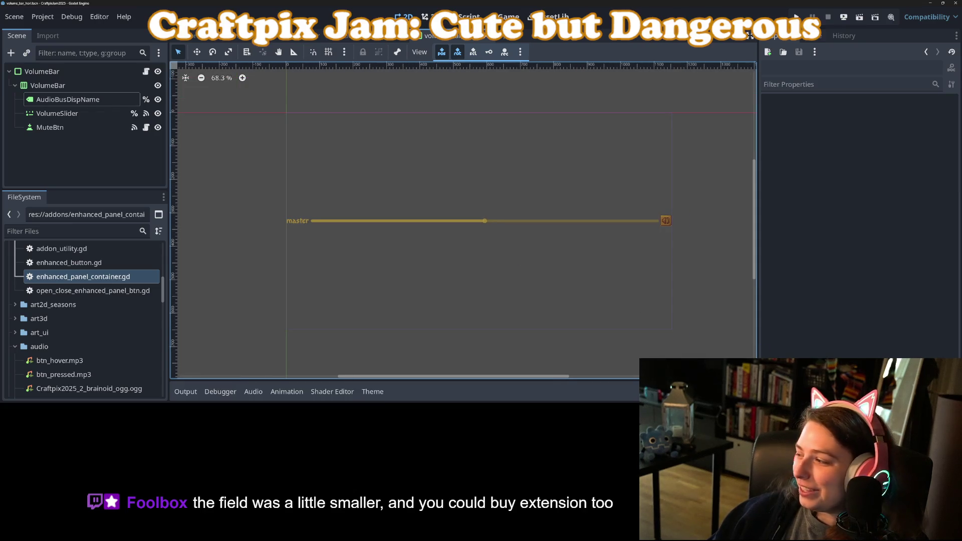
pyautogui.scroll(2, 515, 239)
pyautogui.scroll(-2, 507, 239)
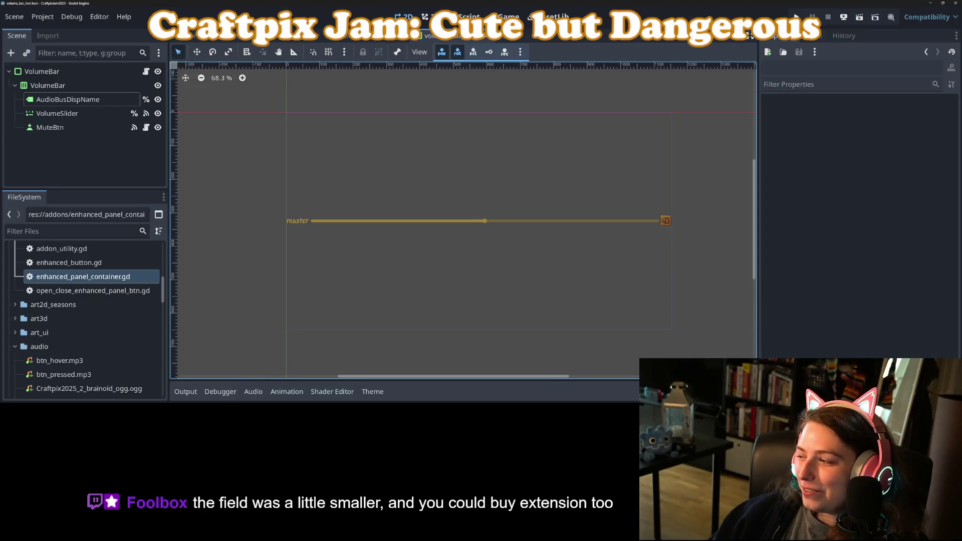
pyautogui.hotkey('alt', 'Tab')
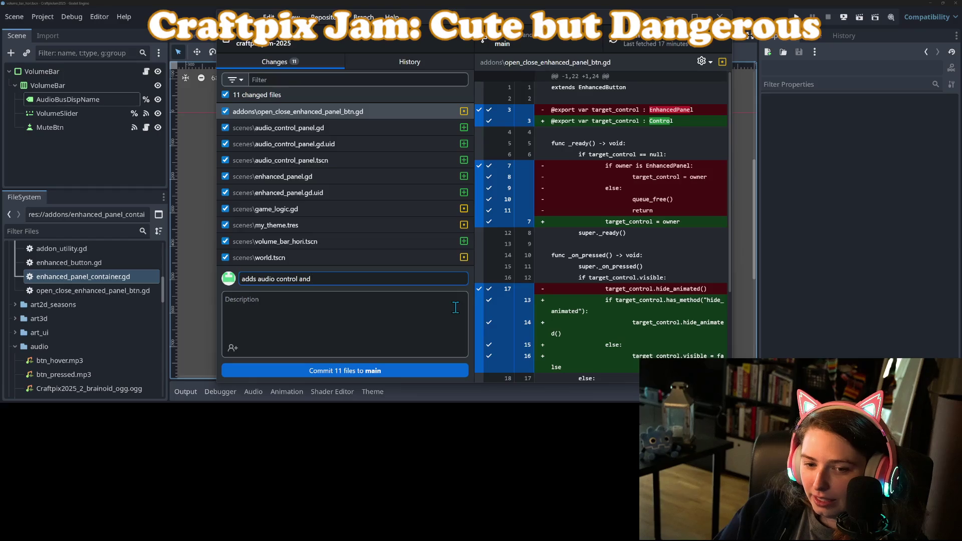
pyautogui.click(854, 242)
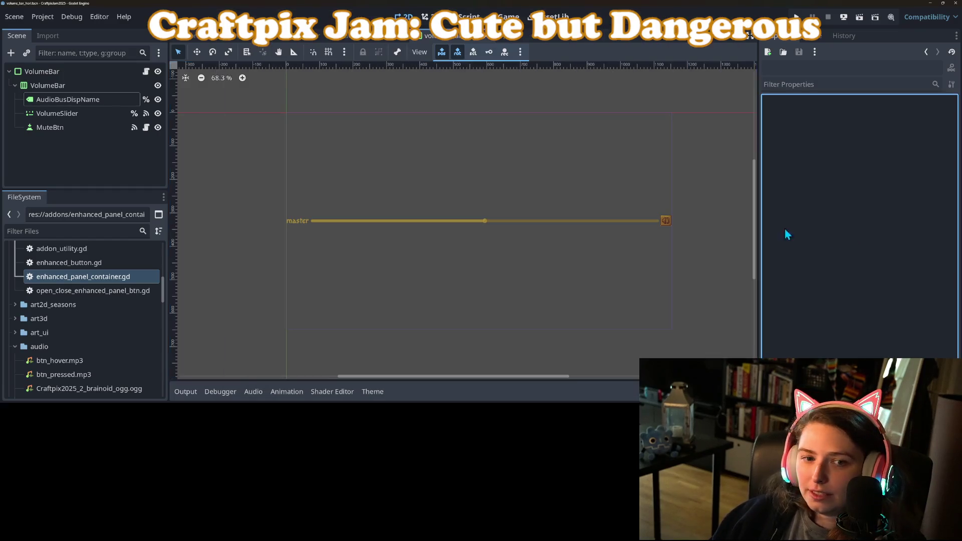
# Step: Set the AudioBusDispName label's Autowrap Mode to Word
pyautogui.click(50, 100)
pyautogui.scroll(-3, 884, 253)
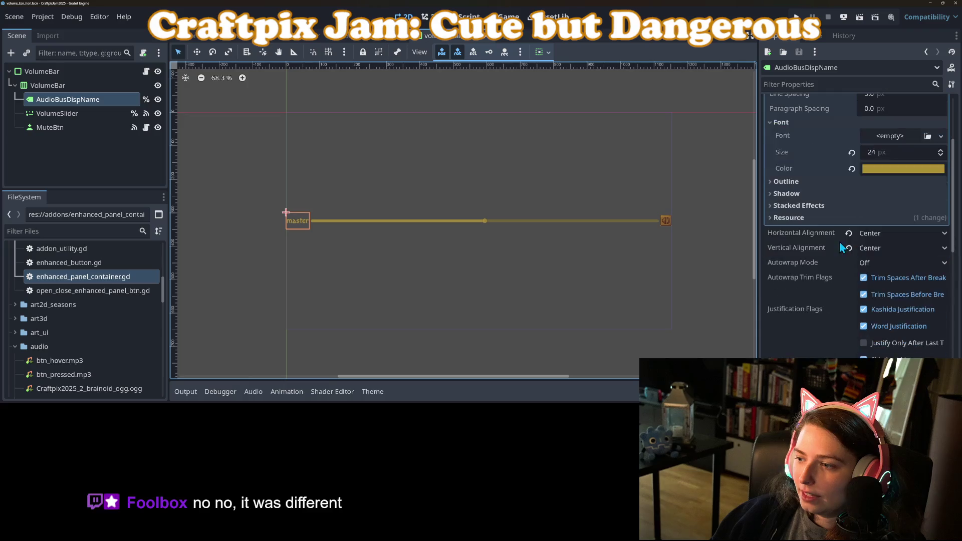
pyautogui.click(882, 263)
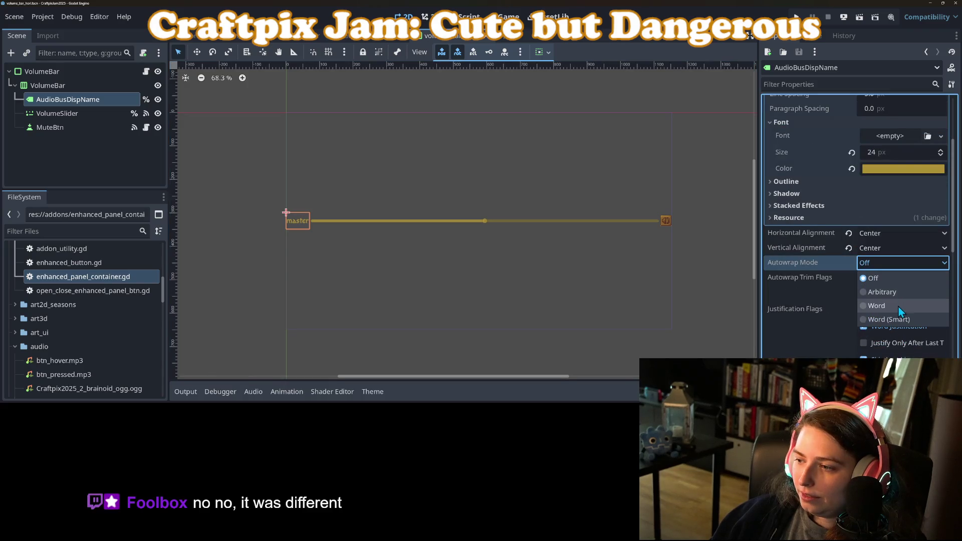
pyautogui.click(896, 304)
# Step: Change the label's font size to 22 px and run the project
pyautogui.scroll(2, 834, 260)
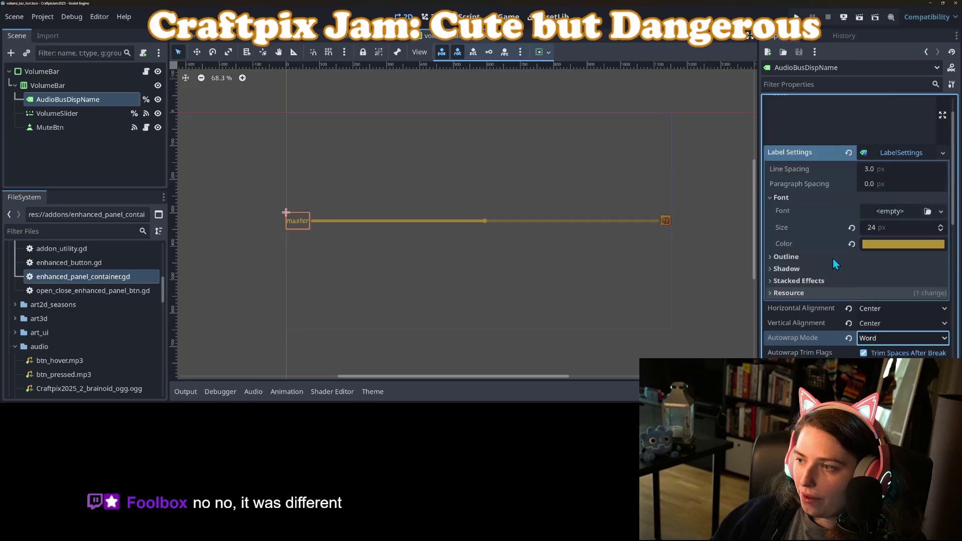
pyautogui.click(885, 228)
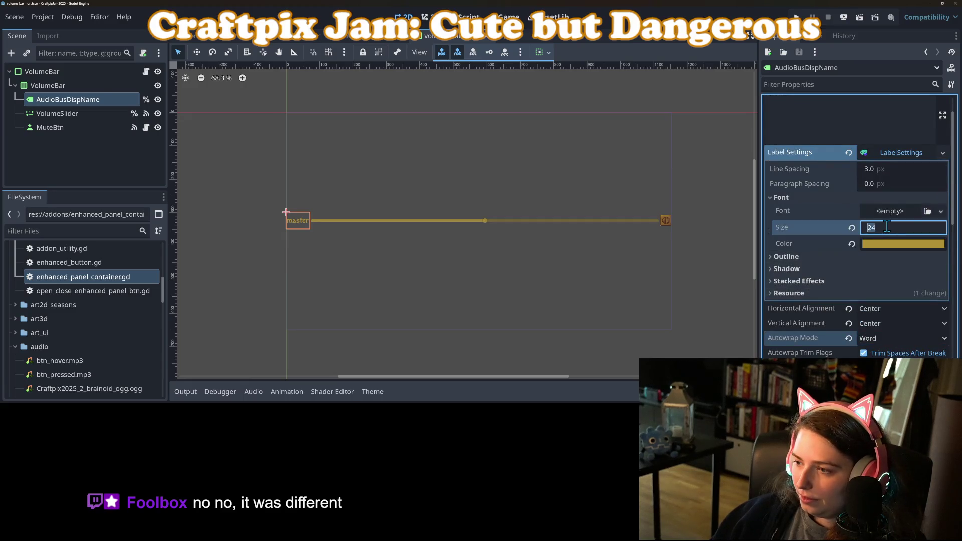
pyautogui.write('22')
pyautogui.press('Return')
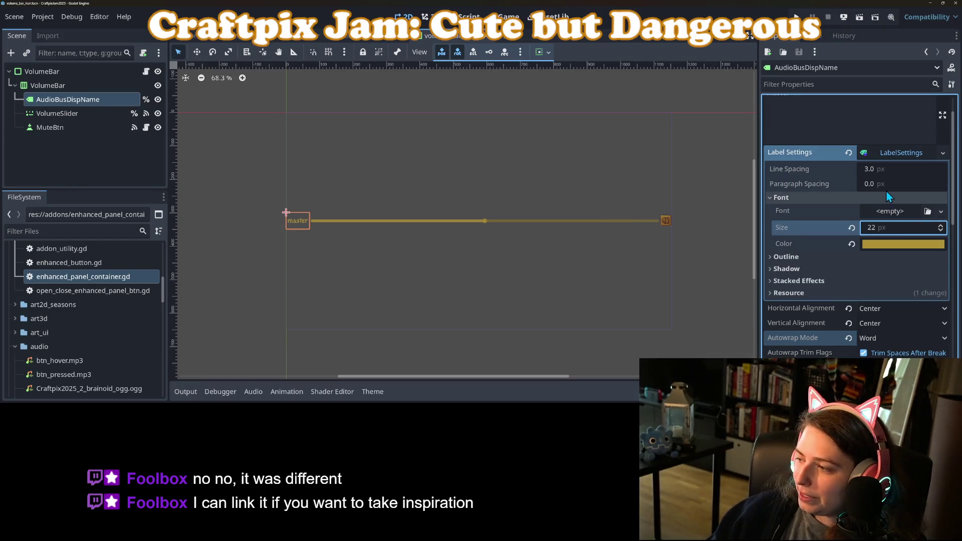
pyautogui.click(796, 17)
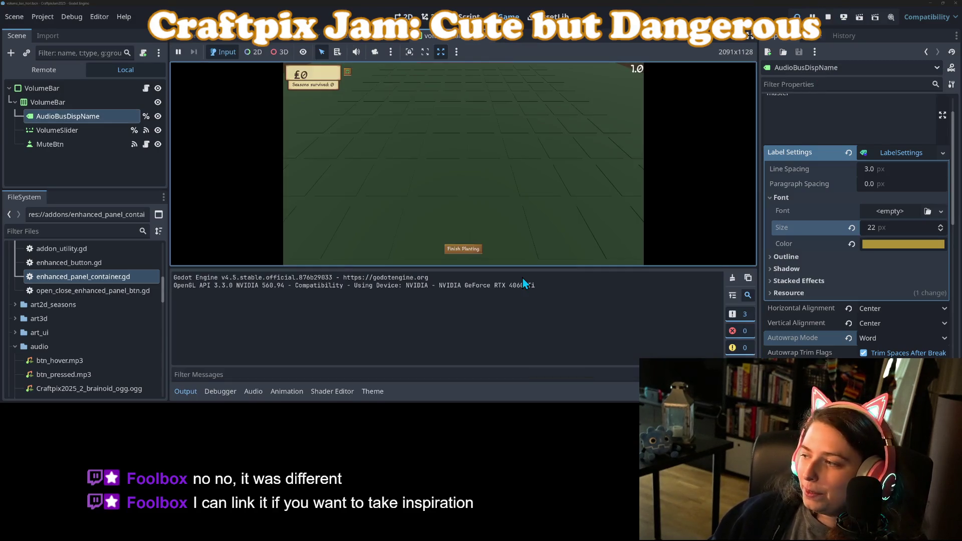
# Step: Open Volume Control to see the two-line Sound Effects label, close it, and stop the game
pyautogui.click(349, 74)
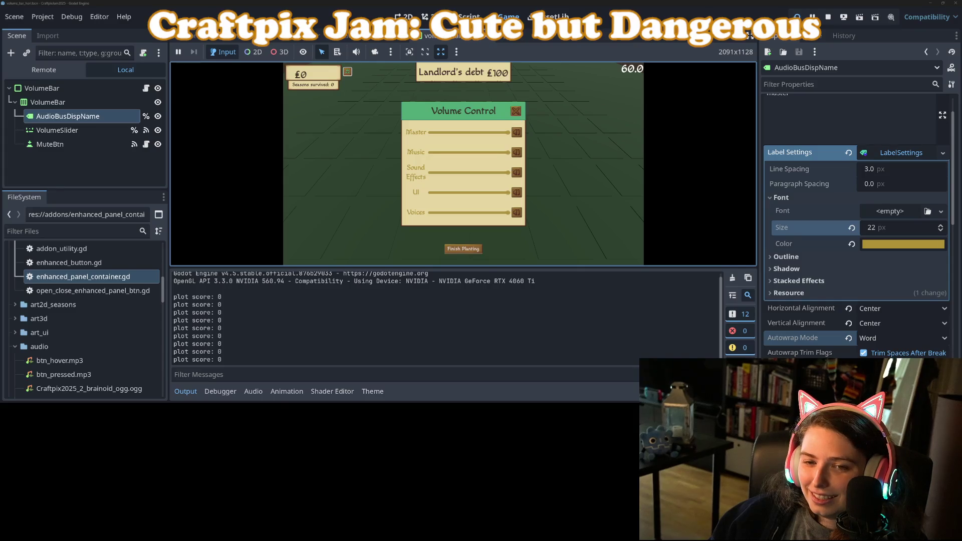
pyautogui.click(185, 391)
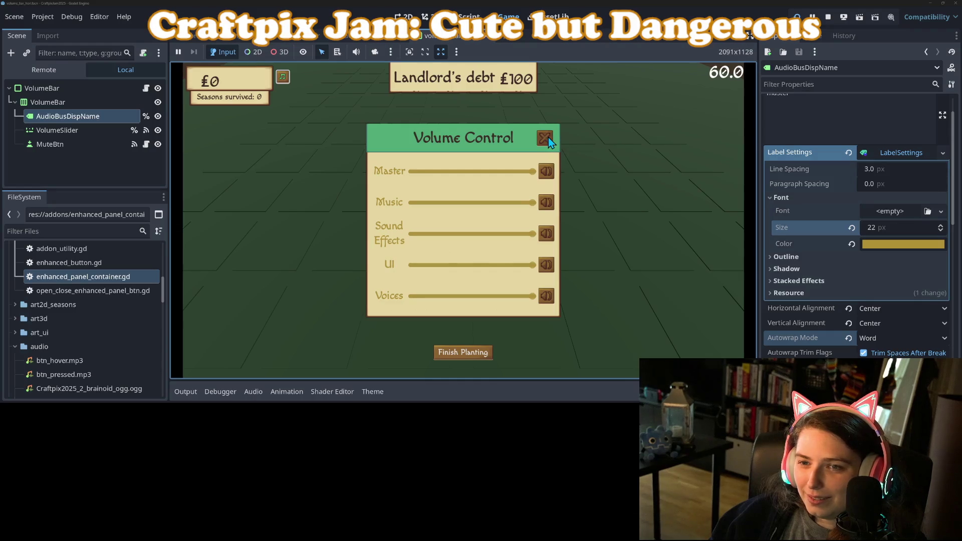
pyautogui.click(547, 140)
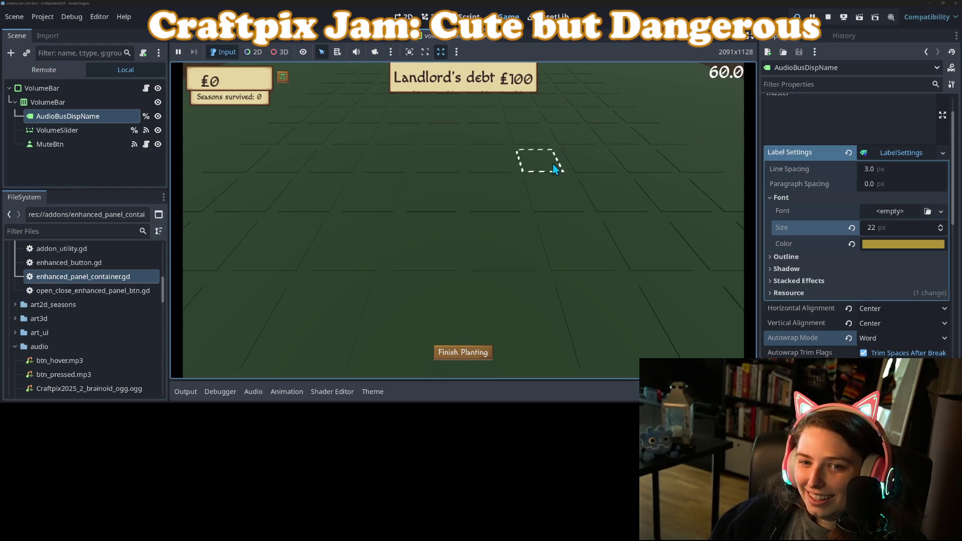
pyautogui.click(829, 18)
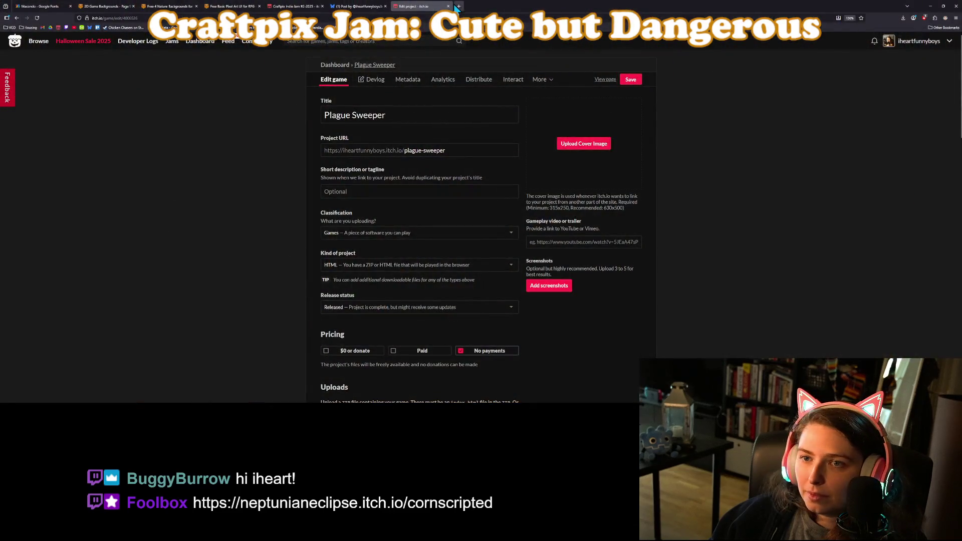
# Step: Load the pasted Cornscripted itch.io address in a new tab, zoom in, and scroll through its description
pyautogui.click(457, 6)
pyautogui.write('https://neptunianeclipse.itch.io/cornscripted')
pyautogui.press('Return')
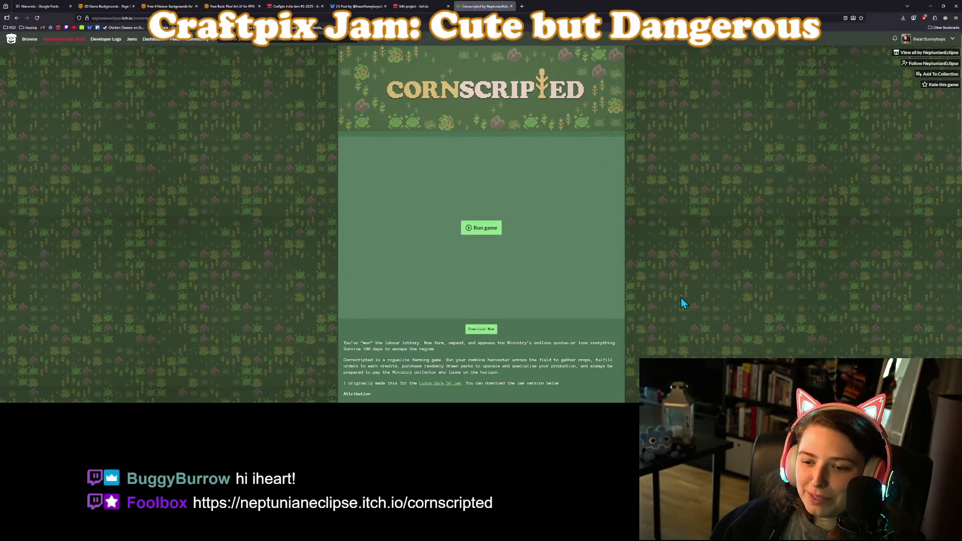
pyautogui.hotkey('ctrl', '+')
pyautogui.hotkey('ctrl', '+')
pyautogui.scroll(-4, 640, 293)
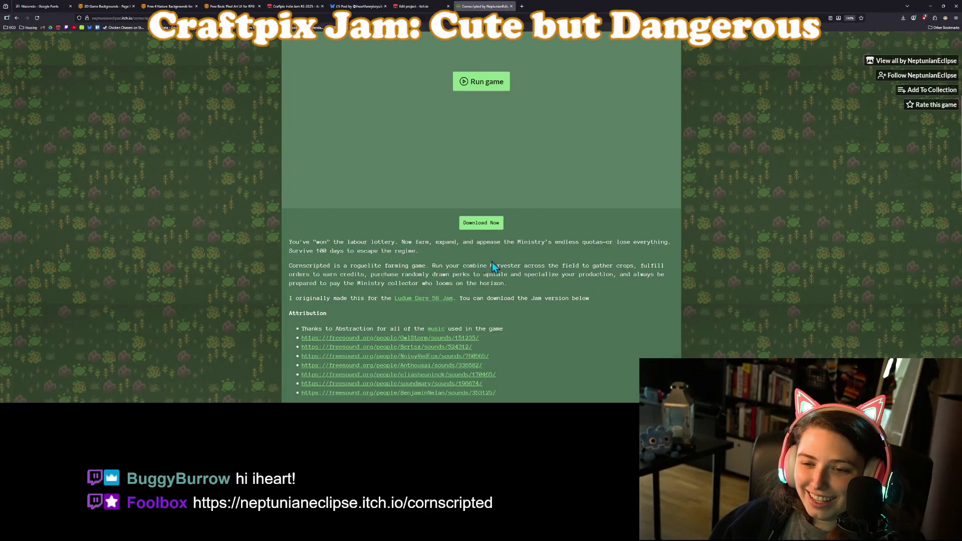
pyautogui.scroll(-3, 492, 265)
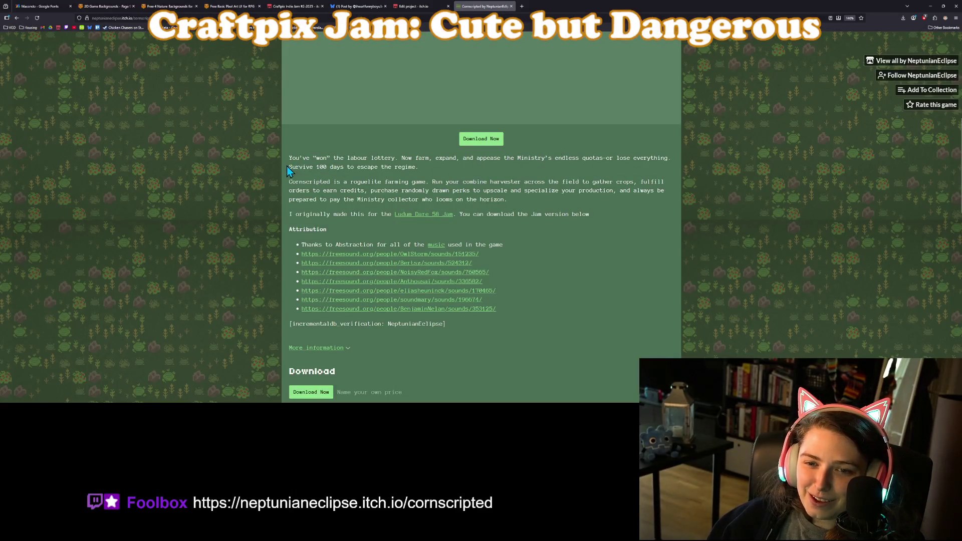
pyautogui.scroll(-2, 327, 202)
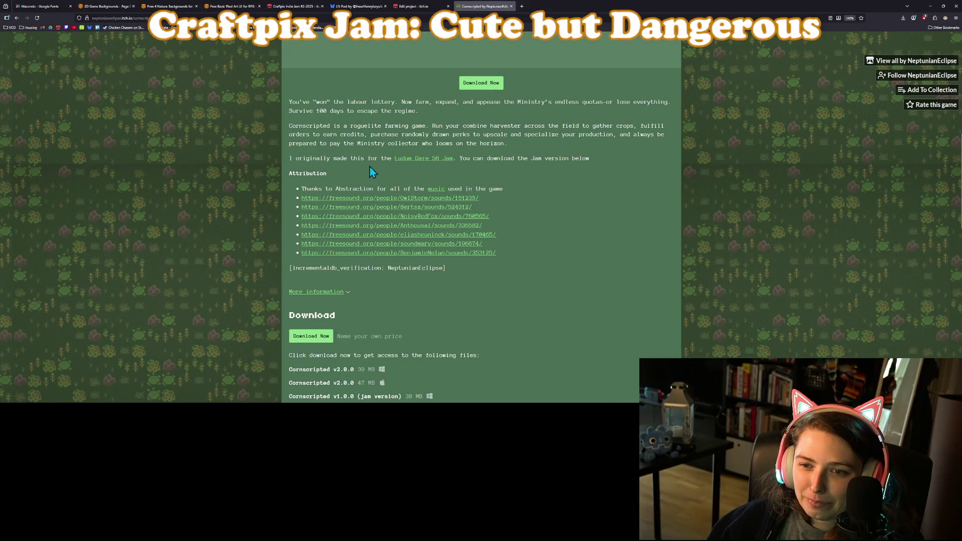
pyautogui.scroll(-5, 571, 165)
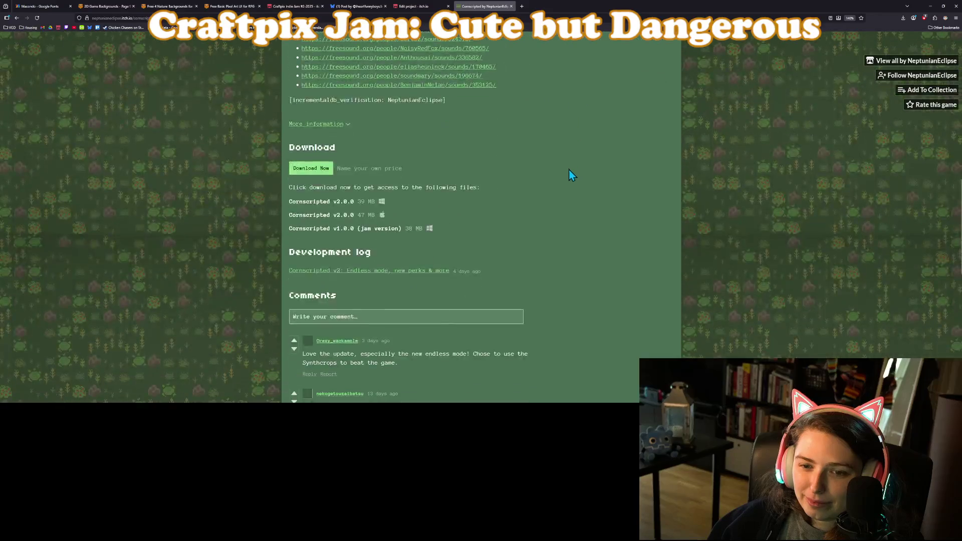
pyautogui.scroll(7, 556, 200)
pyautogui.scroll(5, 554, 202)
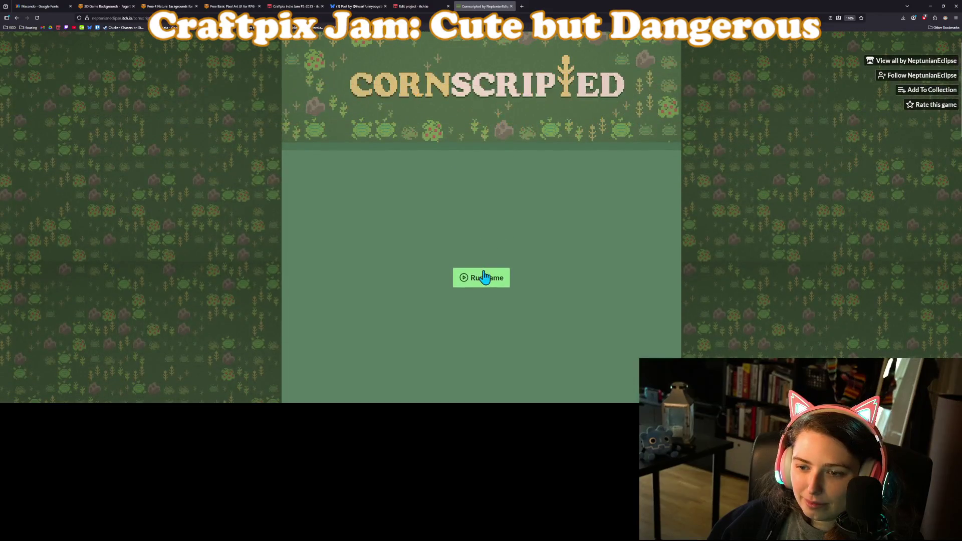
# Step: Run Cornscripted at 200% zoom, start a new game, and get past the letter and instructions
pyautogui.click(485, 276)
pyautogui.scroll(-2, 751, 247)
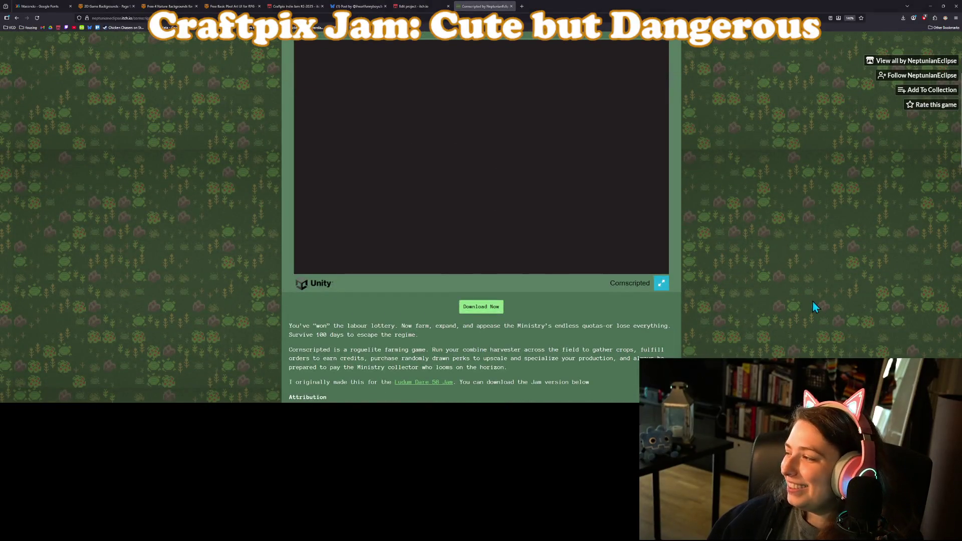
pyautogui.hotkey('ctrl', '+')
pyautogui.hotkey('ctrl', '+')
pyautogui.hotkey('ctrl', '+')
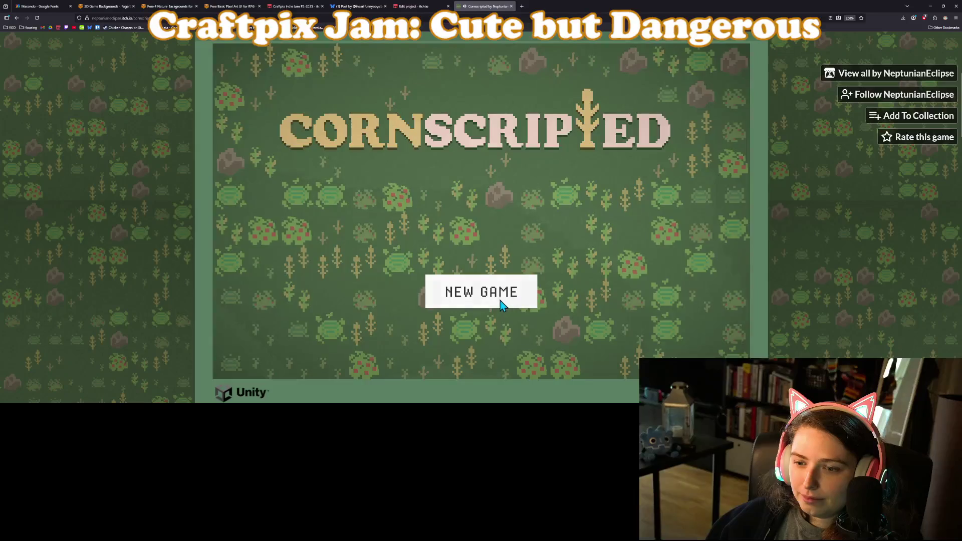
pyautogui.click(500, 301)
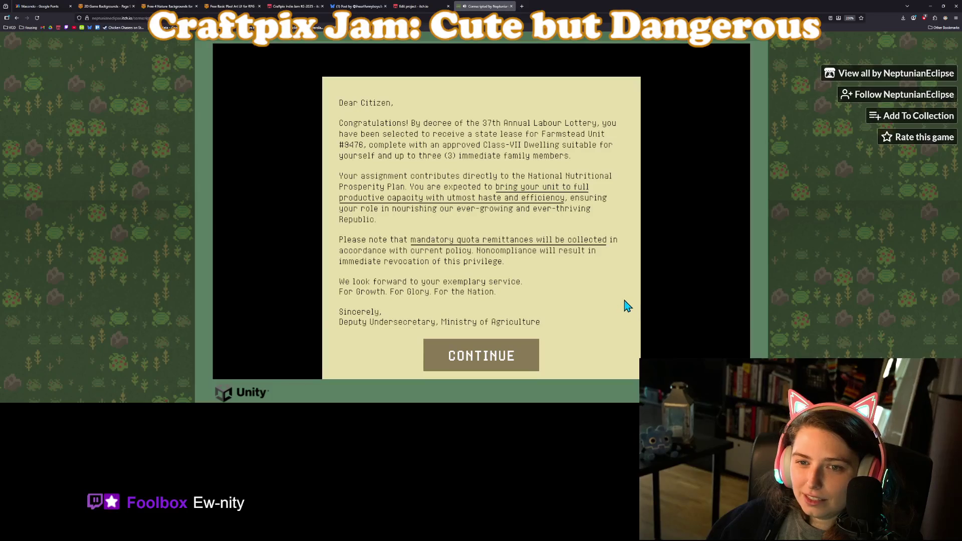
pyautogui.click(490, 358)
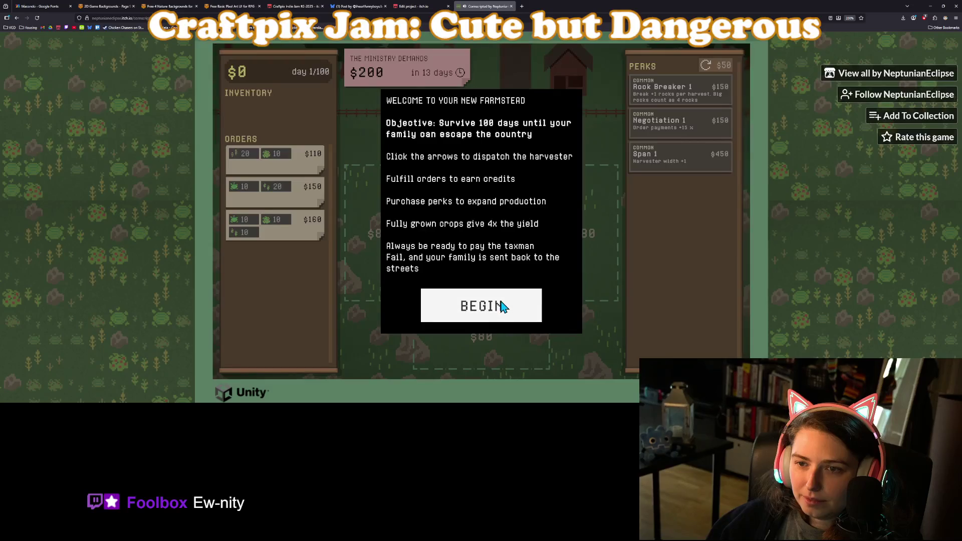
pyautogui.click(492, 307)
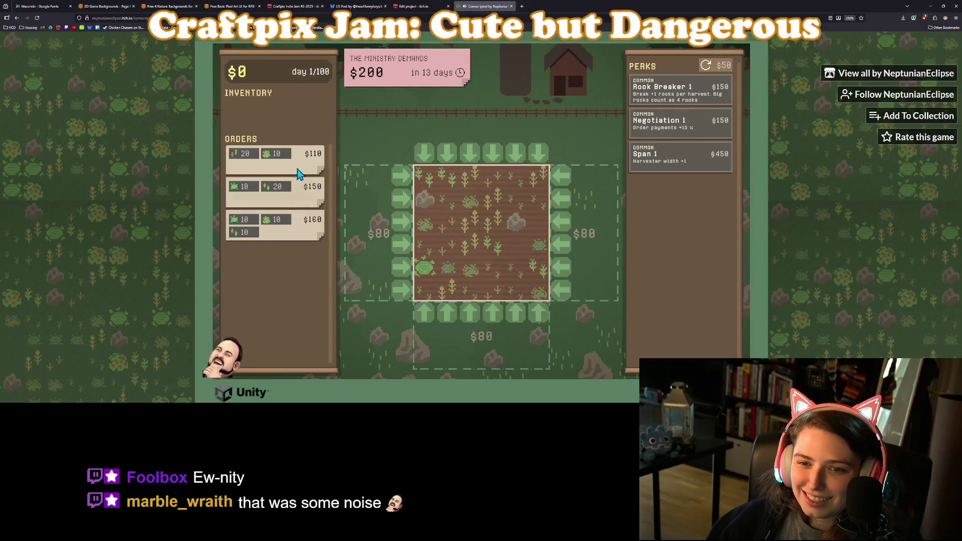
# Step: Reset the page zoom to normal and re-center the game view
pyautogui.moveTo(288, 156)
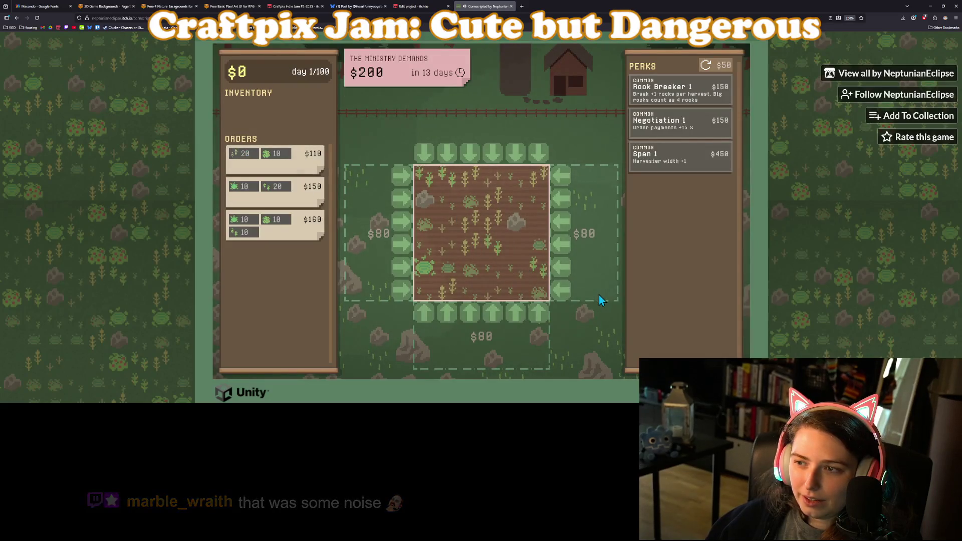
pyautogui.hotkey('ctrl', '0')
pyautogui.scroll(3, 721, 312)
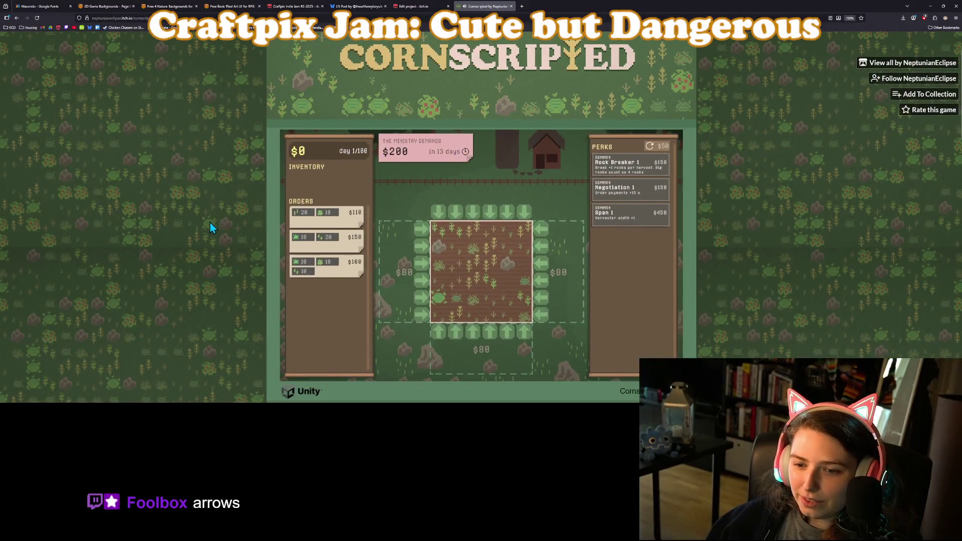
pyautogui.scroll(-1, 209, 222)
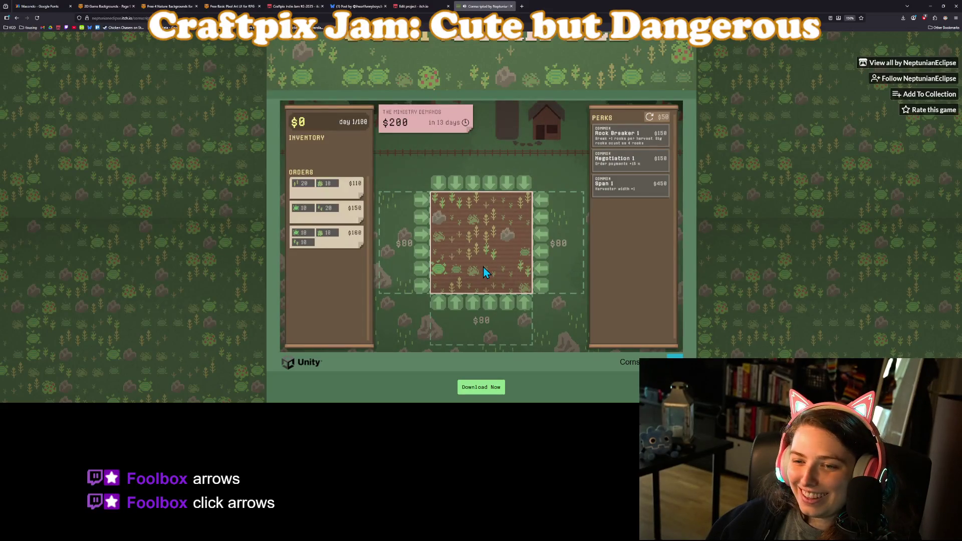
# Step: Harvest the top, middle and bottom crop rows repeatedly until day 14, then forfeit the $200 demand
pyautogui.click(419, 230)
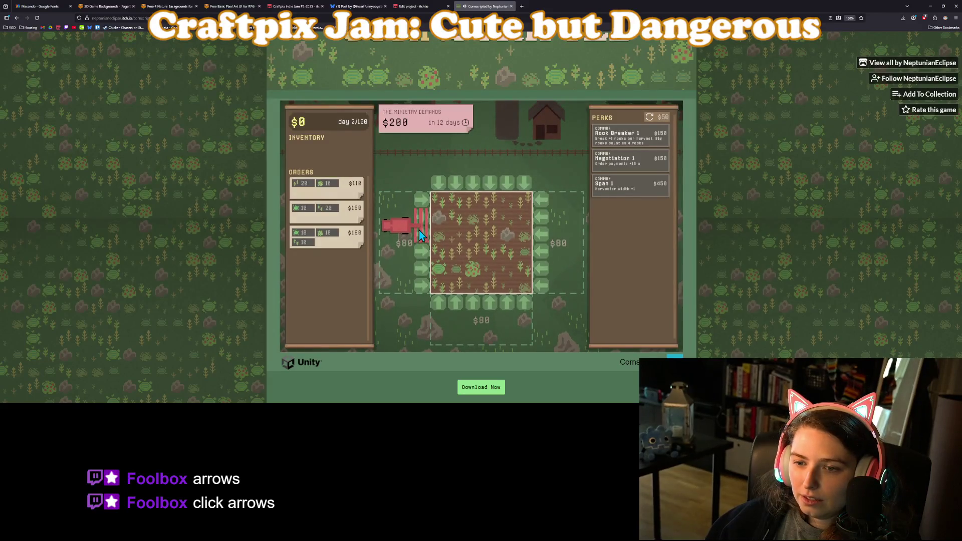
pyautogui.click(419, 230)
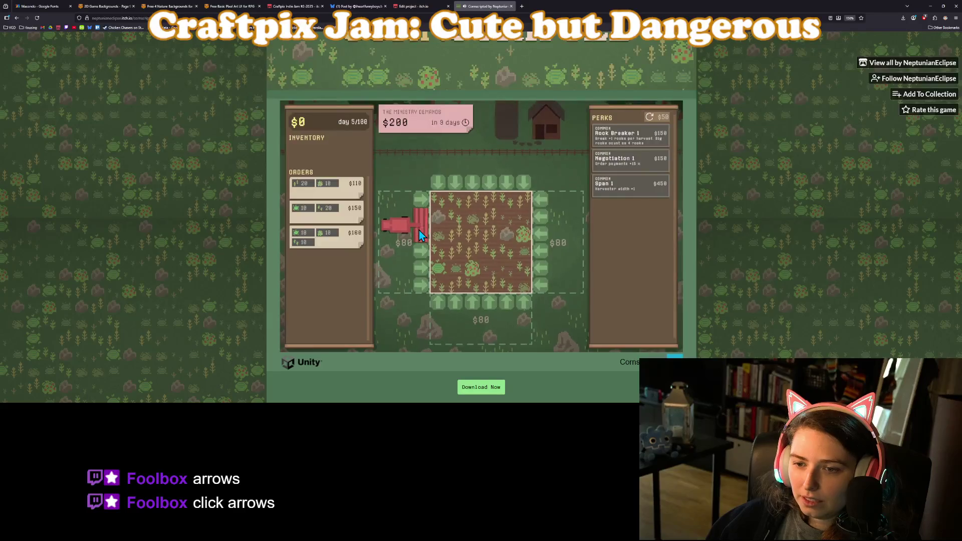
pyautogui.click(423, 280)
pyautogui.click(425, 208)
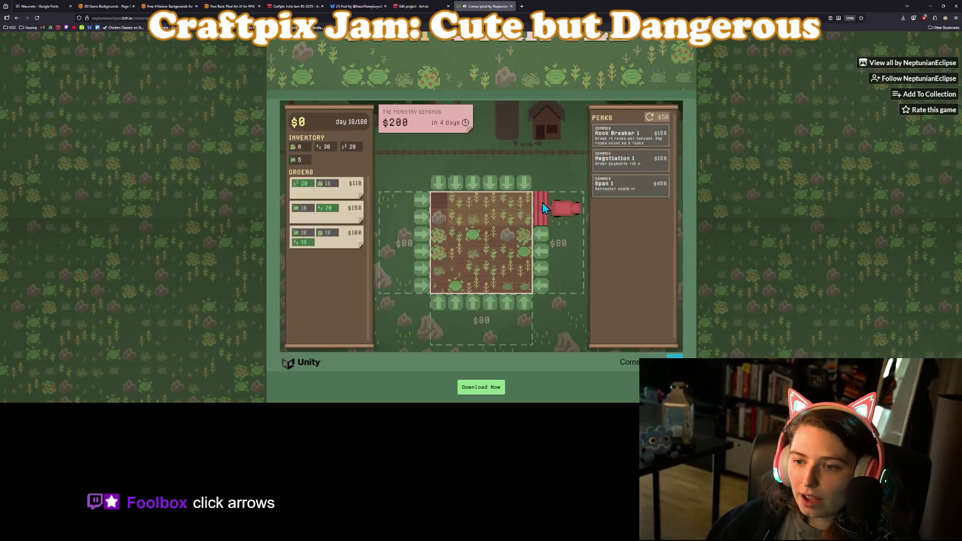
pyautogui.click(542, 203)
pyautogui.click(423, 249)
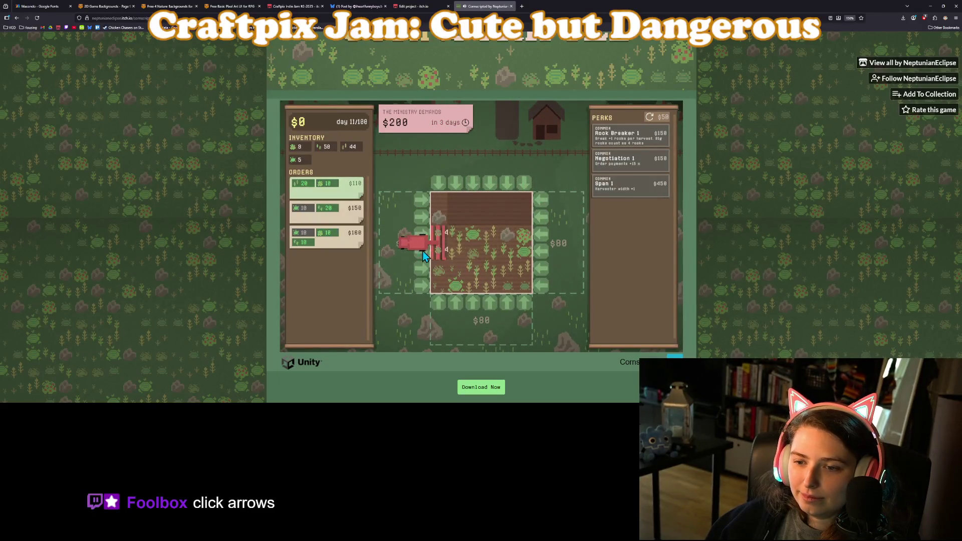
pyautogui.click(540, 266)
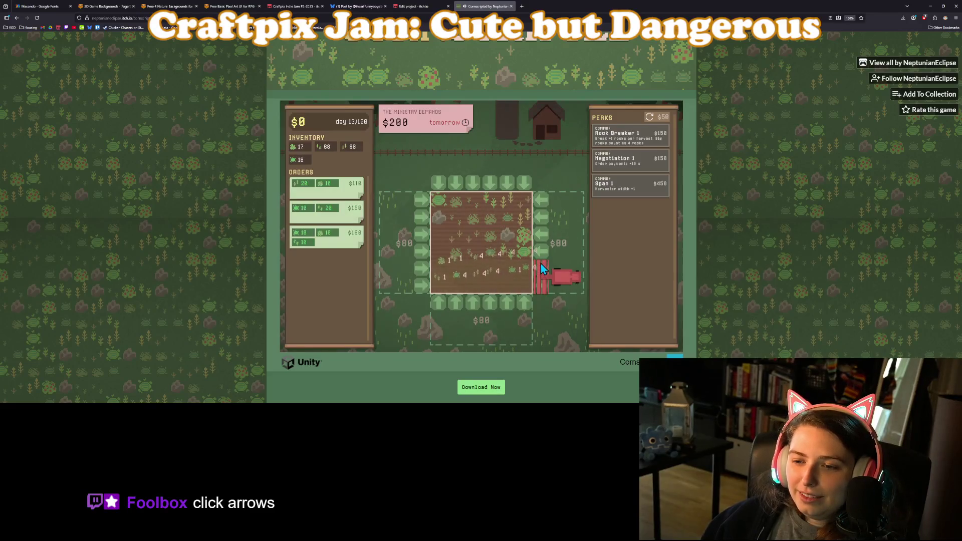
pyautogui.click(546, 194)
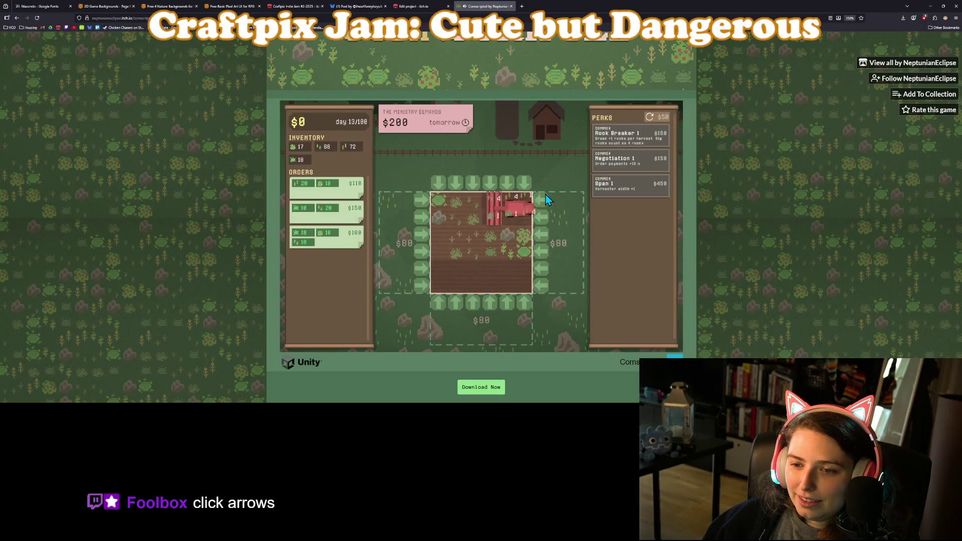
pyautogui.click(421, 254)
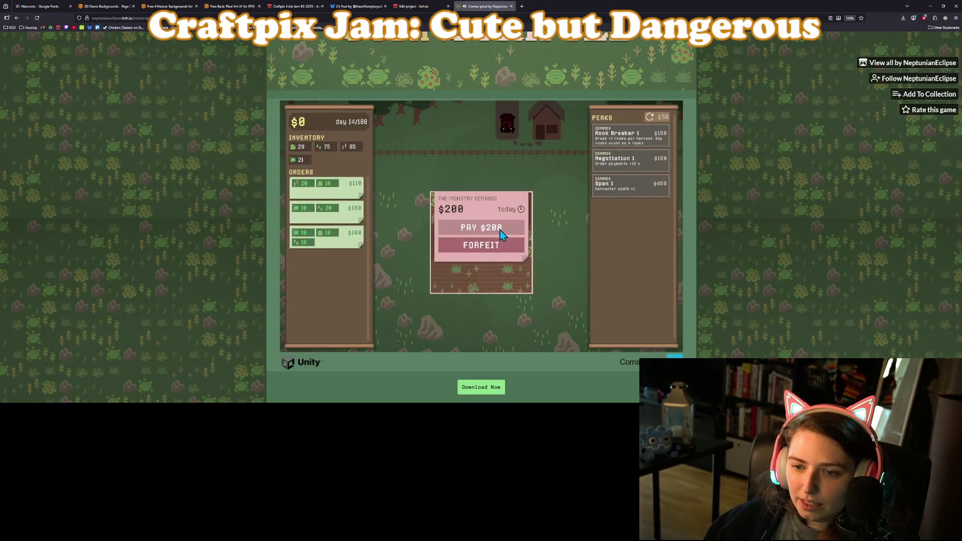
pyautogui.click(493, 254)
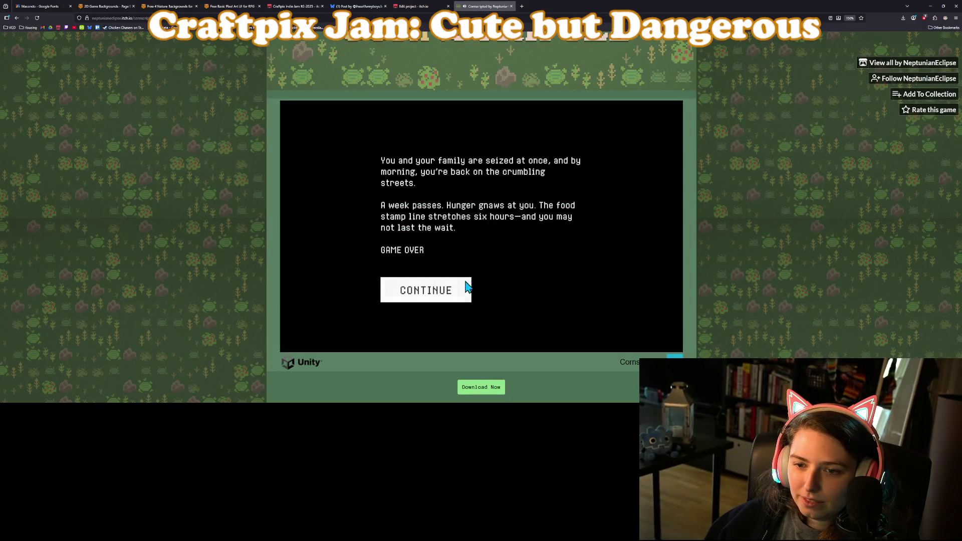
# Step: Get past the game-over text and summary, and begin a new run on day 1 of 100
pyautogui.click(432, 284)
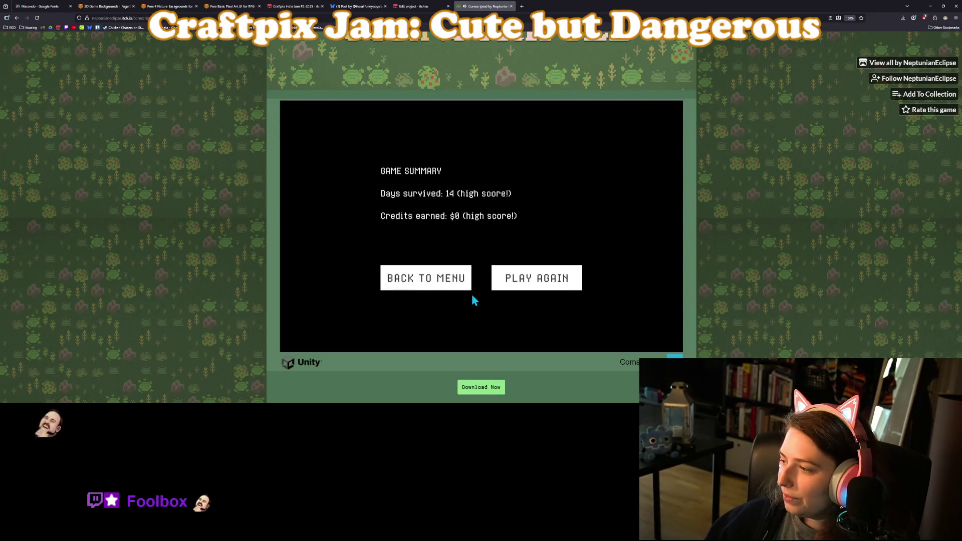
pyautogui.click(535, 286)
pyautogui.click(517, 298)
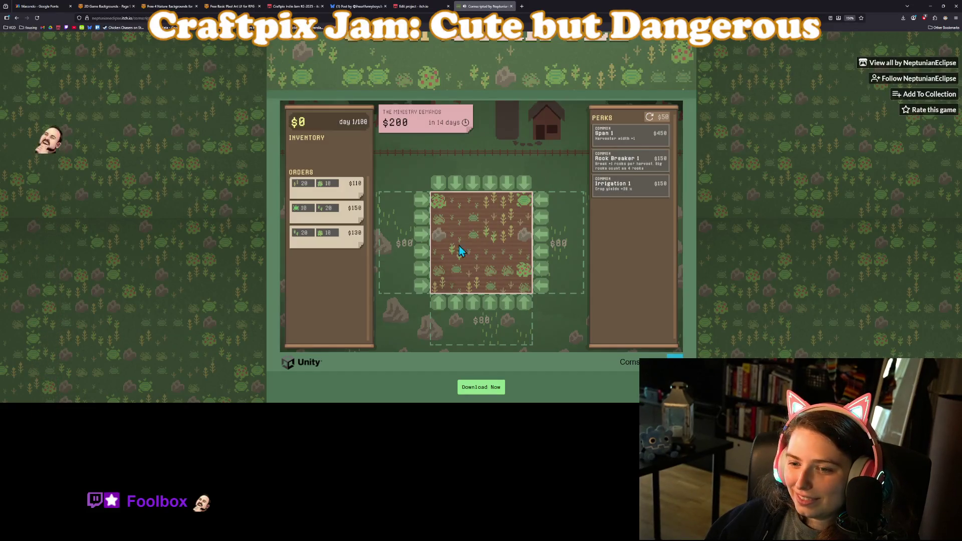
# Step: Harvest the field's crop rows from the left side, working from bottom to top
pyautogui.click(430, 279)
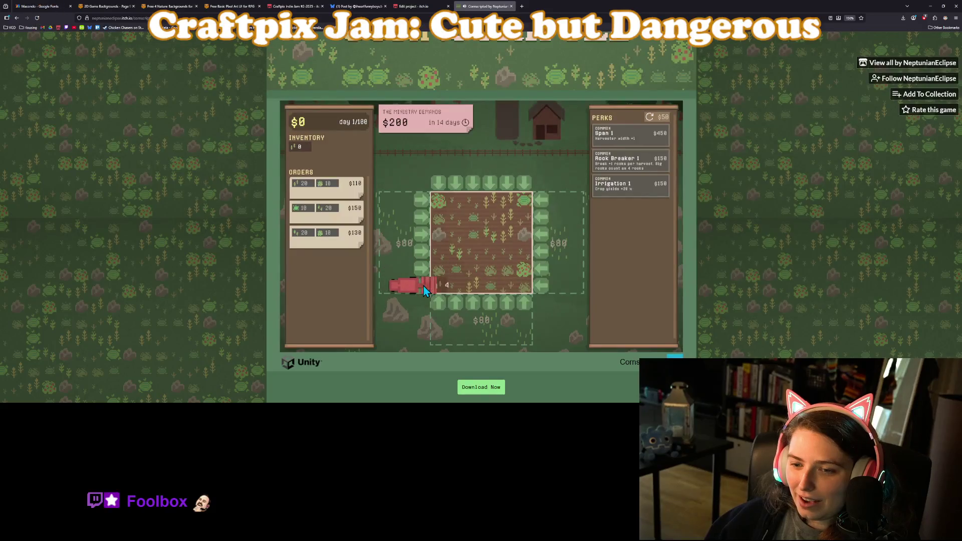
pyautogui.click(429, 268)
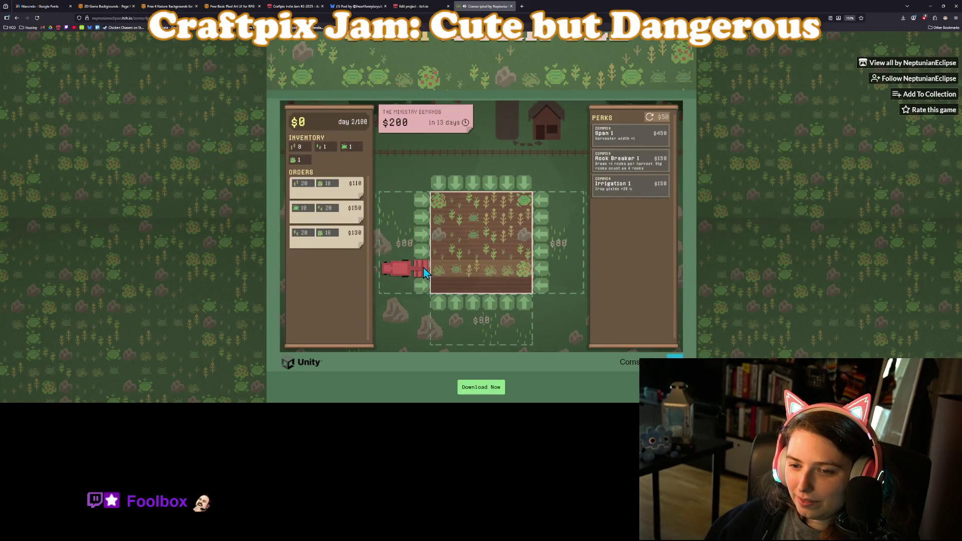
pyautogui.click(423, 248)
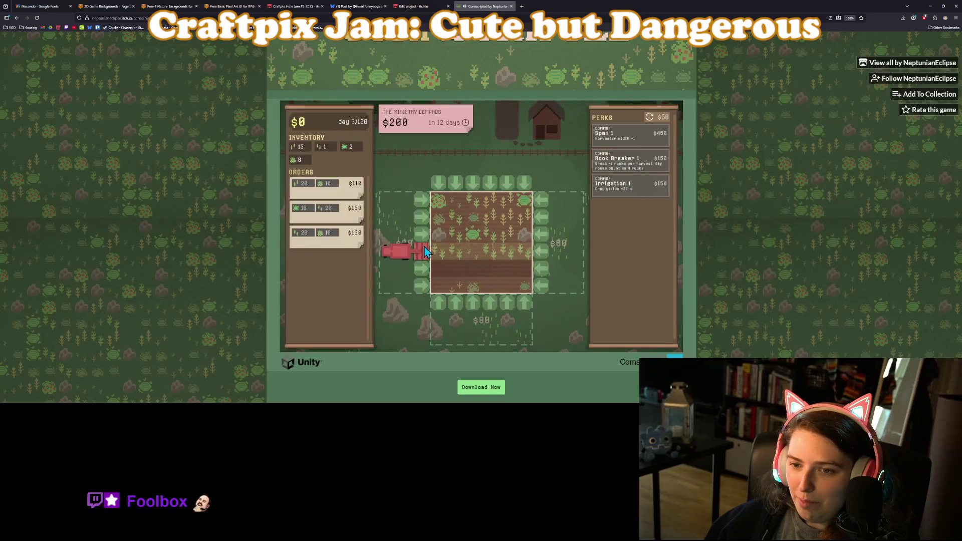
pyautogui.click(419, 200)
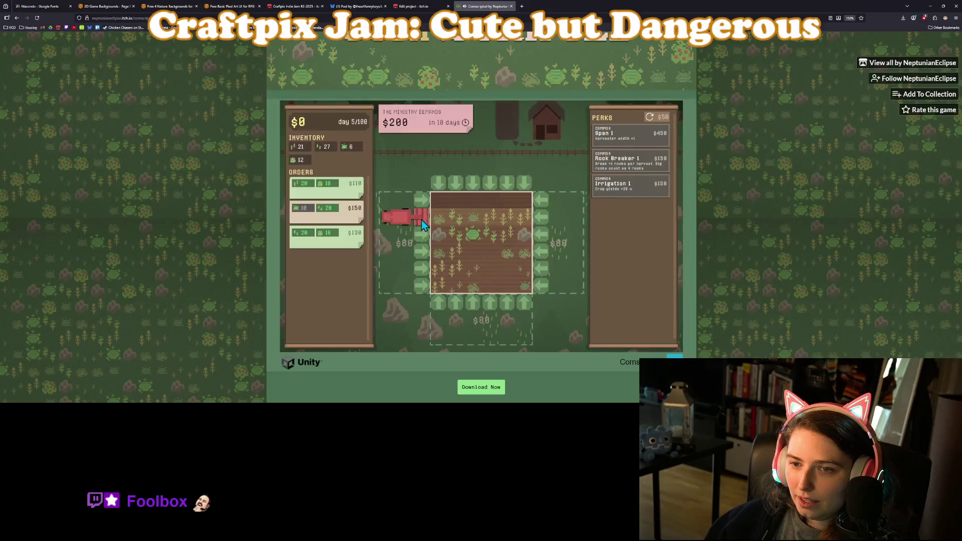
pyautogui.click(421, 213)
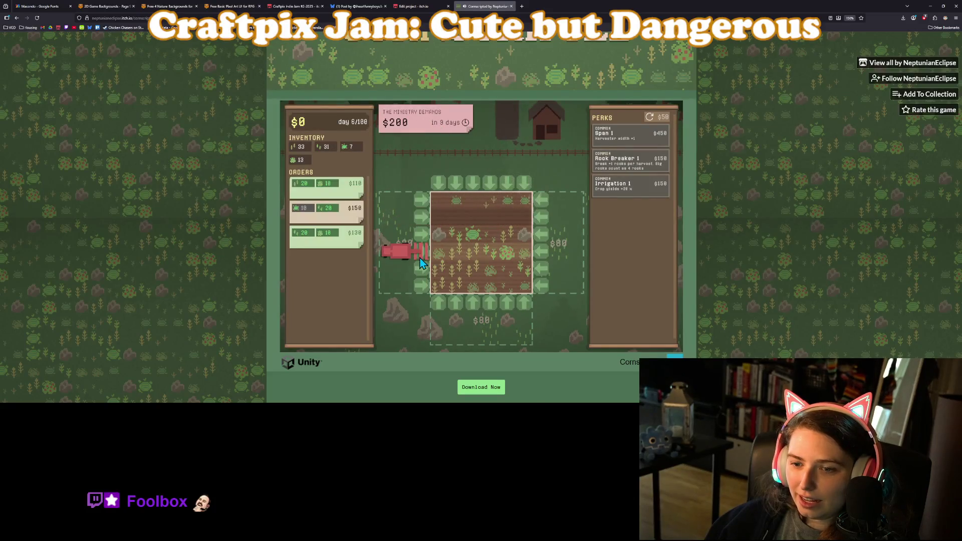
# Step: Harvest columns 2 through 5 from below and fulfil the $110 order
pyautogui.click(455, 302)
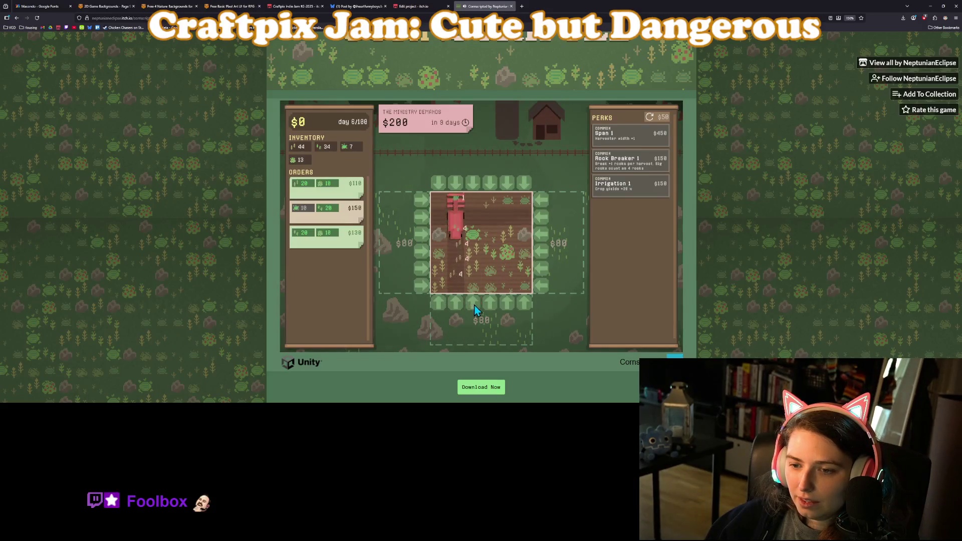
pyautogui.click(477, 306)
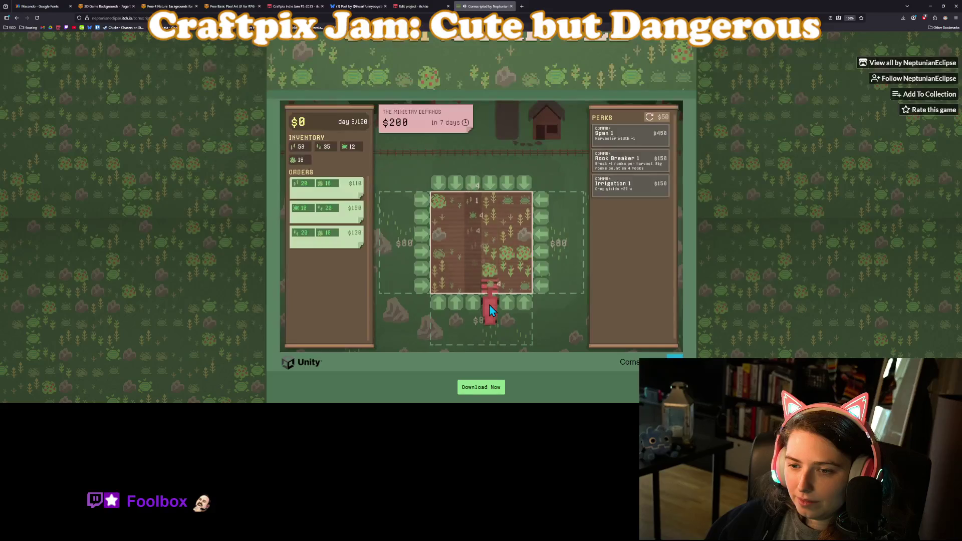
pyautogui.click(489, 306)
pyautogui.click(506, 308)
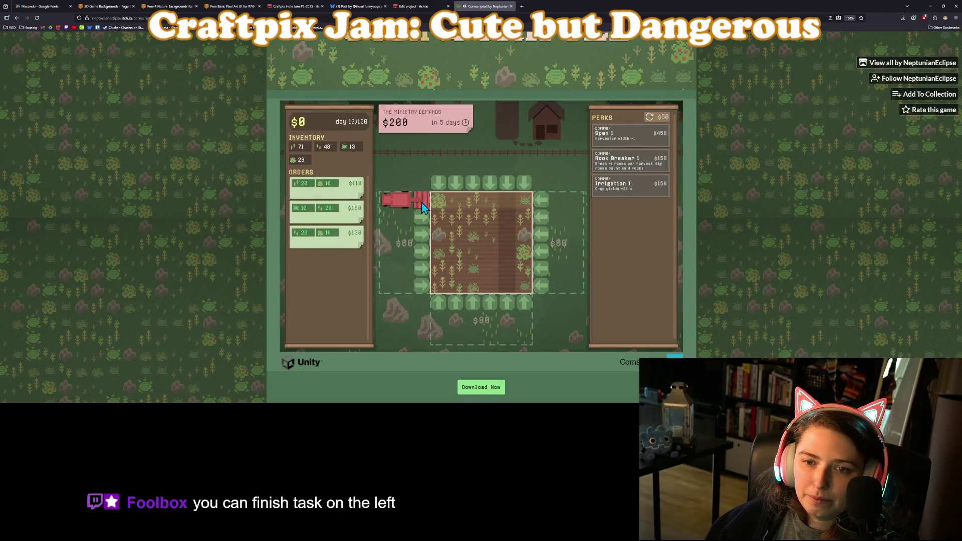
pyautogui.click(353, 197)
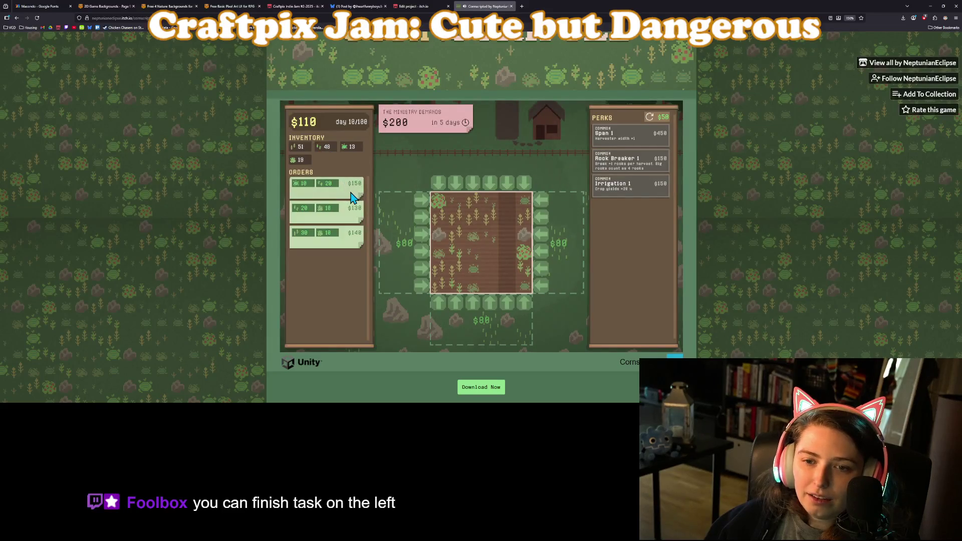
# Step: Fulfil the $150 and $130 orders and harvest the top crop row
pyautogui.click(353, 197)
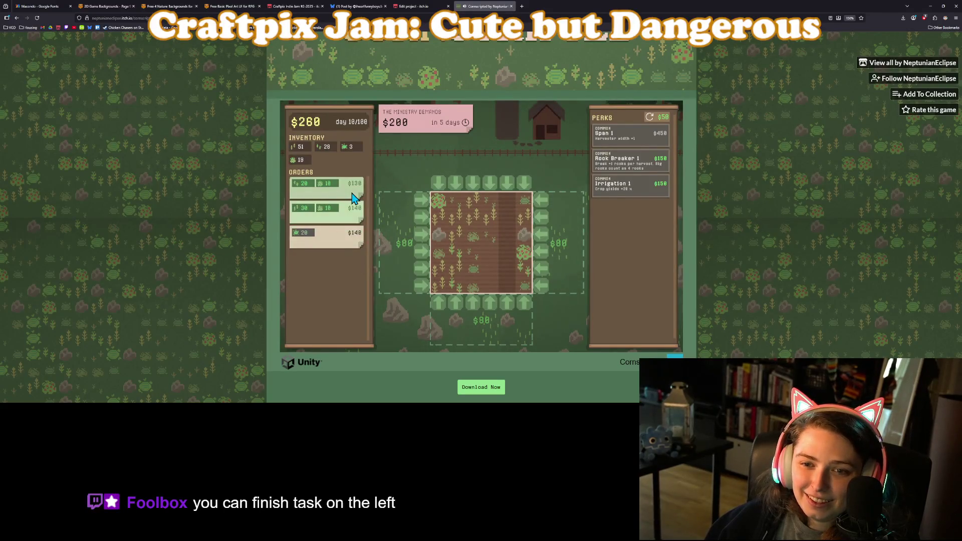
pyautogui.click(353, 197)
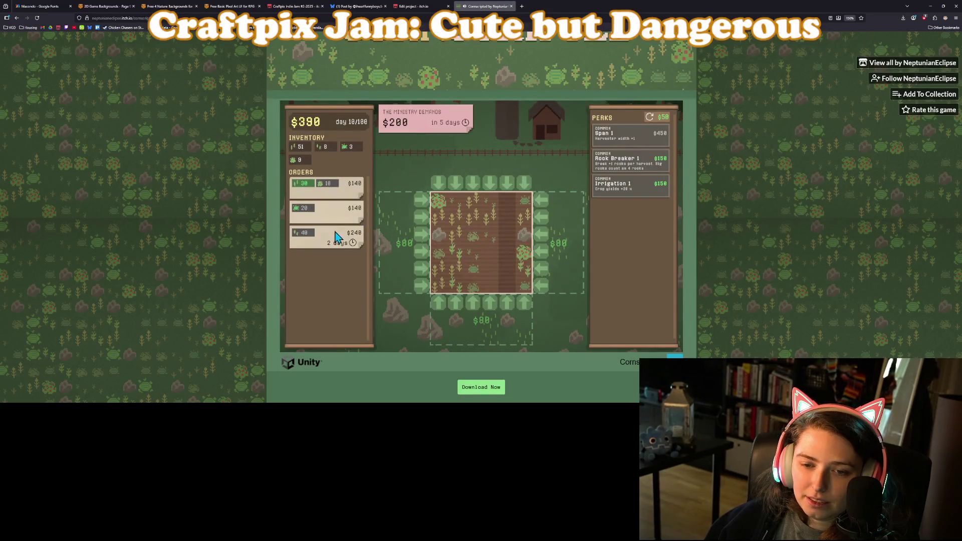
pyautogui.moveTo(306, 214)
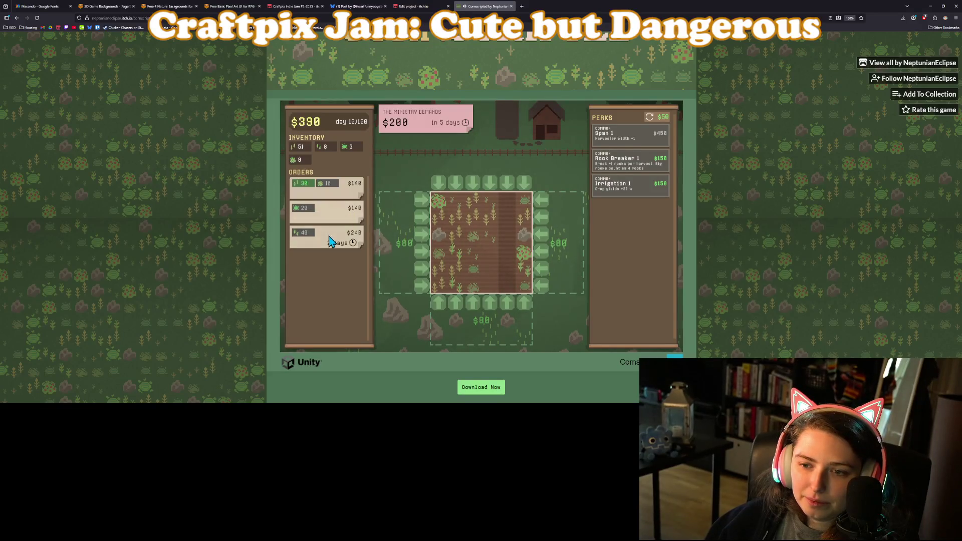
pyautogui.click(421, 202)
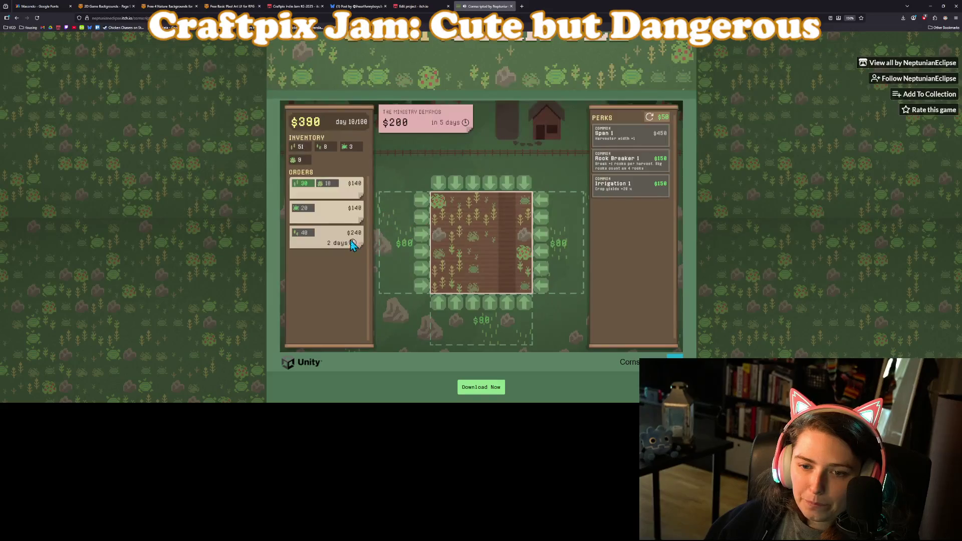
# Step: Harvest columns two and four, the top and bottom rows, then the middle column and row
pyautogui.click(455, 302)
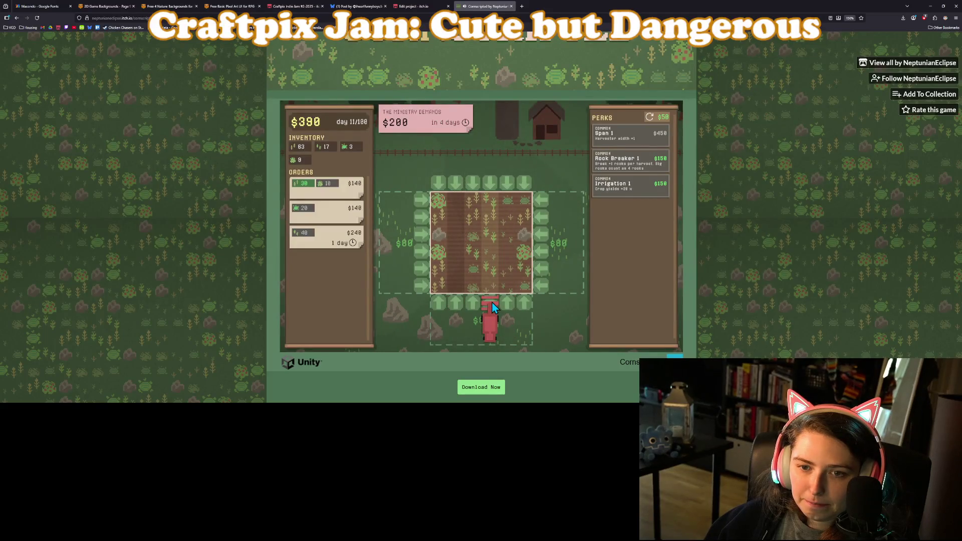
pyautogui.click(492, 302)
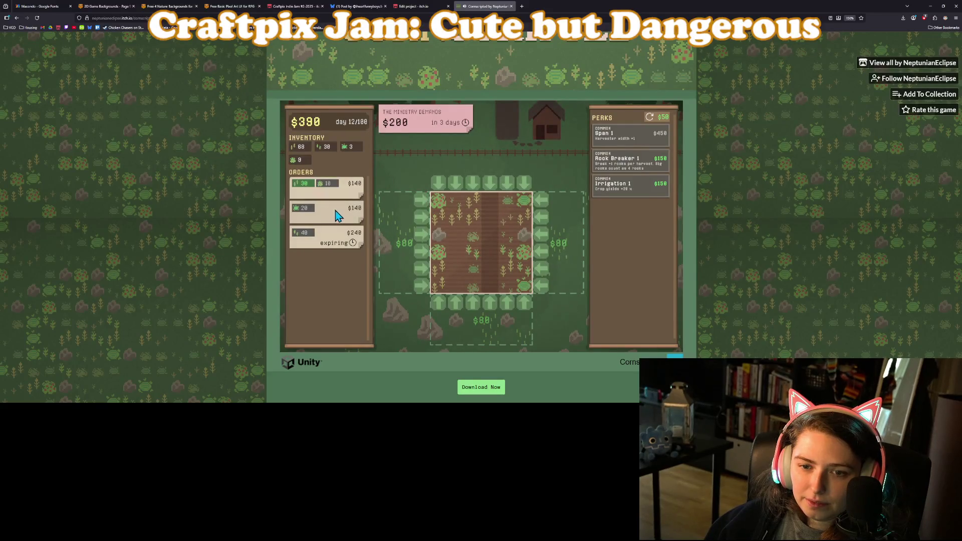
pyautogui.click(541, 201)
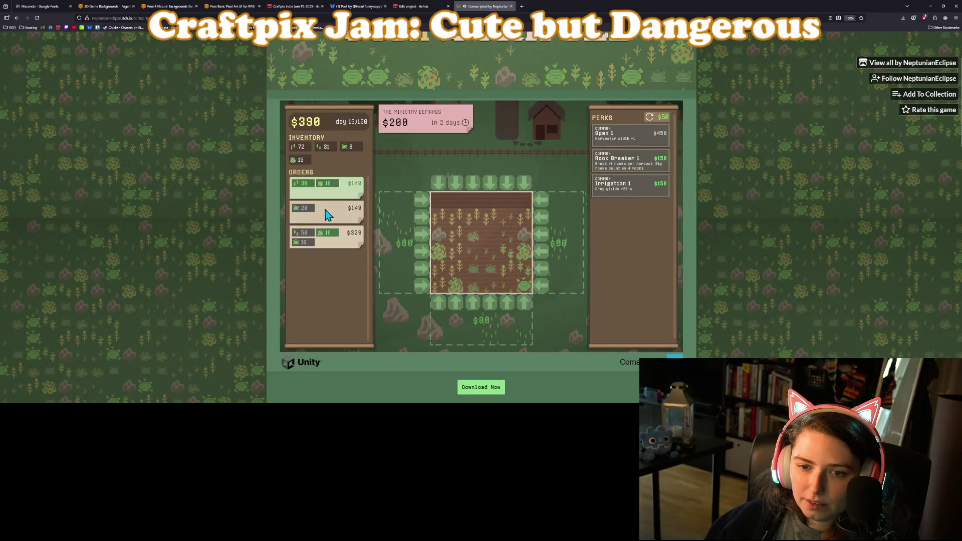
pyautogui.click(542, 286)
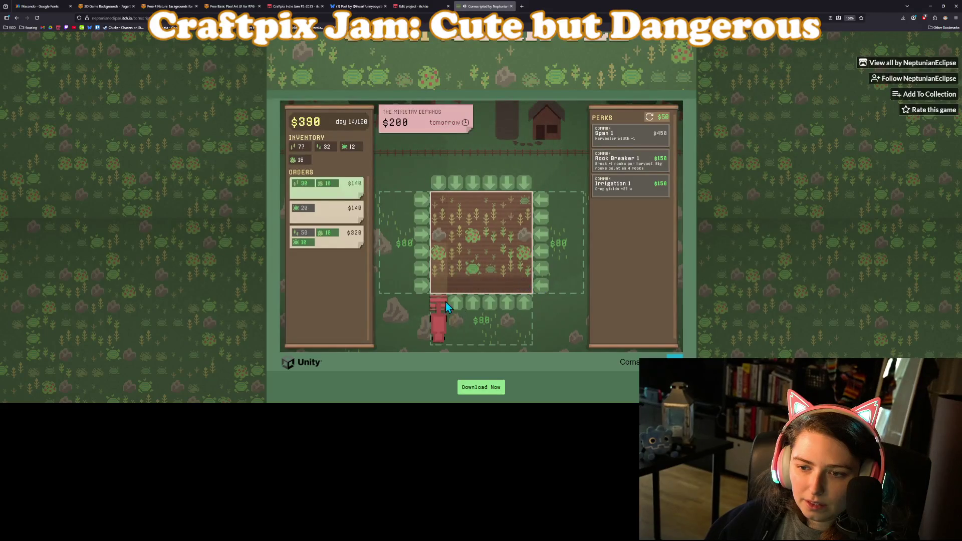
pyautogui.click(472, 305)
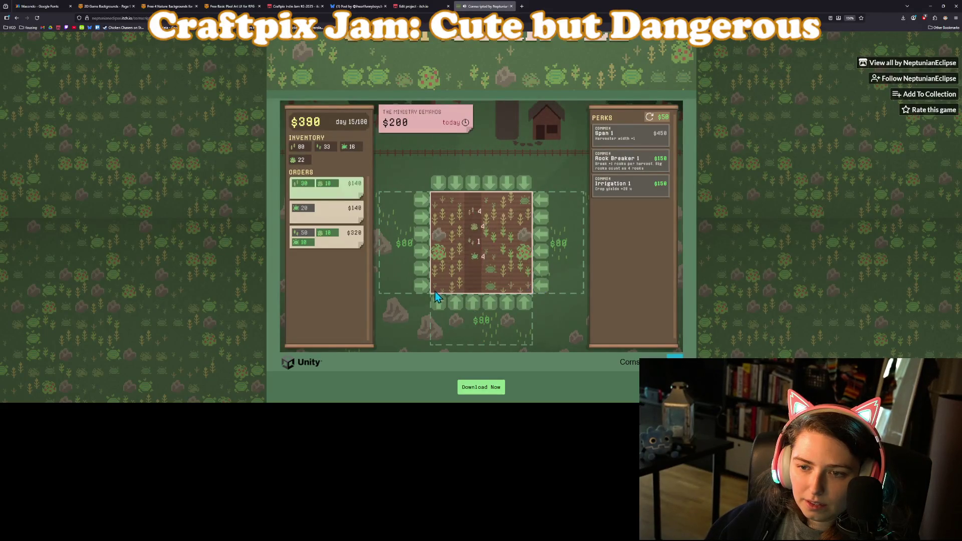
pyautogui.click(415, 254)
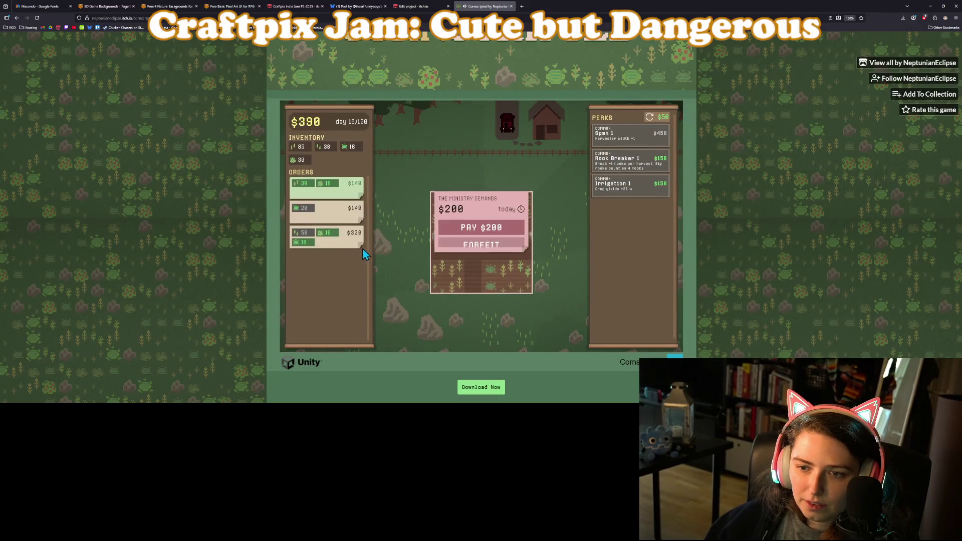
# Step: Pay the $200 demand, fill pending orders, harvest a few rows and the centre column, and fill the $140 order
pyautogui.click(491, 230)
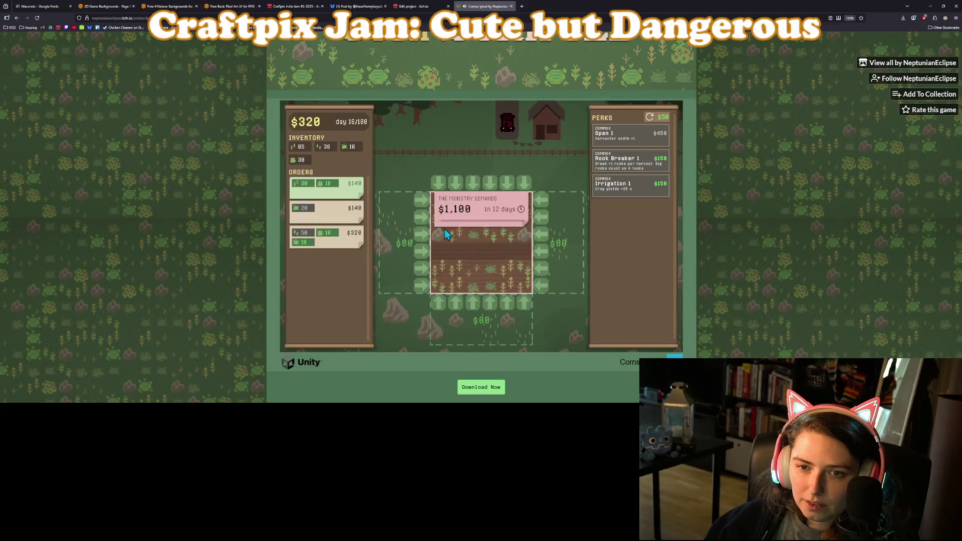
pyautogui.click(351, 196)
pyautogui.click(345, 240)
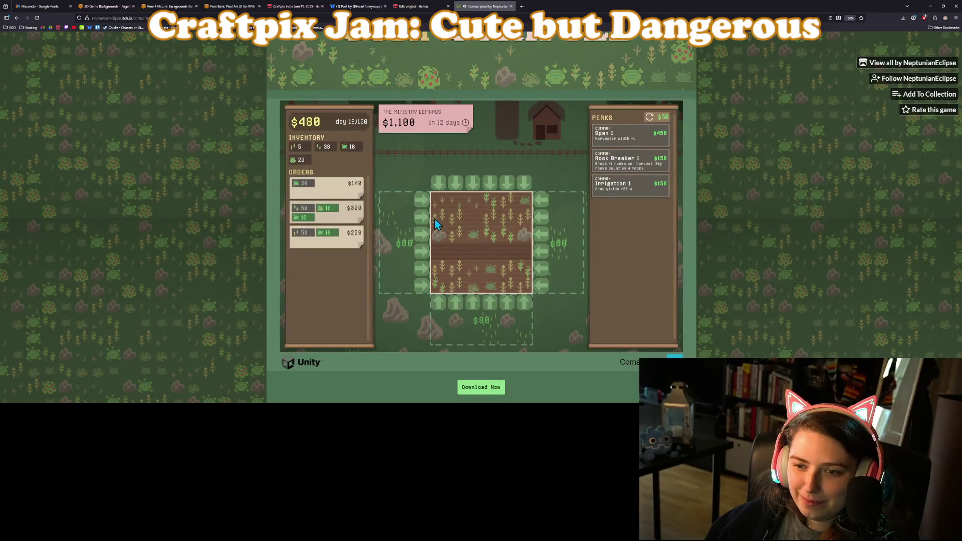
pyautogui.click(425, 200)
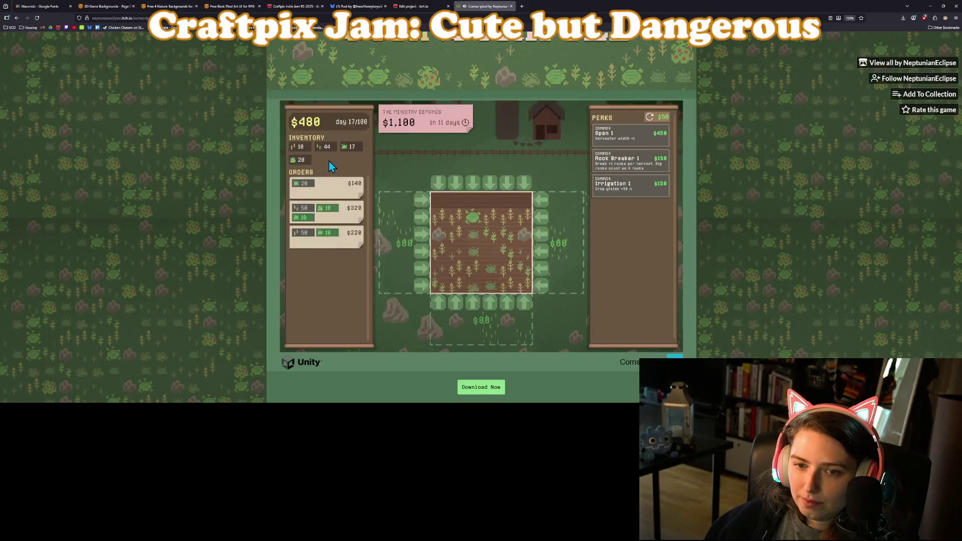
pyautogui.click(424, 251)
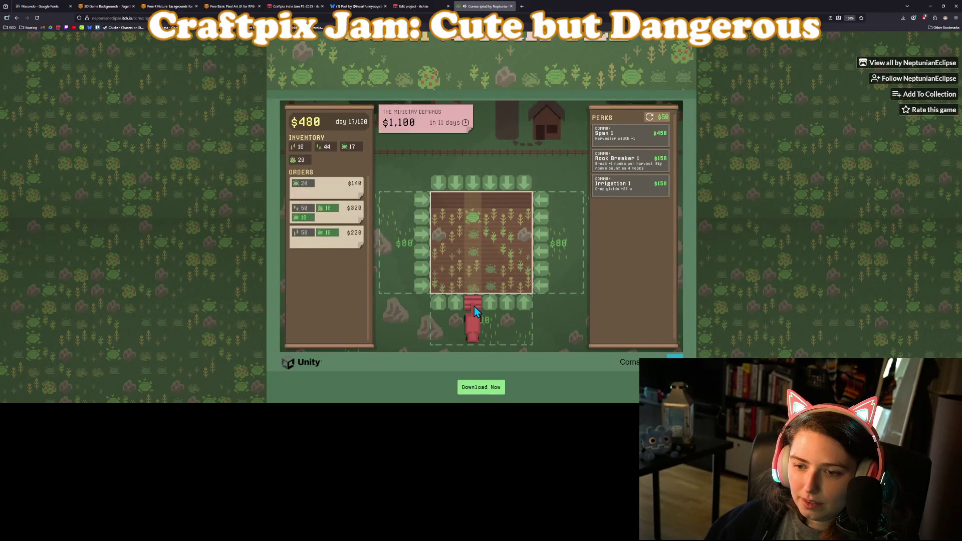
pyautogui.click(474, 306)
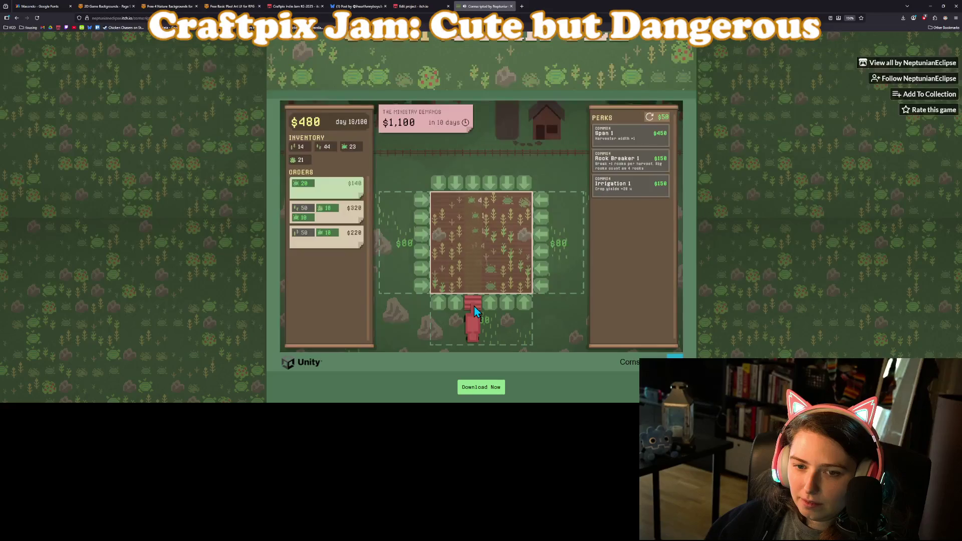
pyautogui.click(336, 193)
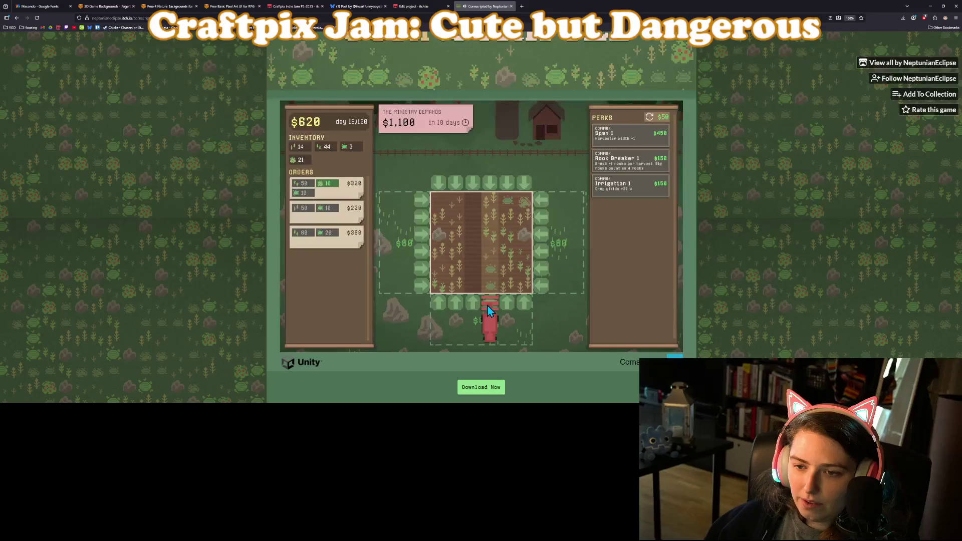
# Step: Harvest the centre columns repeatedly, plus the top row, from below the field
pyautogui.click(494, 309)
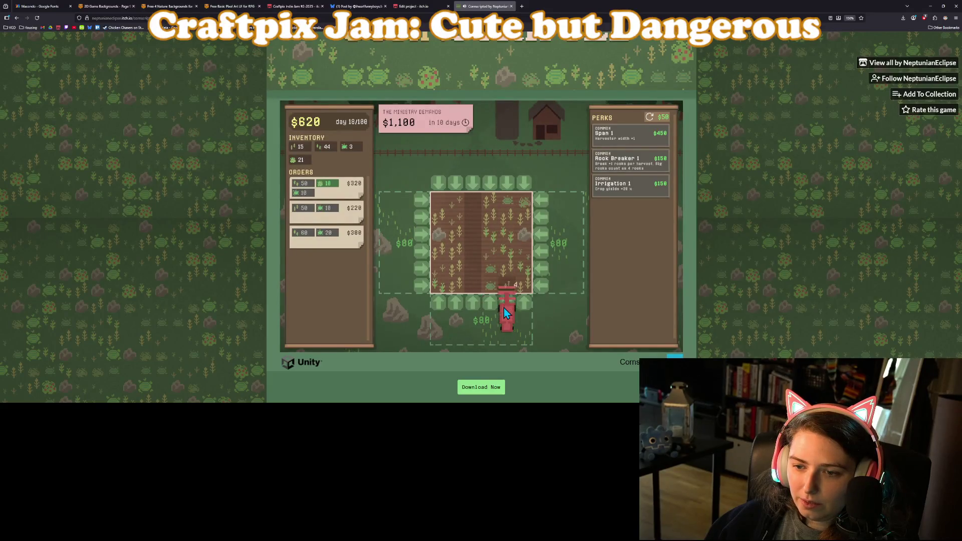
pyautogui.click(495, 309)
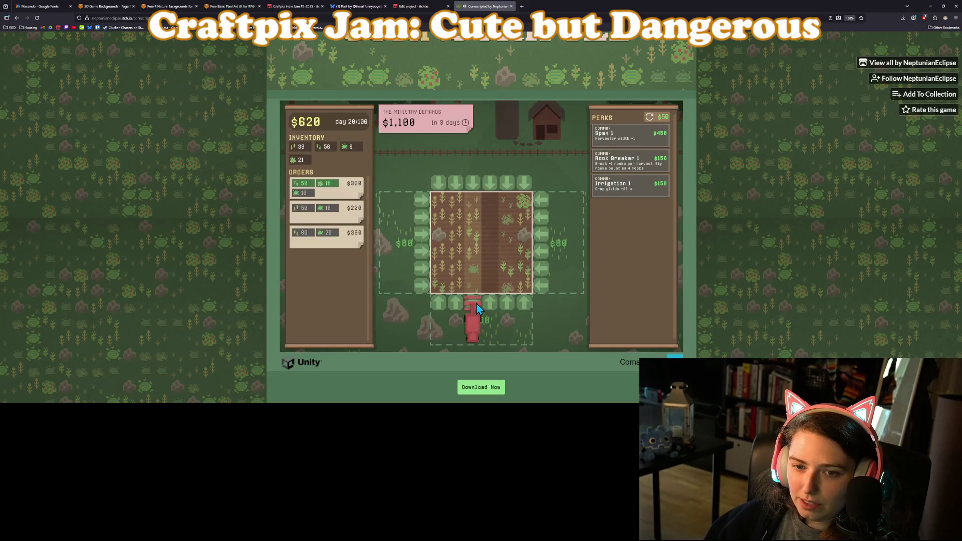
pyautogui.click(477, 304)
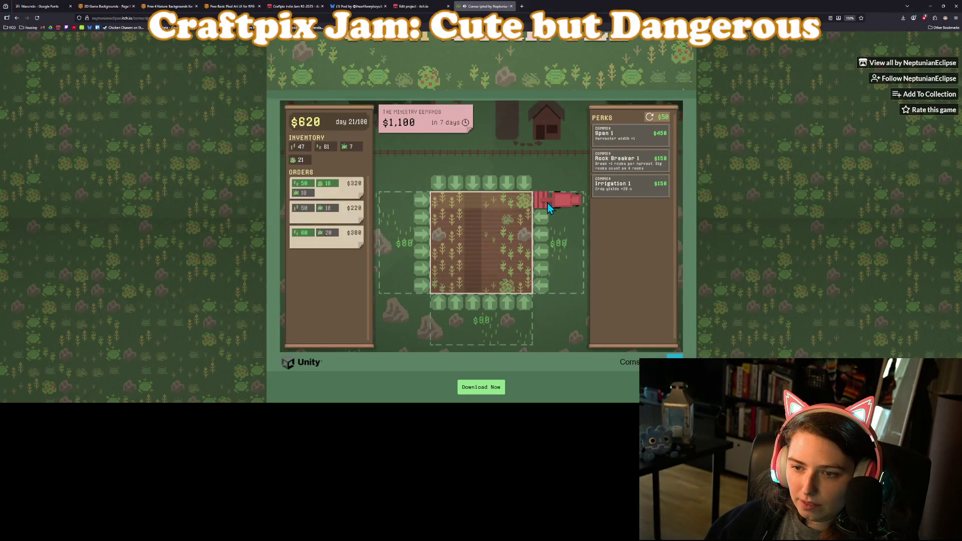
pyautogui.click(547, 203)
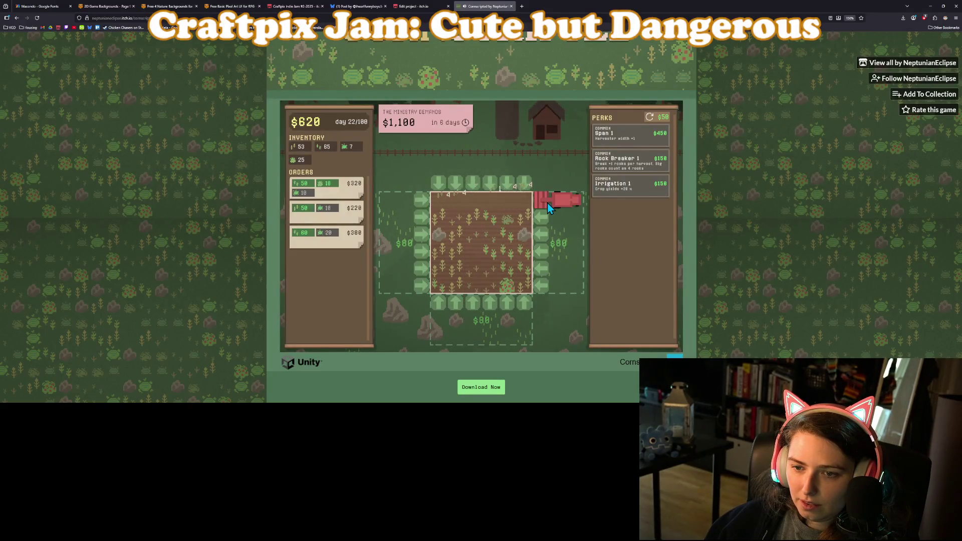
pyautogui.click(514, 311)
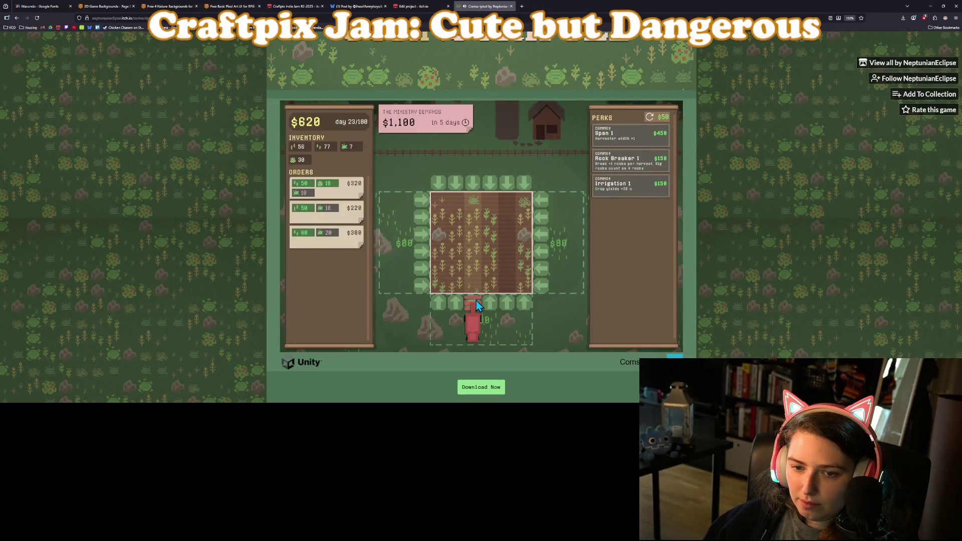
pyautogui.click(476, 300)
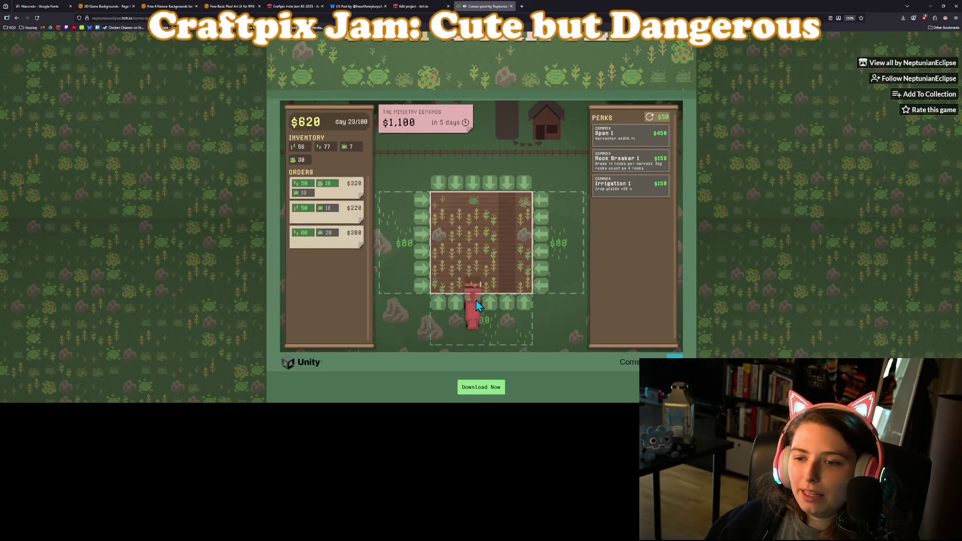
pyautogui.click(504, 305)
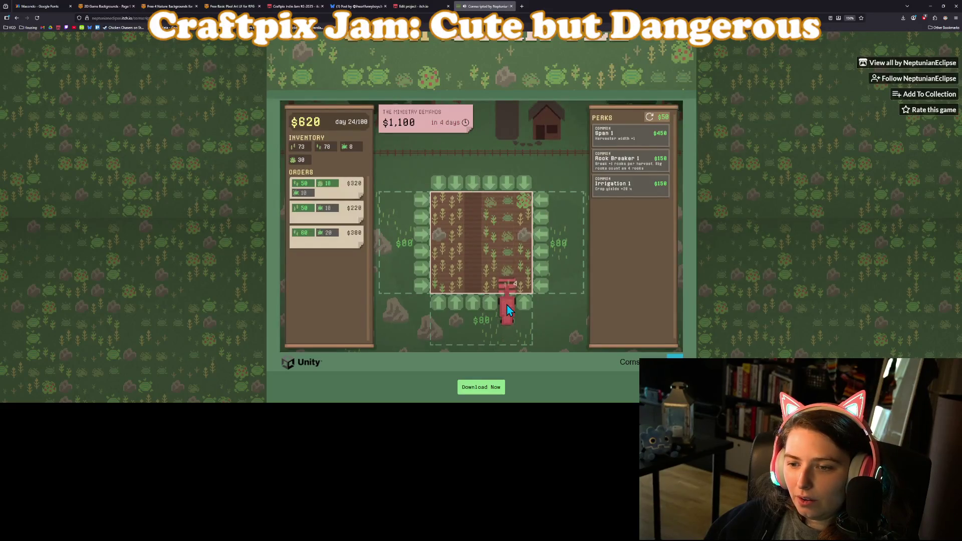
pyautogui.click(495, 304)
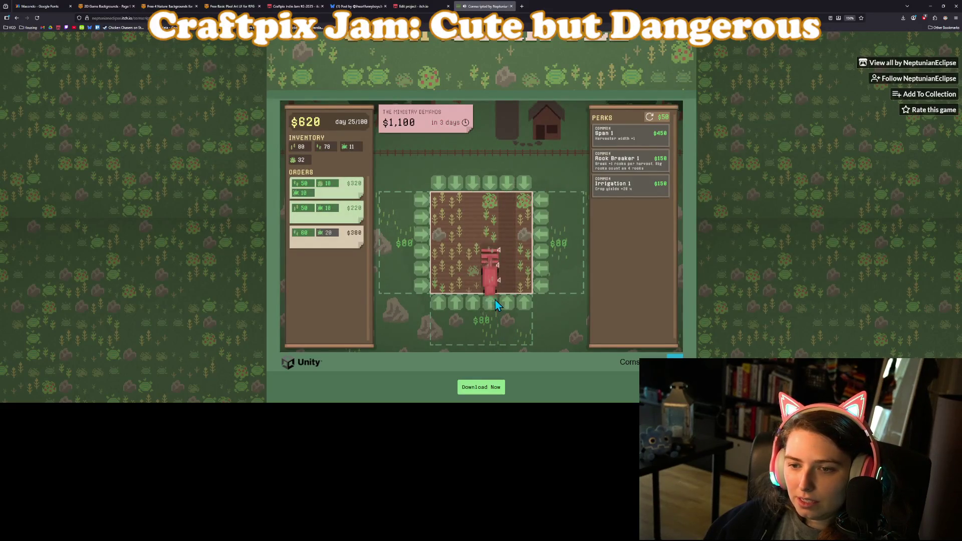
# Step: Fulfil the $320 order and harvest the top, middle and bottom rows from the right
pyautogui.click(339, 192)
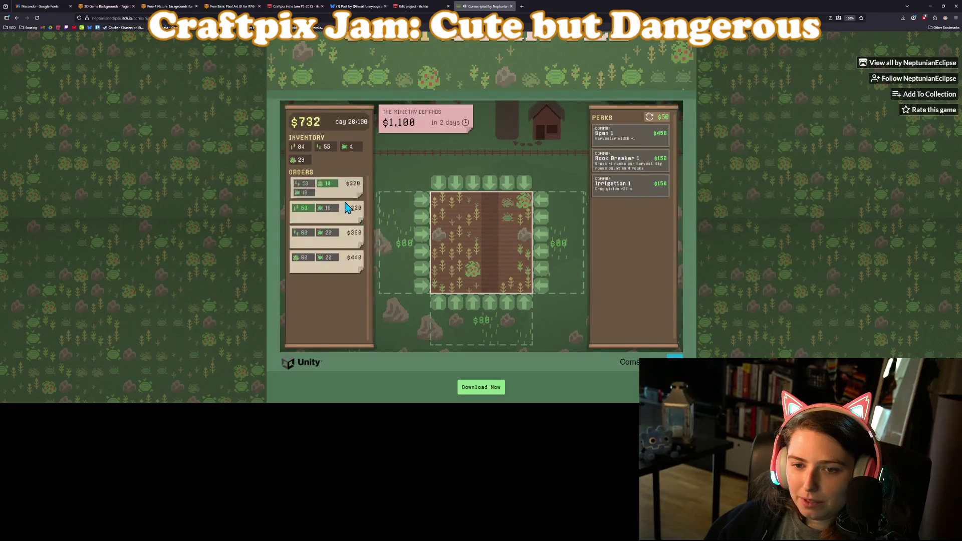
pyautogui.click(542, 218)
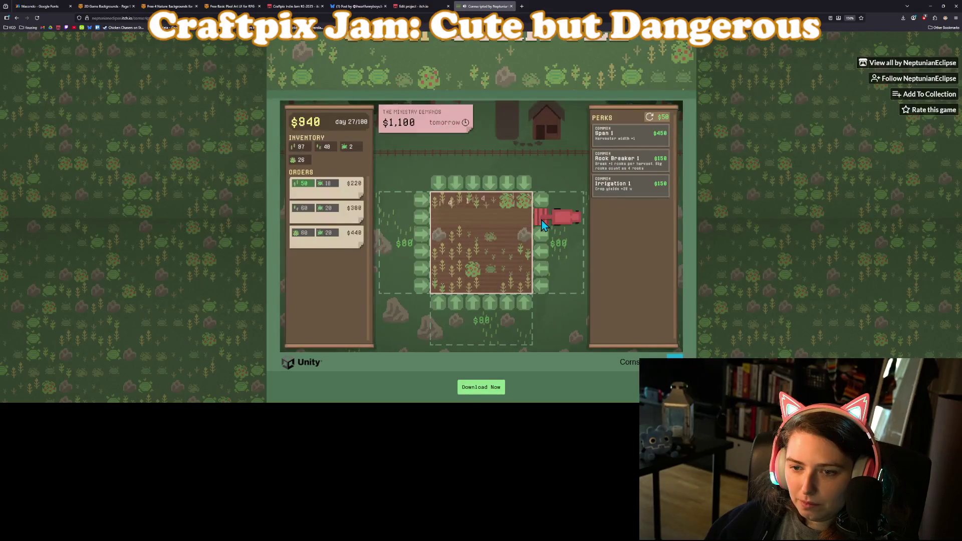
pyautogui.click(542, 269)
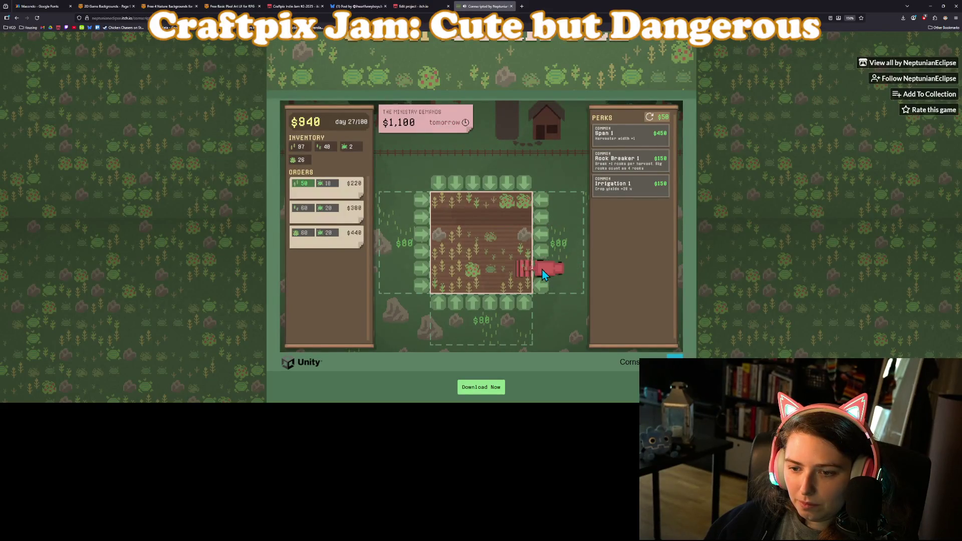
pyautogui.click(539, 284)
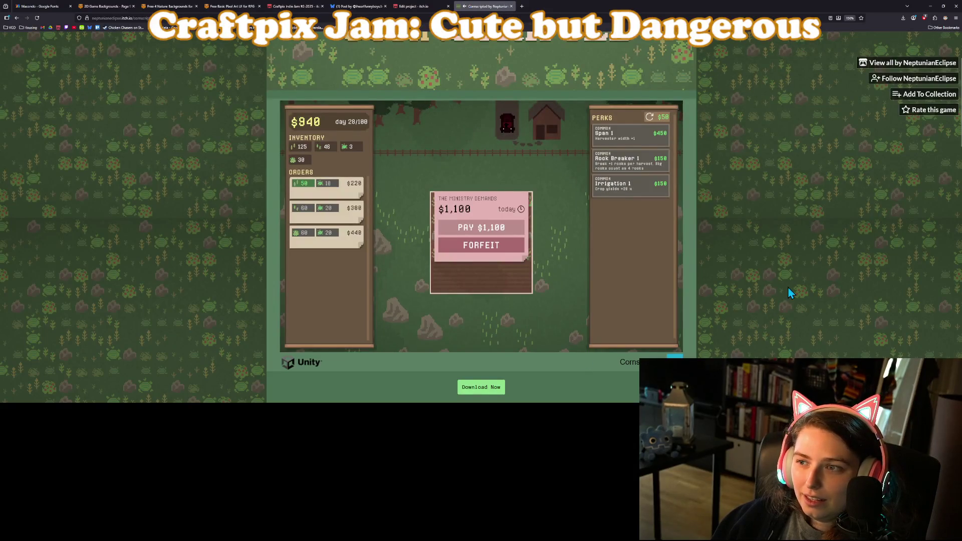
# Step: Rate Cornscripted five stars and dismiss the rating confirmation
pyautogui.scroll(3, 781, 278)
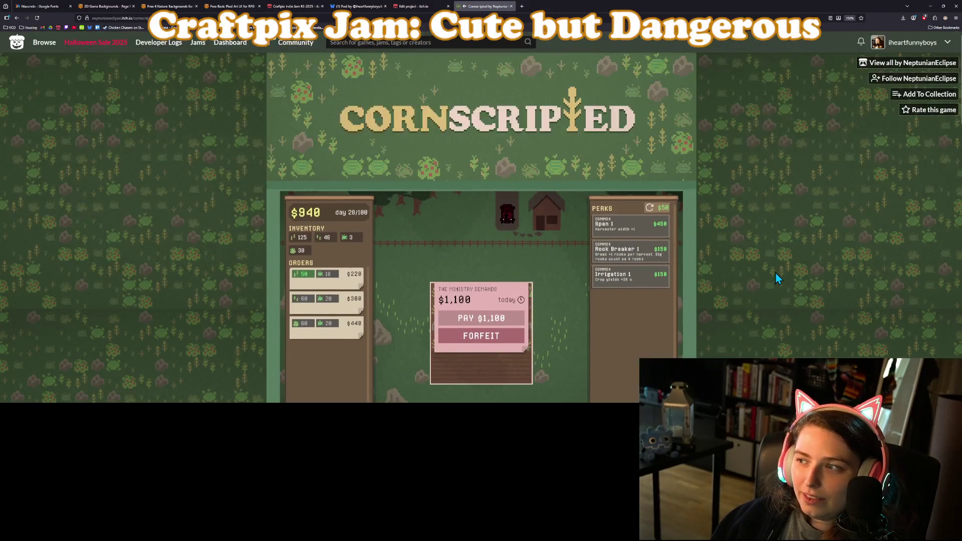
pyautogui.click(927, 109)
pyautogui.click(511, 134)
pyautogui.click(391, 254)
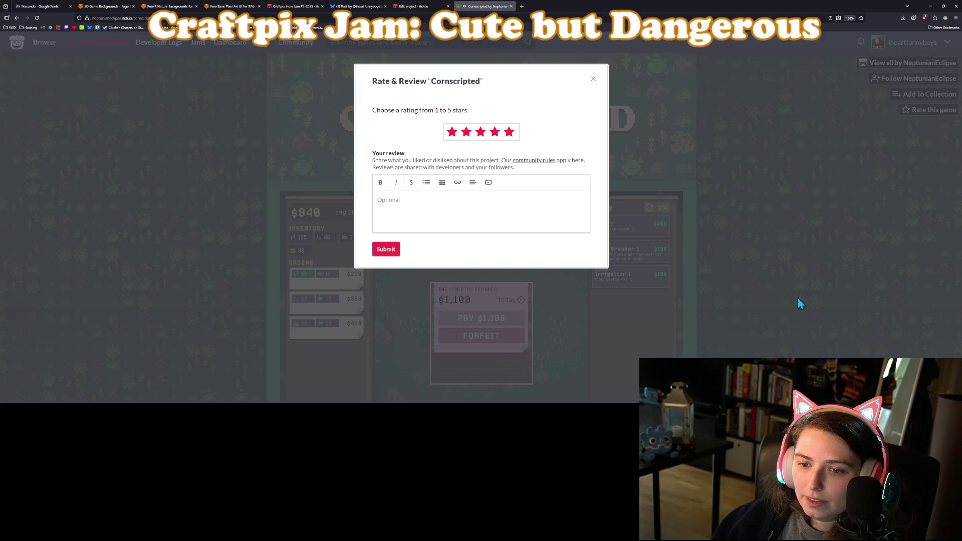
pyautogui.click(593, 79)
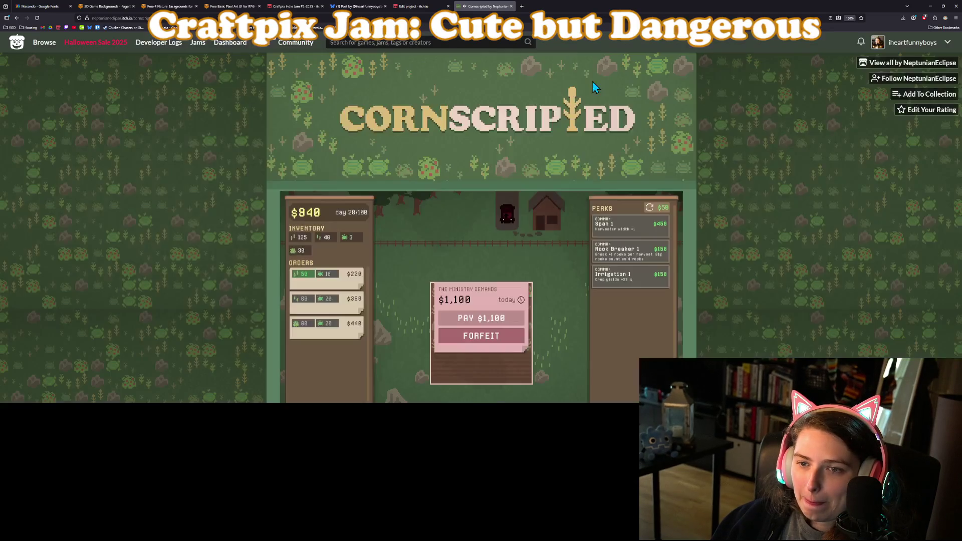
# Step: Follow the developer and add the game to the private 'small games' collection
pyautogui.scroll(-5, 806, 273)
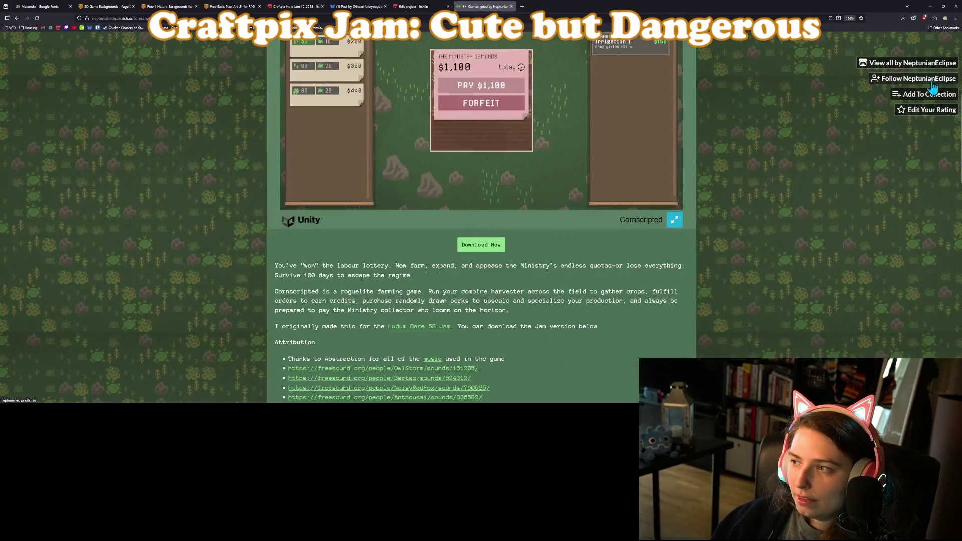
pyautogui.click(929, 79)
pyautogui.click(910, 95)
pyautogui.click(435, 154)
pyautogui.click(438, 186)
pyautogui.click(420, 322)
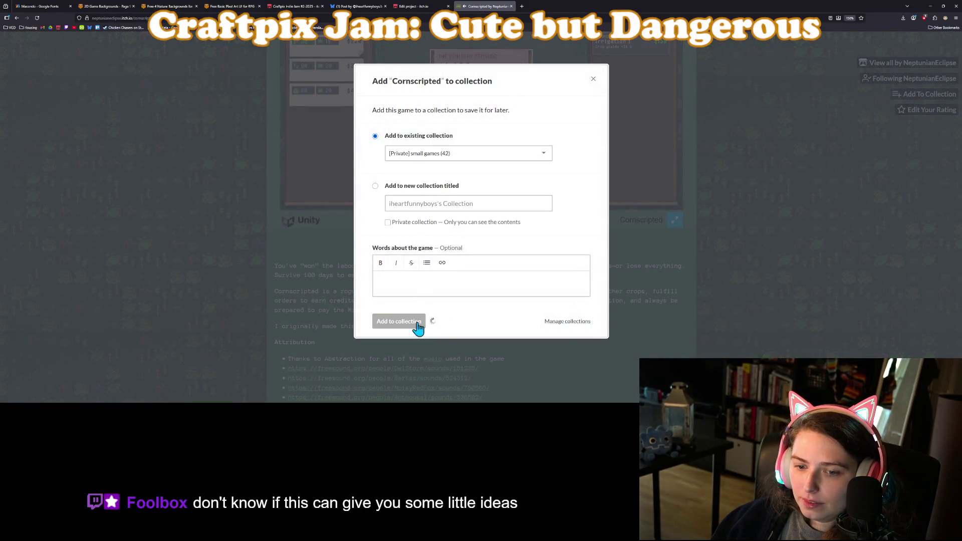
pyautogui.click(754, 346)
# Step: Close the Cornscripted tab and minimize the browser to return to Godot
pyautogui.scroll(-5, 672, 343)
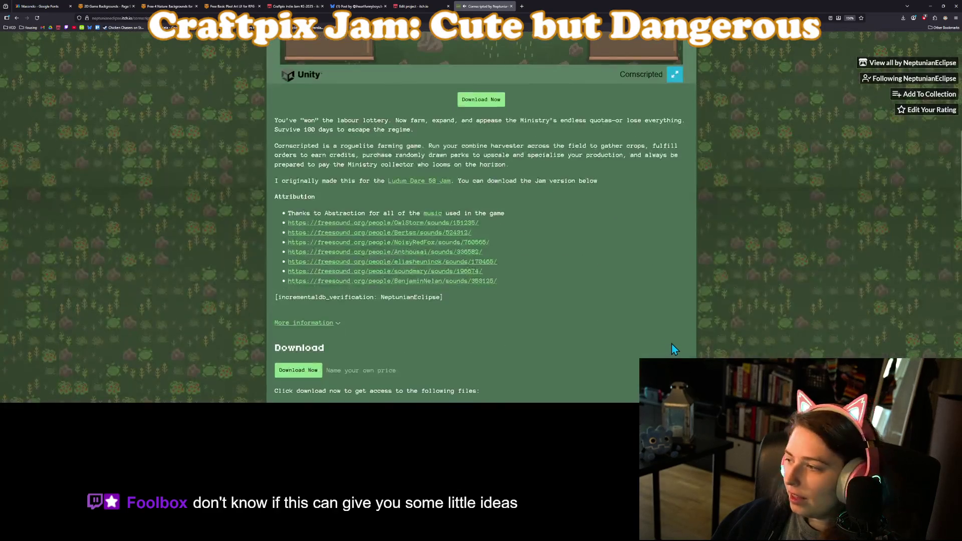
pyautogui.scroll(-2, 671, 347)
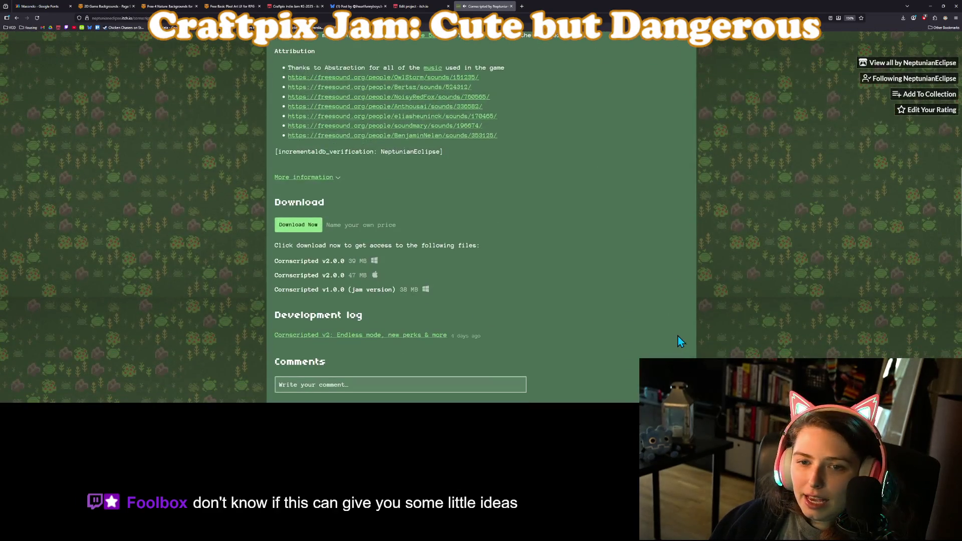
pyautogui.click(511, 6)
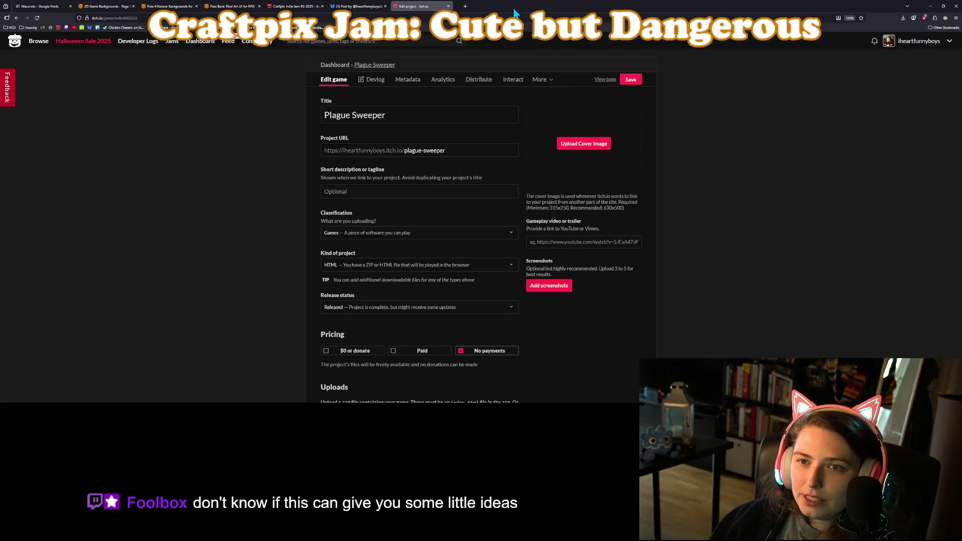
pyautogui.click(931, 6)
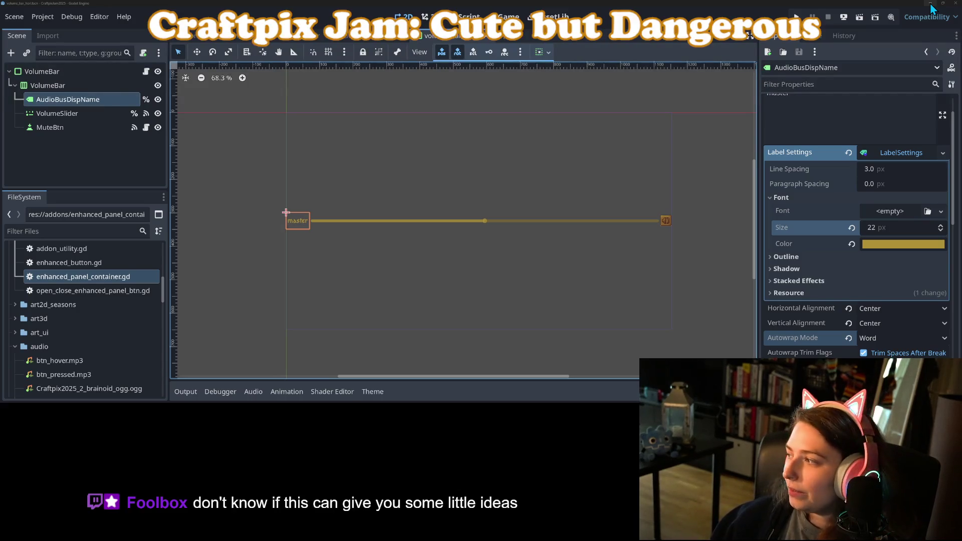
pyautogui.click(475, 332)
pyautogui.scroll(-2, 475, 332)
pyautogui.moveTo(448, 290); pyautogui.dragTo(426, 274)
pyautogui.scroll(2, 428, 268)
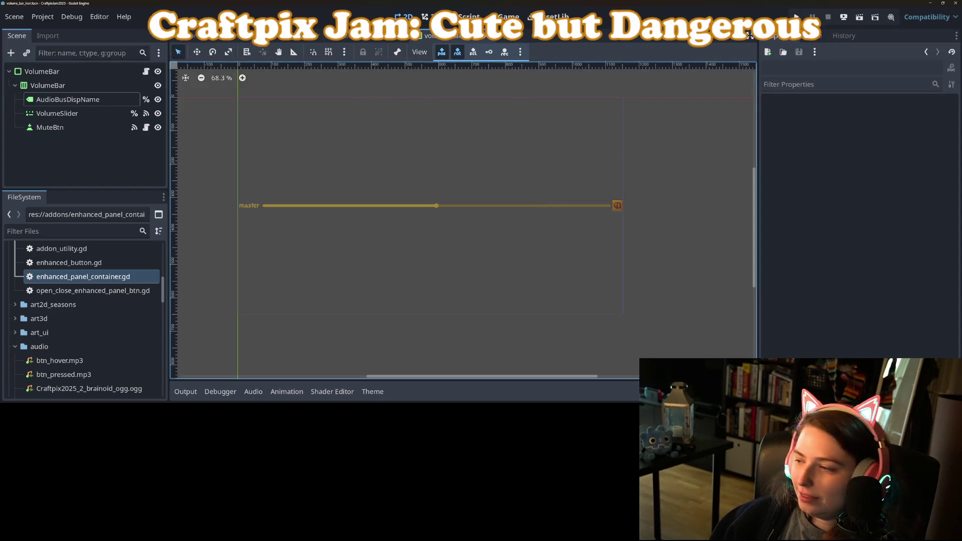
pyautogui.hotkey('alt', 'Tab')
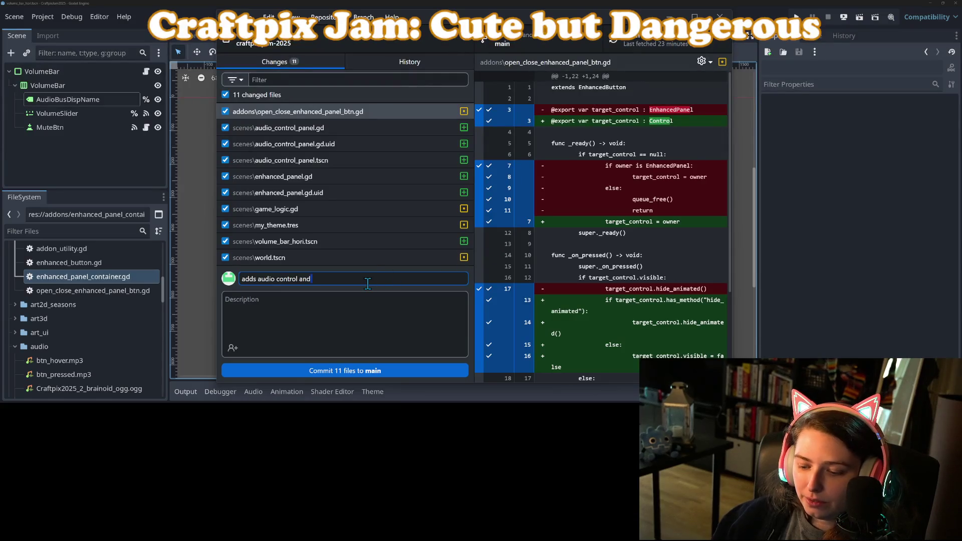
# Step: Commit the 11 files to main as 'adds audio control and sets up audio control panel' and minimize GitHub Desktop
pyautogui.write('sets up audio con')
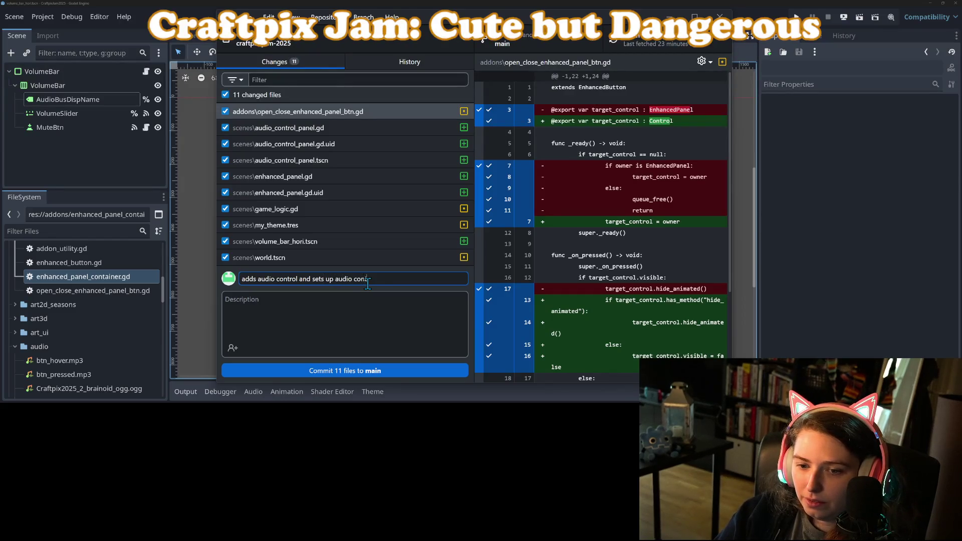
pyautogui.write('trol panel')
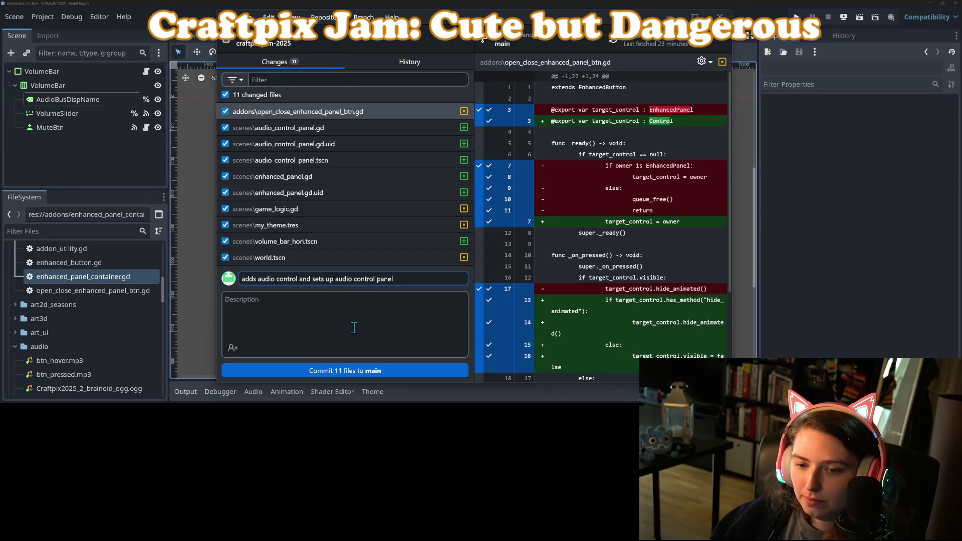
pyautogui.click(384, 372)
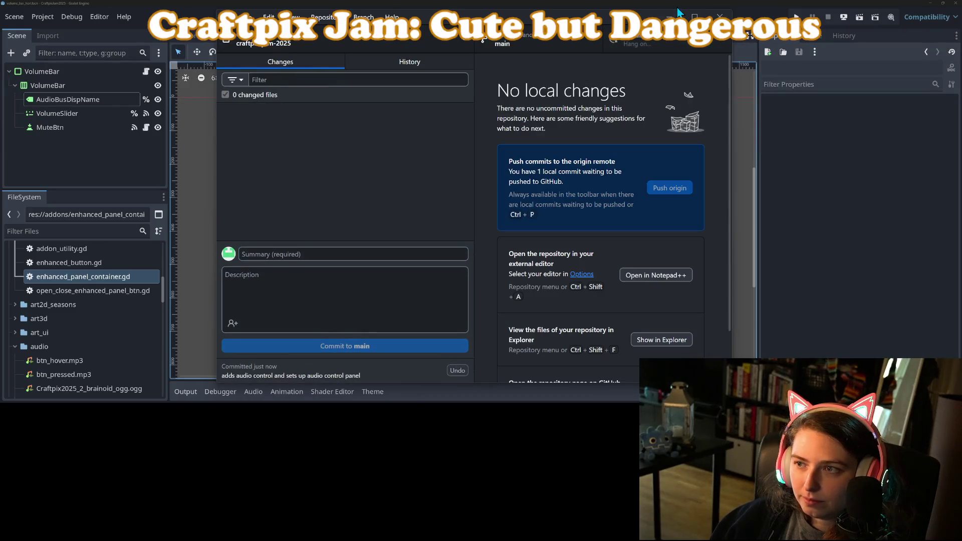
pyautogui.click(672, 15)
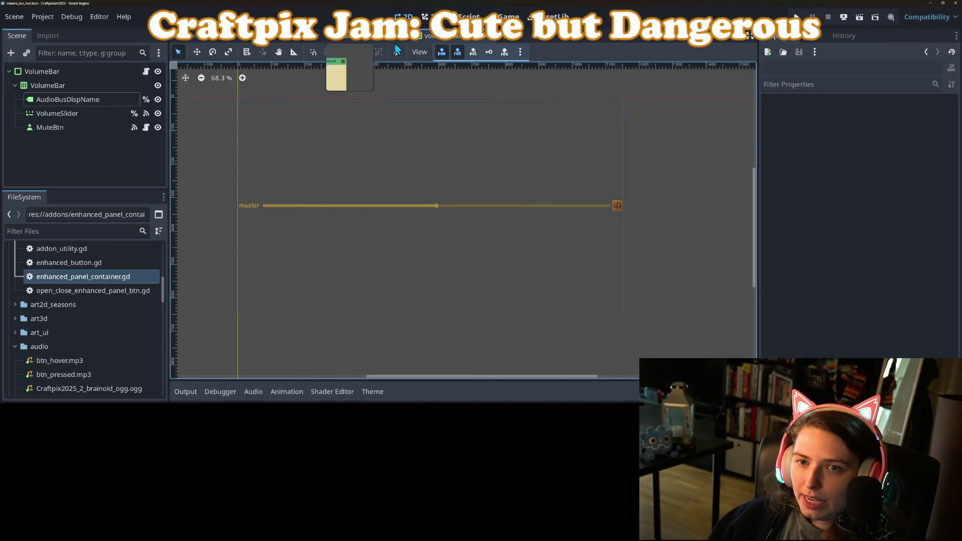
# Step: Cycle through the audio_control_panel, audio_player and farm_patch scene tabs to the World scene
pyautogui.click(492, 40)
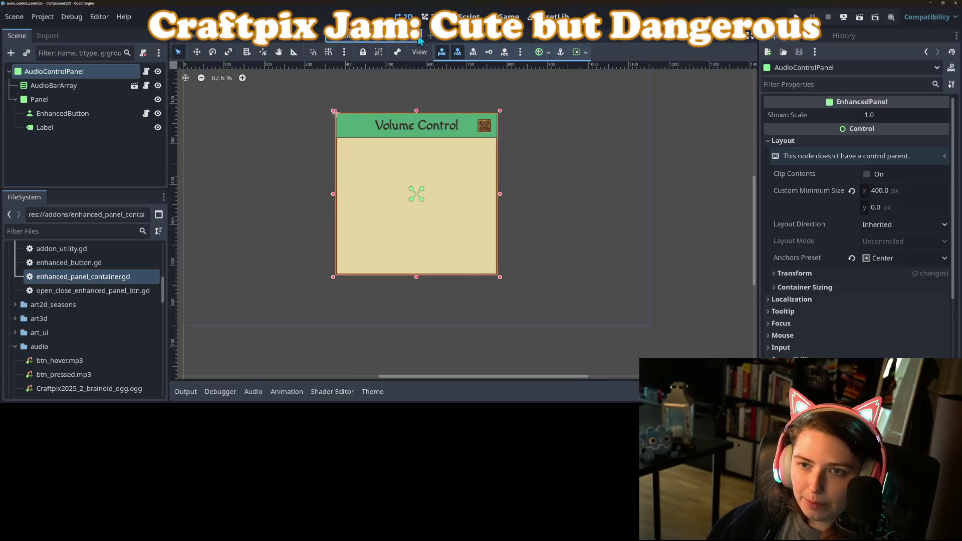
pyautogui.click(415, 40)
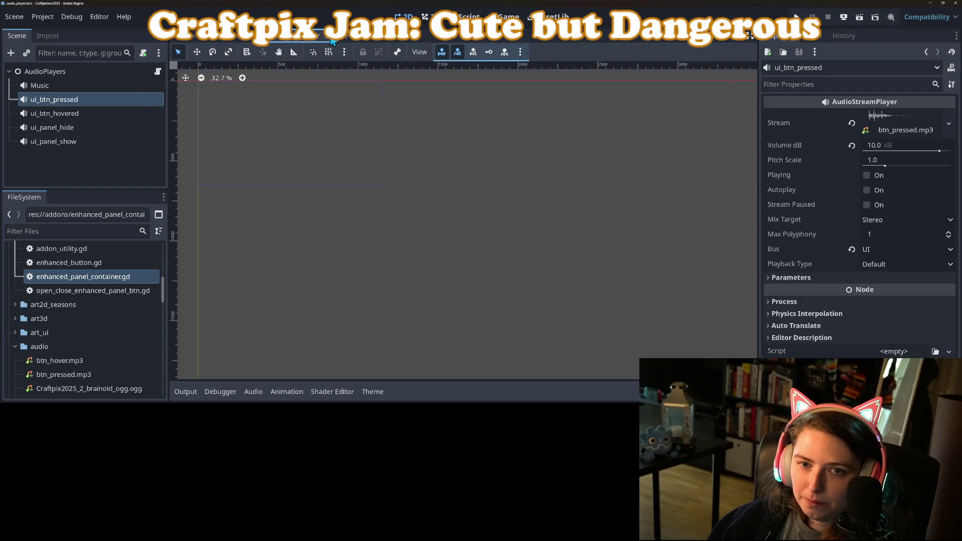
pyautogui.click(250, 40)
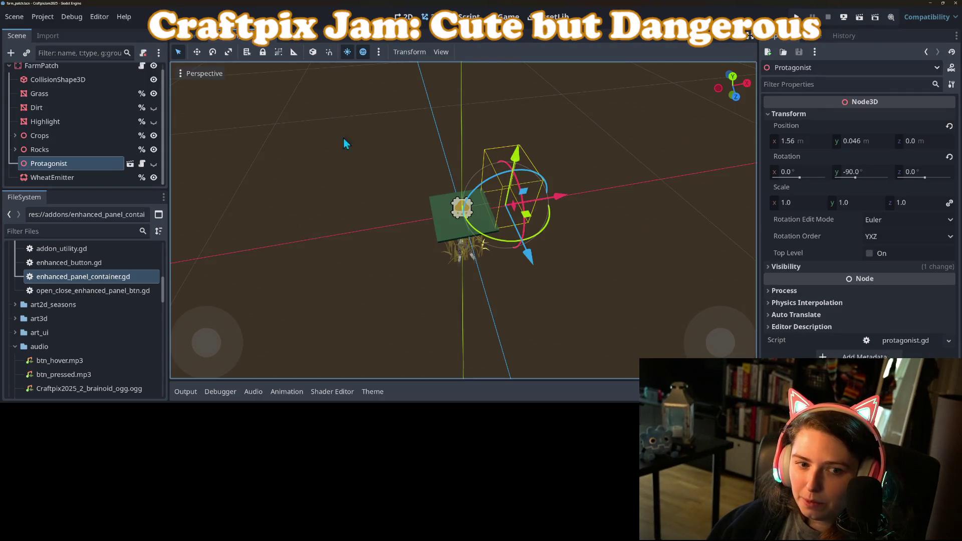
pyautogui.hotkey('ctrl', 'Tab')
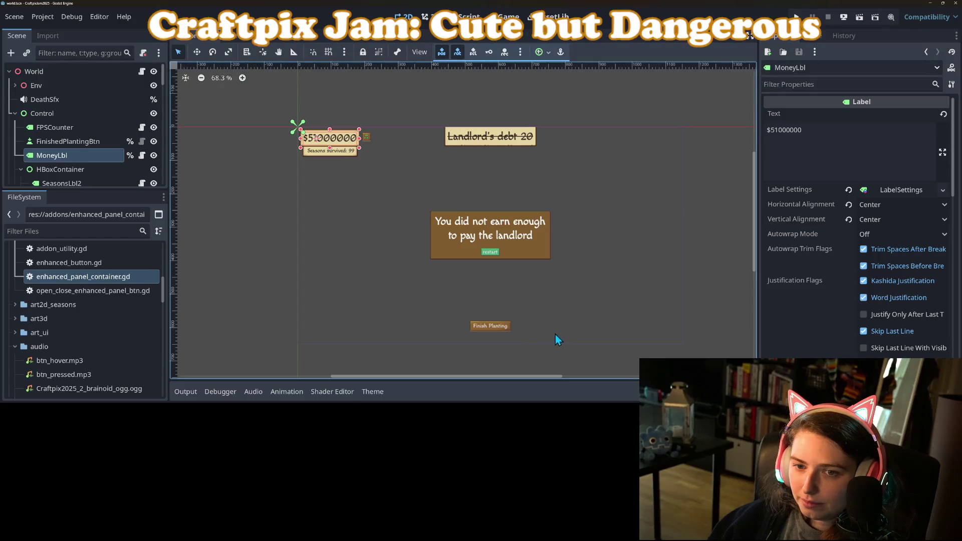
pyautogui.moveTo(555, 335)
pyautogui.mouseDown()
pyautogui.moveTo(477, 283)
pyautogui.moveTo(432, 232)
pyautogui.moveTo(456, 256)
pyautogui.mouseUp()
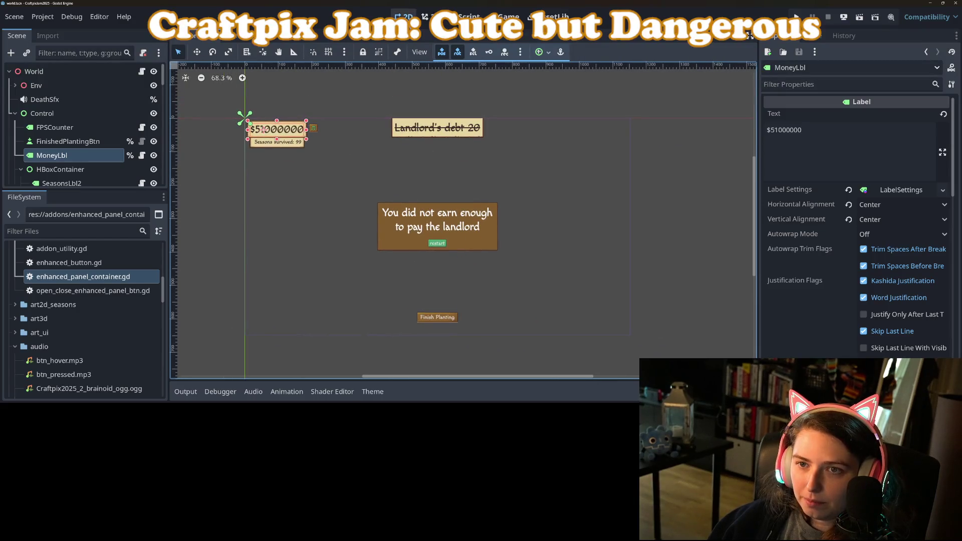
# Step: Show the crop field in the 3D workspace and bring up the jam to-do sticky note
pyautogui.click(428, 17)
pyautogui.scroll(6, 649, 315)
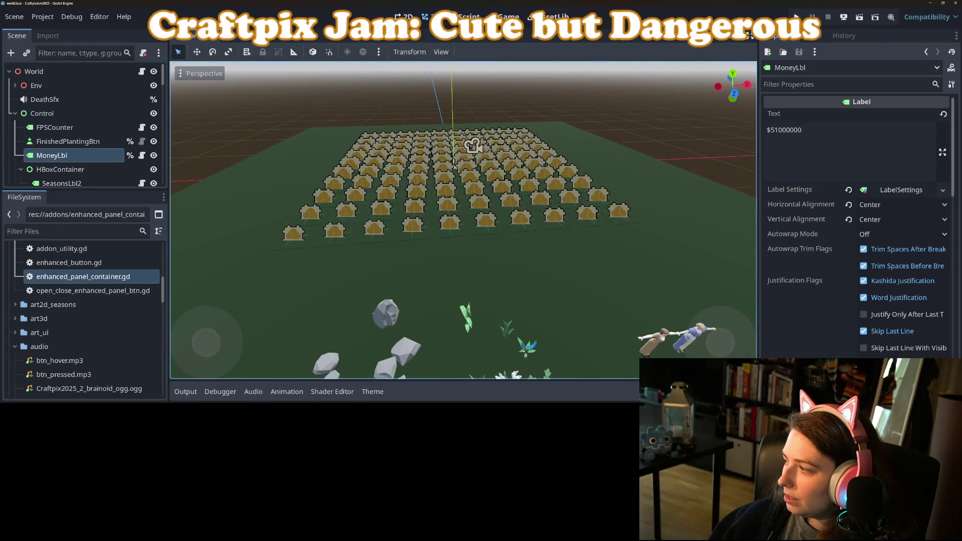
pyautogui.hotkey('alt', 'Tab')
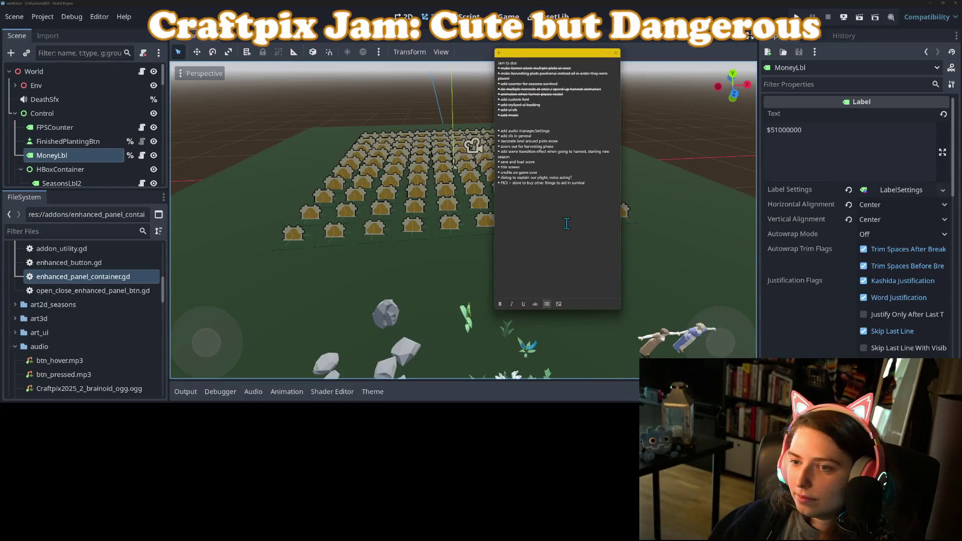
# Step: Move the 'add audio manager/settings' task and strike it through as done
pyautogui.moveTo(554, 134); pyautogui.dragTo(489, 133)
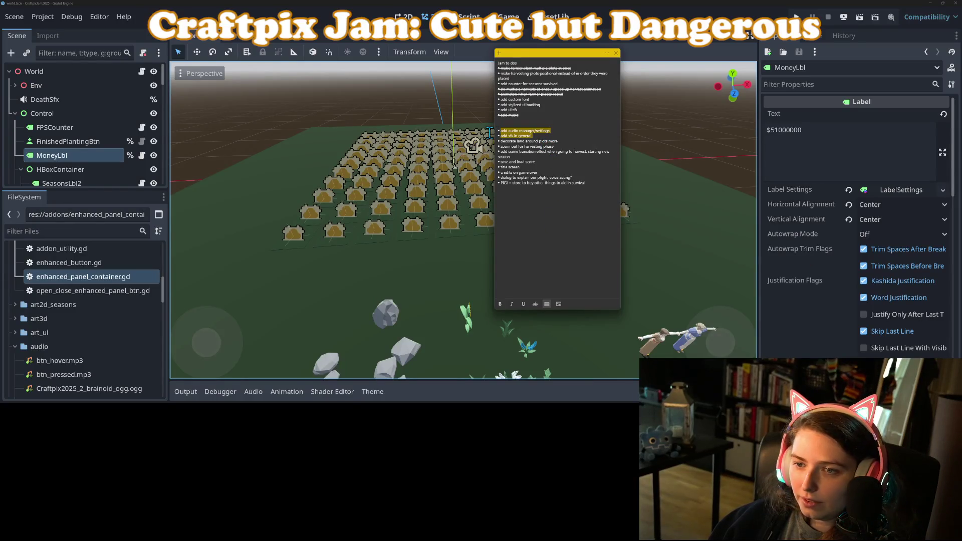
pyautogui.click(502, 131)
pyautogui.moveTo(552, 130); pyautogui.dragTo(495, 130)
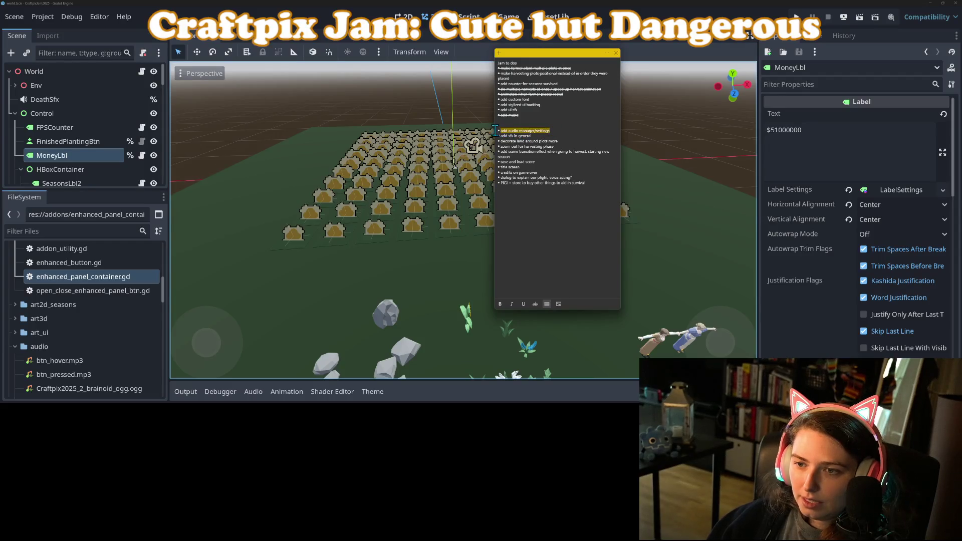
pyautogui.press('BackSpace')
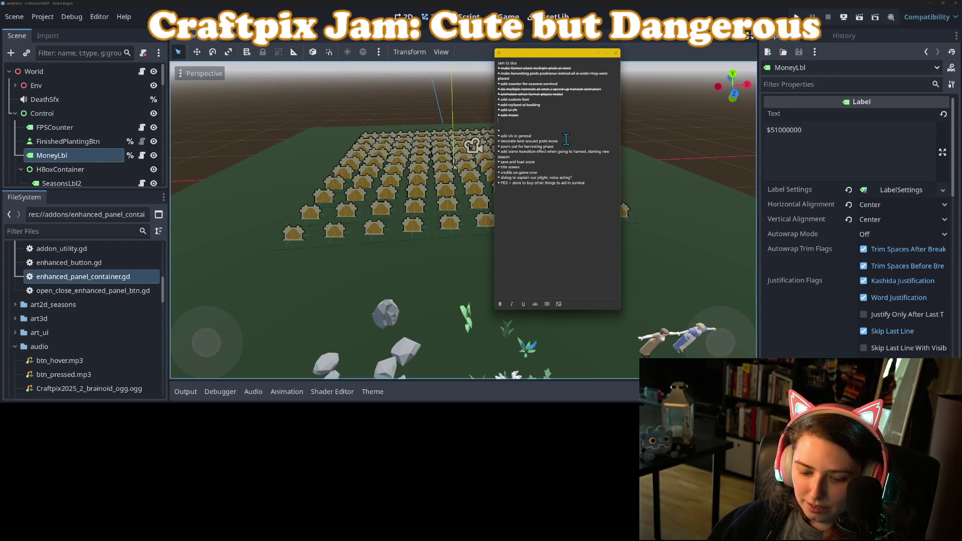
pyautogui.moveTo(563, 122); pyautogui.dragTo(482, 118)
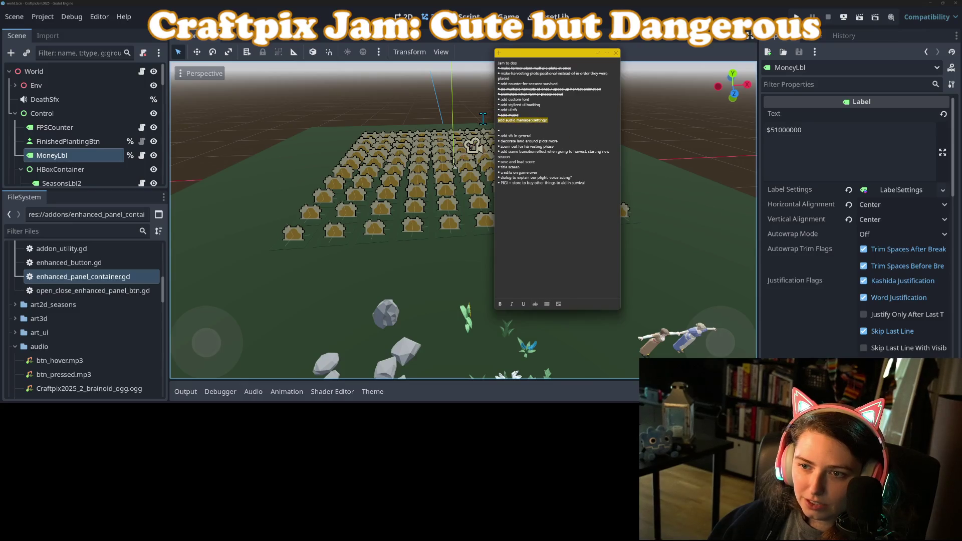
pyautogui.click(558, 178)
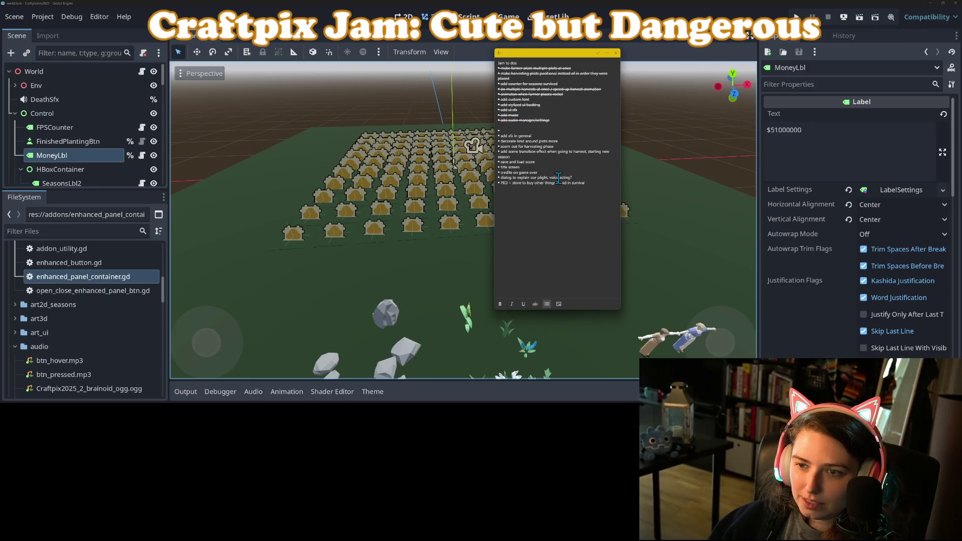
pyautogui.press('BackSpace')
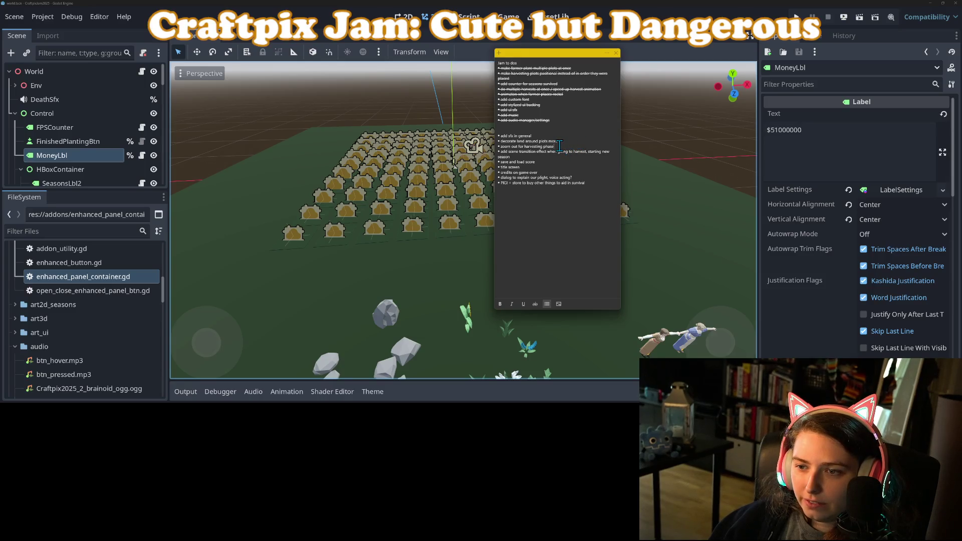
# Step: Add an 'add pop up info on each plot' task below the scene transition line
pyautogui.tripleClick(494, 152)
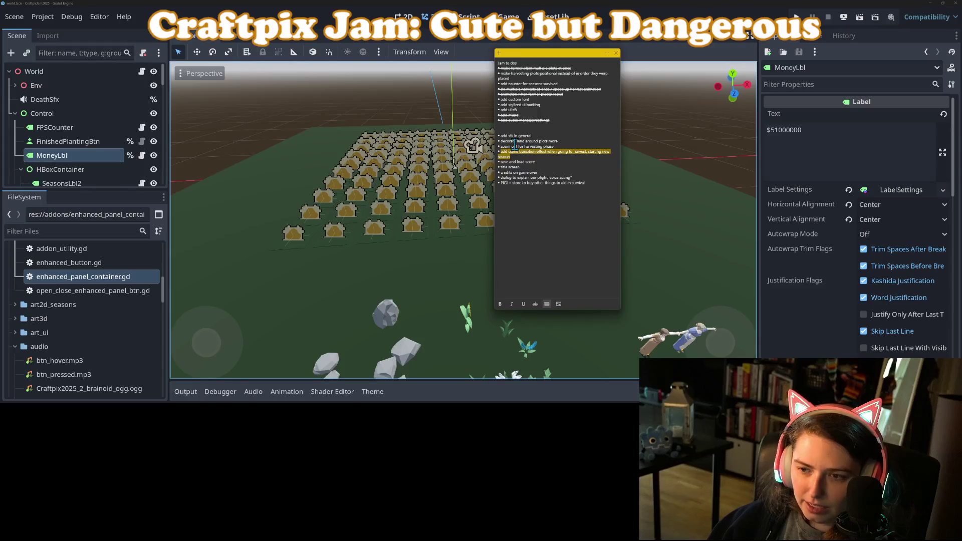
pyautogui.click(543, 158)
pyautogui.press('Return')
pyautogui.write('• add pop up info on ne')
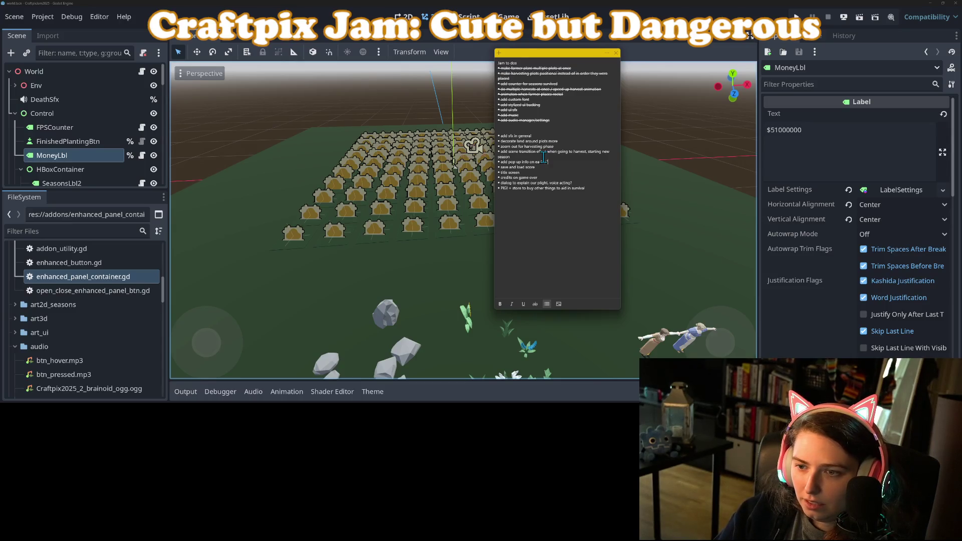
pyautogui.write('ot')
pyautogui.press('Return')
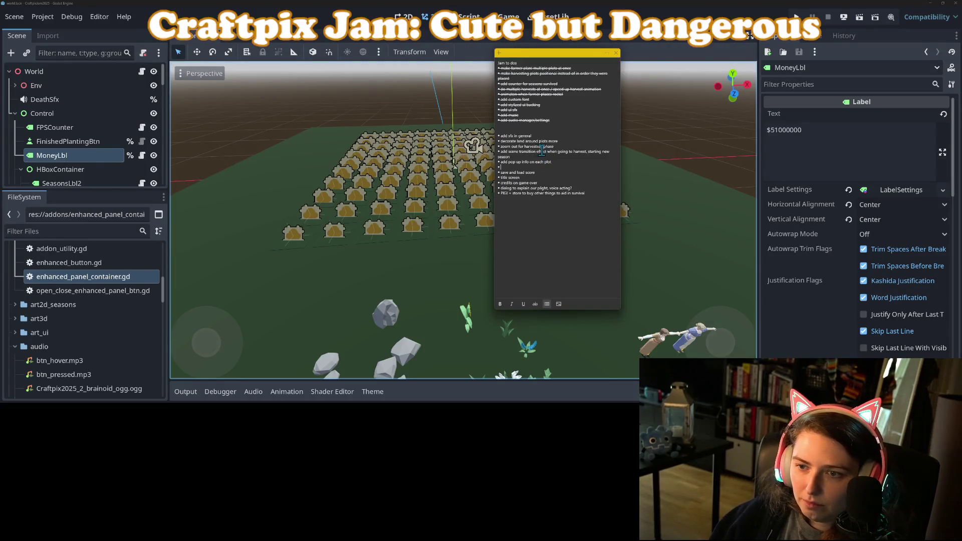
# Step: Reorder the sfx, decorate land and save and load score tasks below the pop up info item, then go back to Godot
pyautogui.moveTo(571, 141); pyautogui.dragTo(479, 139)
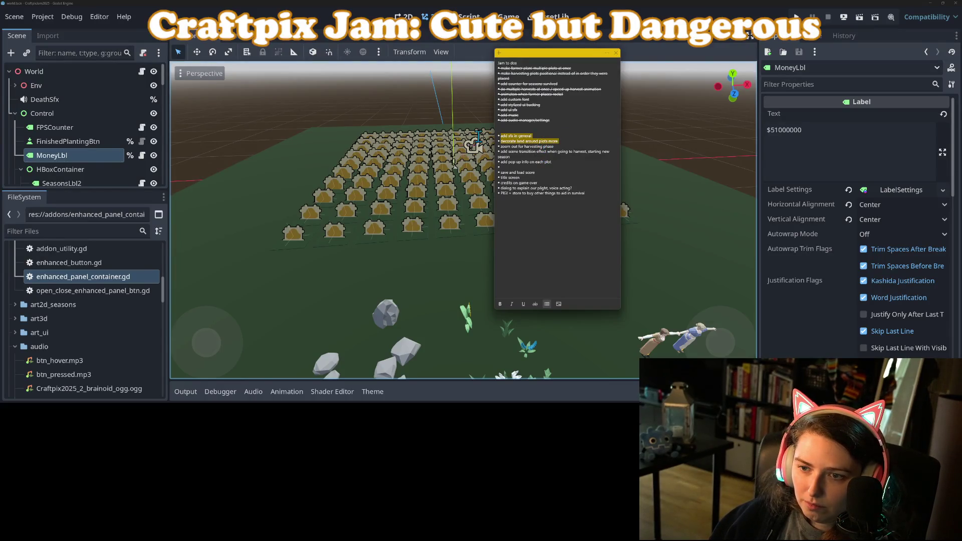
pyautogui.press('BackSpace')
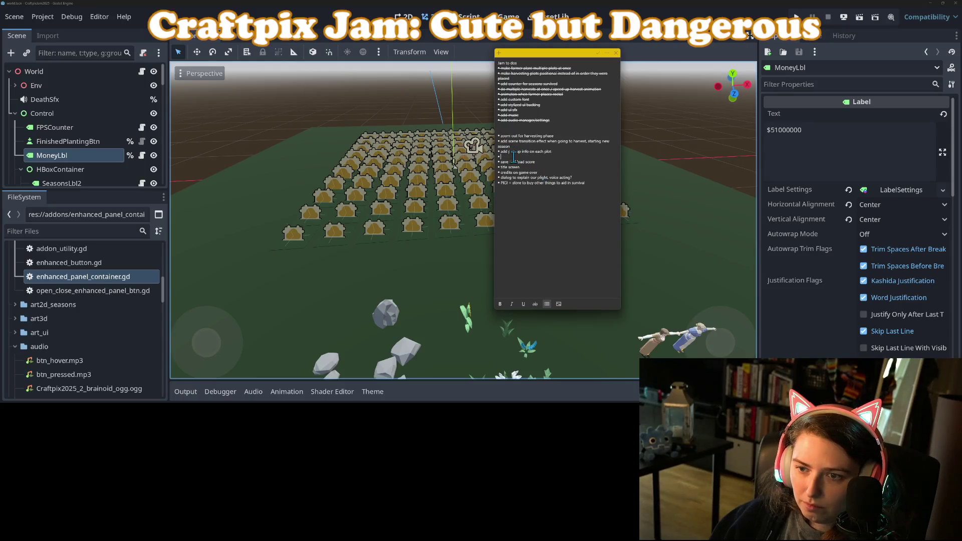
pyautogui.write('add sfx in general decorate land around plots more')
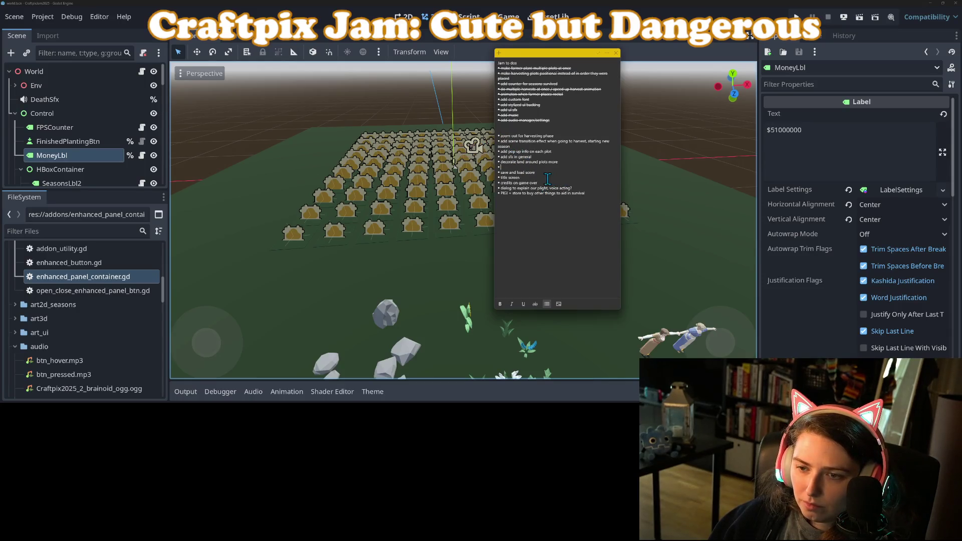
pyautogui.press('Return')
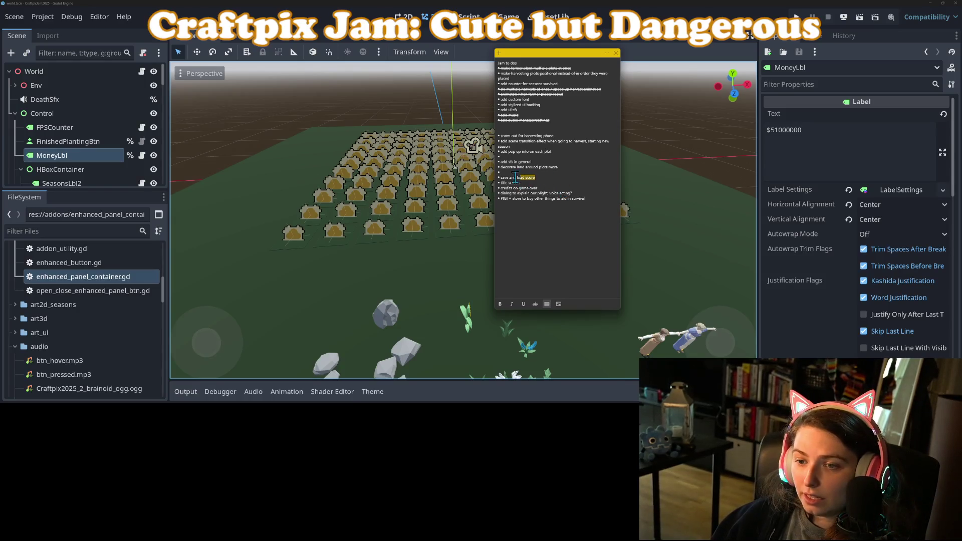
pyautogui.press('BackSpace')
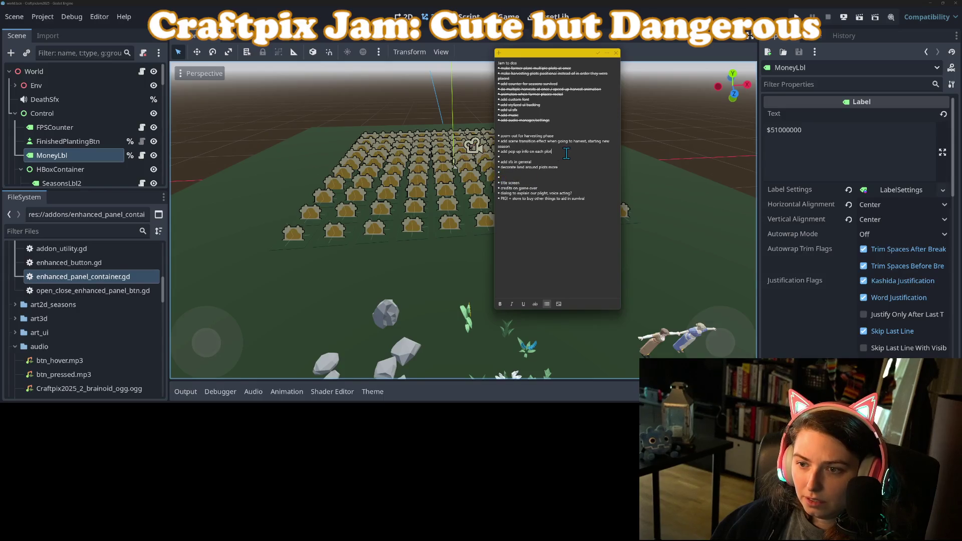
pyautogui.press('Return')
pyautogui.write('• save and load score')
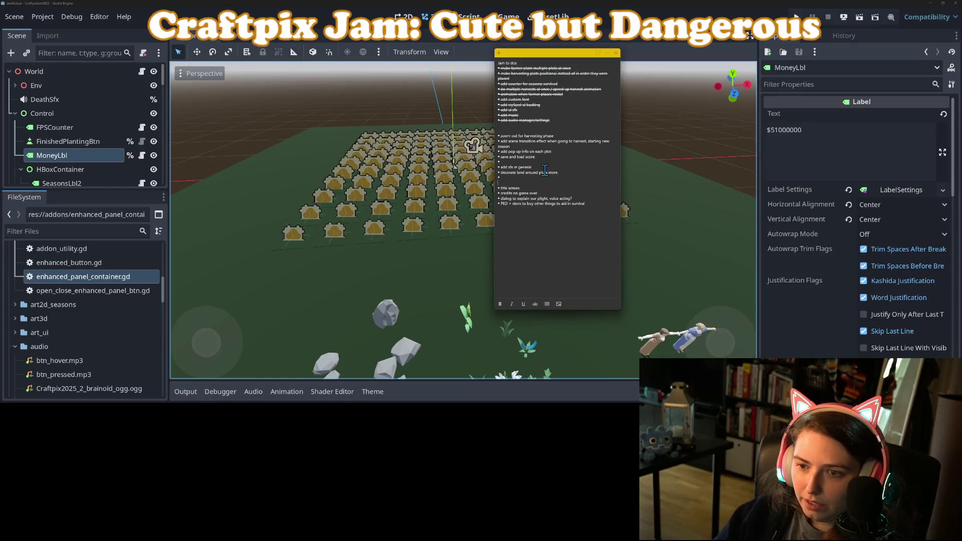
pyautogui.press('BackSpace')
pyautogui.press('BackSpace')
pyautogui.press('BackSpace')
pyautogui.press('Return')
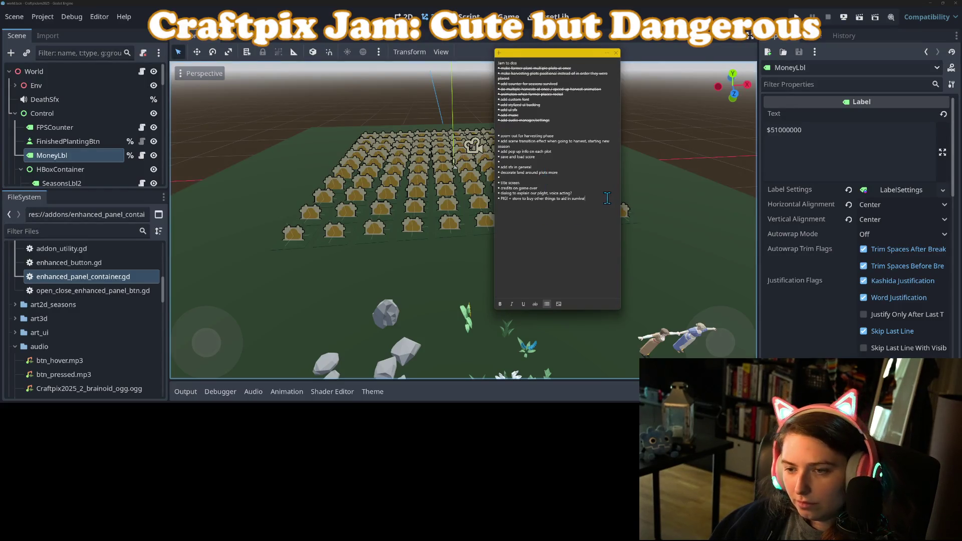
pyautogui.click(649, 13)
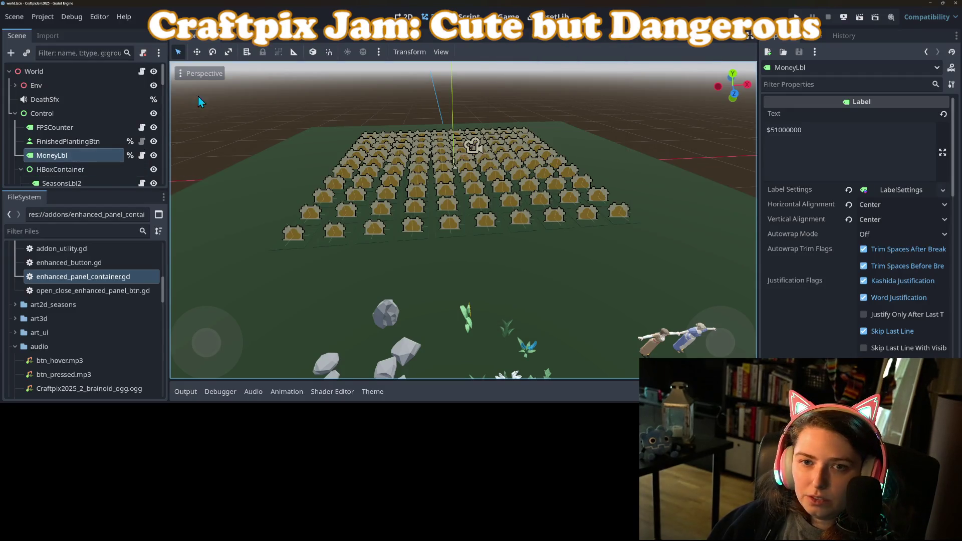
pyautogui.scroll(-2, 300, 100)
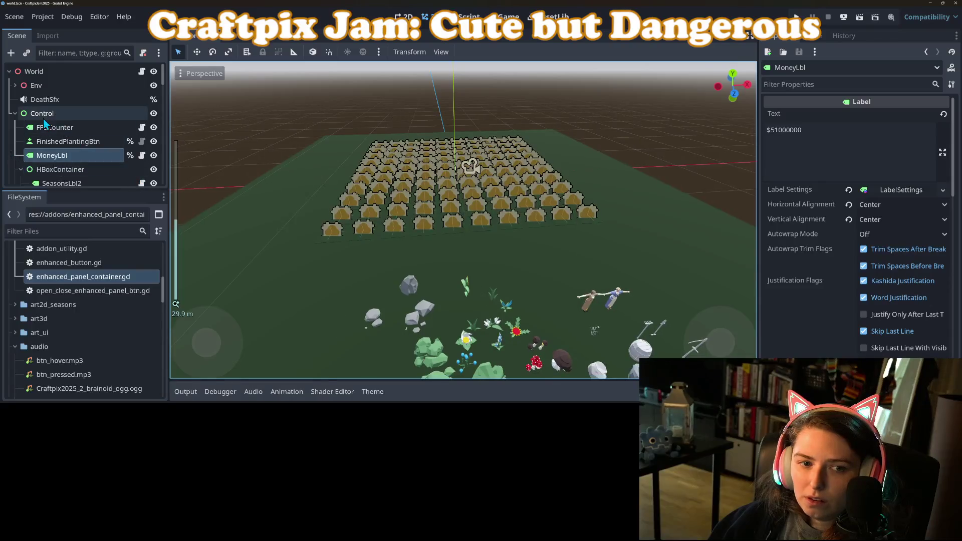
pyautogui.click(15, 115)
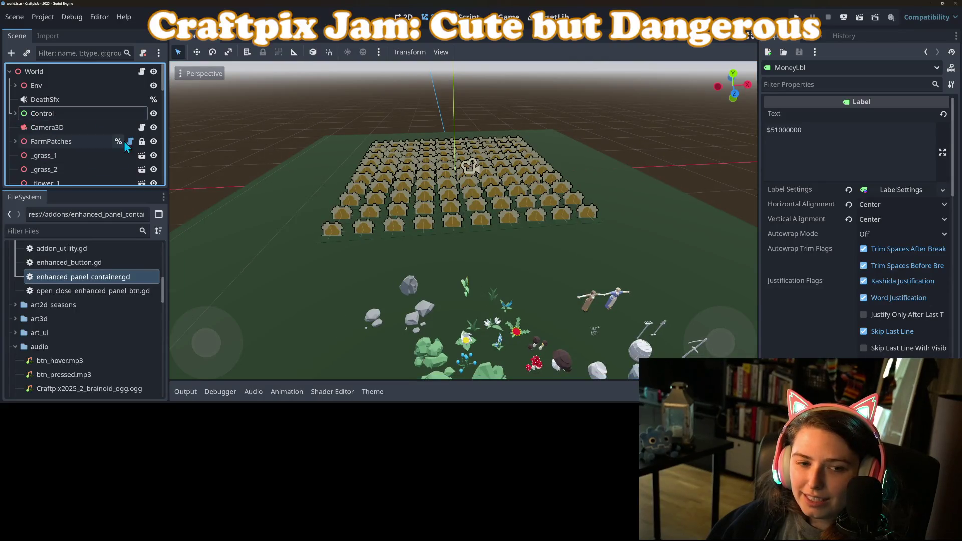
pyautogui.scroll(4, 437, 251)
pyautogui.scroll(-3, 437, 261)
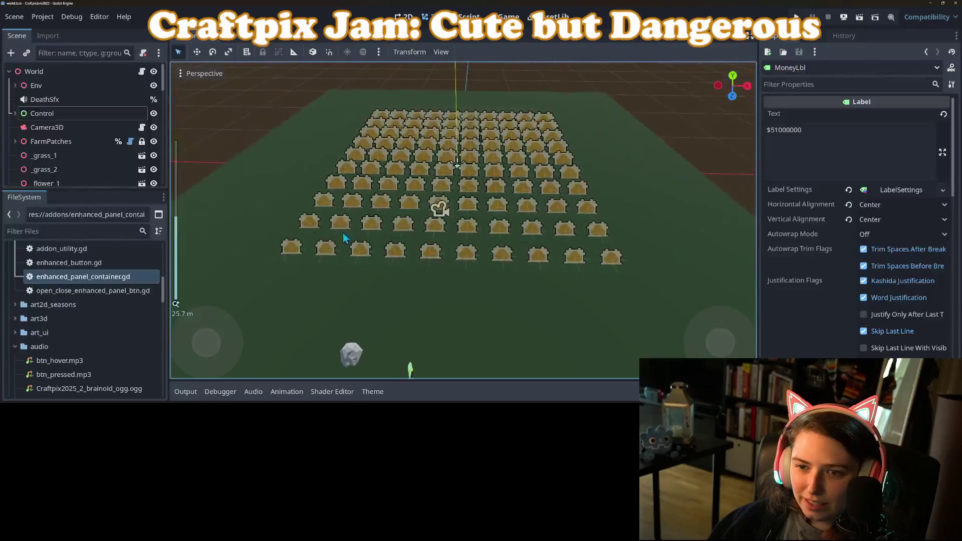
pyautogui.click(797, 16)
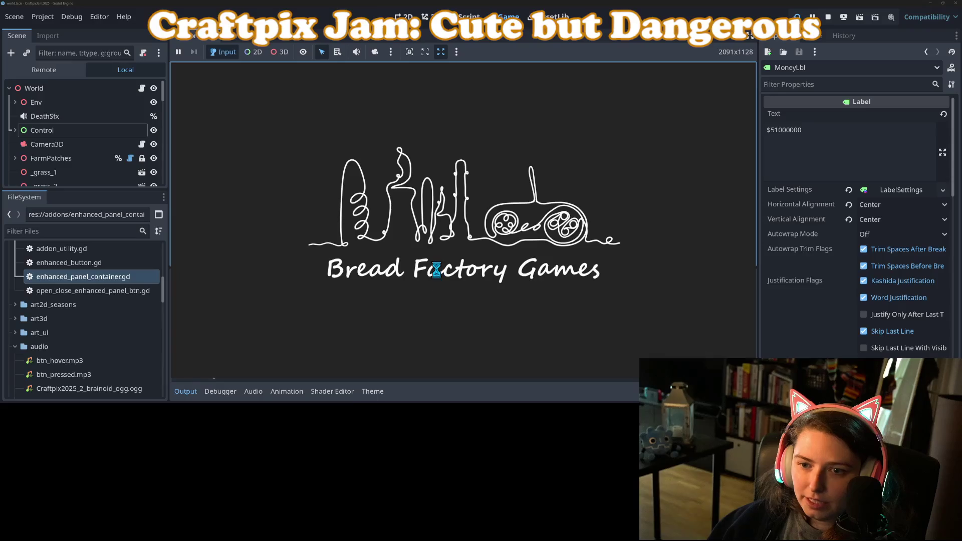
pyautogui.click(184, 395)
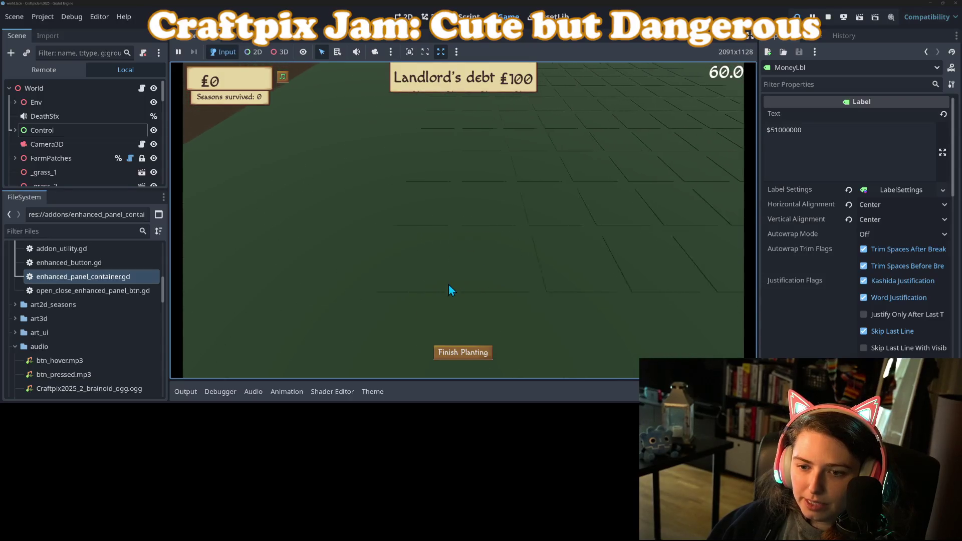
pyautogui.click(443, 300)
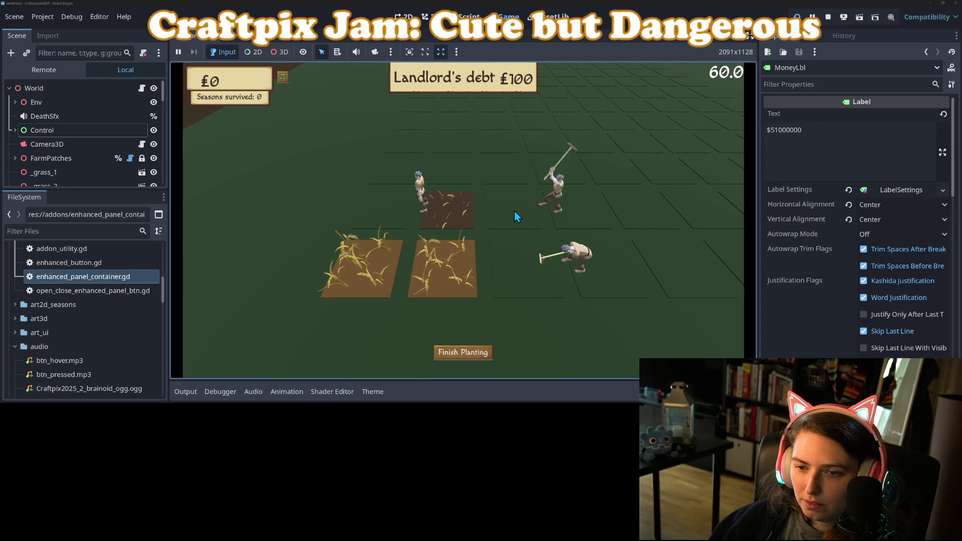
pyautogui.click(468, 224)
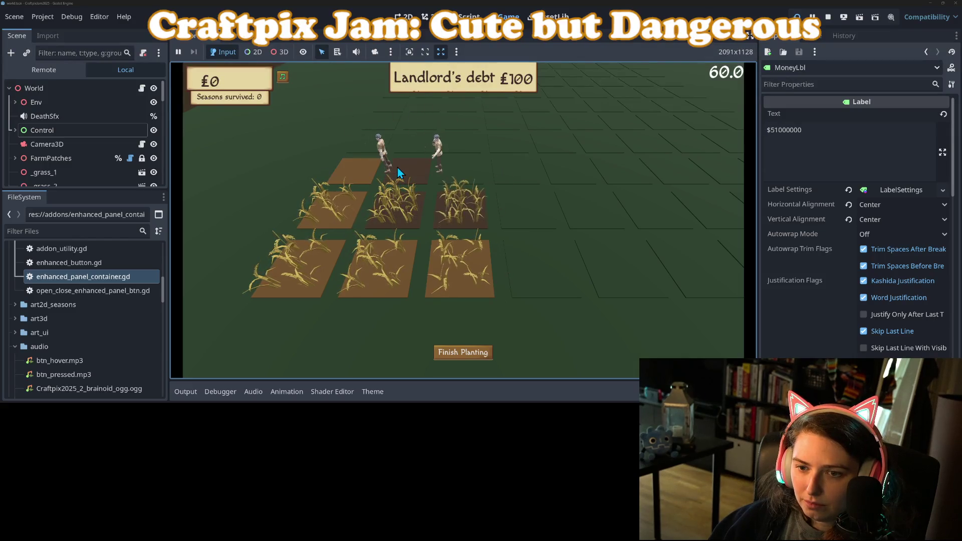
pyautogui.click(387, 166)
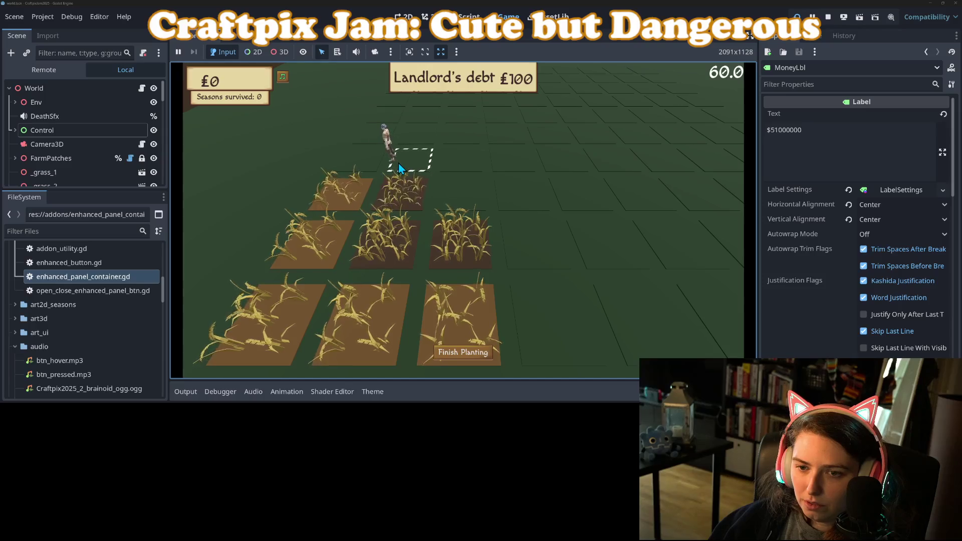
pyautogui.click(399, 163)
pyautogui.click(362, 172)
pyautogui.click(368, 175)
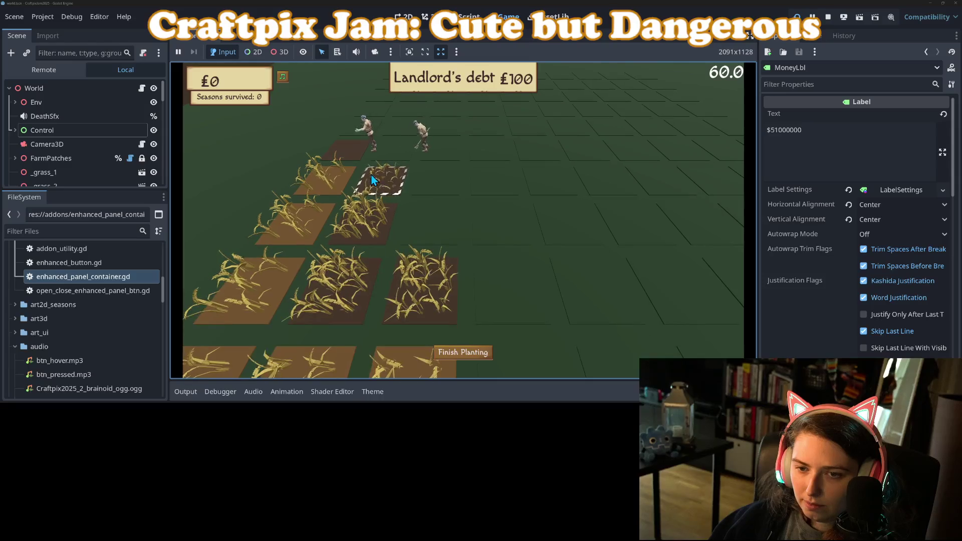
pyautogui.click(370, 174)
pyautogui.click(371, 178)
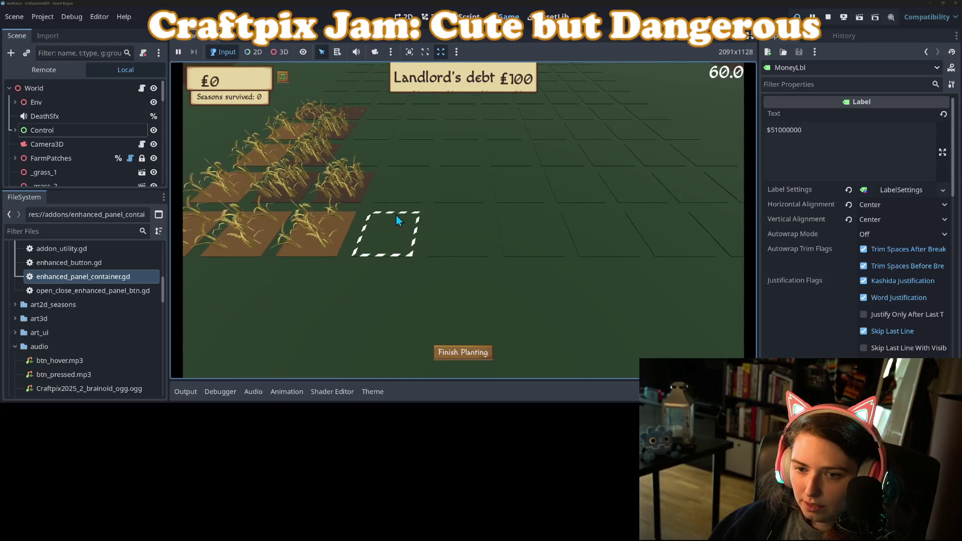
pyautogui.click(474, 241)
pyautogui.click(531, 228)
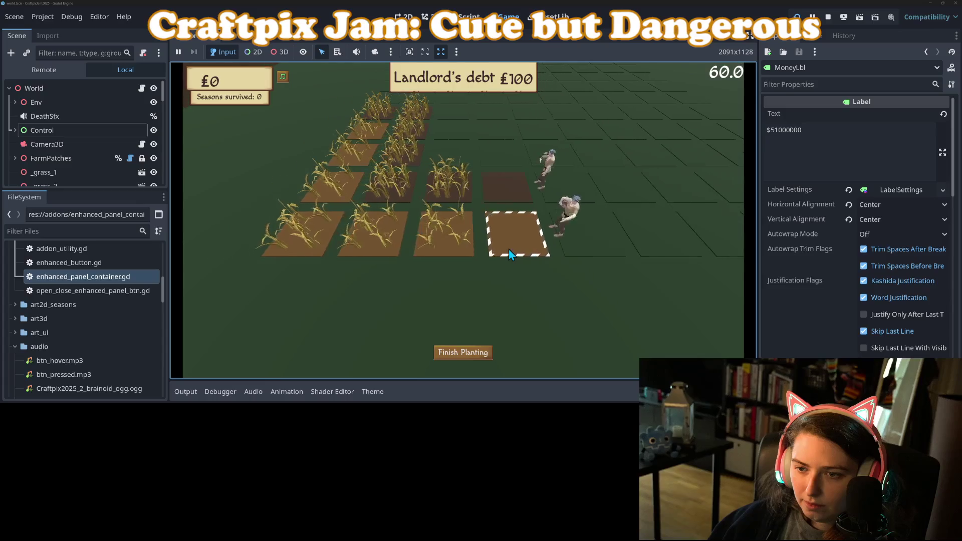
pyautogui.click(458, 240)
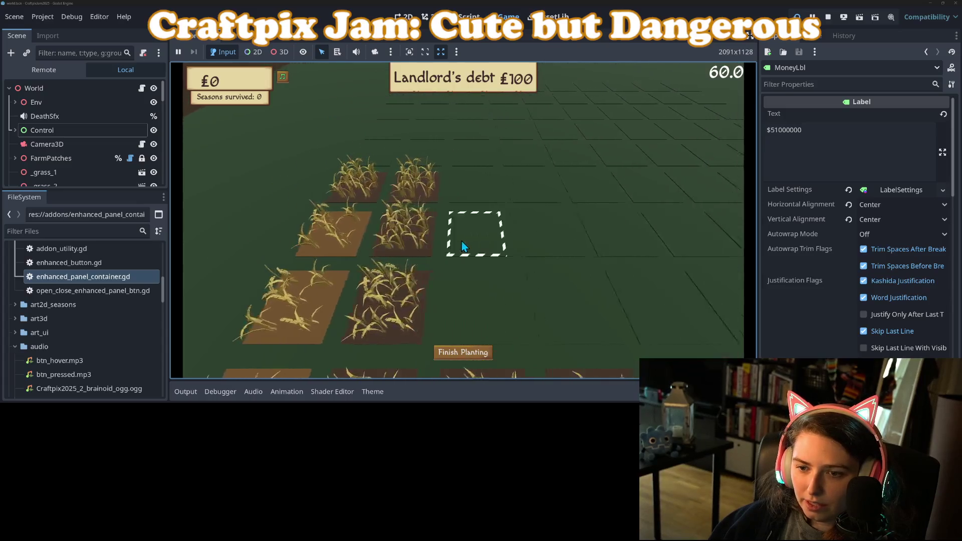
pyautogui.click(461, 242)
pyautogui.click(528, 255)
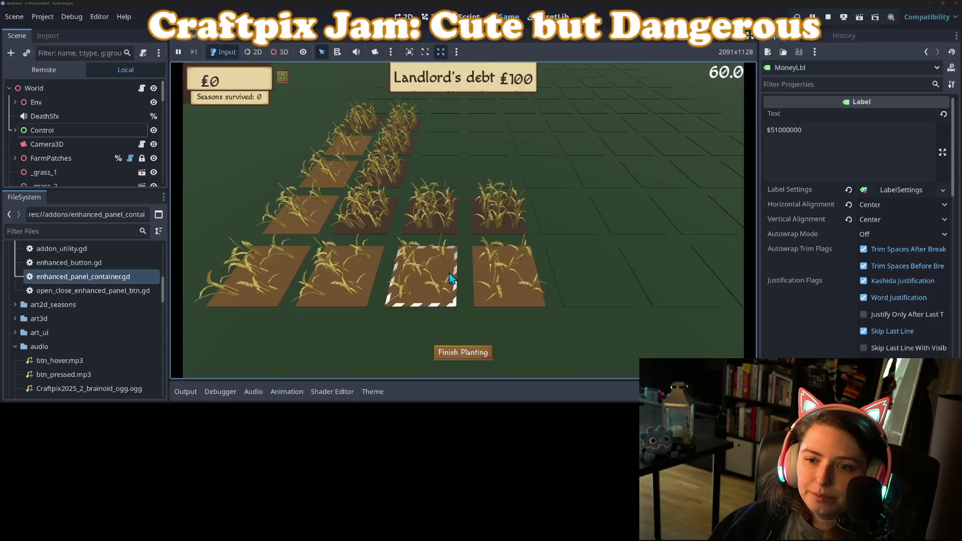
pyautogui.click(563, 221)
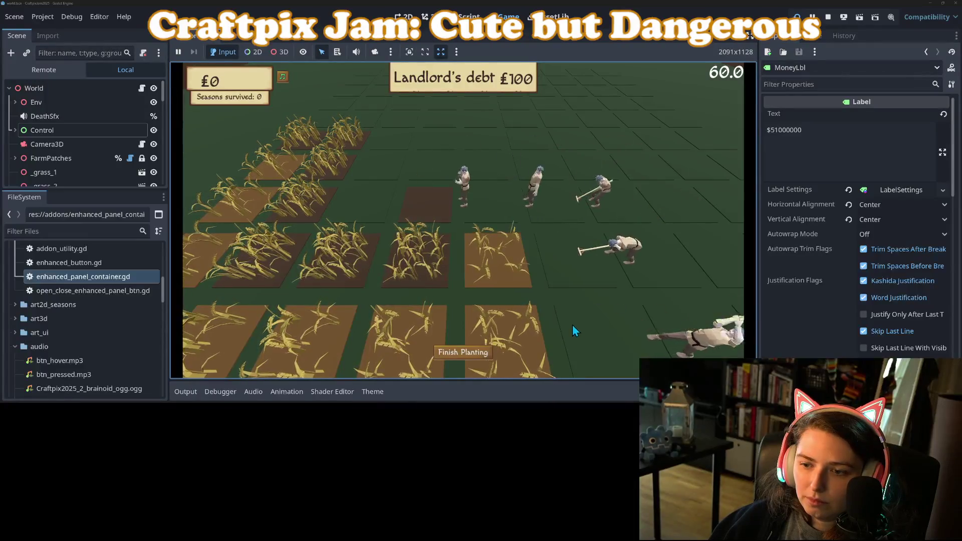
pyautogui.click(561, 316)
pyautogui.click(502, 266)
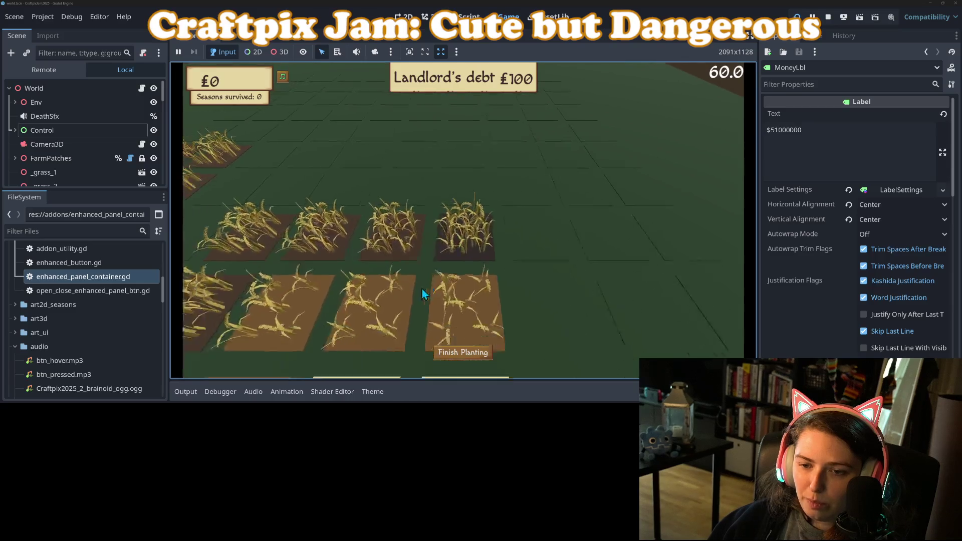
pyautogui.click(451, 300)
pyautogui.click(493, 308)
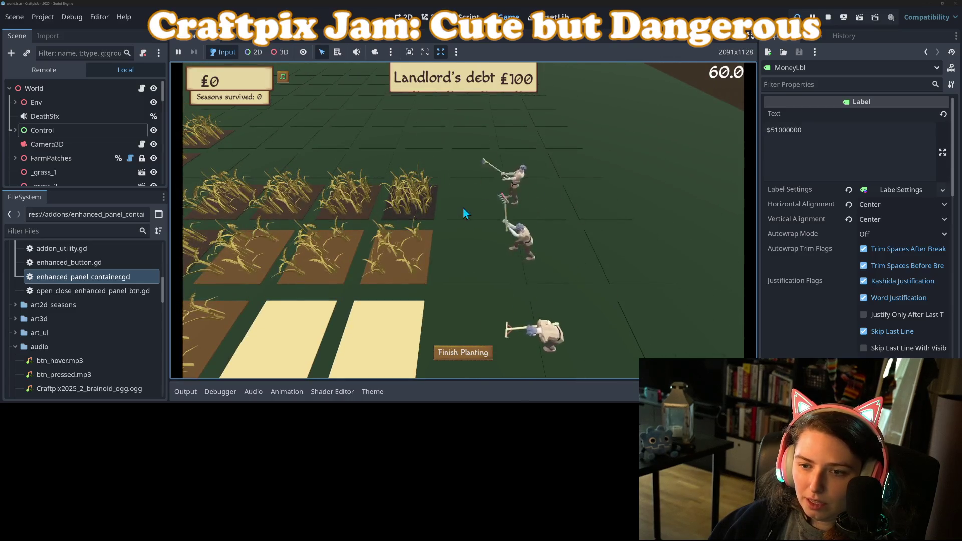
pyautogui.click(503, 262)
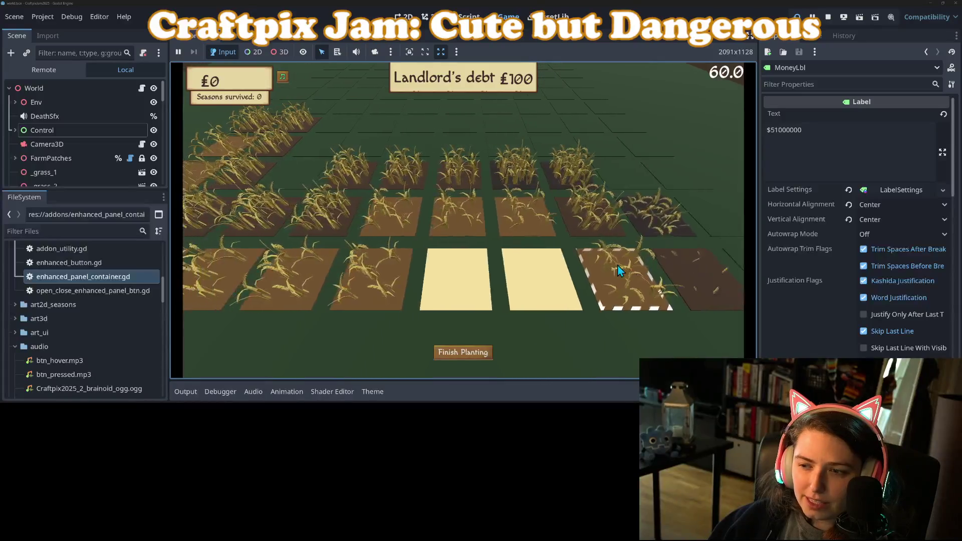
pyautogui.press('d')
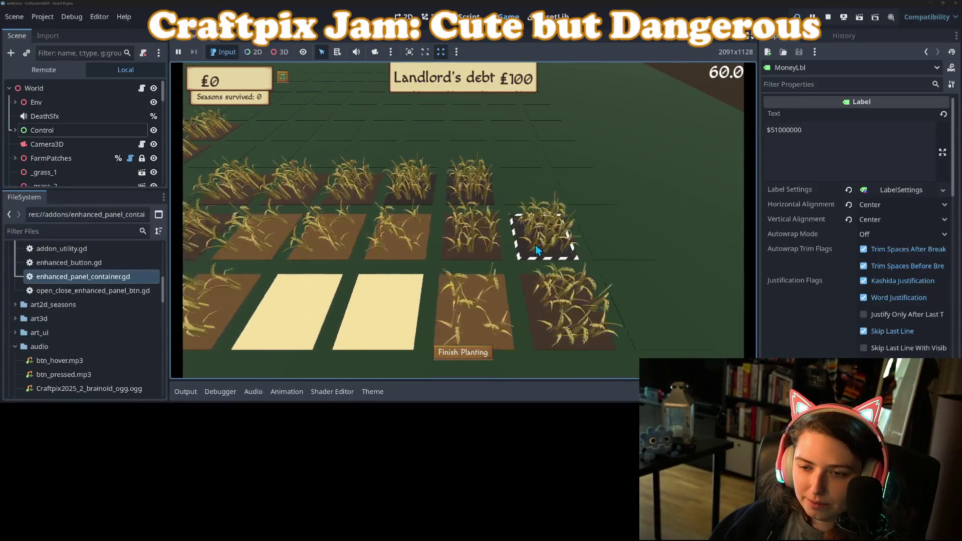
pyautogui.press('a')
pyautogui.press('d')
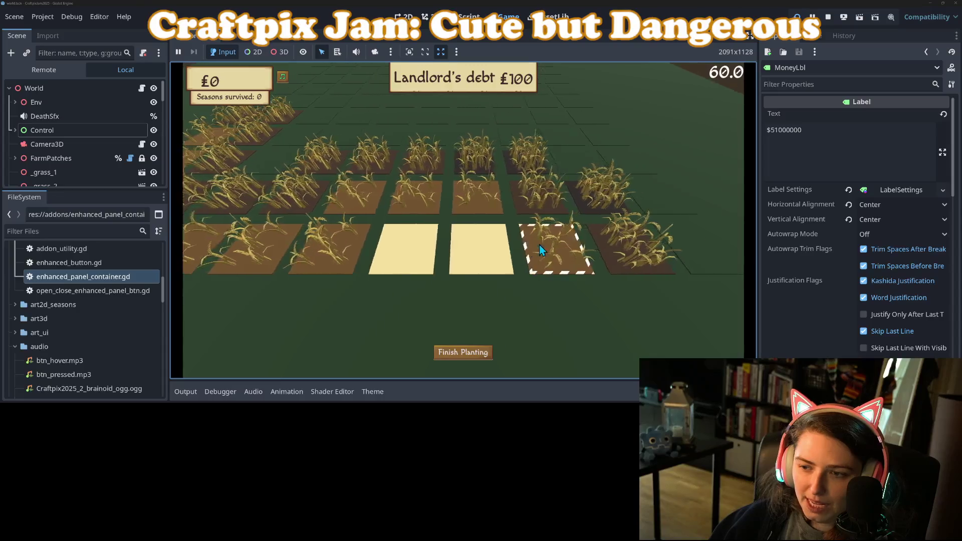
pyautogui.press('w')
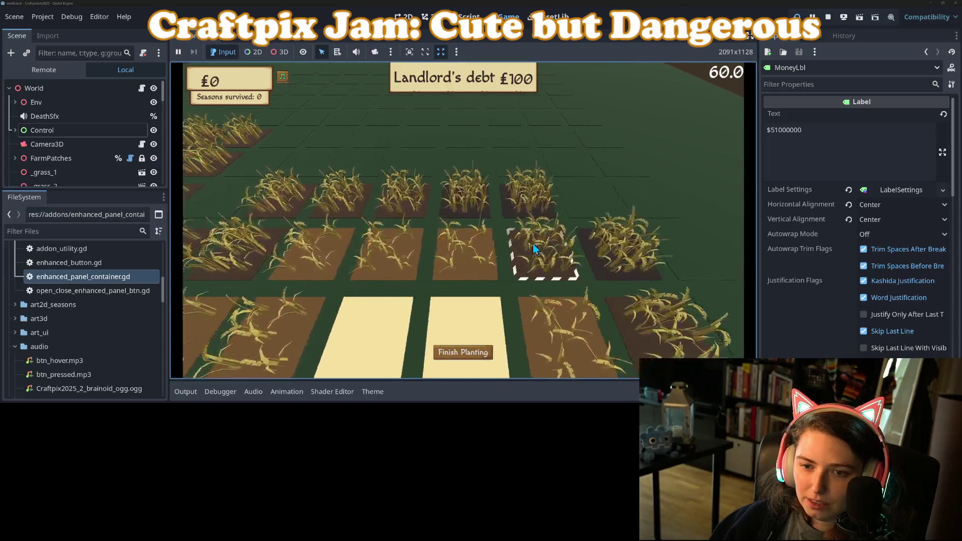
pyautogui.press('a')
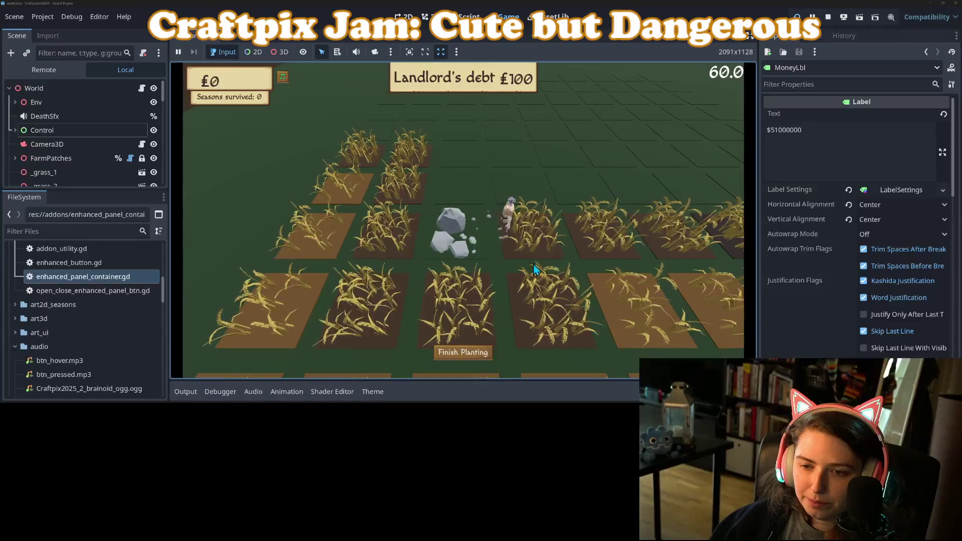
pyautogui.press('s')
pyautogui.press('d')
pyautogui.press('w')
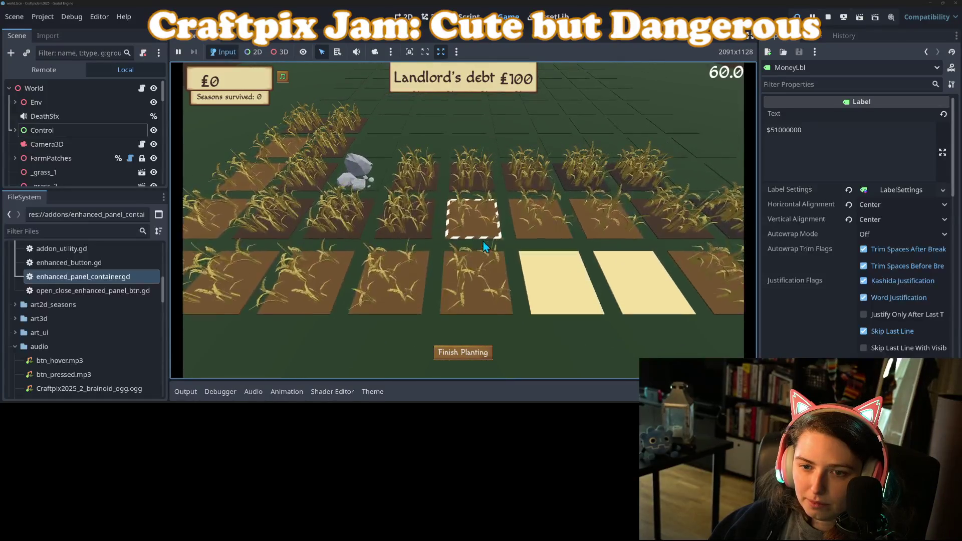
pyautogui.press('d')
pyautogui.press('s')
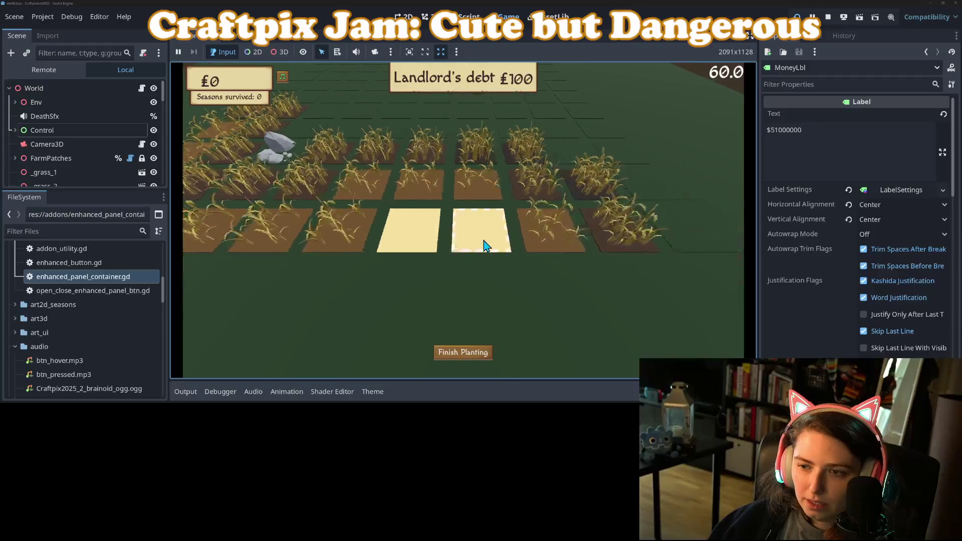
pyautogui.press('w')
pyautogui.press('a')
pyautogui.press('s')
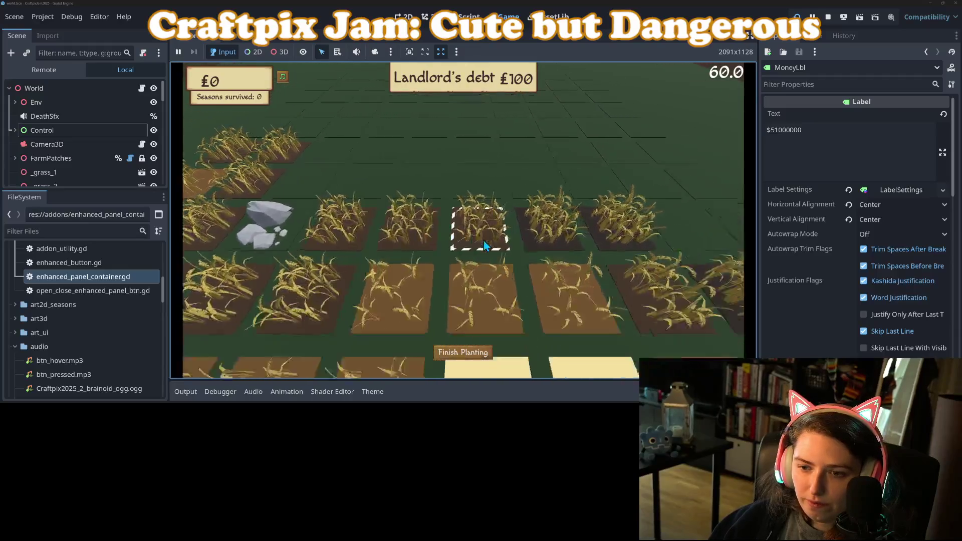
pyautogui.press('d')
pyautogui.click(828, 16)
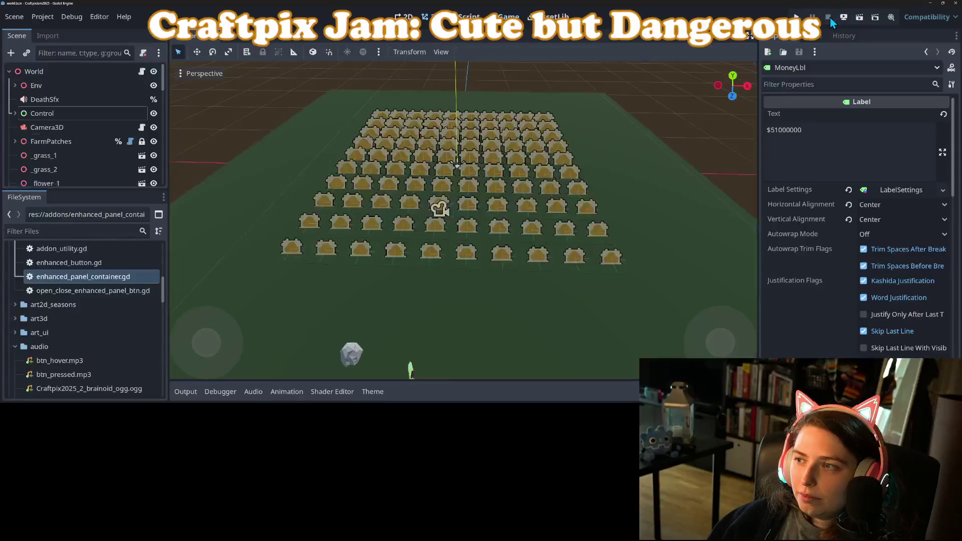
# Step: Switch to the farm_patch.tscn scene and open its farm_patch.gd script
pyautogui.scroll(5, 441, 238)
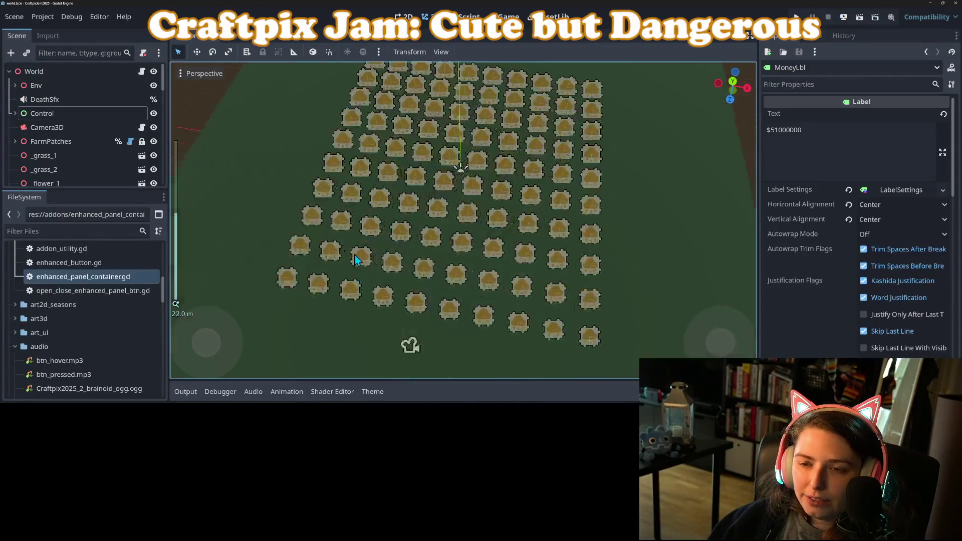
pyautogui.scroll(5, 440, 238)
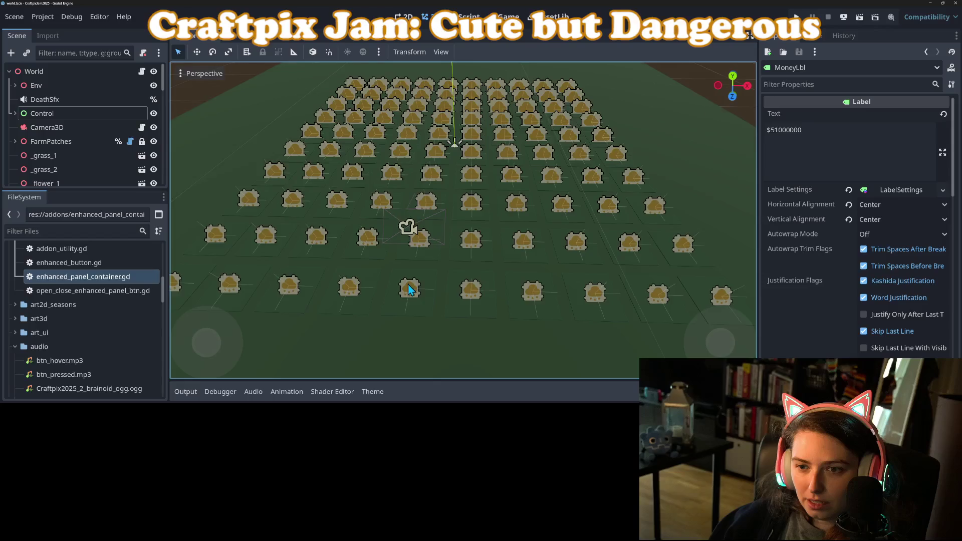
pyautogui.scroll(-5, 408, 284)
pyautogui.moveTo(405, 288)
pyautogui.mouseDown()
pyautogui.moveTo(441, 265)
pyautogui.moveTo(405, 285)
pyautogui.moveTo(406, 307)
pyautogui.mouseUp()
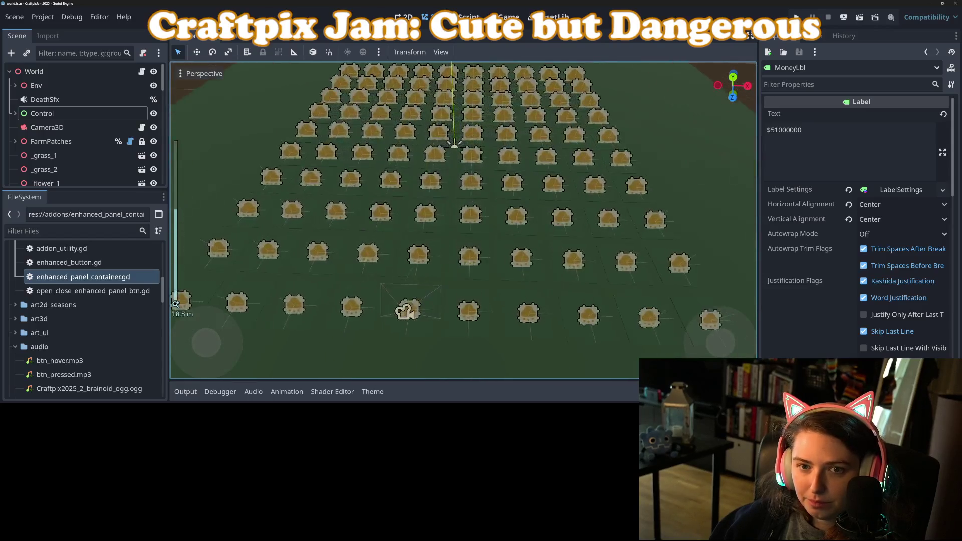
pyautogui.click(241, 36)
pyautogui.click(142, 66)
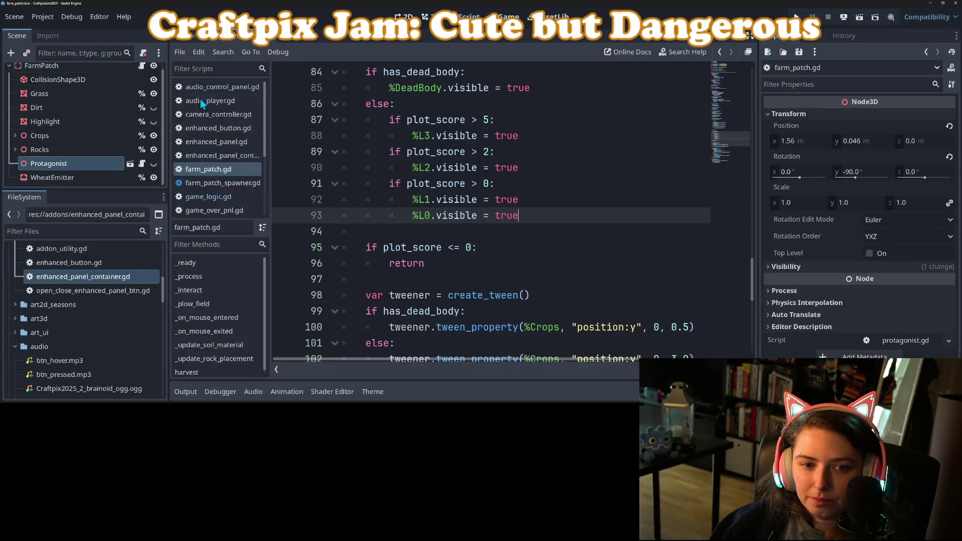
# Step: Delete the print("plot score: ", plot_score) line from _on_mouse_entered
pyautogui.scroll(-7, 475, 322)
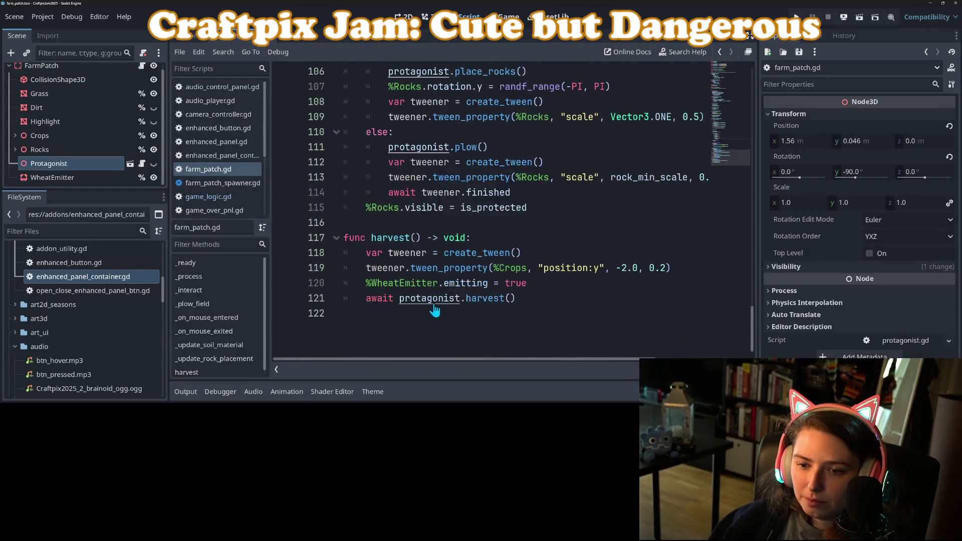
pyautogui.scroll(17, 432, 298)
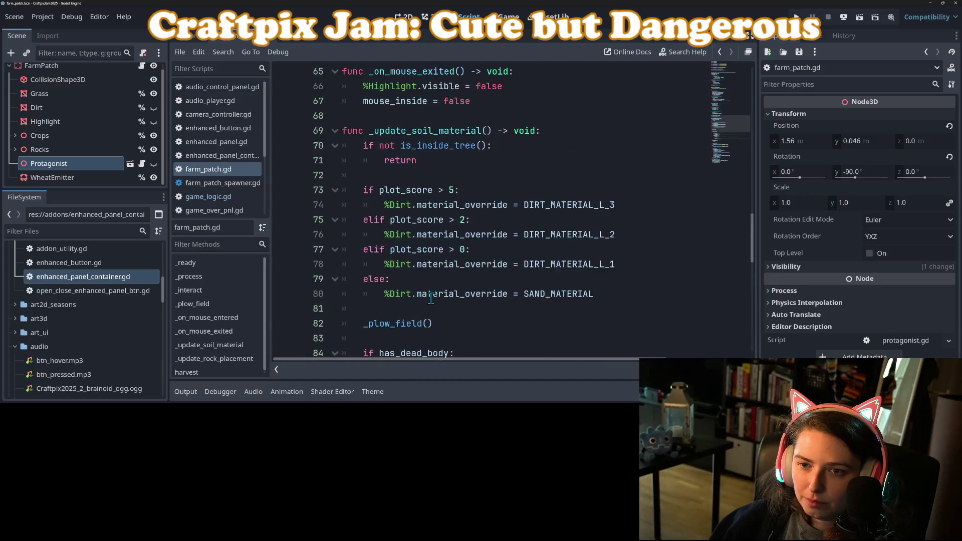
pyautogui.click(418, 218)
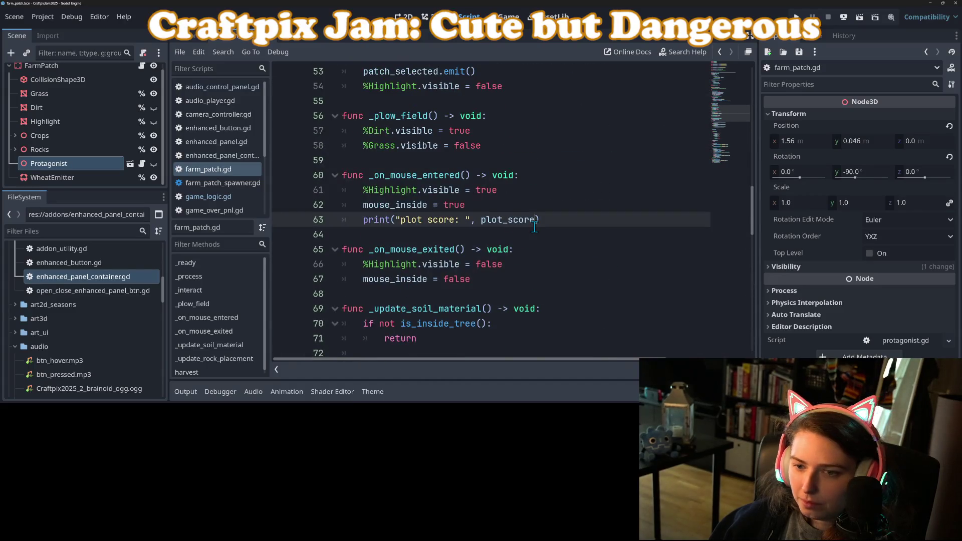
pyautogui.moveTo(535, 227)
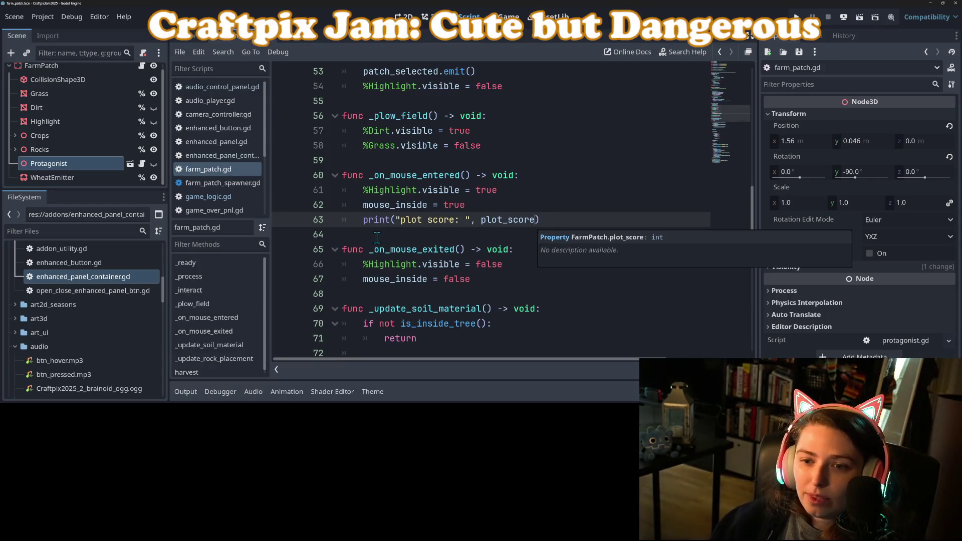
pyautogui.moveTo(540, 219); pyautogui.dragTo(306, 227)
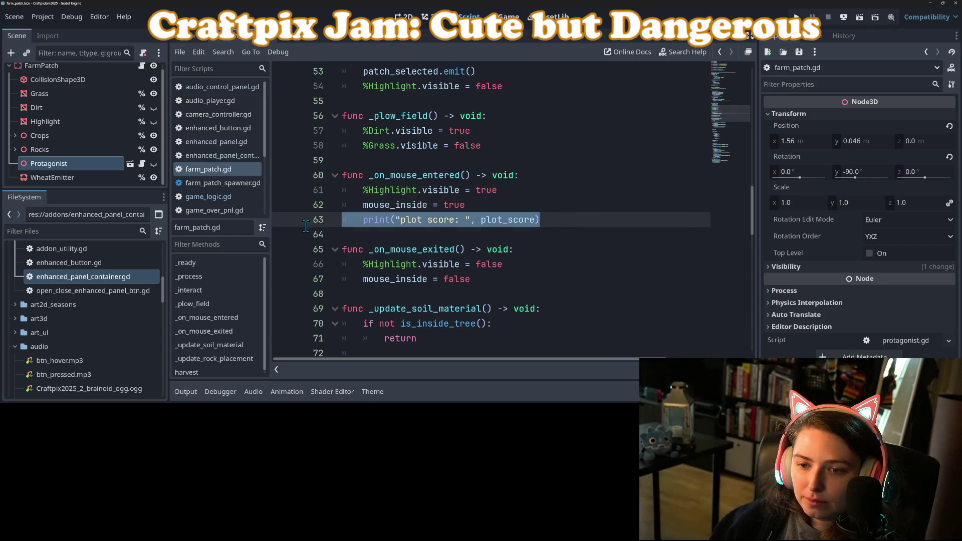
pyautogui.press('BackSpace')
pyautogui.press('BackSpace')
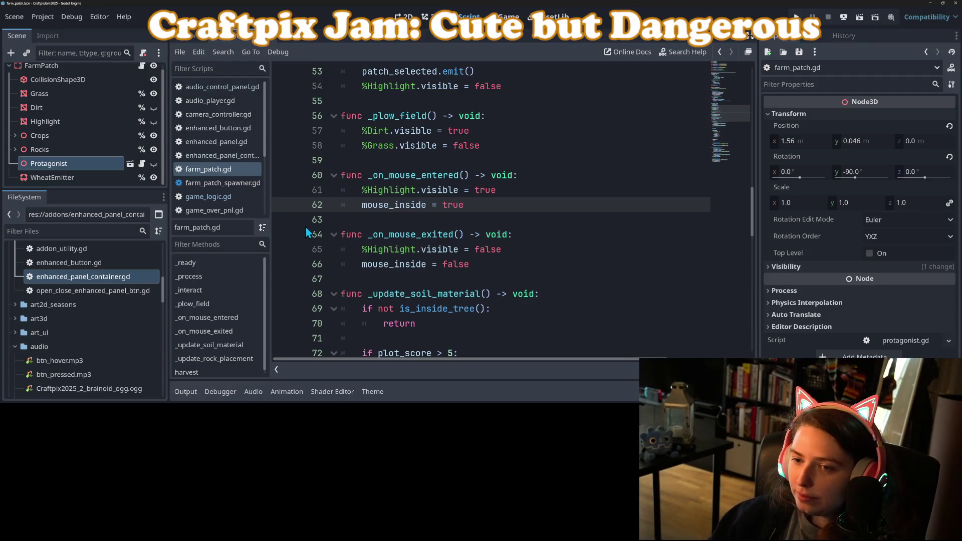
pyautogui.click(555, 178)
# Step: Add a func enter_focus() -> void: function and call enter_focus() from _on_mouse_entered
pyautogui.press('Return')
pyautogui.press('Return')
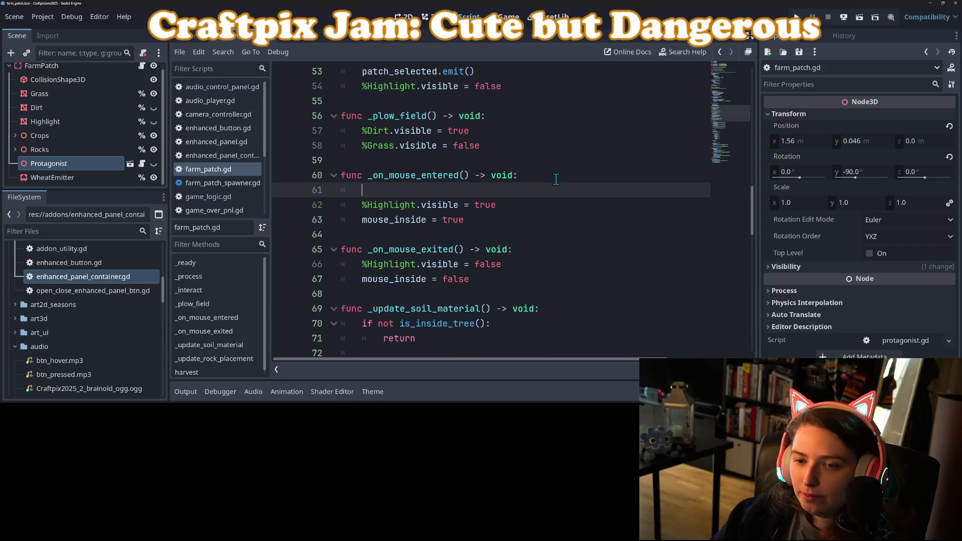
pyautogui.press('Return')
pyautogui.write('func ')
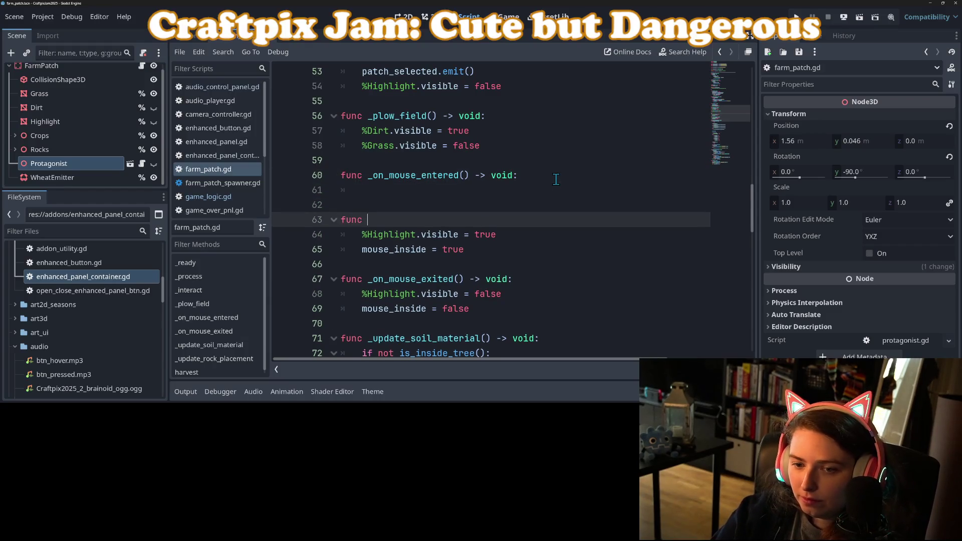
pyautogui.write('focus')
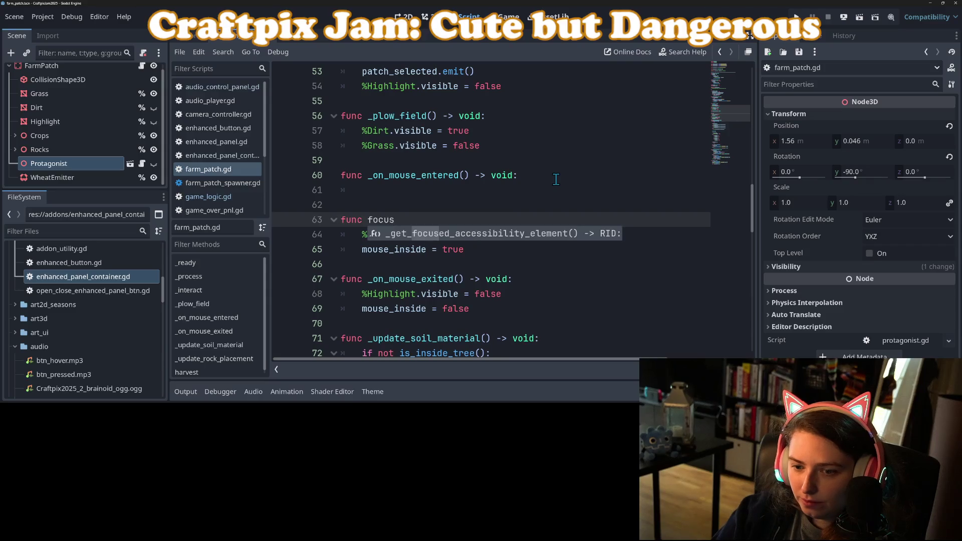
pyautogui.press('BackSpace')
pyautogui.press('BackSpace')
pyautogui.press('BackSpace')
pyautogui.press('BackSpace')
pyautogui.press('BackSpace')
pyautogui.write('enter')
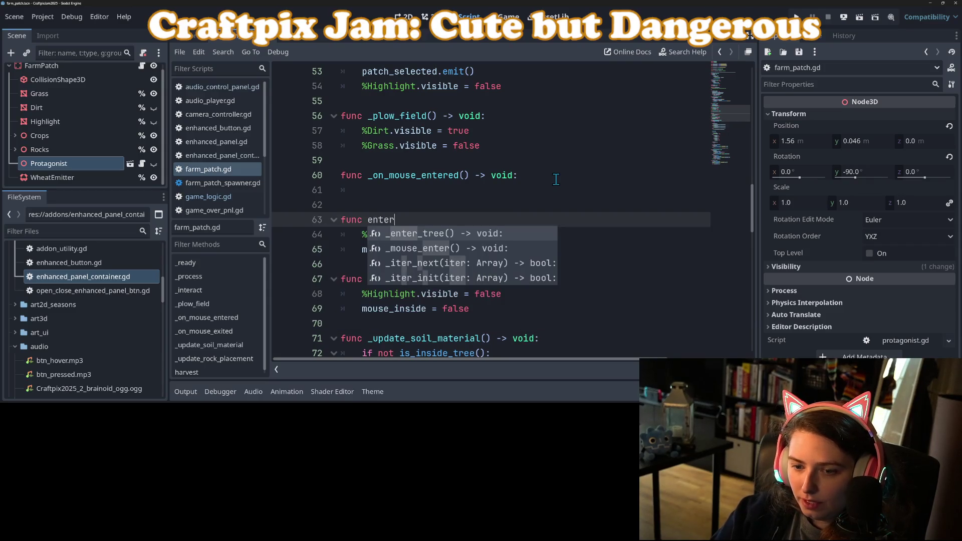
pyautogui.write('_focus() -> voi')
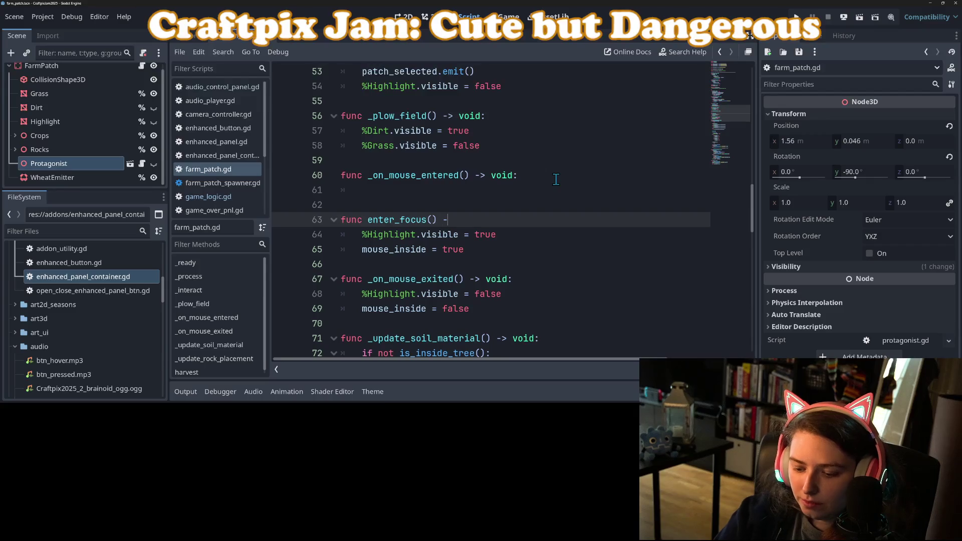
pyautogui.write('d:')
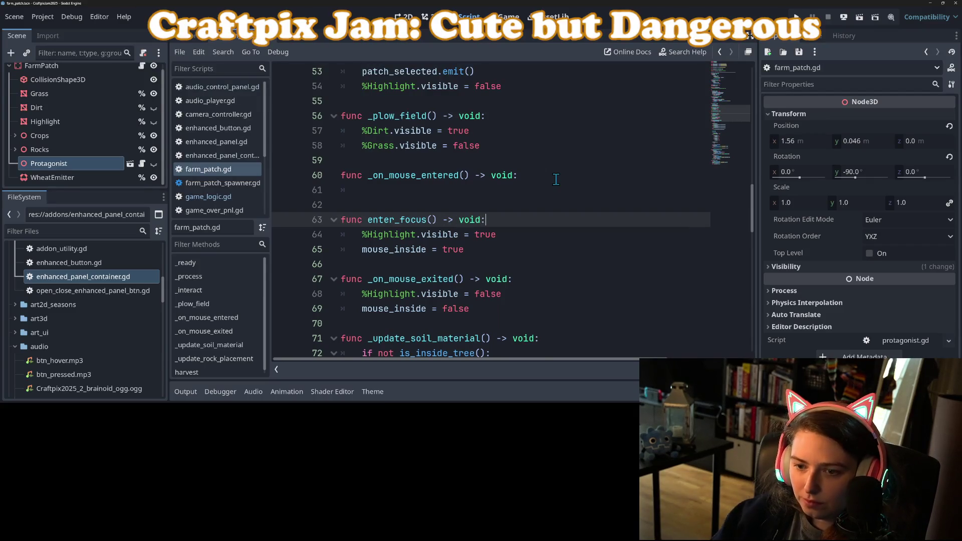
pyautogui.moveTo(366, 221); pyautogui.dragTo(434, 221)
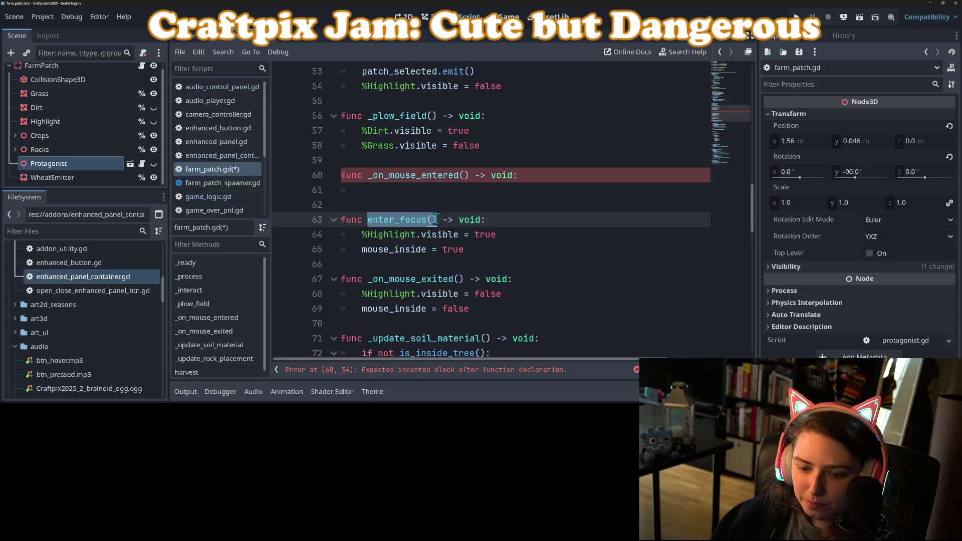
pyautogui.hotkey('ctrl', 'c')
pyautogui.click(419, 193)
pyautogui.hotkey('ctrl', 'v')
pyautogui.scroll(-2, 400, 180)
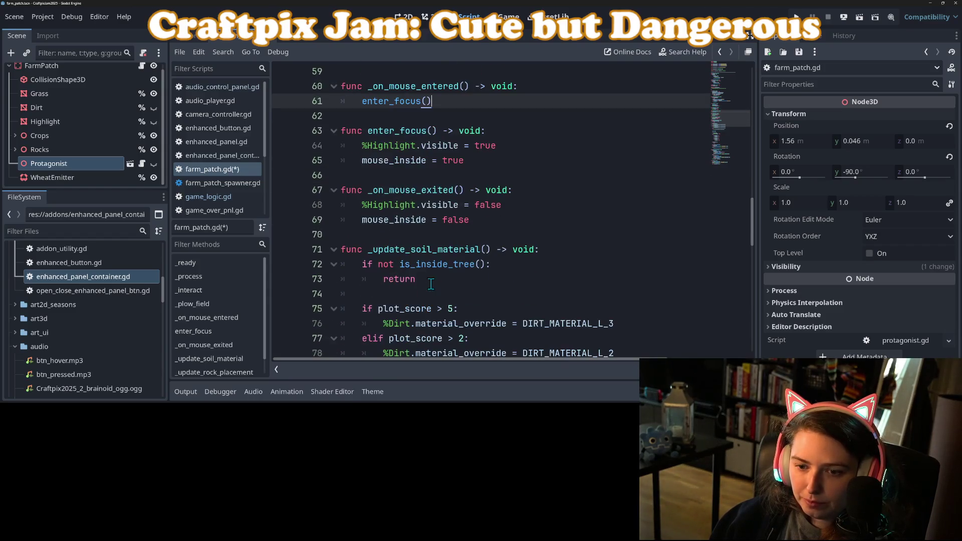
pyautogui.click(397, 174)
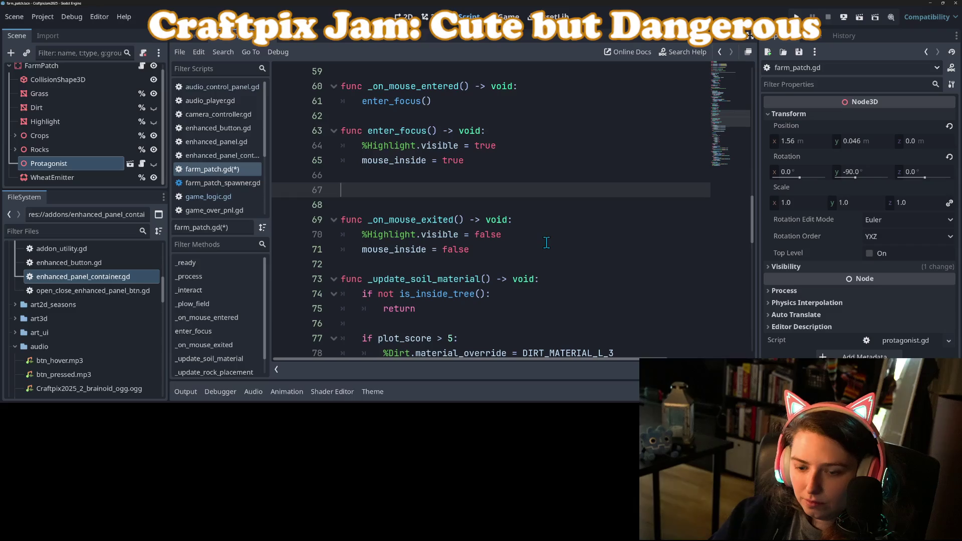
pyautogui.press('Left')
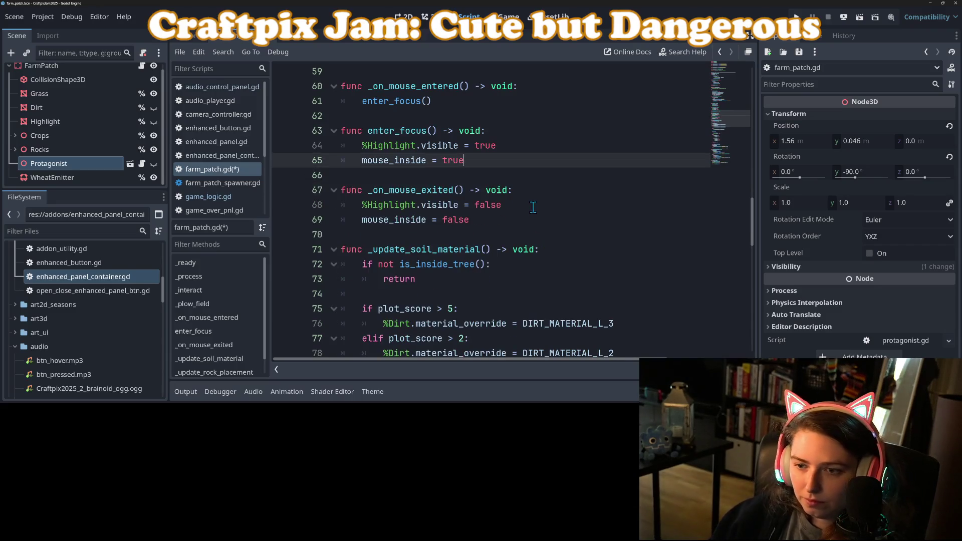
# Step: Add a func exit_focus() -> void: function, call it from _on_mouse_exited, and save farm_patch.gd
pyautogui.click(538, 191)
pyautogui.press('Return')
pyautogui.press('Return')
pyautogui.write('fu')
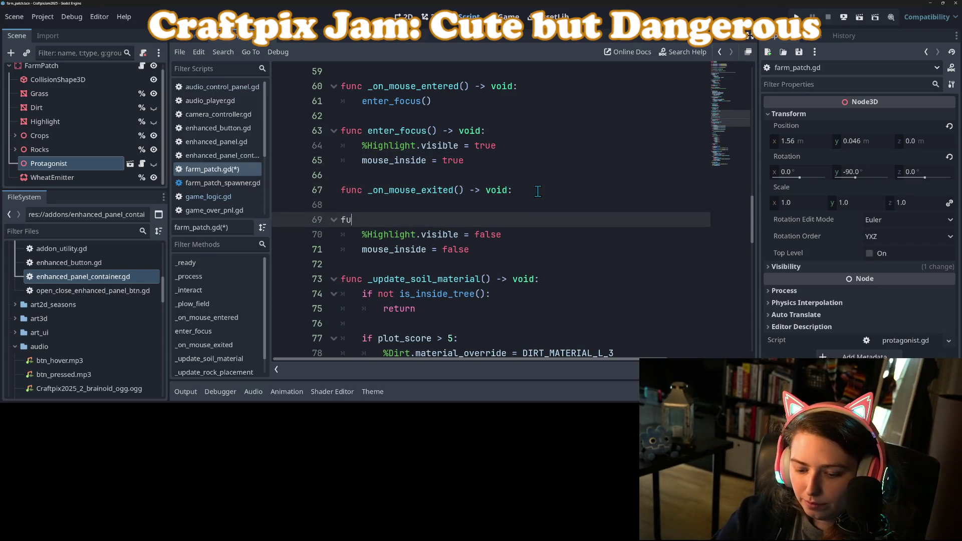
pyautogui.write('nc exit')
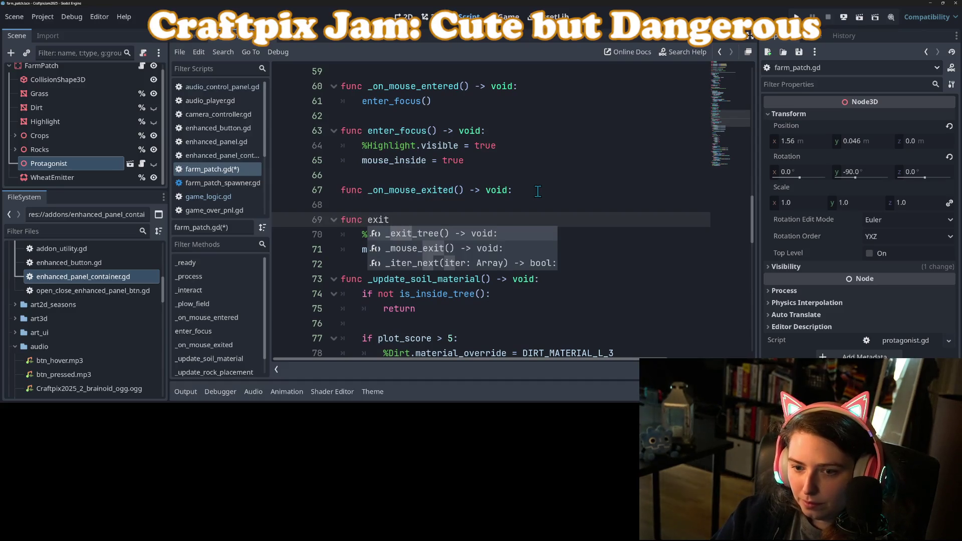
pyautogui.write('_focus() -> vo')
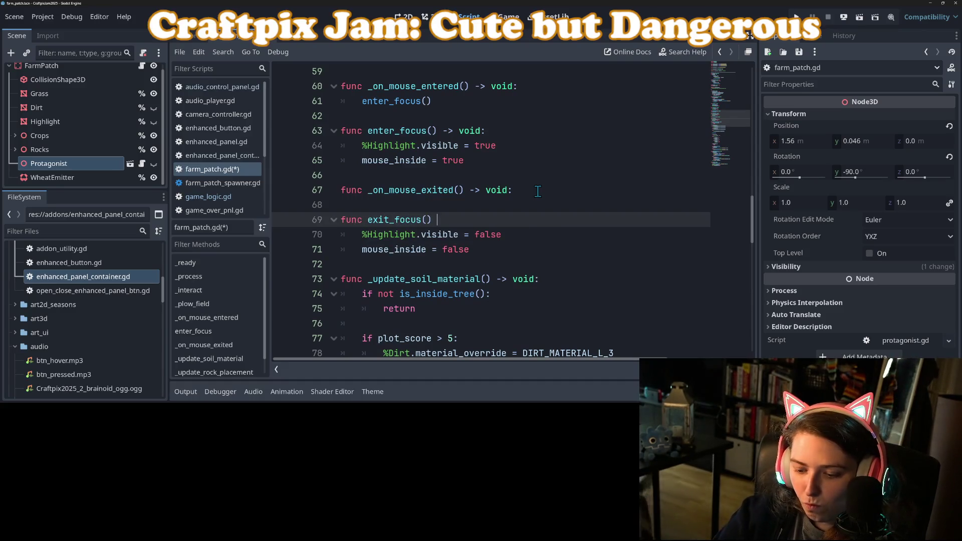
pyautogui.write('id:')
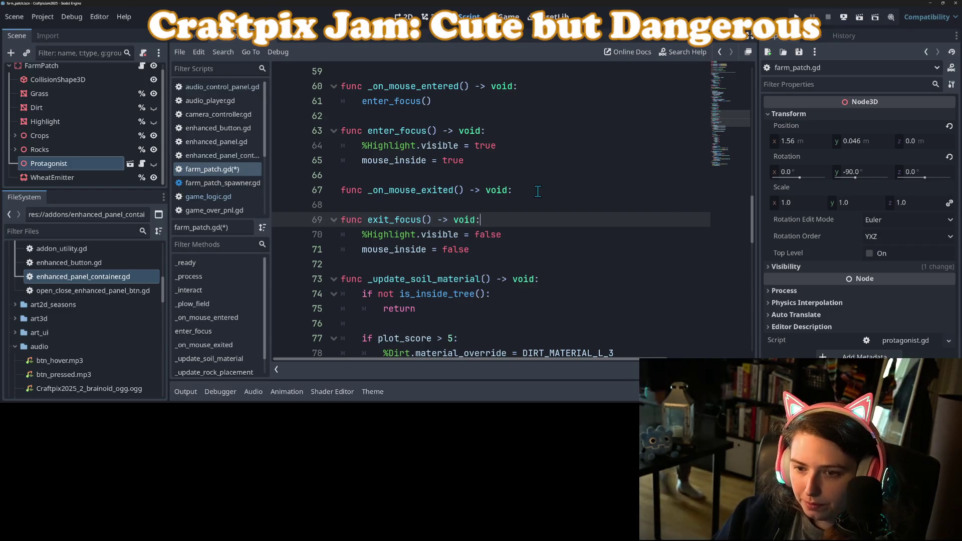
pyautogui.moveTo(368, 220); pyautogui.dragTo(436, 222)
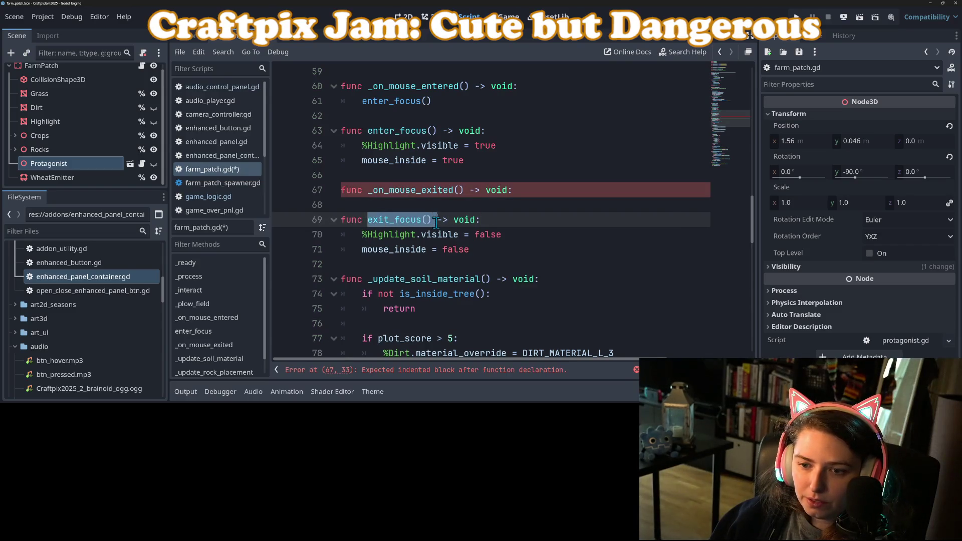
pyautogui.click(547, 196)
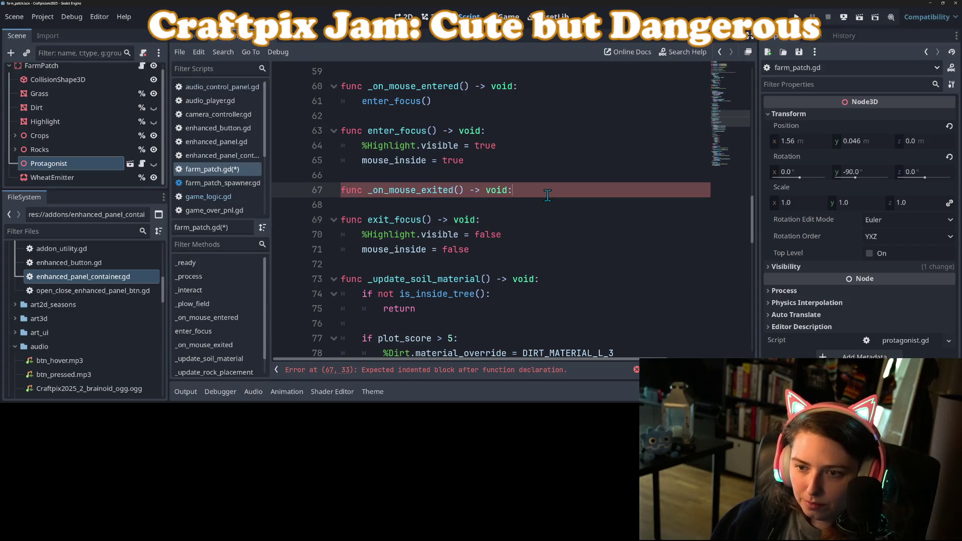
pyautogui.press('Return')
pyautogui.write('exit_focus()')
pyautogui.hotkey('ctrl', 's')
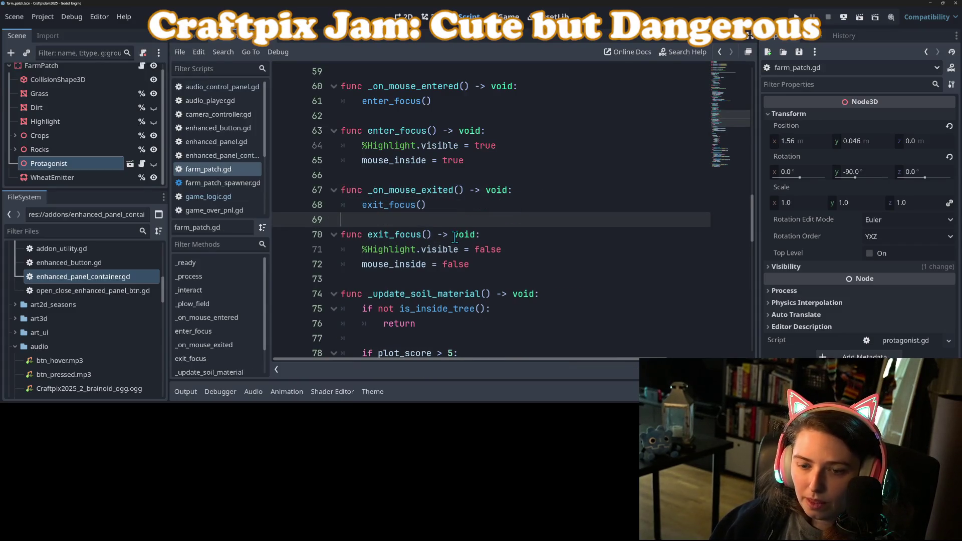
pyautogui.click(454, 234)
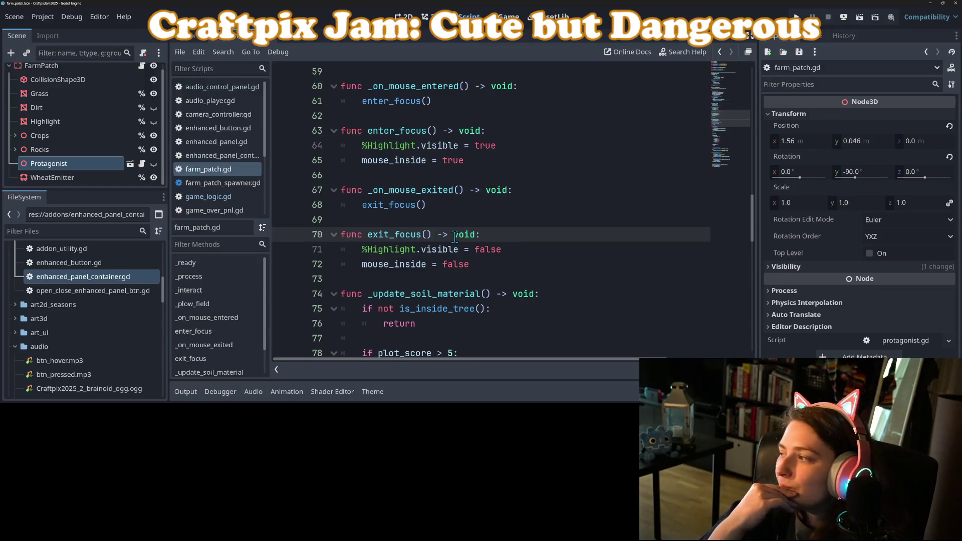
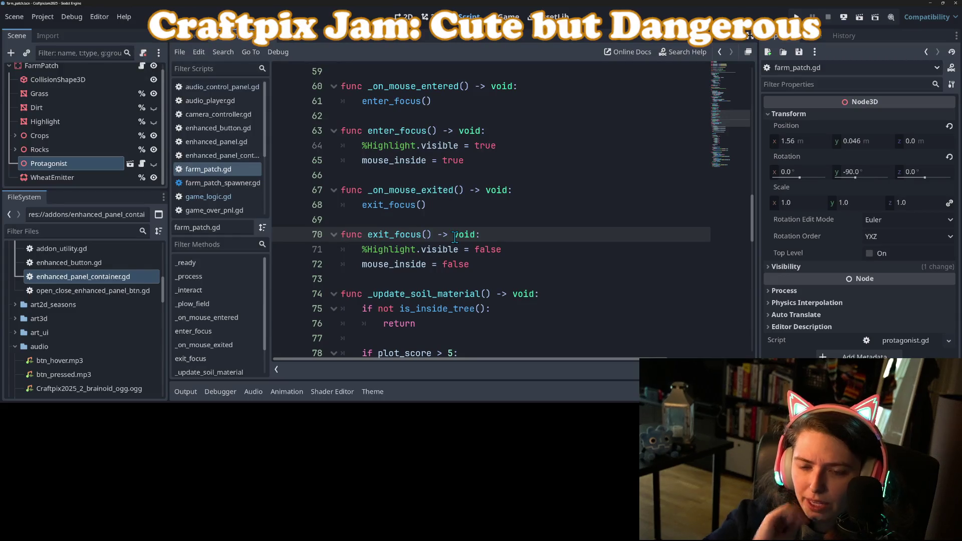
# Step: Comment out exit_focus() in _on_mouse_exited and add pass beneath it
pyautogui.doubleClick(400, 190)
pyautogui.click(482, 204)
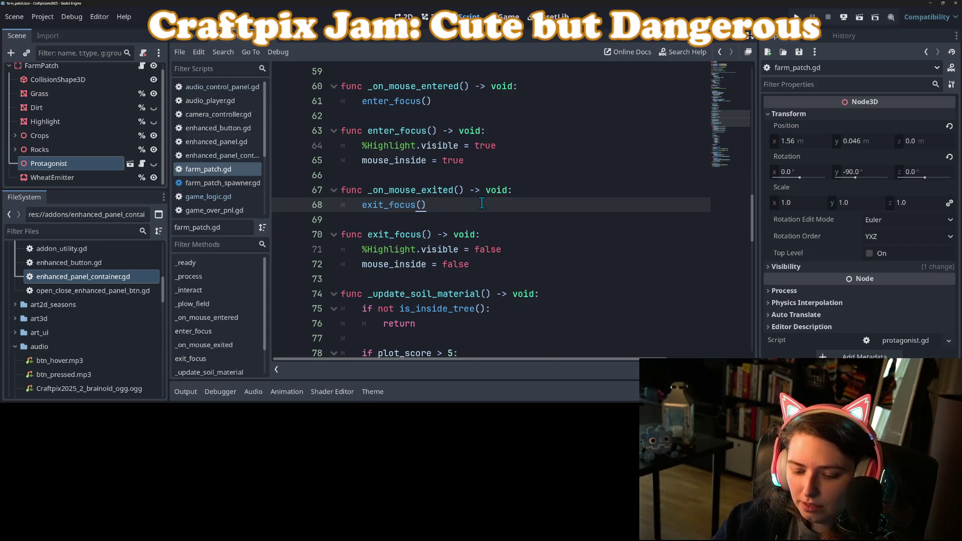
pyautogui.hotkey('ctrl', 'k')
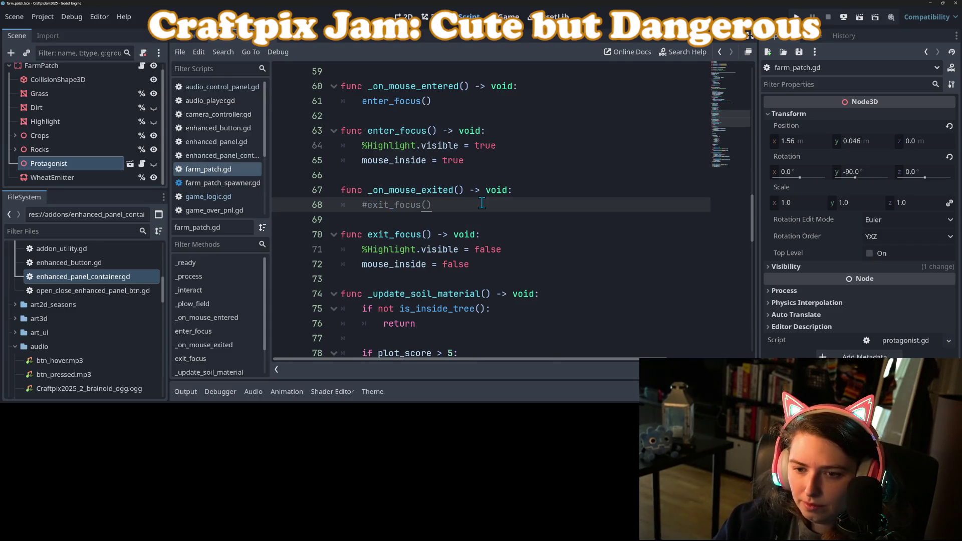
pyautogui.press('Return')
pyautogui.write('pass')
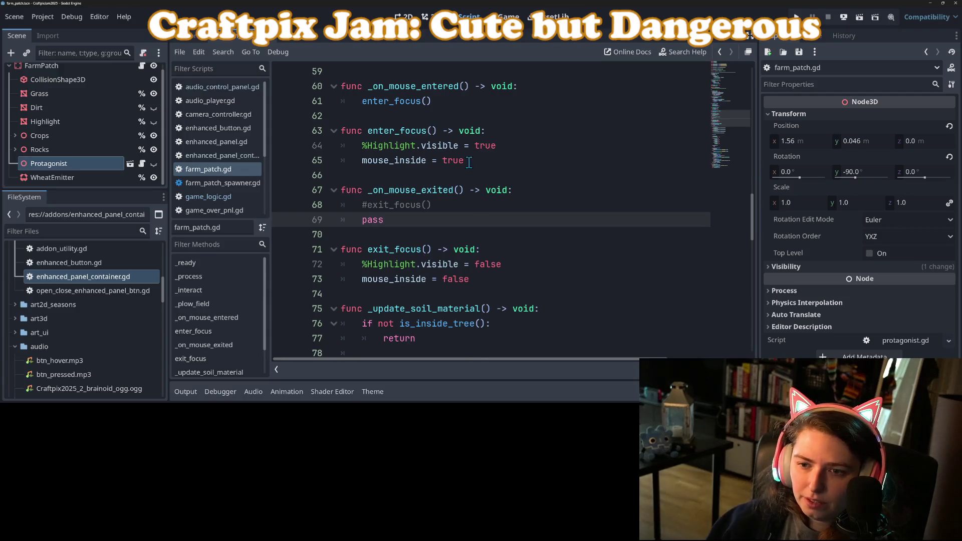
# Step: Comment out enter_focus() in _on_mouse_entered, add pass, and save farm_patch.gd
pyautogui.click(504, 162)
pyautogui.scroll(2, 481, 175)
pyautogui.click(460, 192)
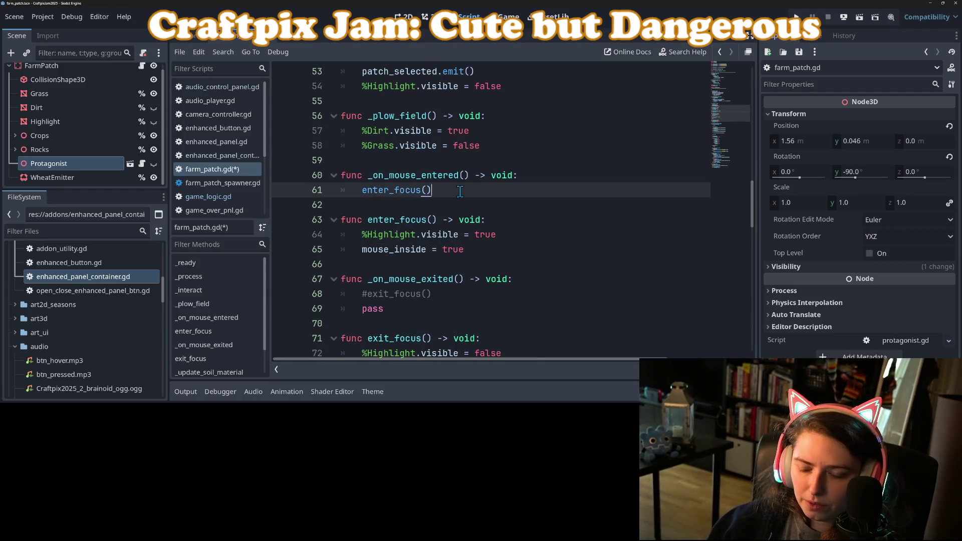
pyautogui.hotkey('ctrl', 'k')
pyautogui.press('Return')
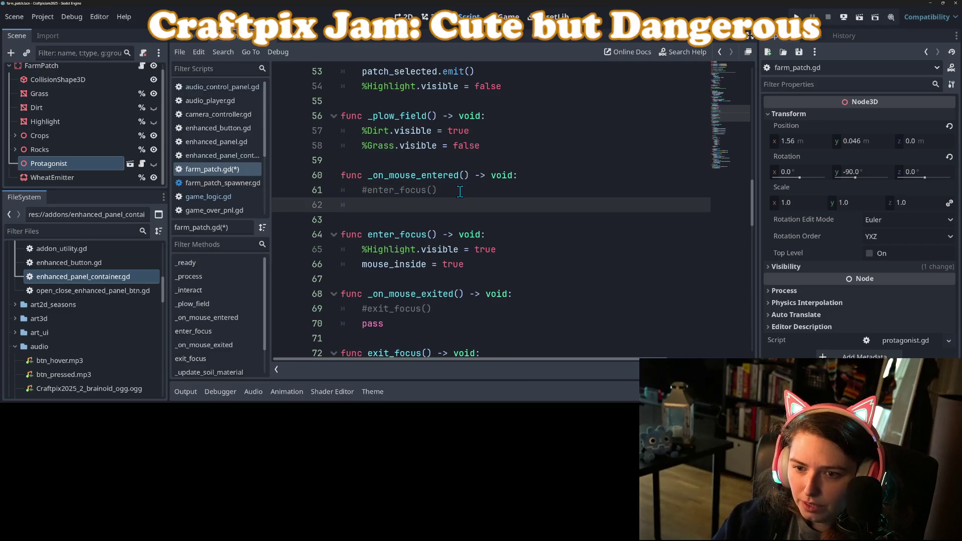
pyautogui.write('pass')
pyautogui.hotkey('ctrl', 's')
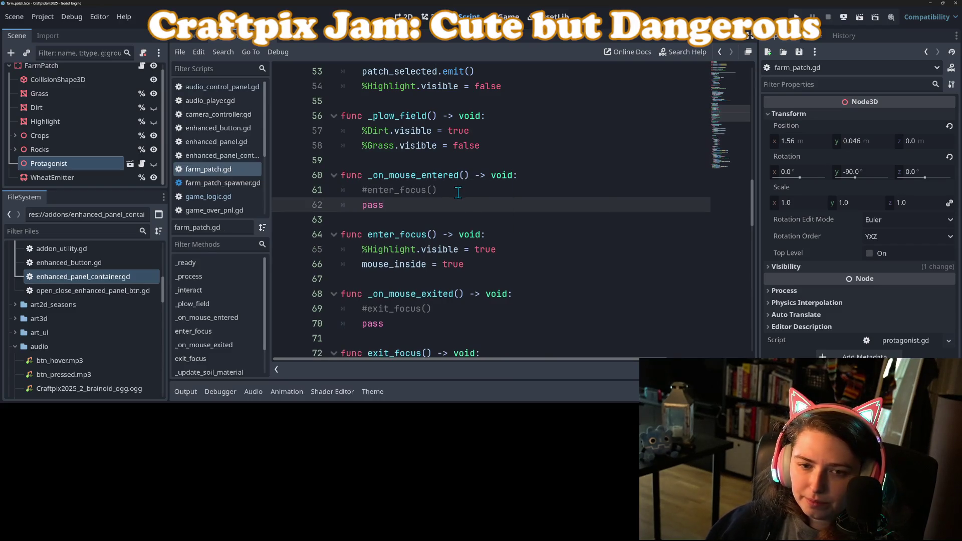
pyautogui.scroll(-1, 458, 192)
pyautogui.click(458, 191)
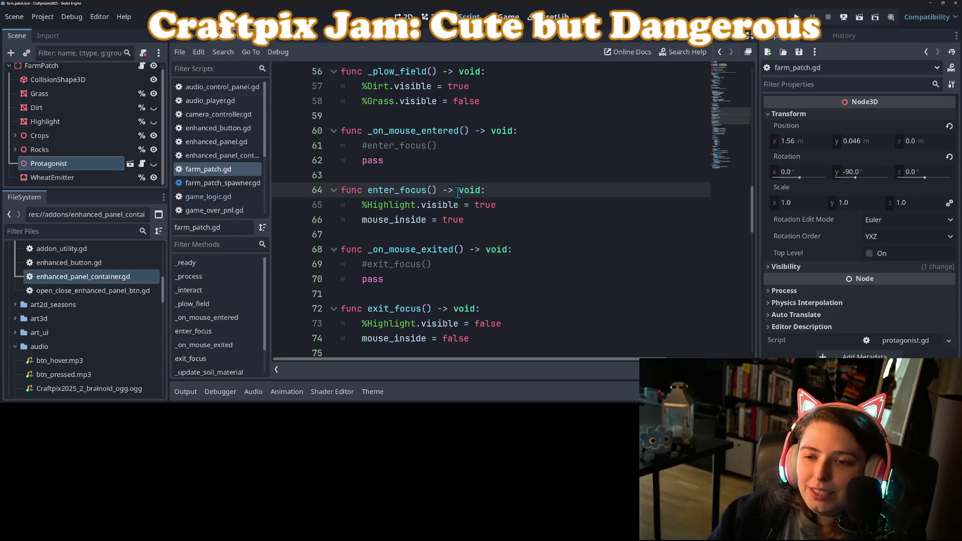
pyautogui.press('Up')
pyautogui.press('Up')
pyautogui.press('Down')
pyautogui.press('Down')
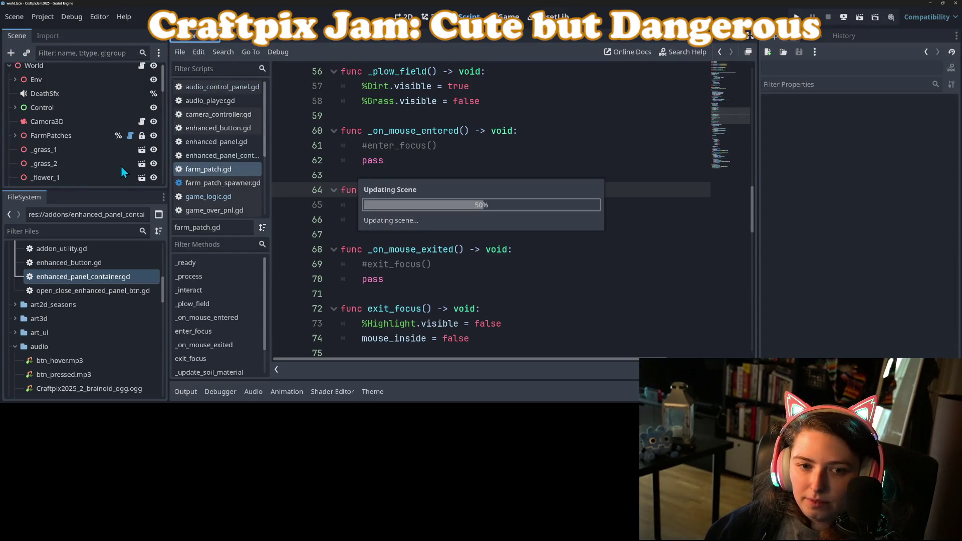
# Step: Switch to the farm_patch.tscn tab and review the _on_mouse_entered handler code
pyautogui.scroll(-3, 128, 164)
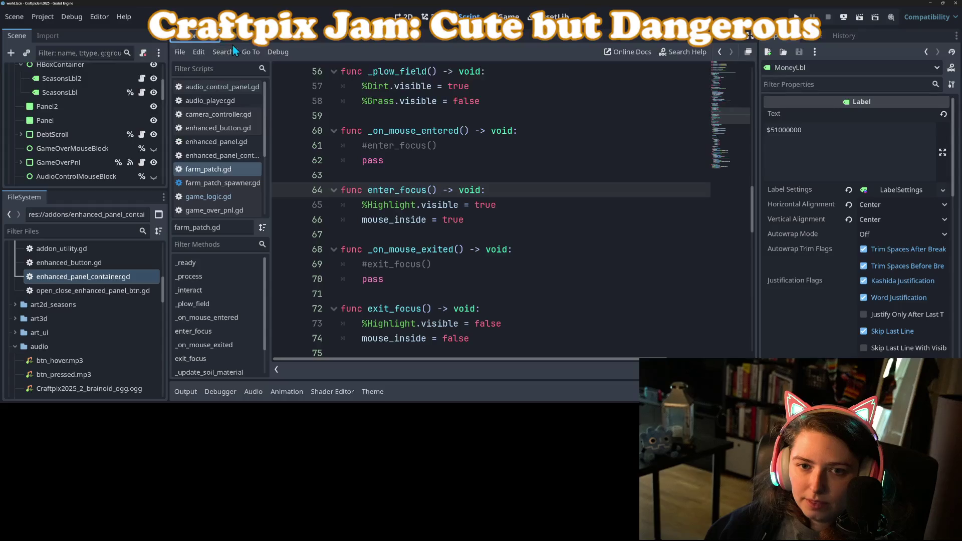
pyautogui.click(250, 40)
pyautogui.scroll(2, 118, 131)
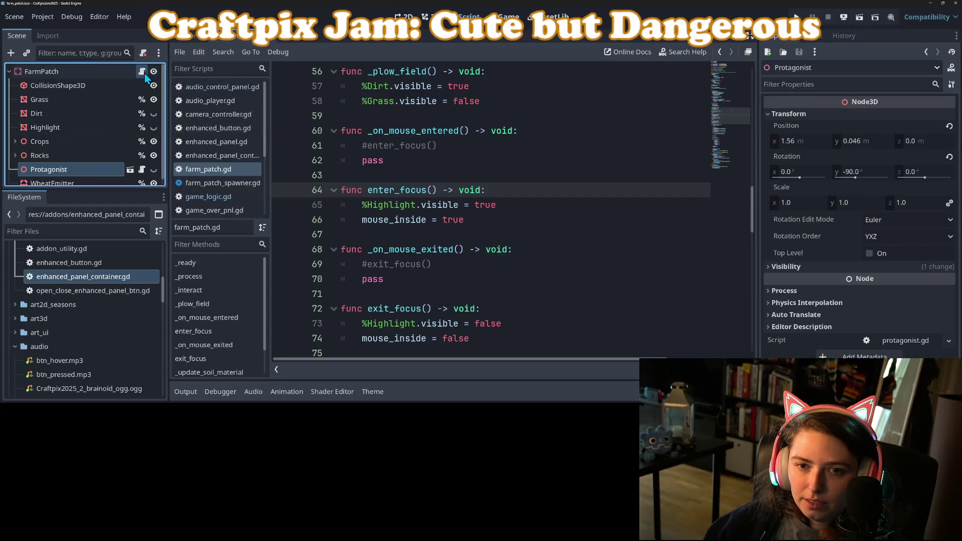
pyautogui.scroll(5, 512, 204)
pyautogui.scroll(-5, 515, 207)
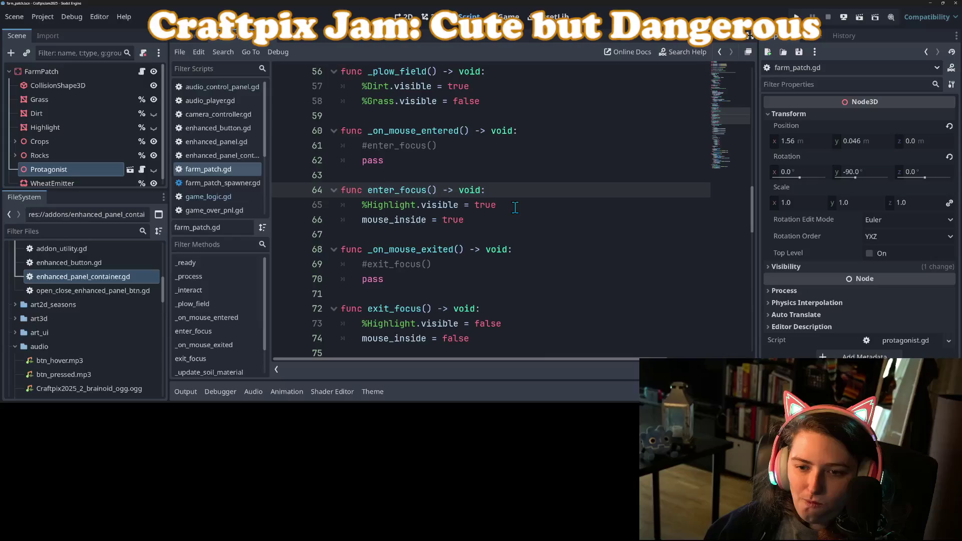
pyautogui.click(436, 144)
pyautogui.scroll(18, 472, 170)
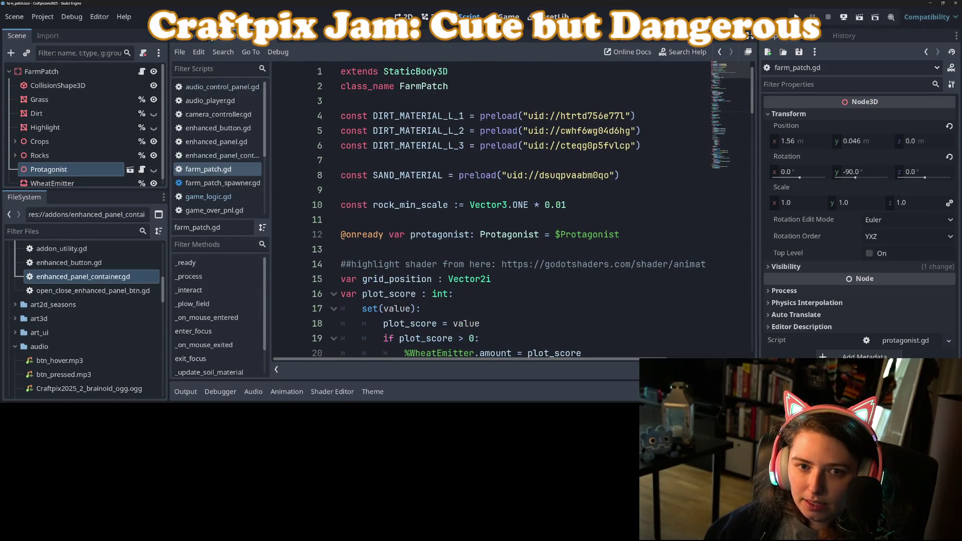
# Step: Return to world.tscn and collapse the Control node to reveal Camera3D and FarmPatches
pyautogui.click(196, 36)
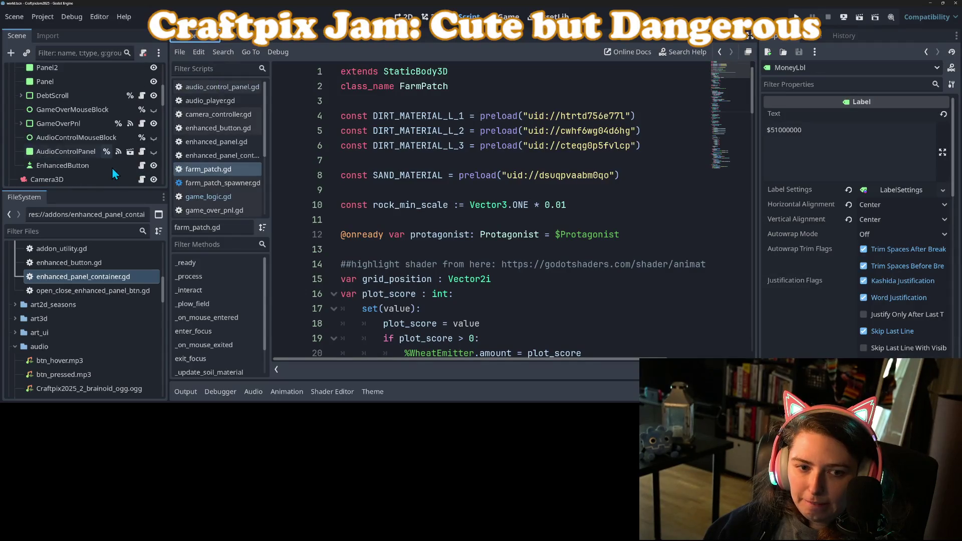
pyautogui.scroll(-10, 113, 169)
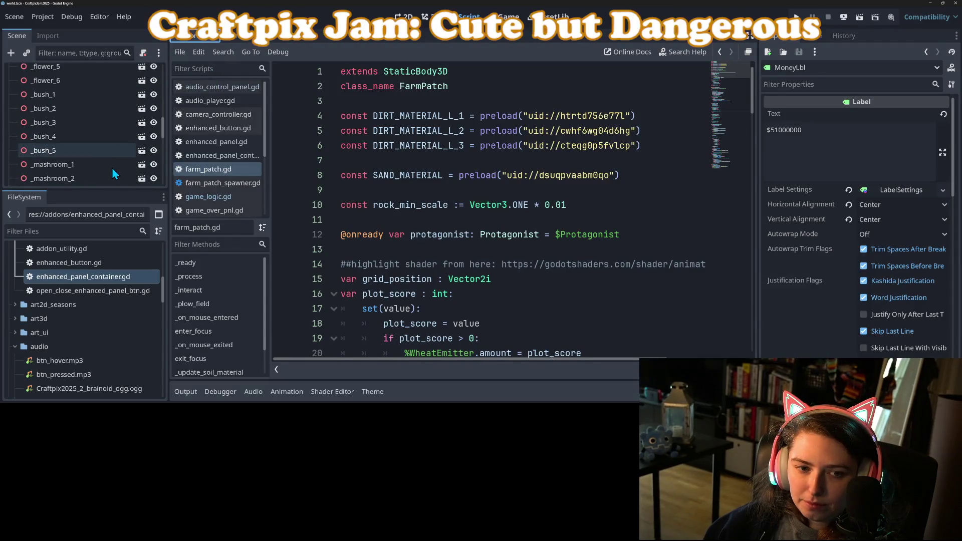
pyautogui.scroll(-5, 112, 168)
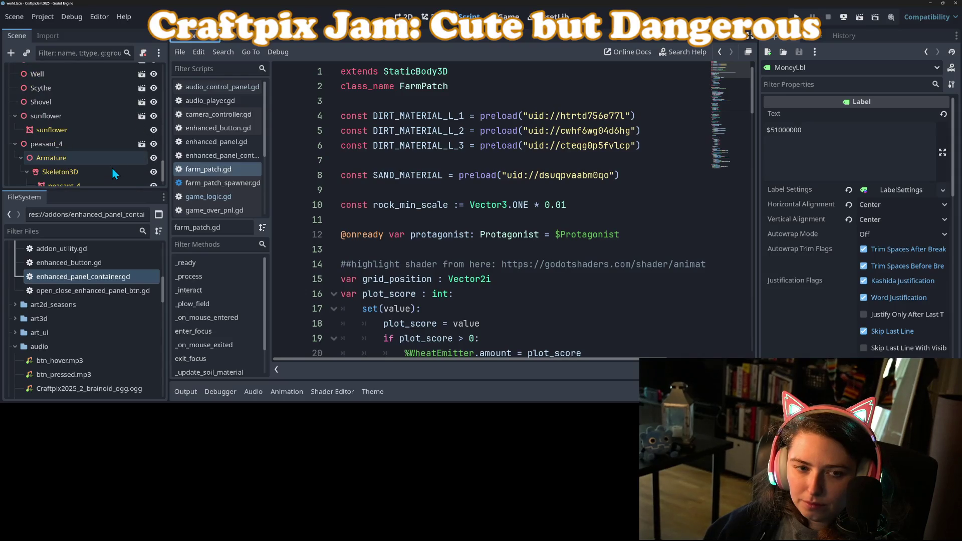
pyautogui.scroll(5, 108, 162)
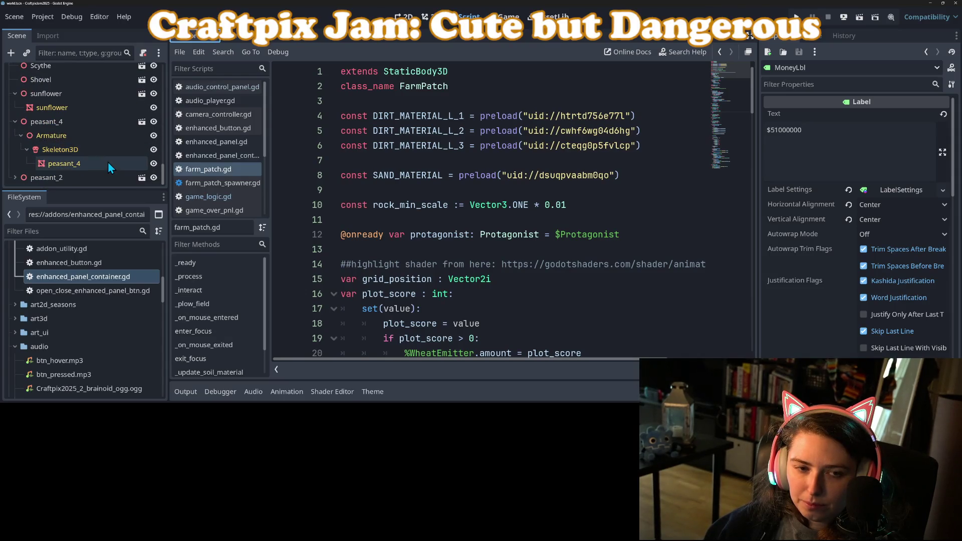
pyautogui.scroll(8, 108, 163)
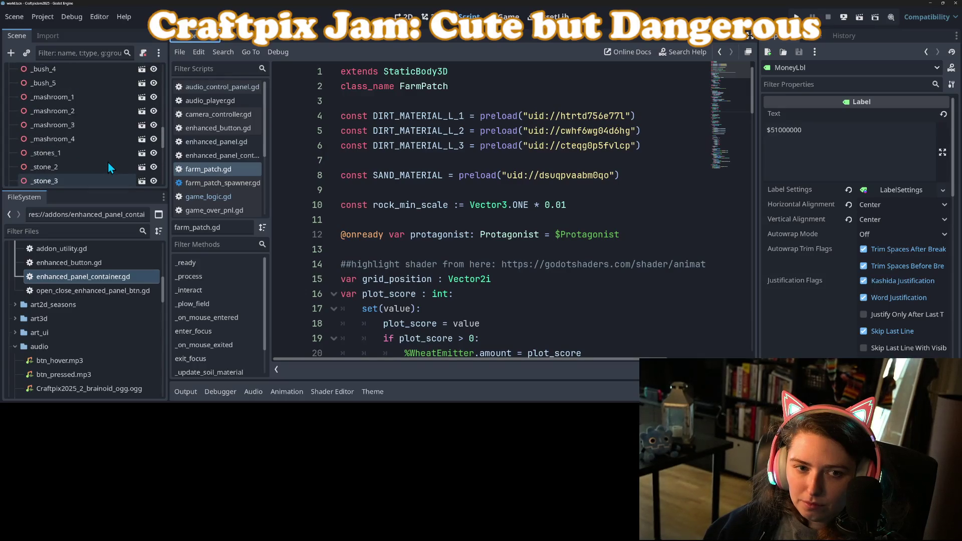
pyautogui.scroll(10, 108, 161)
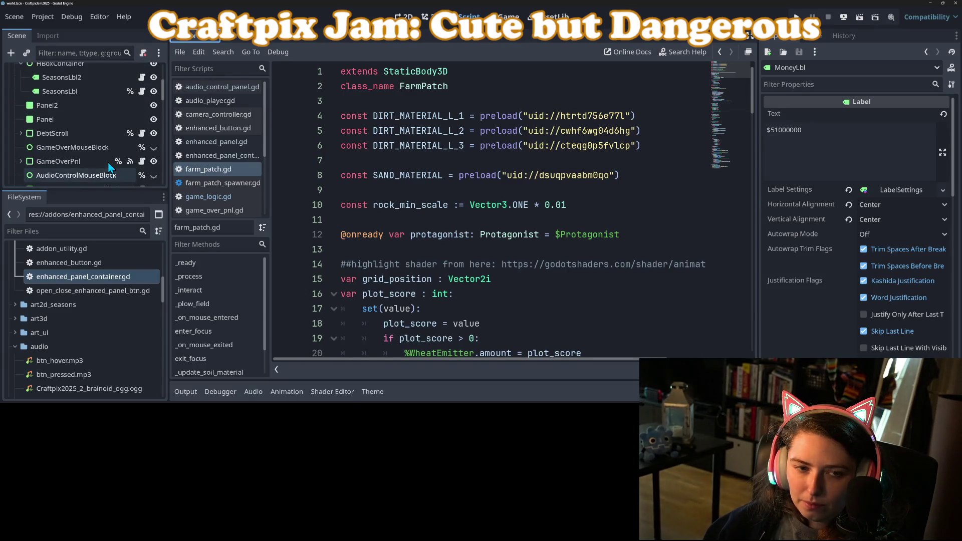
pyautogui.scroll(3, 29, 108)
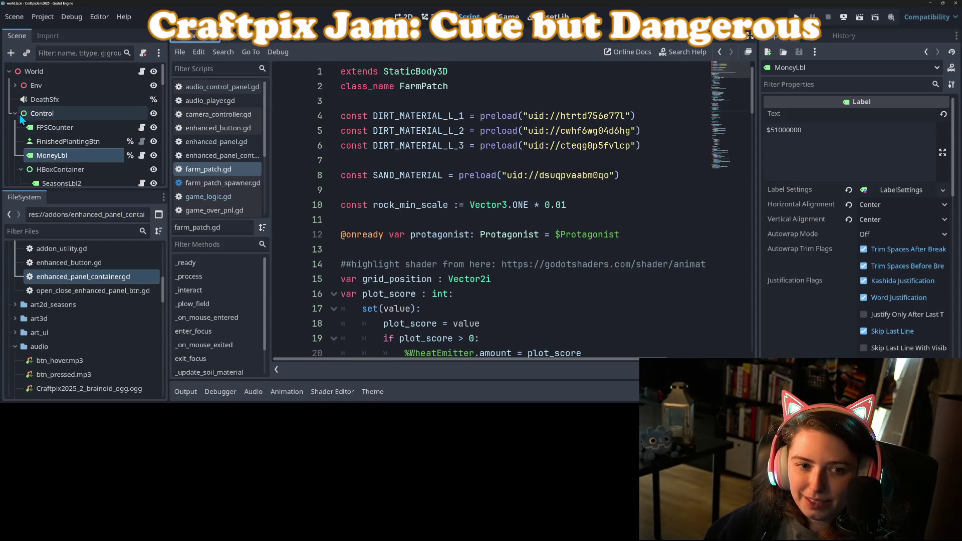
pyautogui.click(17, 114)
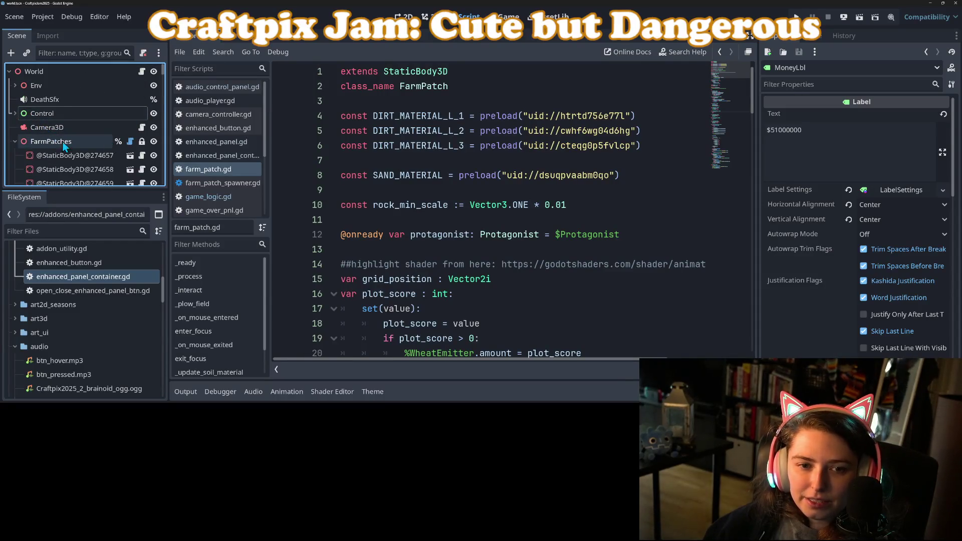
pyautogui.click(130, 143)
pyautogui.scroll(2, 396, 209)
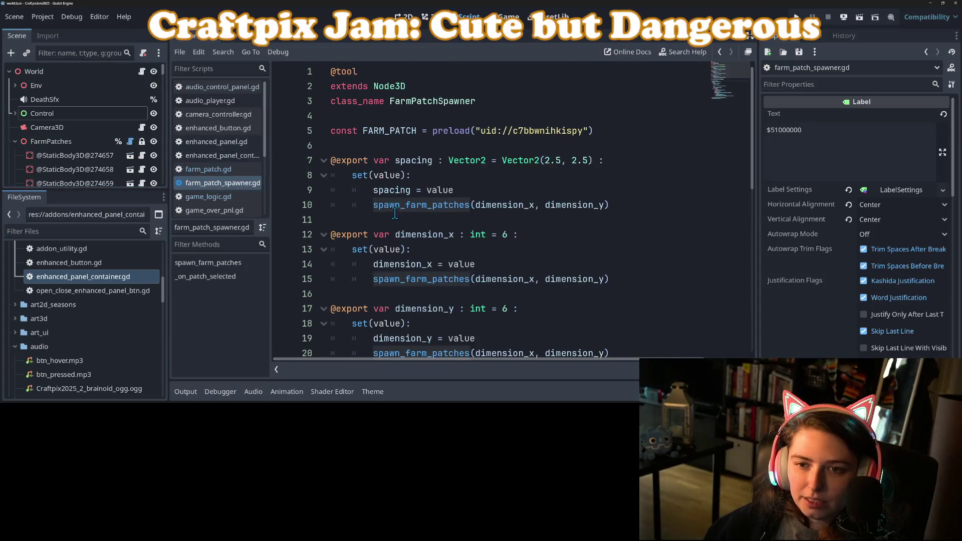
pyautogui.doubleClick(348, 71)
pyautogui.press('Delete')
pyautogui.press('Delete')
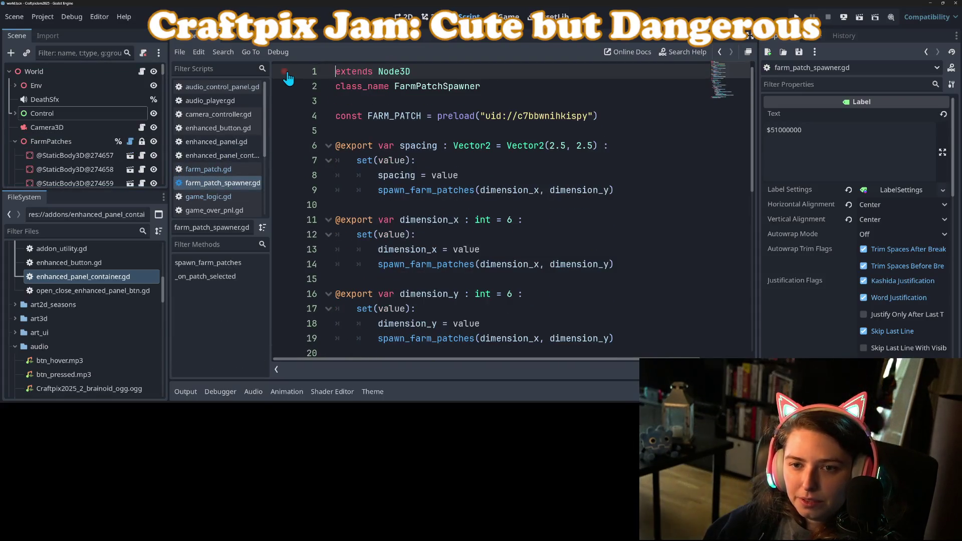
pyautogui.hotkey('ctrl', 's')
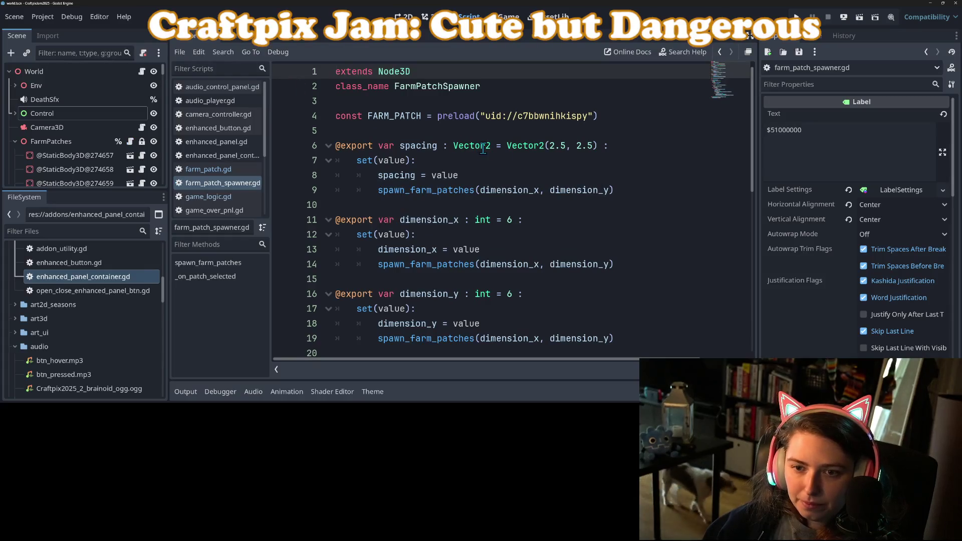
# Step: Review the patch creation code inside the spawn_farm_patches loop
pyautogui.scroll(-7, 499, 215)
pyautogui.scroll(4, 500, 215)
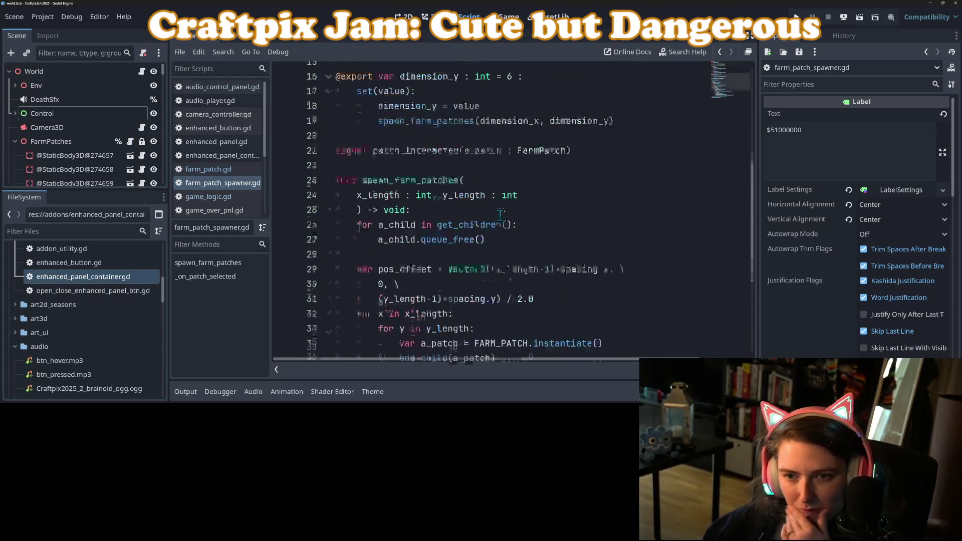
pyautogui.scroll(-3, 500, 214)
pyautogui.scroll(-3, 500, 212)
pyautogui.scroll(1, 499, 213)
pyautogui.scroll(-1, 476, 287)
pyautogui.click(483, 325)
pyautogui.click(483, 292)
pyautogui.click(490, 279)
pyautogui.scroll(3, 500, 292)
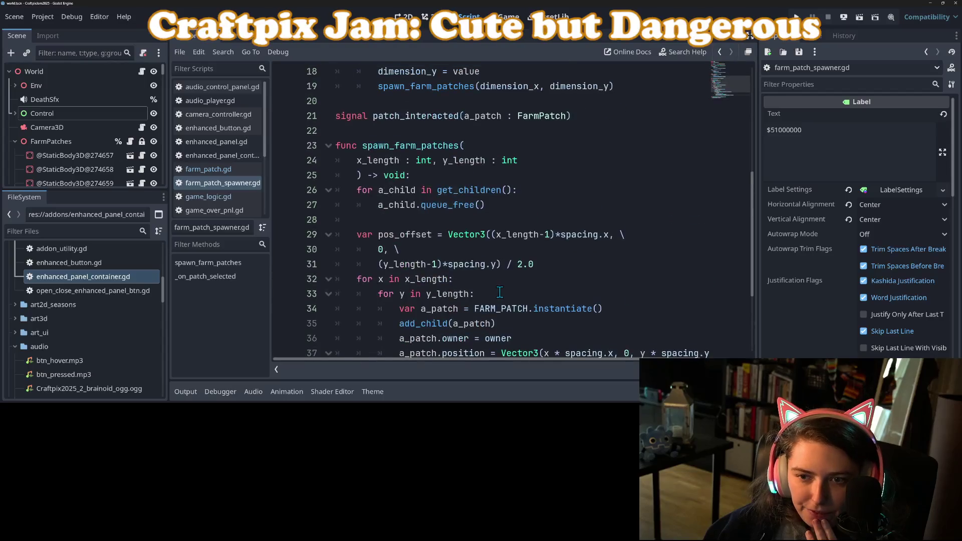
# Step: Highlight uses of spawn_farm_patches, then add a blank line after the patch_interacted signal
pyautogui.doubleClick(399, 146)
pyautogui.scroll(6, 418, 221)
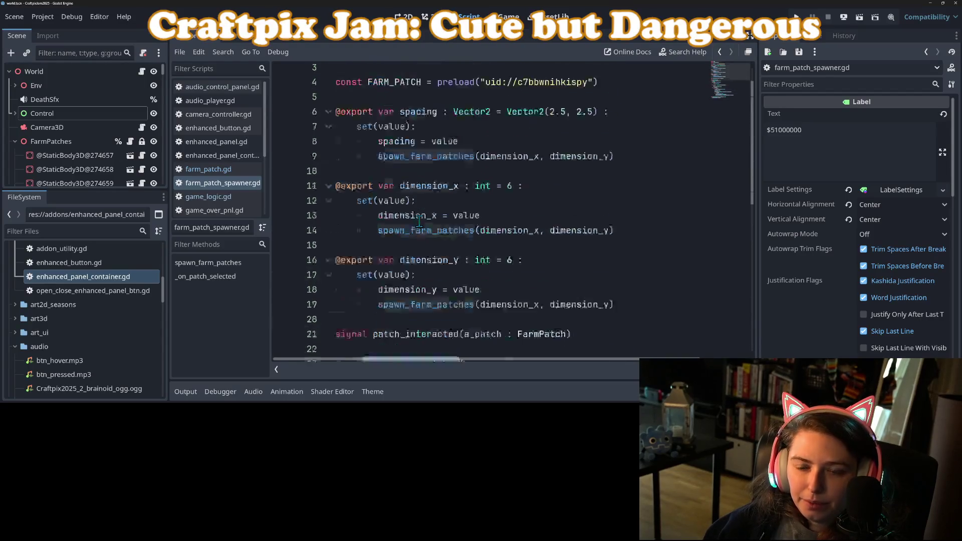
pyautogui.scroll(-2, 419, 221)
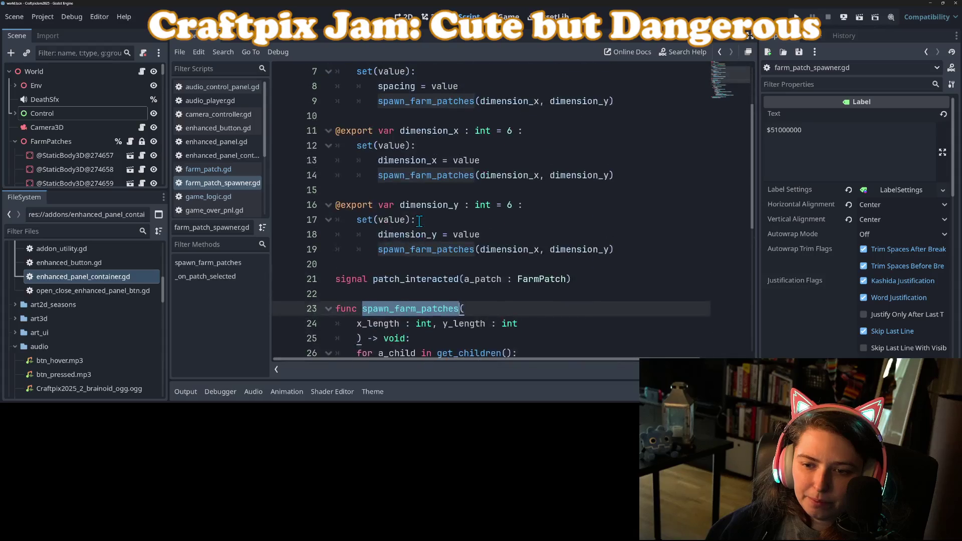
pyautogui.scroll(2, 419, 221)
pyautogui.scroll(-1, 419, 221)
pyautogui.scroll(-2, 419, 221)
pyautogui.click(621, 233)
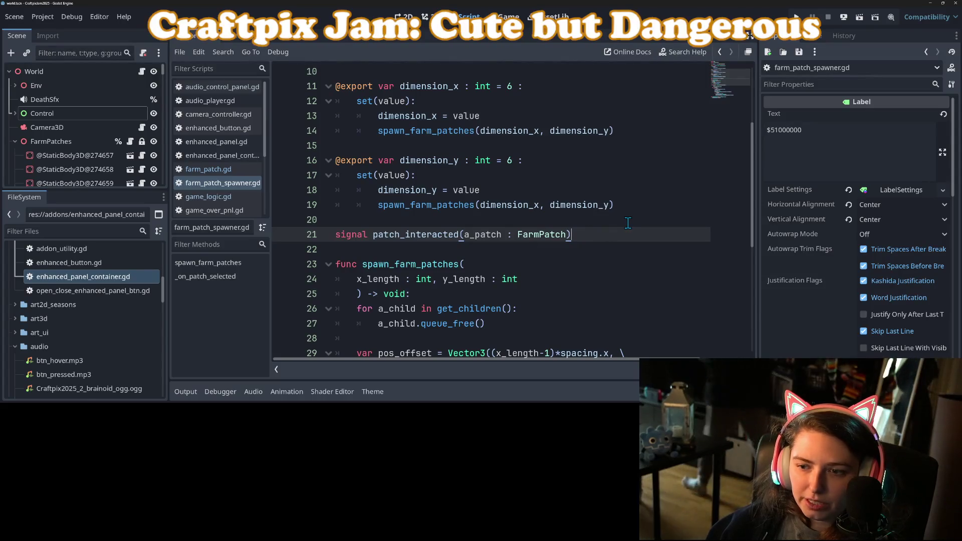
pyautogui.press('Return')
pyautogui.press('Return')
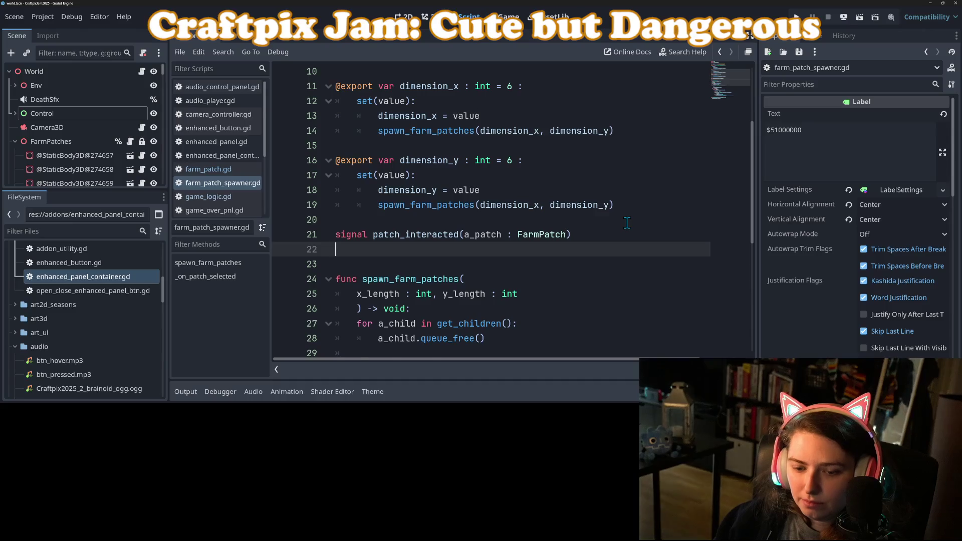
# Step: Add 'var farm_patches : Dictionary[Vector2i, FarmPatch]' below the patch_interacted signal, autocompleting the types
pyautogui.write('var ')
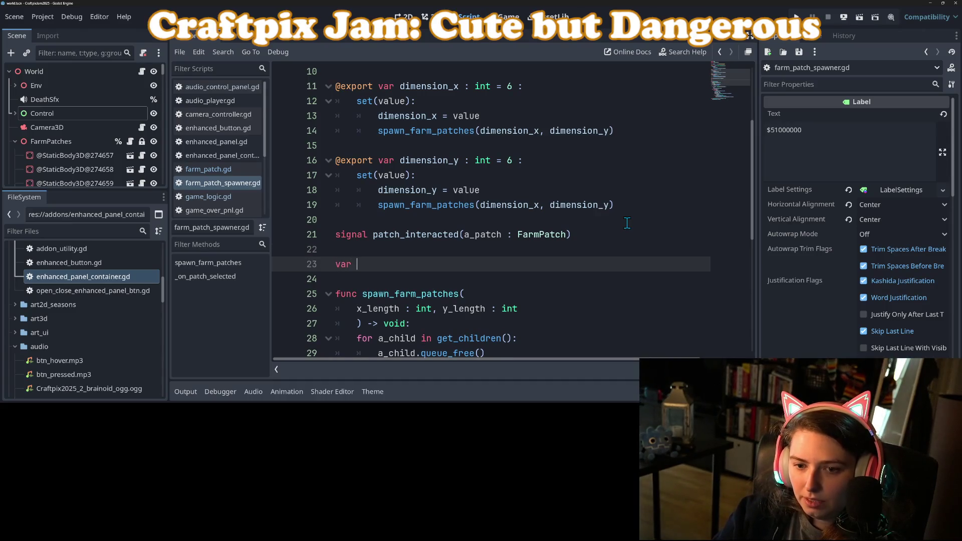
pyautogui.write('patch')
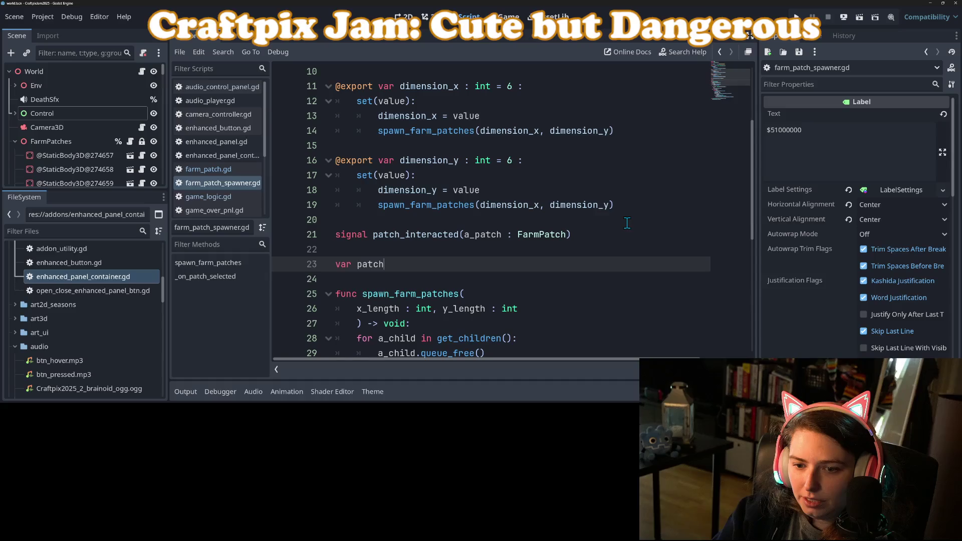
pyautogui.write('farm_patches')
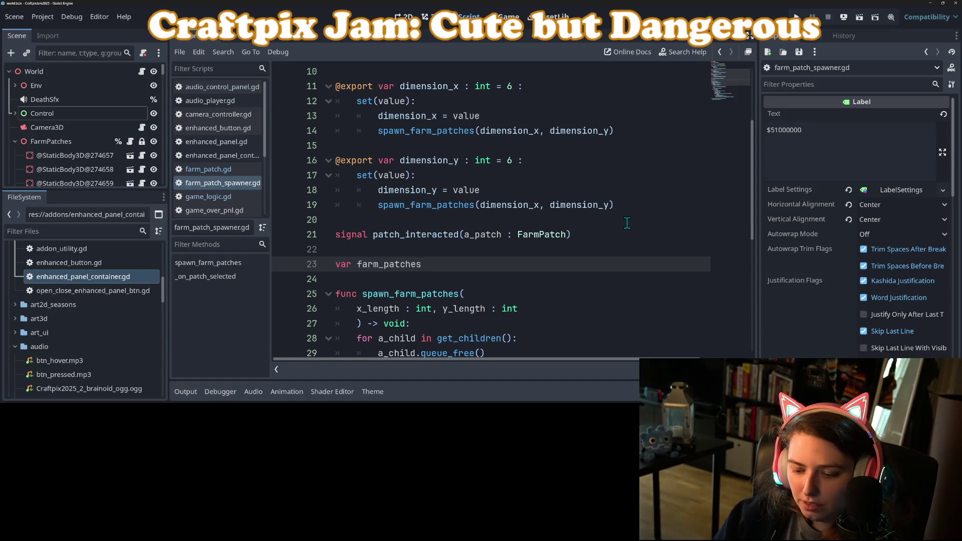
pyautogui.write(' : Dic')
pyautogui.press('Return')
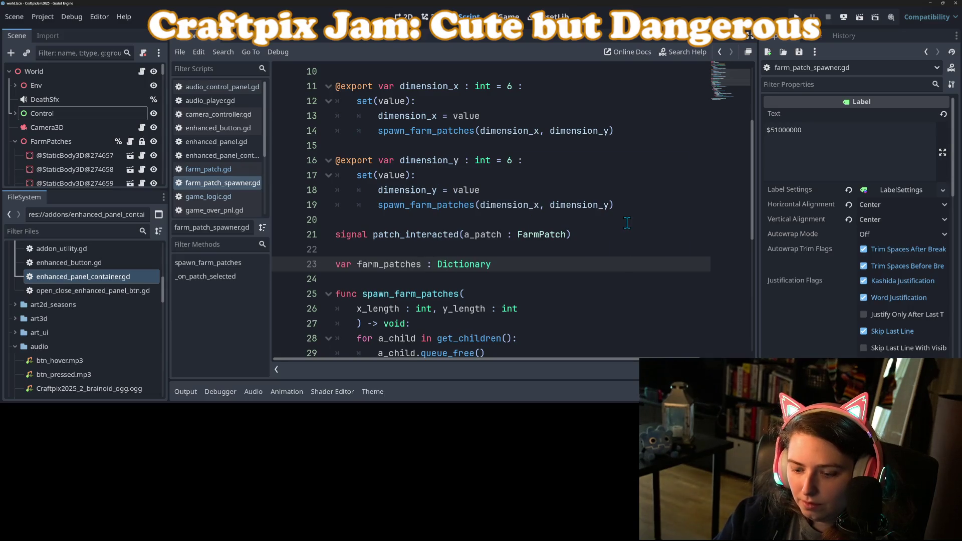
pyautogui.write('[Vecto')
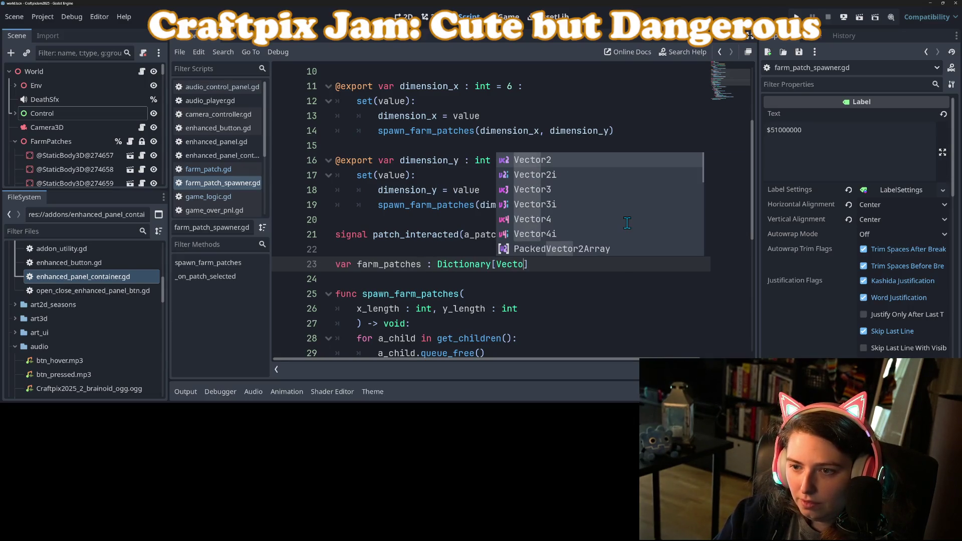
pyautogui.press('Return')
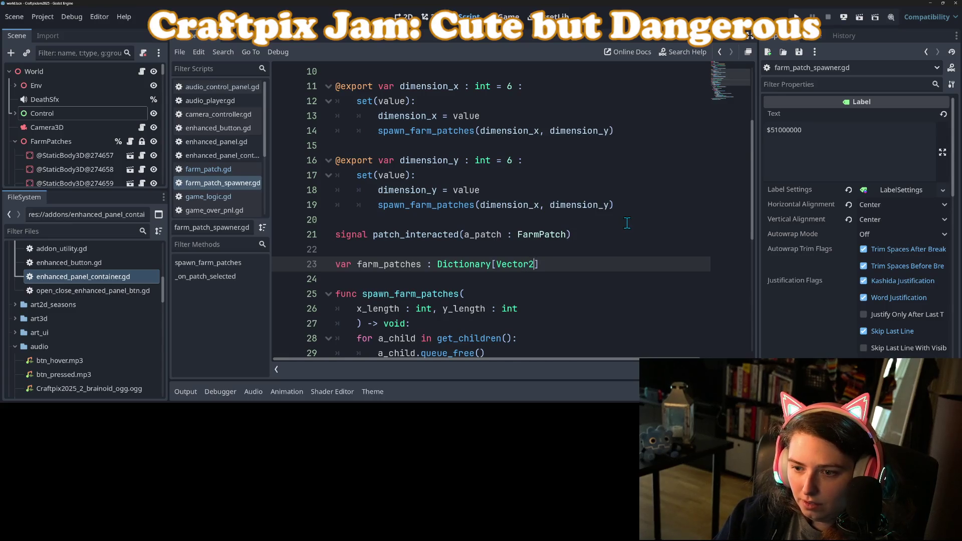
pyautogui.write('i,')
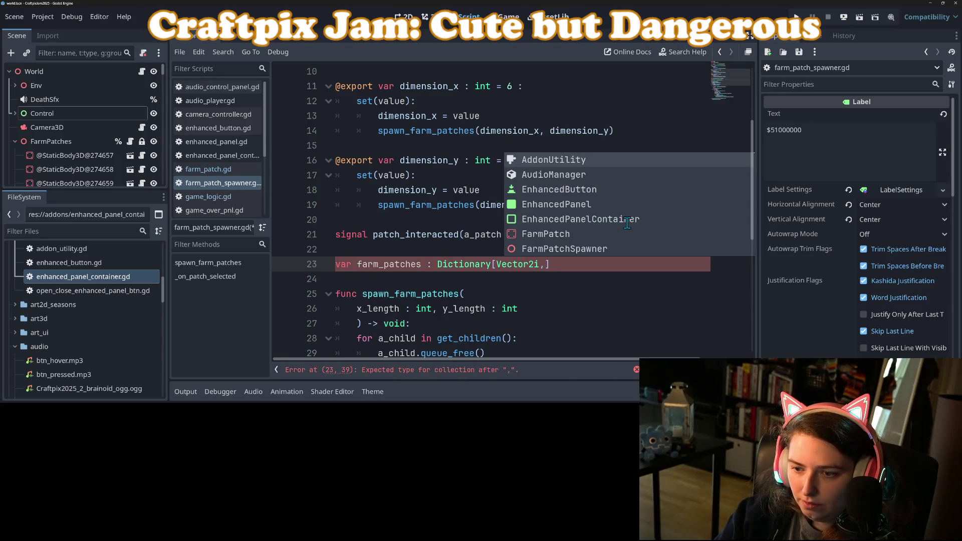
pyautogui.write(' Far')
pyautogui.press('Return')
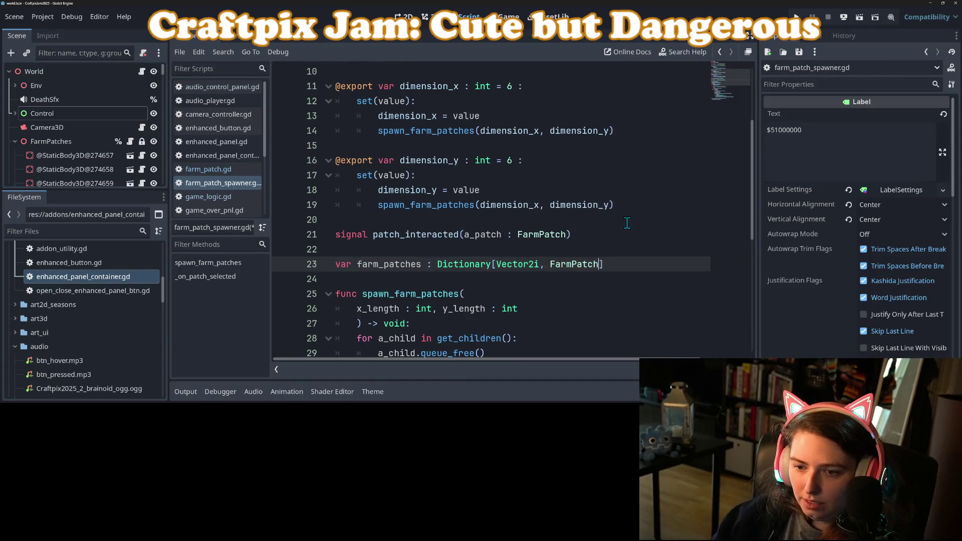
pyautogui.scroll(-2, 571, 228)
pyautogui.doubleClick(400, 175)
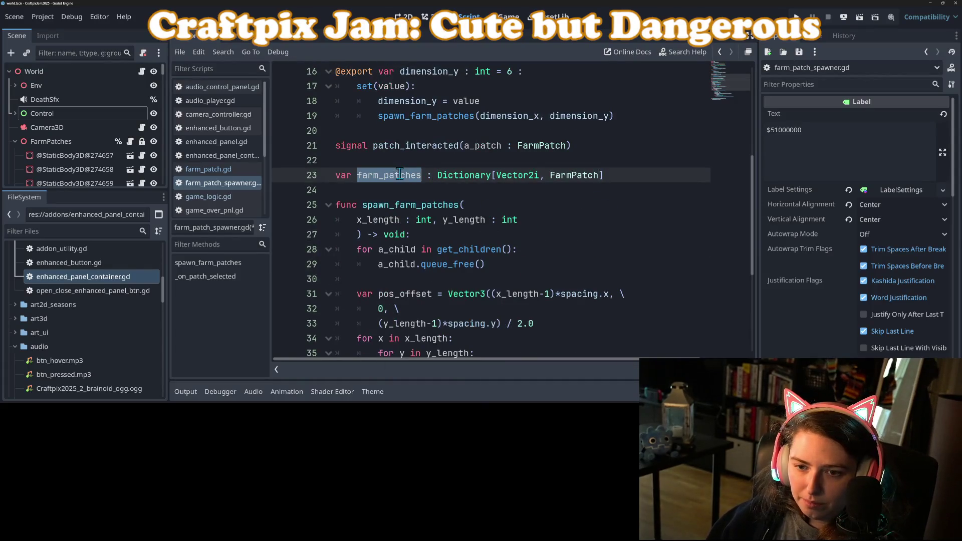
pyautogui.scroll(-3, 467, 239)
pyautogui.scroll(2, 465, 243)
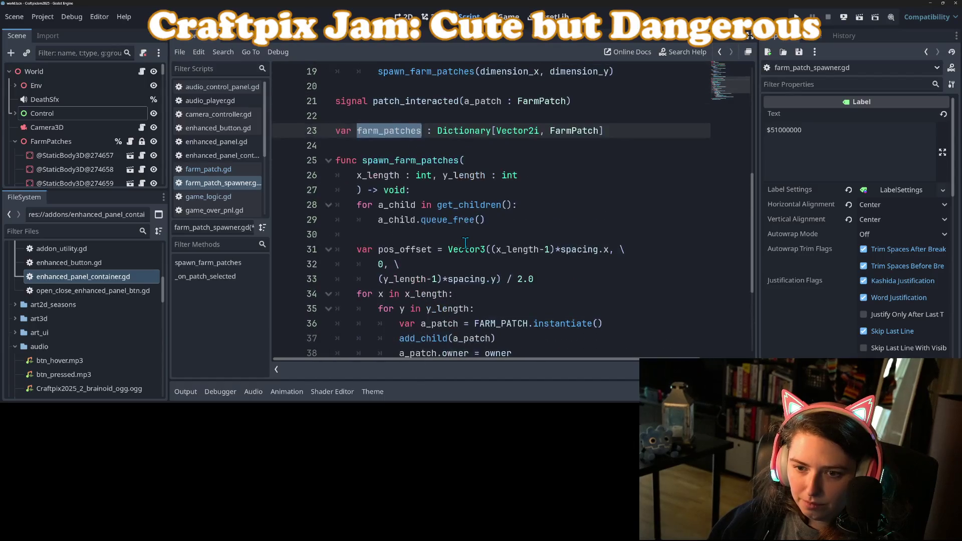
# Step: Start a farm_patches line after the child-clearing loop, then erase it
pyautogui.click(439, 237)
pyautogui.press('Return')
pyautogui.press('Return')
pyautogui.press('Up')
pyautogui.write('farm_patches')
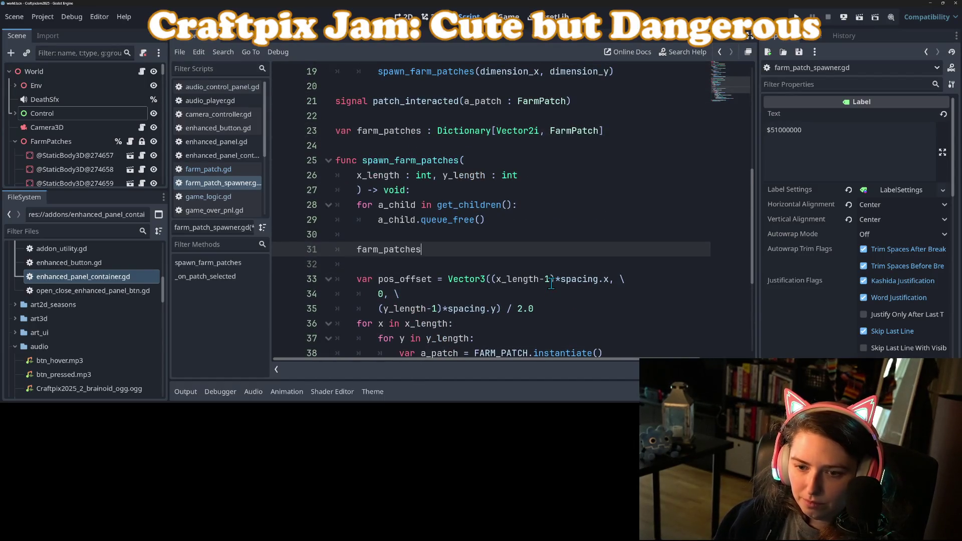
pyautogui.write('.')
pyautogui.hotkey('ctrl', 'BackSpace')
pyautogui.hotkey('ctrl', 'BackSpace')
pyautogui.scroll(-2, 551, 283)
pyautogui.click(459, 252)
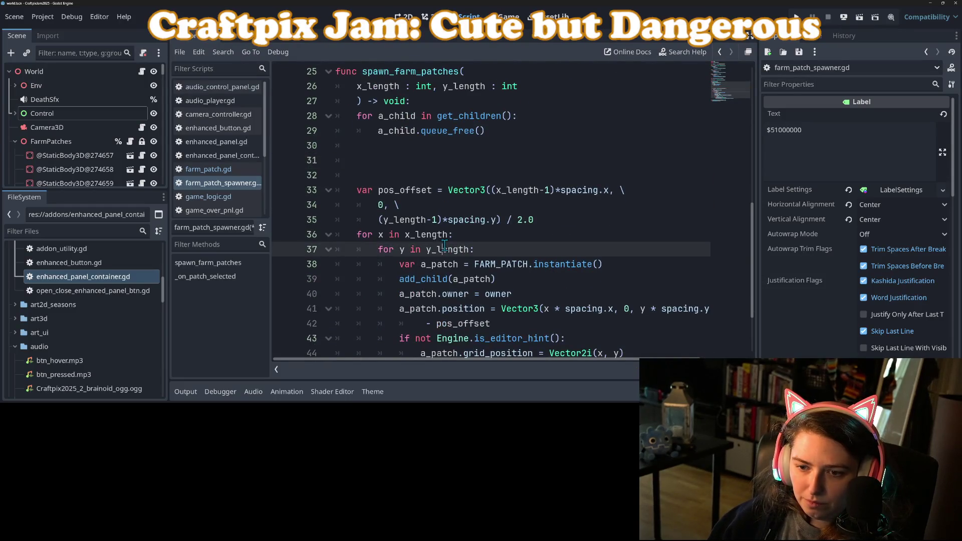
pyautogui.scroll(-2, 459, 252)
pyautogui.scroll(3, 489, 272)
pyautogui.scroll(7, 489, 272)
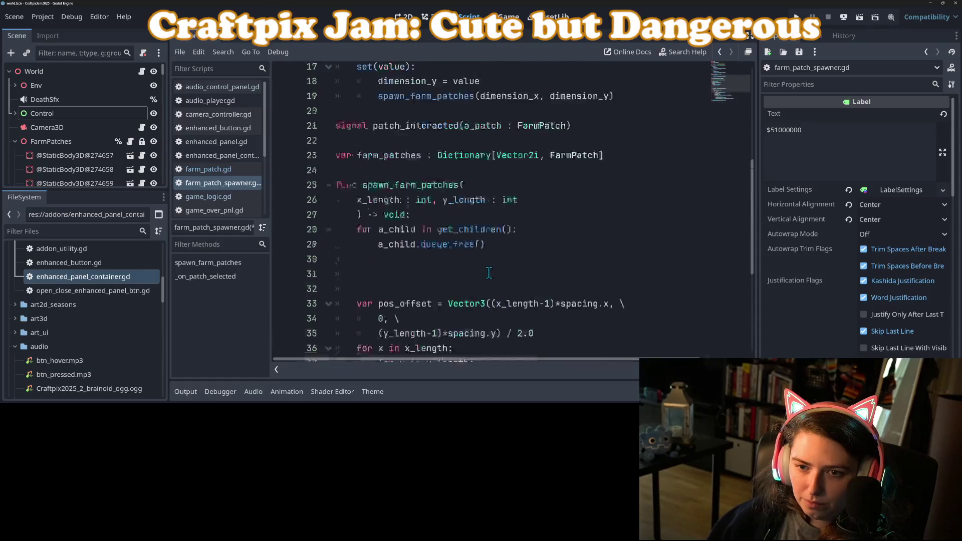
pyautogui.scroll(-6, 489, 273)
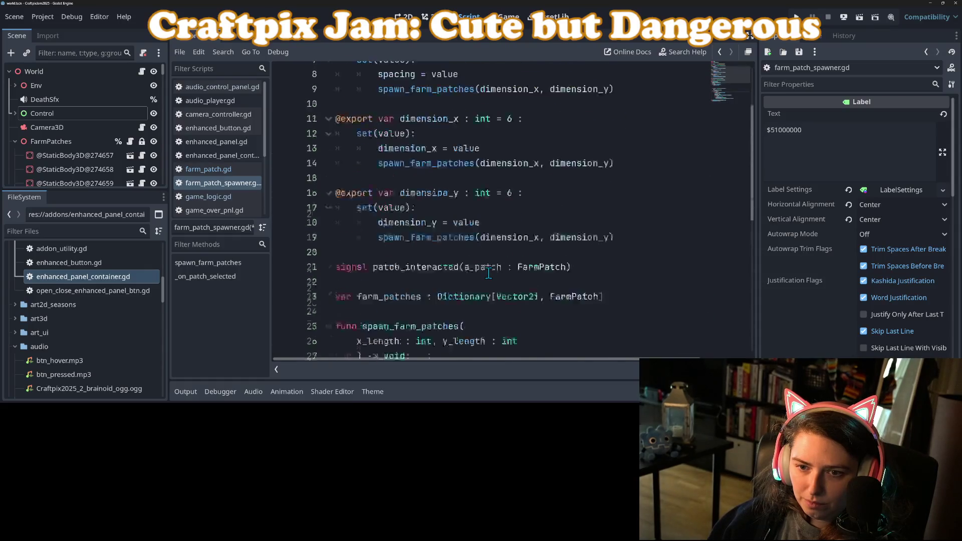
# Step: Insert 'farm_patches = {}' before the for a_child loop and delete the extra blank lines before pos_offset
pyautogui.click(393, 225)
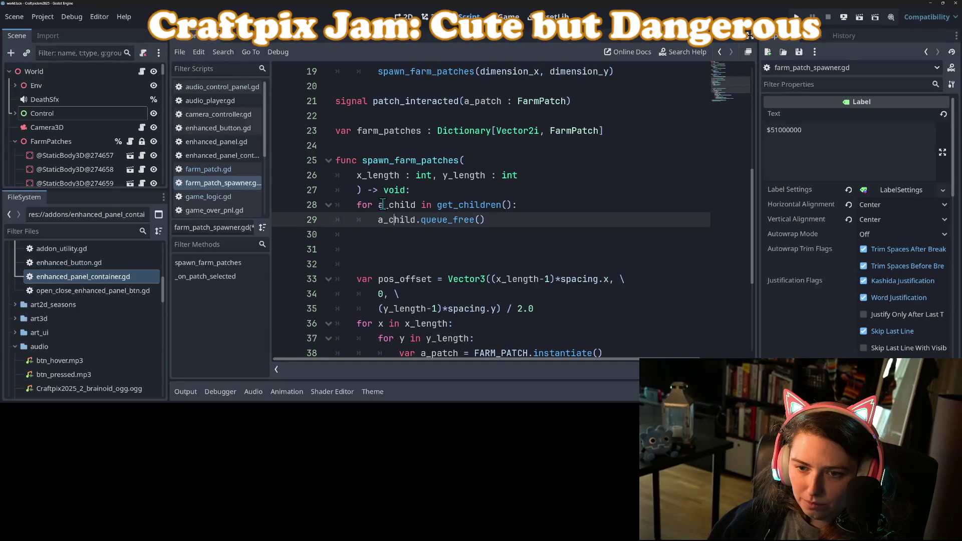
pyautogui.click(352, 206)
pyautogui.press('Return')
pyautogui.press('Return')
pyautogui.press('Up')
pyautogui.press('Up')
pyautogui.press('Down')
pyautogui.write('farm_patches')
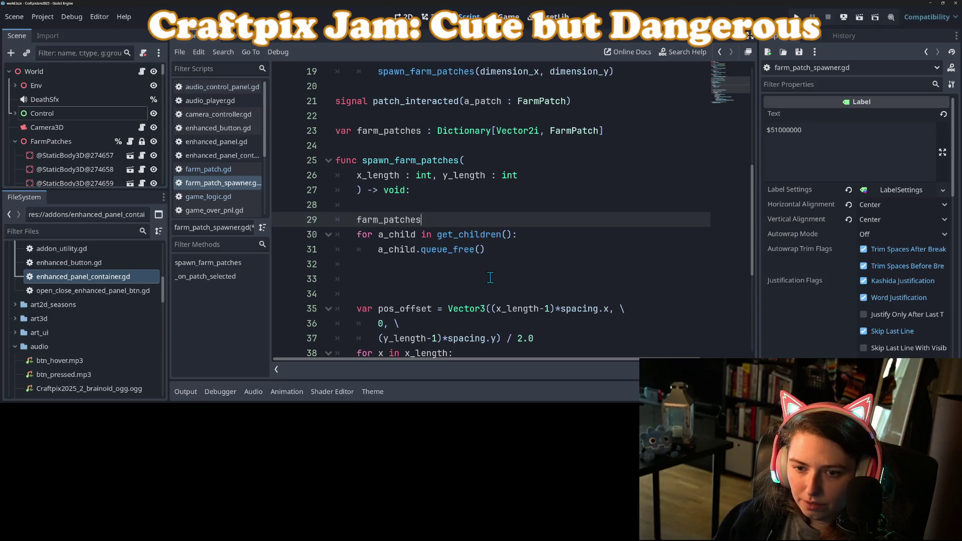
pyautogui.write(' = ')
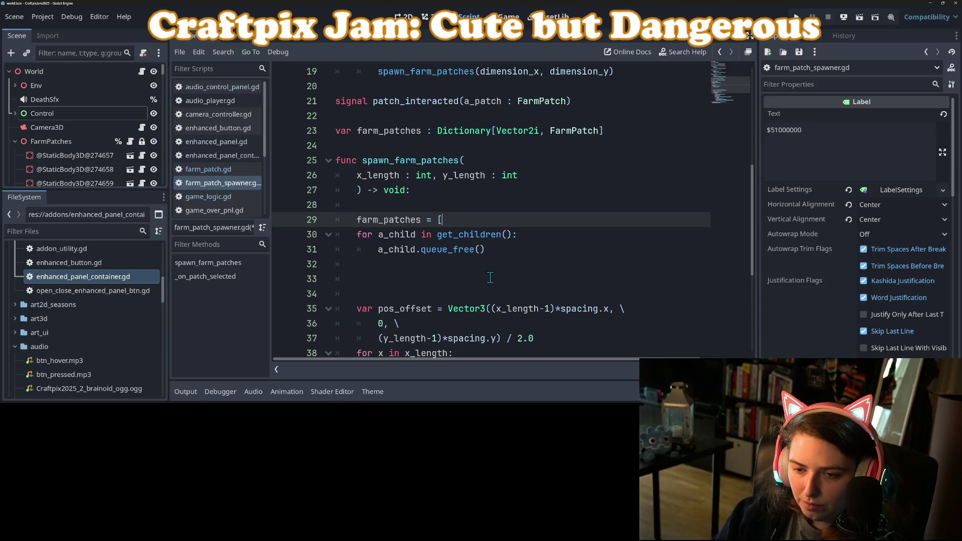
pyautogui.write('{')
pyautogui.press('Up')
pyautogui.hotkey('ctrl', 'shift', 'k')
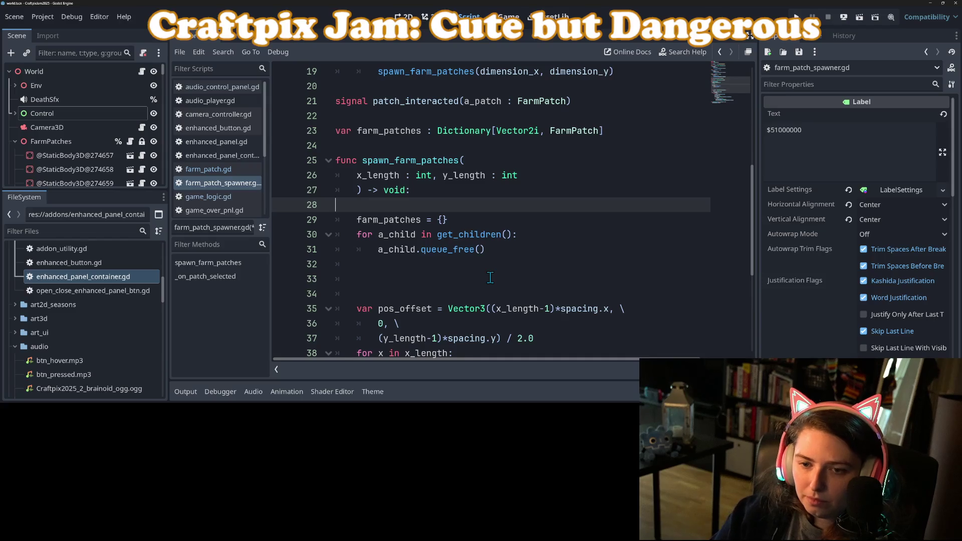
pyautogui.press('Up')
pyautogui.click(431, 264)
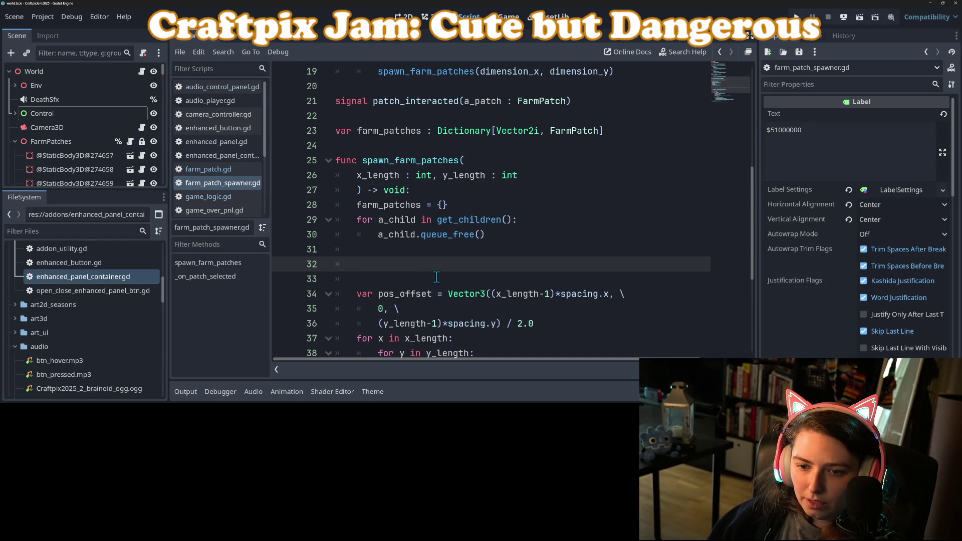
pyautogui.hotkey('ctrl', 'shift', 'k')
pyautogui.hotkey('ctrl', 'shift', 'k')
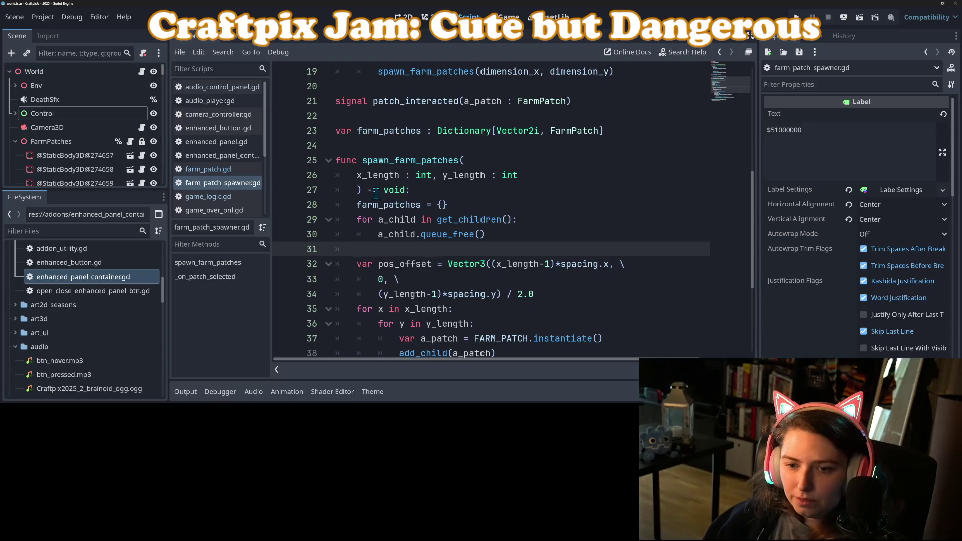
# Step: Inspect the farm_patches references and dismiss the Vector3 documentation tooltip
pyautogui.doubleClick(386, 204)
pyautogui.scroll(-4, 444, 262)
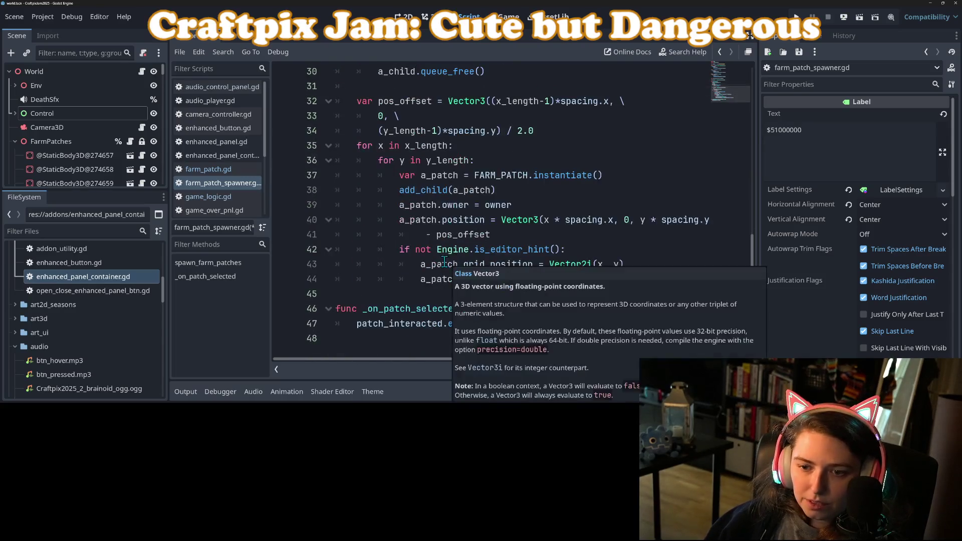
pyautogui.click(516, 252)
pyautogui.click(419, 159)
pyautogui.click(436, 147)
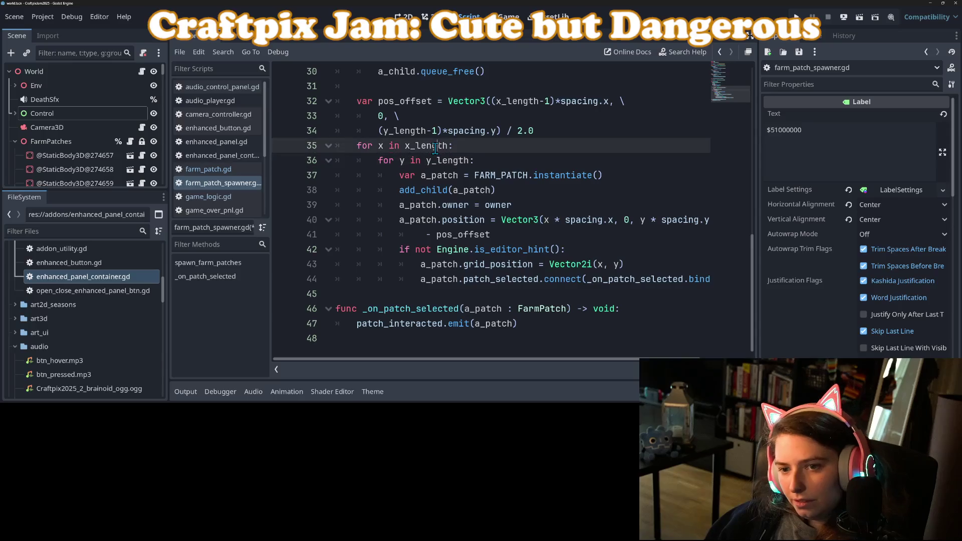
pyautogui.click(445, 236)
pyautogui.click(429, 251)
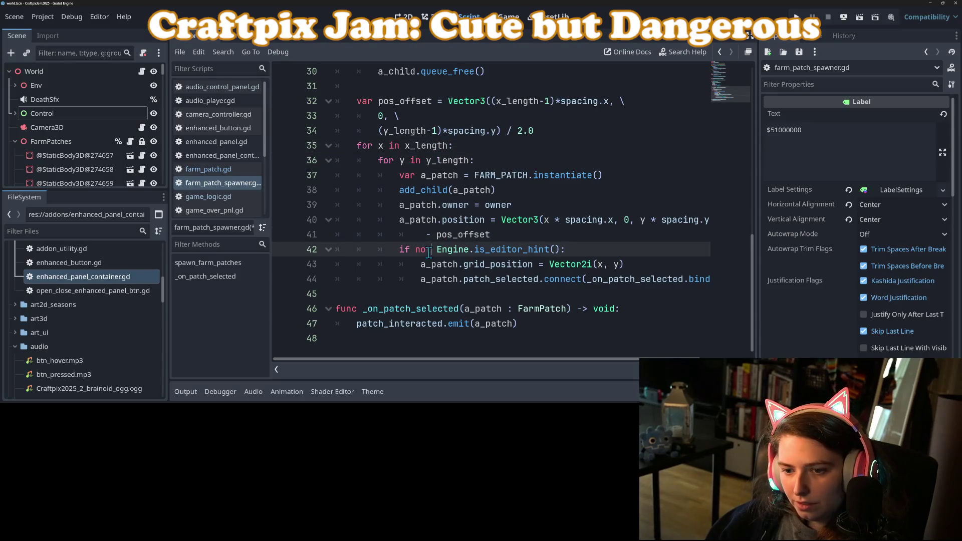
pyautogui.click(489, 275)
pyautogui.click(424, 236)
pyautogui.click(418, 203)
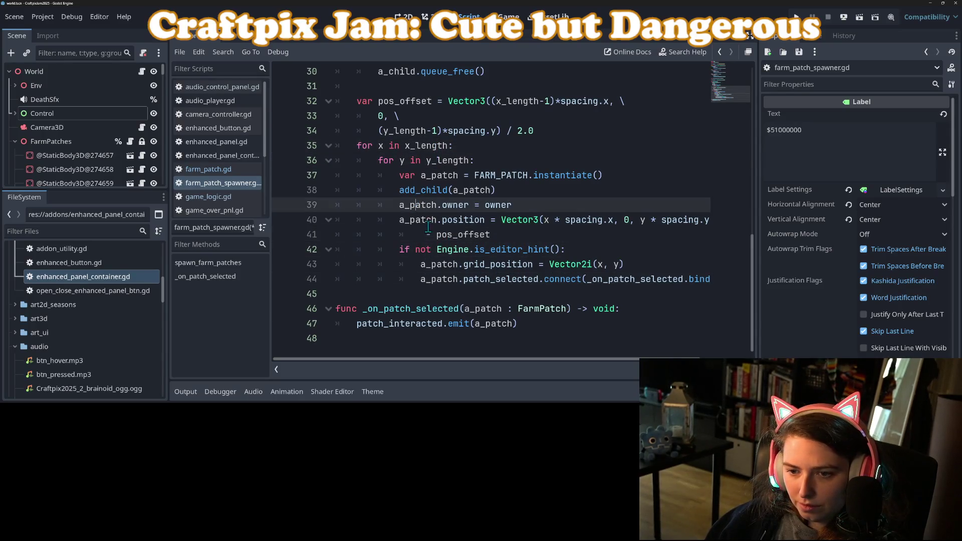
# Step: Write 'farm_patches.merge({Vector2i(x, y) : a_patch})' above the editor-hint check
pyautogui.click(396, 250)
pyautogui.press('Return')
pyautogui.press('Up')
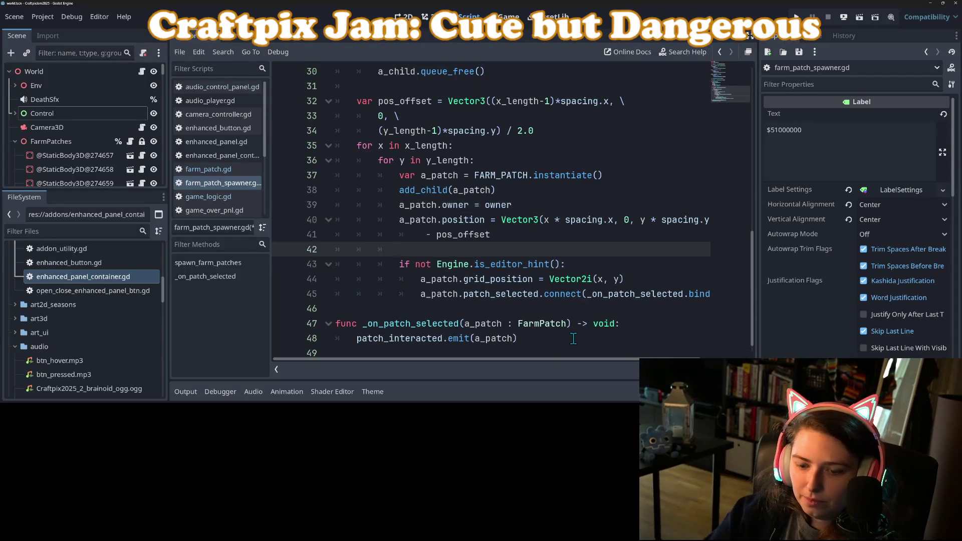
pyautogui.write('farm_patches.merge')
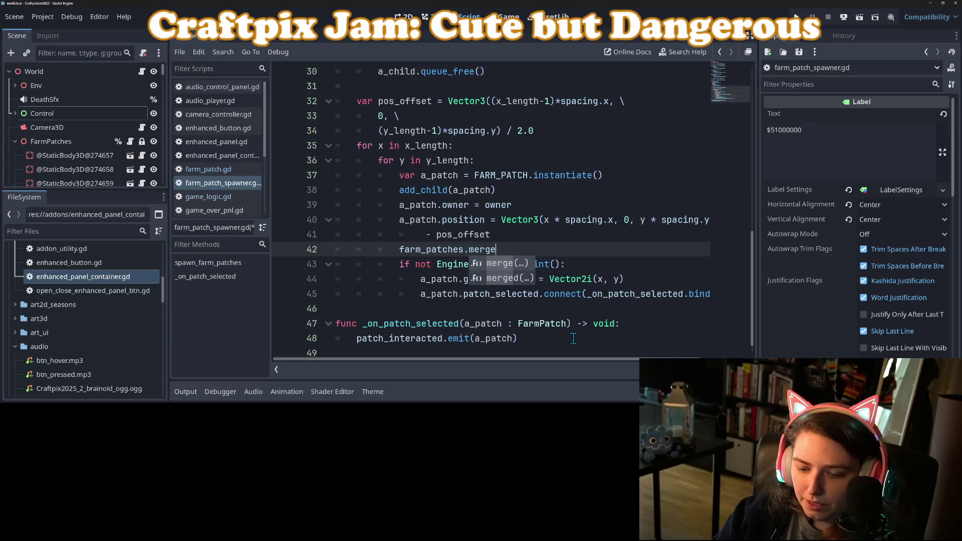
pyautogui.press('Return')
pyautogui.write('{Vector')
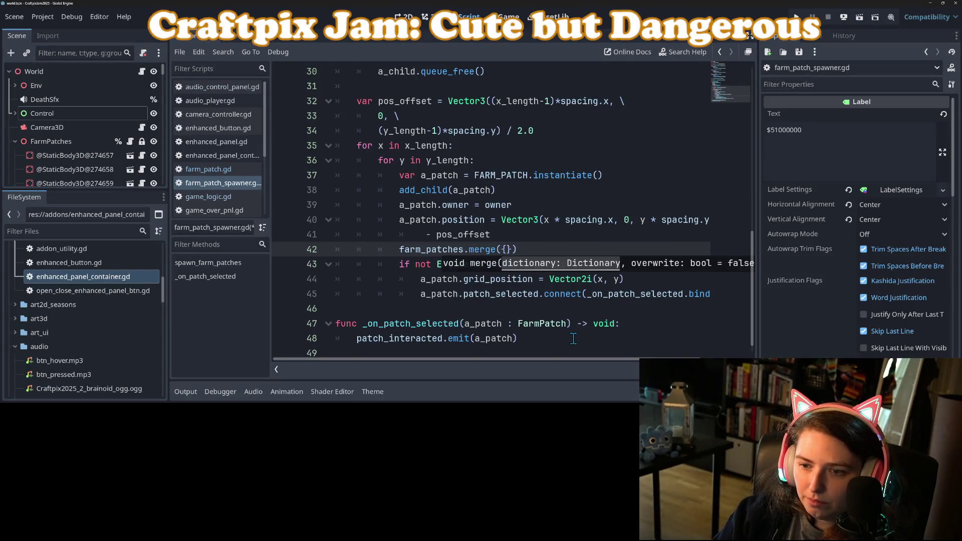
pyautogui.write('2i')
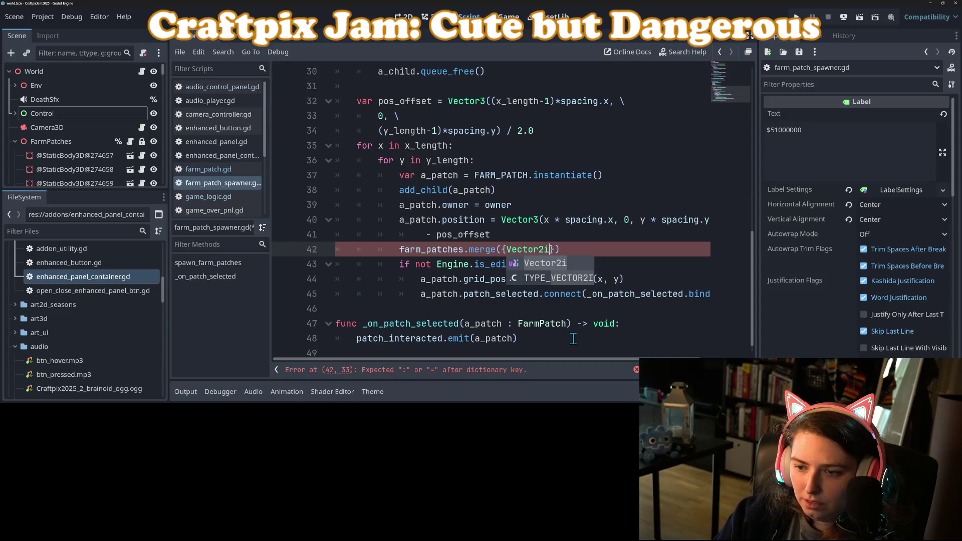
pyautogui.write('(x, y')
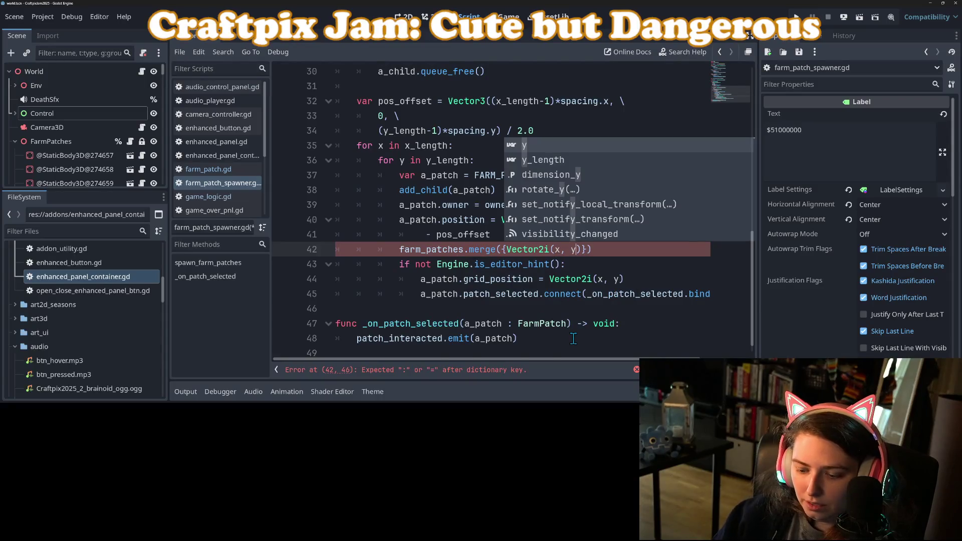
pyautogui.write(') : a')
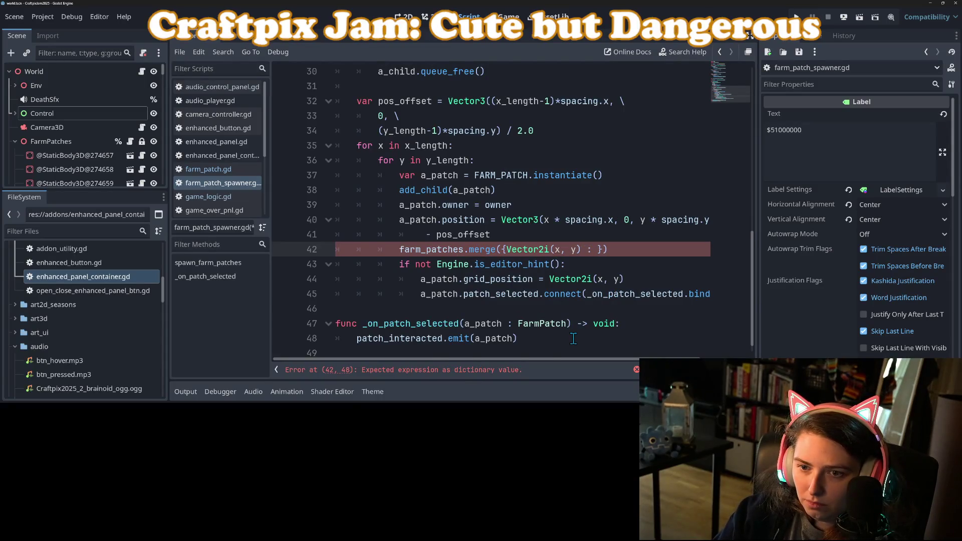
pyautogui.write('_patch')
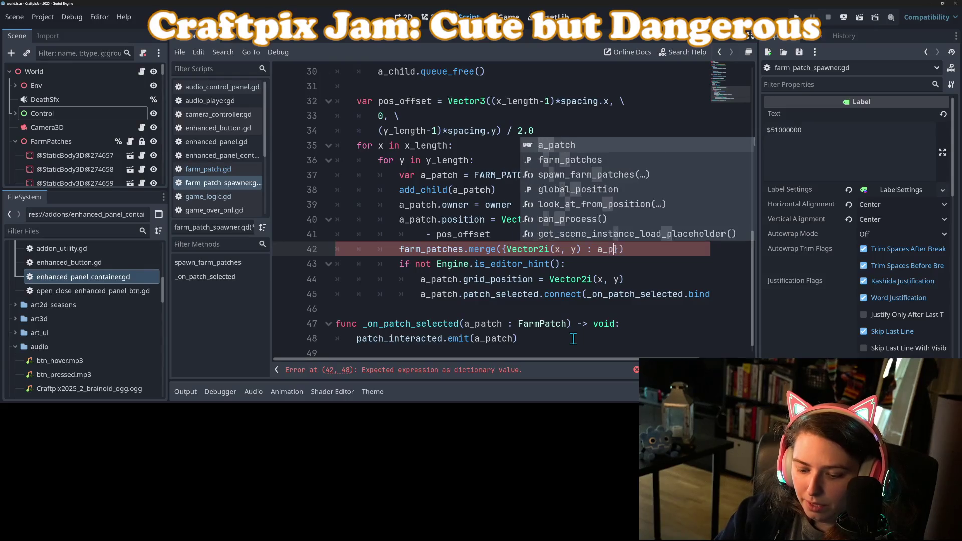
pyautogui.click(400, 240)
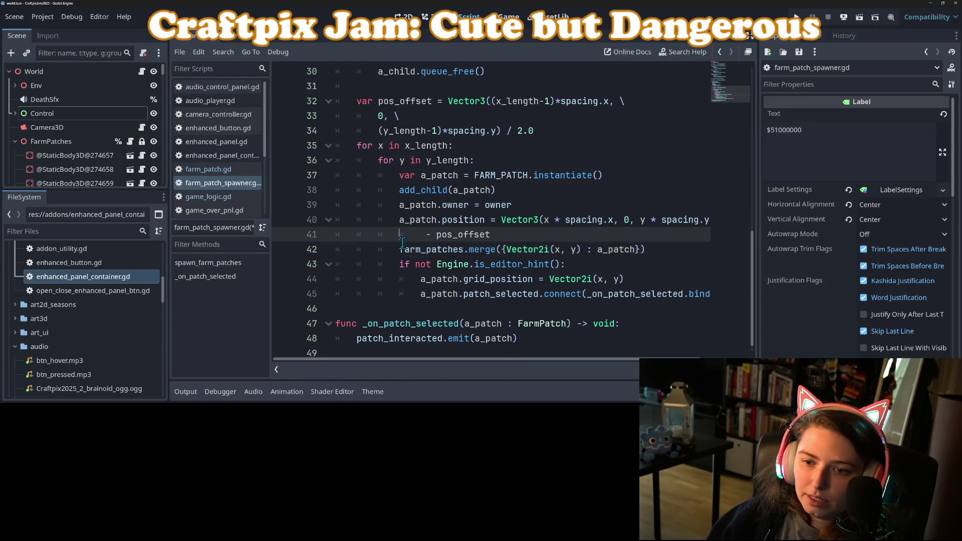
# Step: Move the merge call inside 'if not Engine.is_editor_hint()' and key it by a_patch.grid_position
pyautogui.moveTo(397, 249); pyautogui.dragTo(665, 249)
pyautogui.hotkey('ctrl', 'x')
pyautogui.click(613, 269)
pyautogui.press('Return')
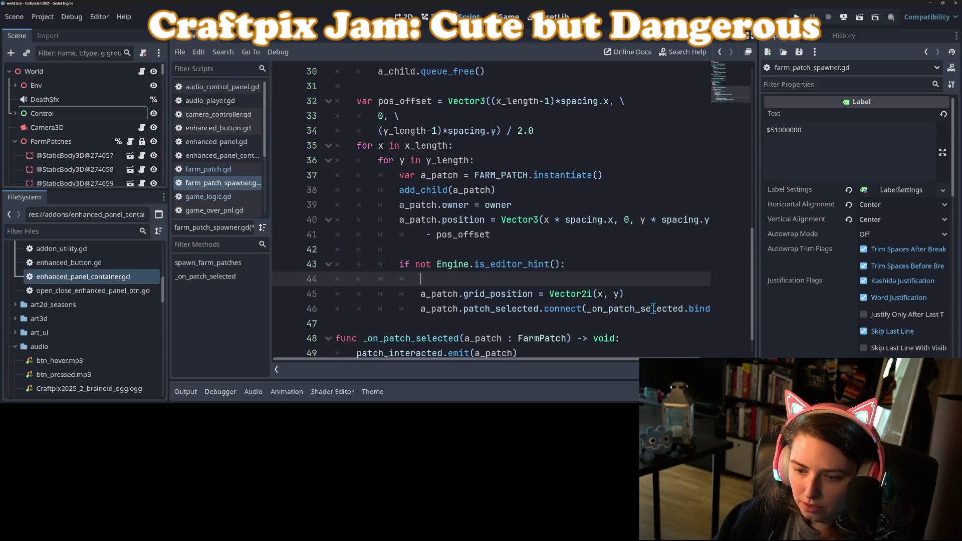
pyautogui.hotkey('ctrl', 'v')
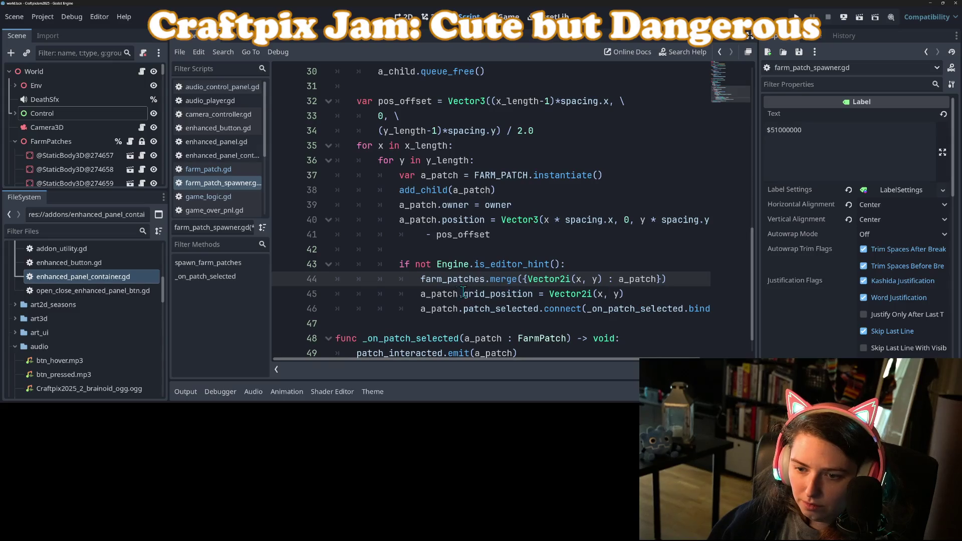
pyautogui.moveTo(418, 296); pyautogui.dragTo(623, 282)
pyautogui.hotkey('ctrl', 'v')
# Step: Place the merge call after the grid_position line, remove the leftover empty line, and save
pyautogui.moveTo(708, 279); pyautogui.dragTo(415, 279)
pyautogui.hotkey('ctrl', 'x')
pyautogui.click(646, 294)
pyautogui.press('Return')
pyautogui.hotkey('ctrl', 'v')
pyautogui.press('Up')
pyautogui.press('Up')
pyautogui.press('BackSpace')
pyautogui.press('BackSpace')
pyautogui.press('BackSpace')
pyautogui.hotkey('ctrl', 's')
pyautogui.click(512, 249)
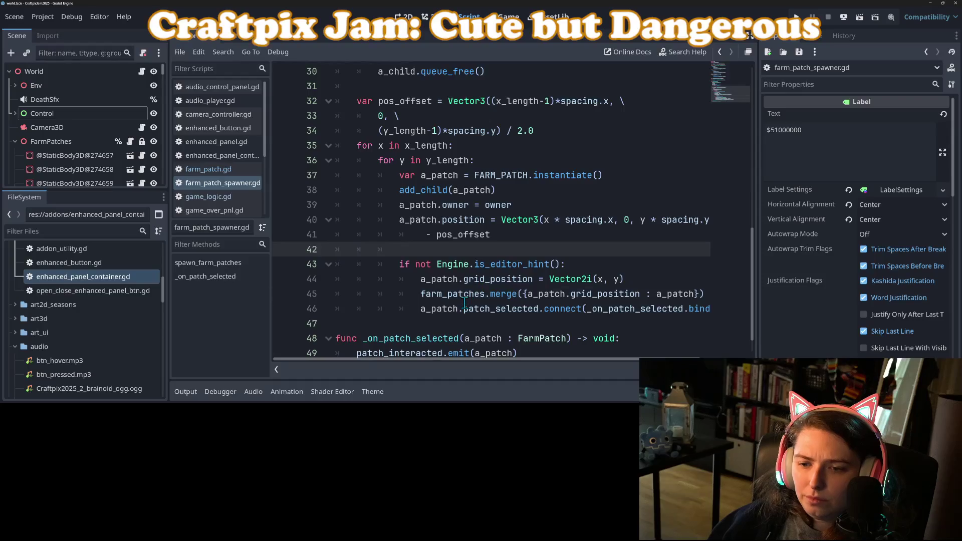
# Step: Open farm_patch.gd from the script list and scroll through it
pyautogui.click(219, 170)
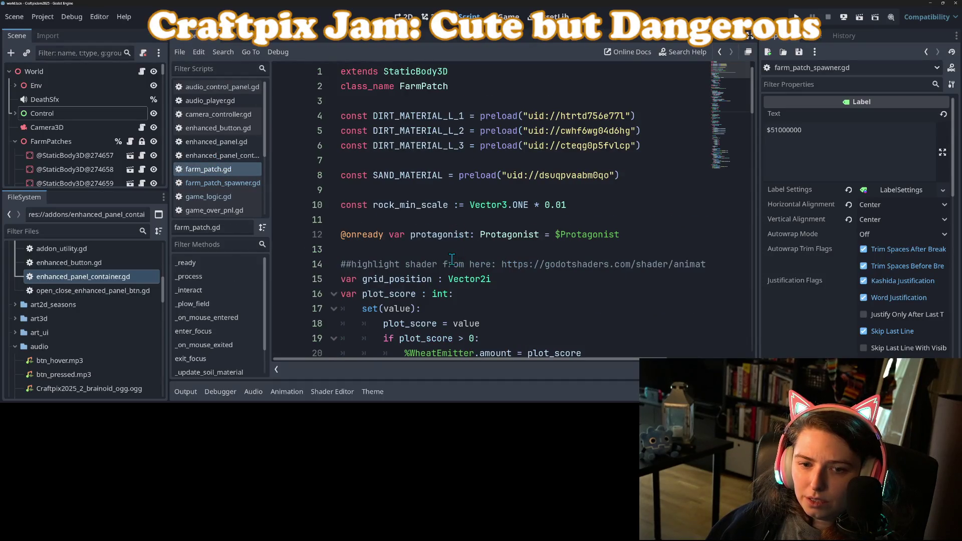
pyautogui.scroll(-15, 452, 259)
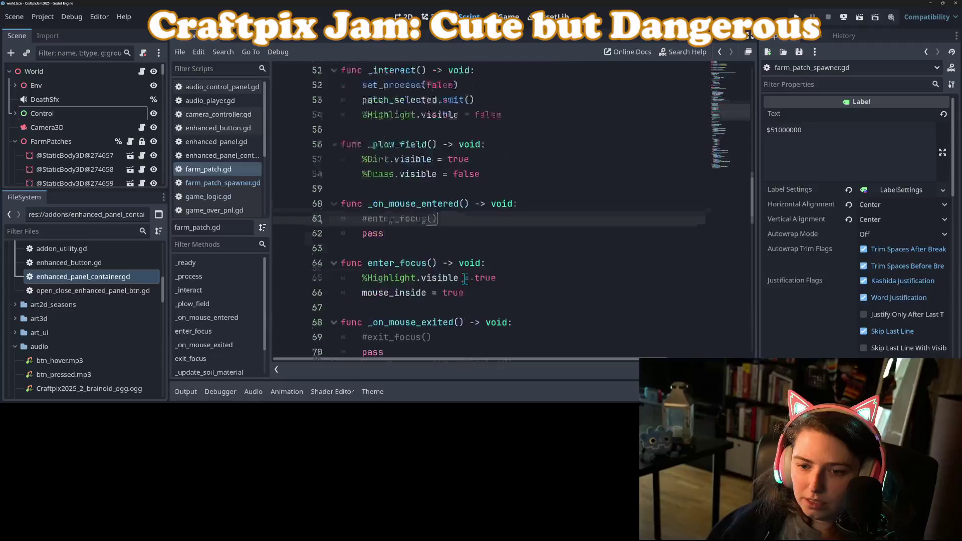
pyautogui.scroll(15, 367, 264)
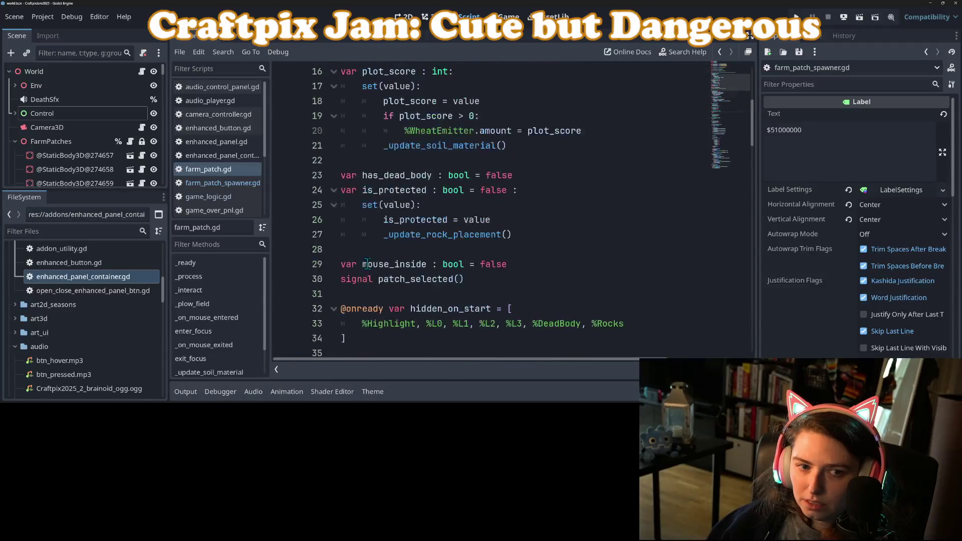
# Step: Open game_logic.gd and collapse the FarmPatches node in the Scene dock
pyautogui.click(141, 74)
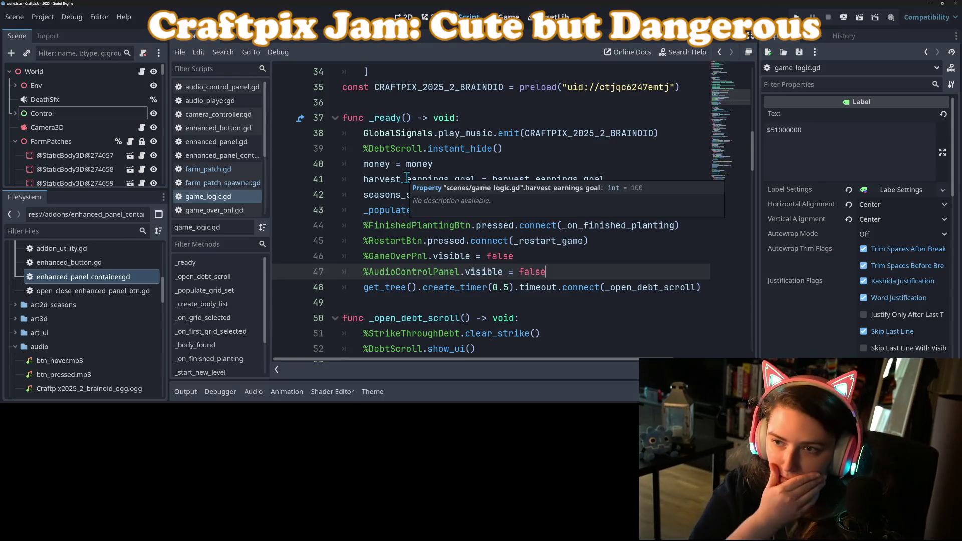
pyautogui.scroll(6, 426, 186)
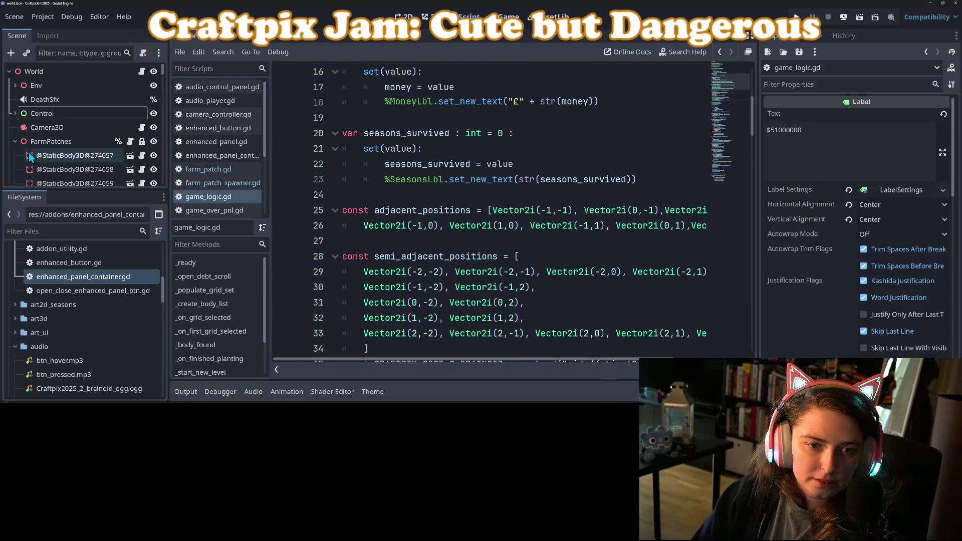
pyautogui.click(15, 142)
pyautogui.click(420, 233)
pyautogui.scroll(-4, 420, 233)
pyautogui.click(400, 193)
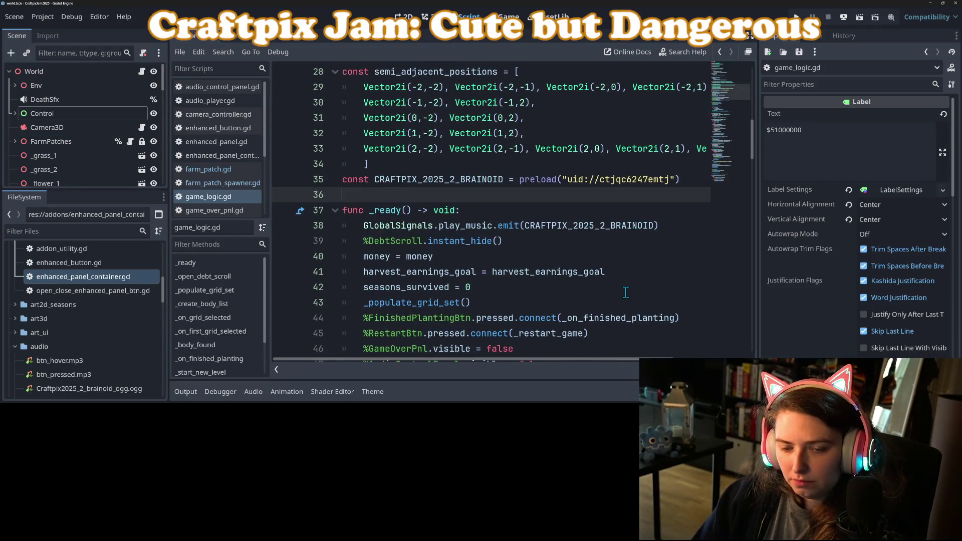
# Step: Declare 'var focused_farm_patch : FarmPatch' on a new line above _ready in game_logic.gd
pyautogui.press('Return')
pyautogui.press('Return')
pyautogui.press('Up')
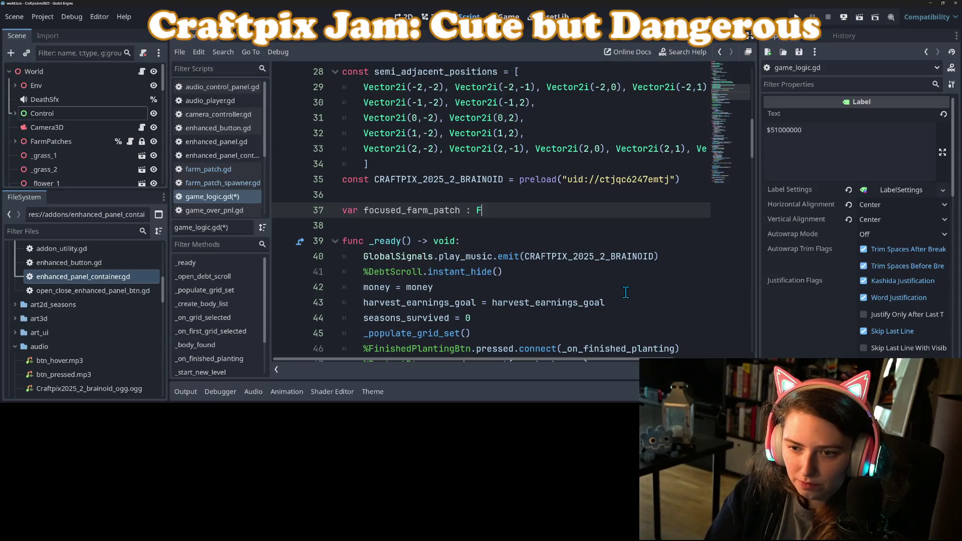
pyautogui.write('armPatch')
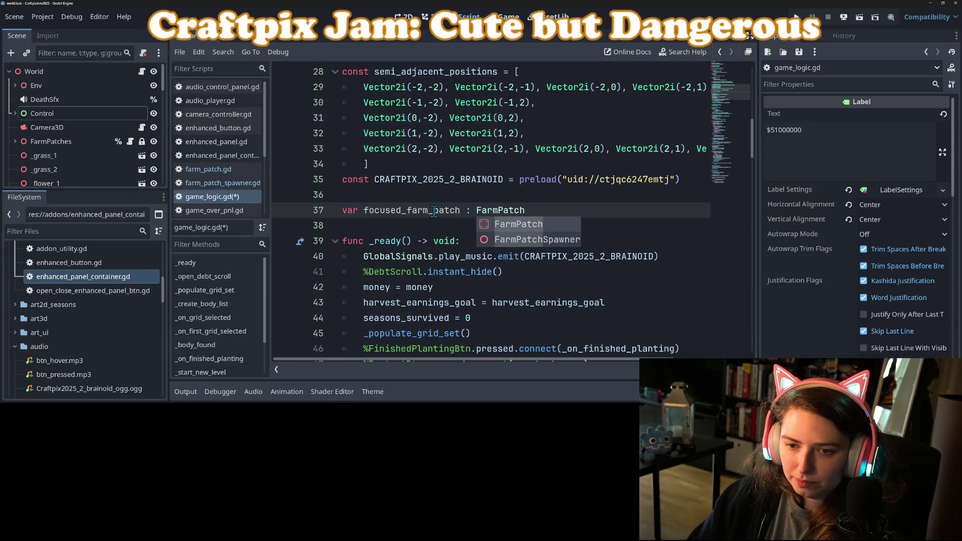
pyautogui.doubleClick(434, 210)
# Step: Jump to the _populate_grid_set function definition
pyautogui.click(502, 272)
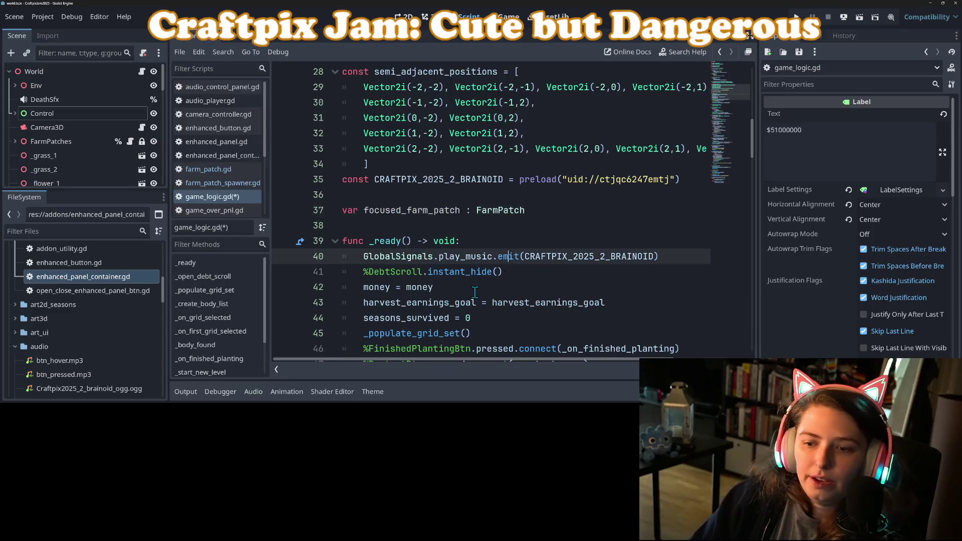
pyautogui.scroll(-3, 502, 272)
pyautogui.click(440, 207)
pyautogui.click(432, 222)
pyautogui.click(424, 255)
pyautogui.click(407, 181)
pyautogui.click(412, 198)
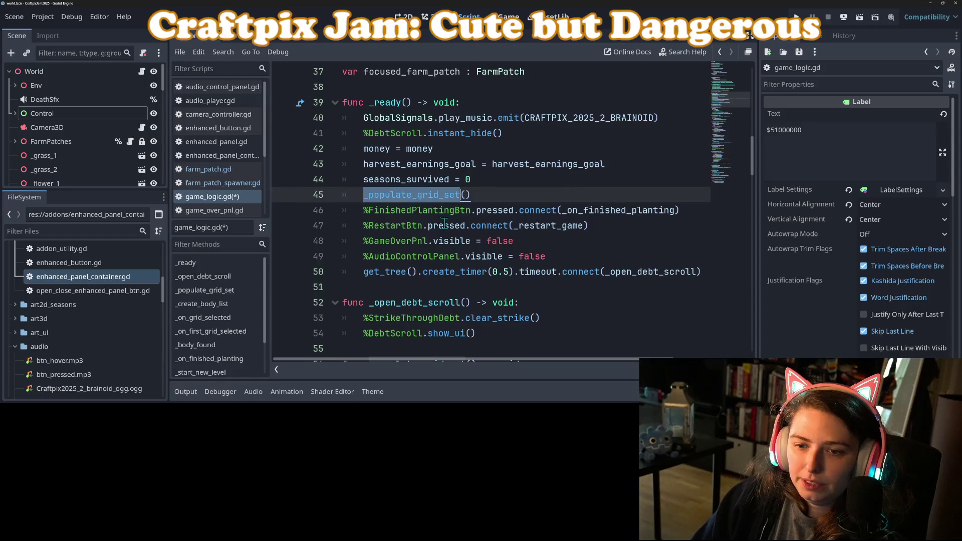
pyautogui.keyDown('ctrl'); pyautogui.click(411, 196); pyautogui.keyUp('ctrl')
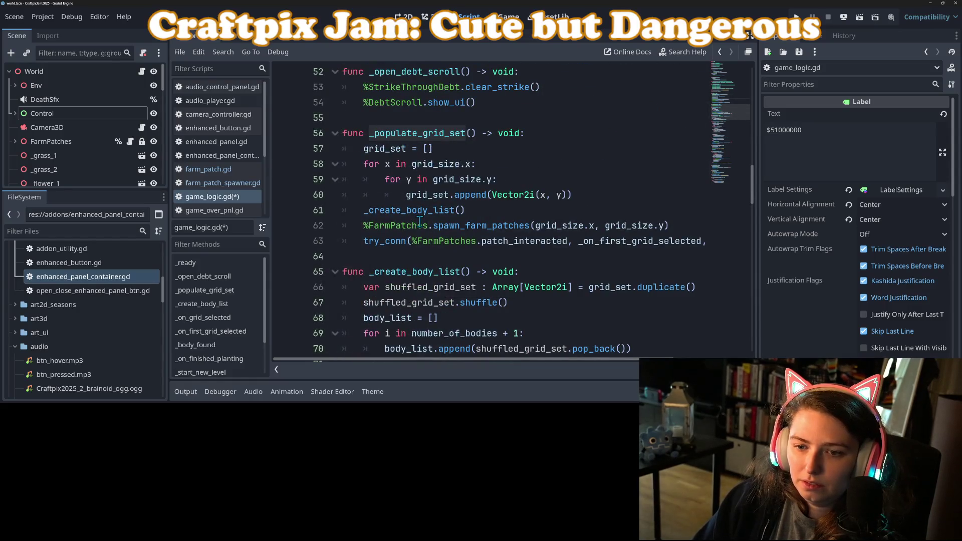
# Step: Prefix the spawn_farm_patches call with 'focused_farm_patch = ' and save game_logic.gd
pyautogui.click(476, 210)
pyautogui.click(472, 225)
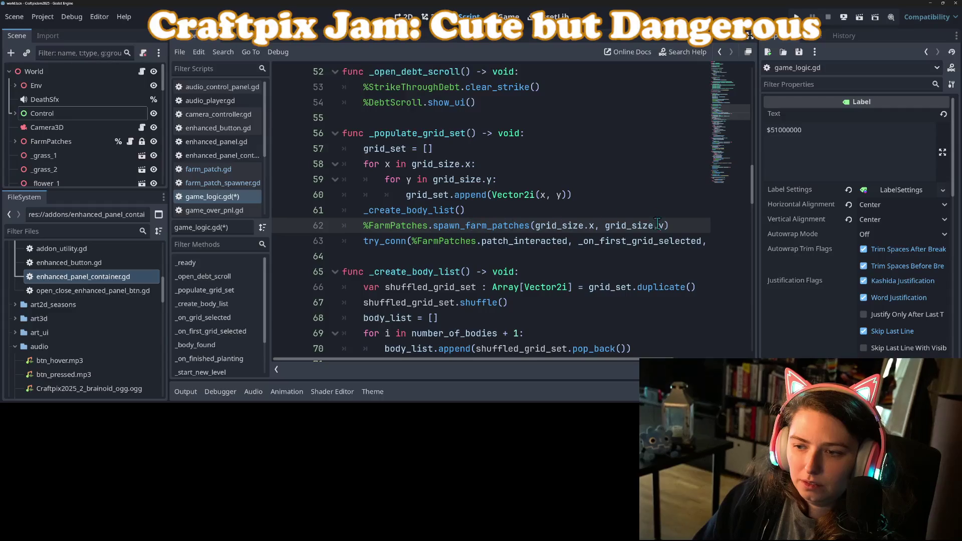
pyautogui.press('Home')
pyautogui.write('focused_farm_patch =')
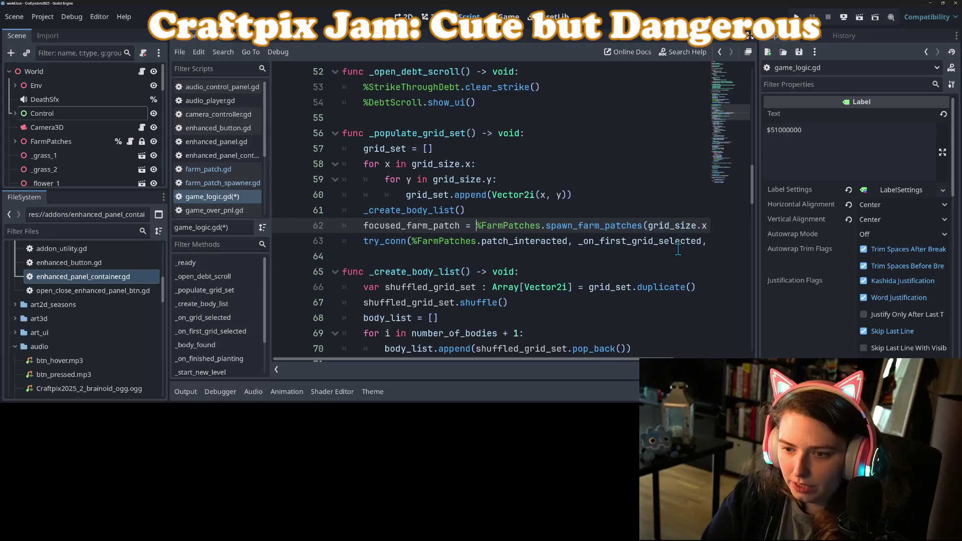
pyautogui.hotkey('ctrl', 's')
pyautogui.doubleClick(608, 224)
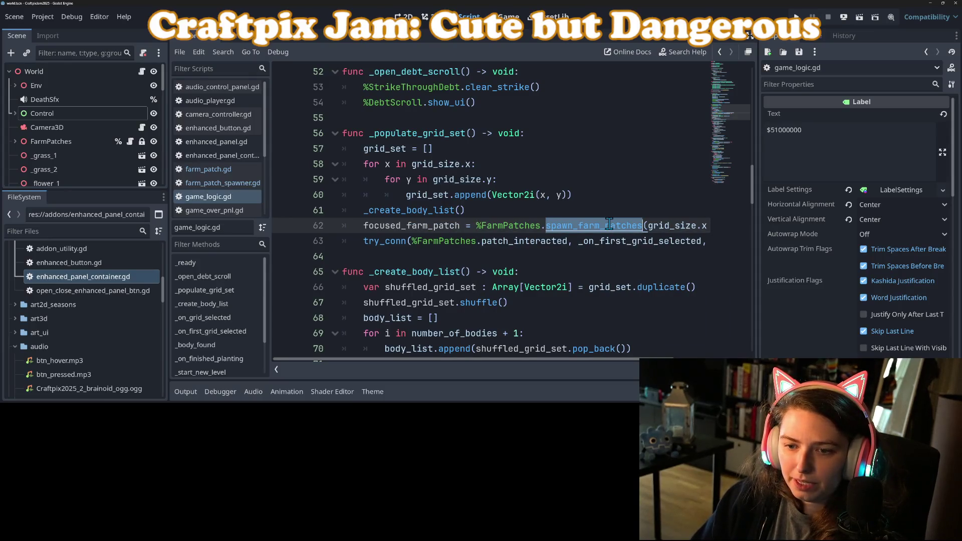
# Step: In the spawn_farm_patches definition, add an indented body line after the spawning loop
pyautogui.keyDown('ctrl'); pyautogui.click(609, 223); pyautogui.keyUp('ctrl')
pyautogui.scroll(-5, 449, 215)
pyautogui.scroll(-2, 450, 216)
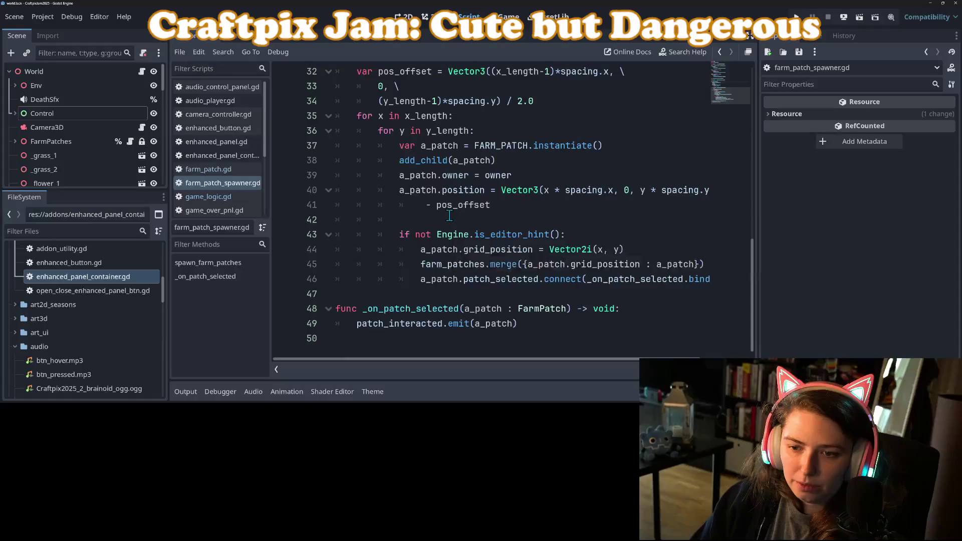
pyautogui.click(408, 293)
pyautogui.press('Return')
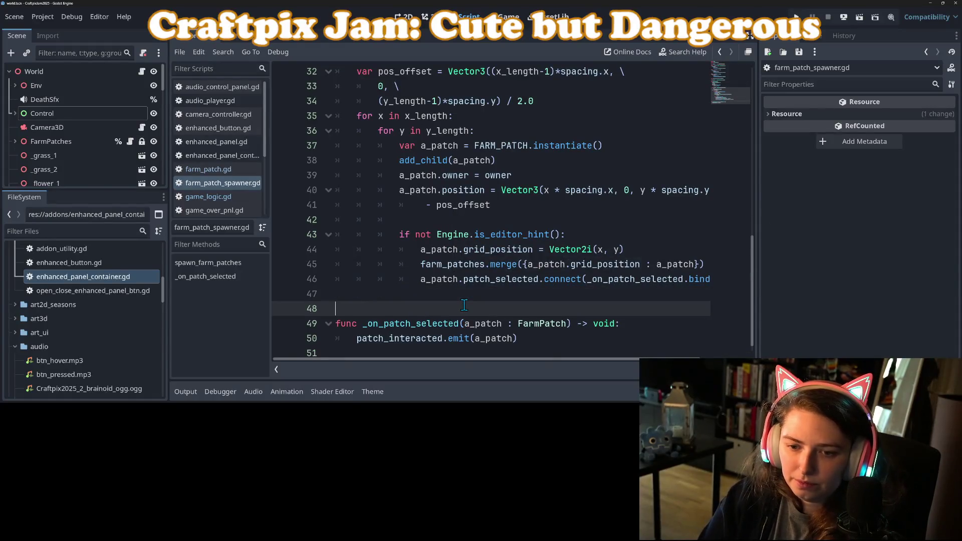
pyautogui.press('Up')
pyautogui.press('Tab')
# Step: Write 'return farm_patches[Vector2i.ZERO]' on that line and save farm_patch_spawner.gd
pyautogui.write('t')
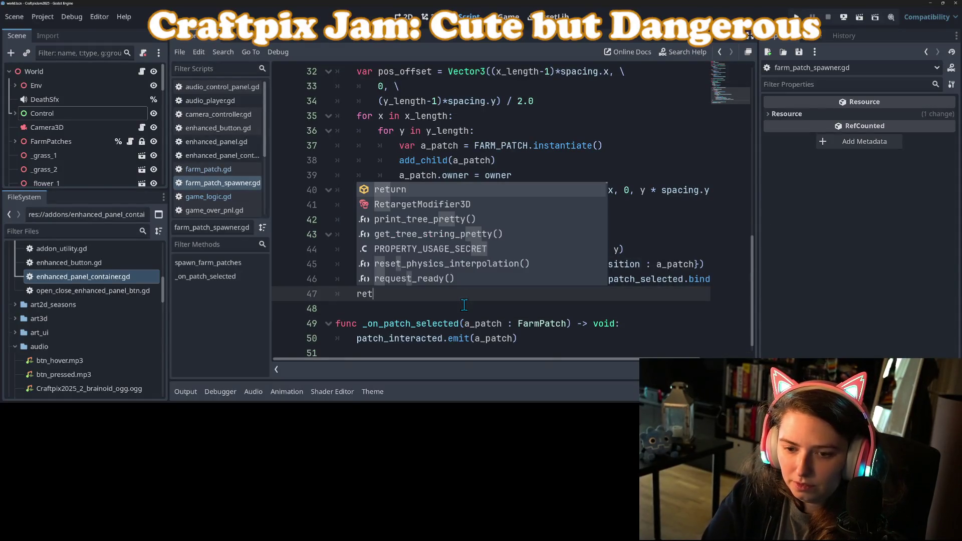
pyautogui.press('Return')
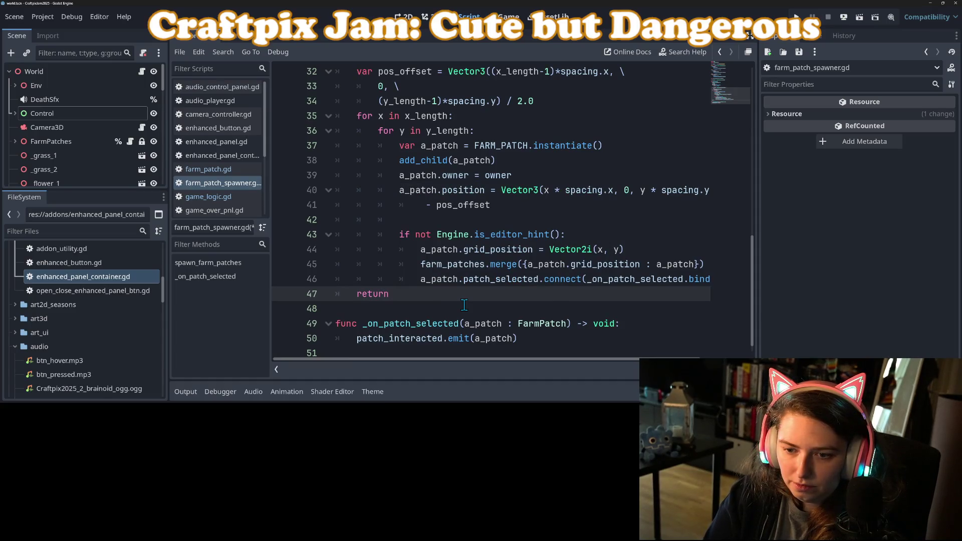
pyautogui.write(' fa')
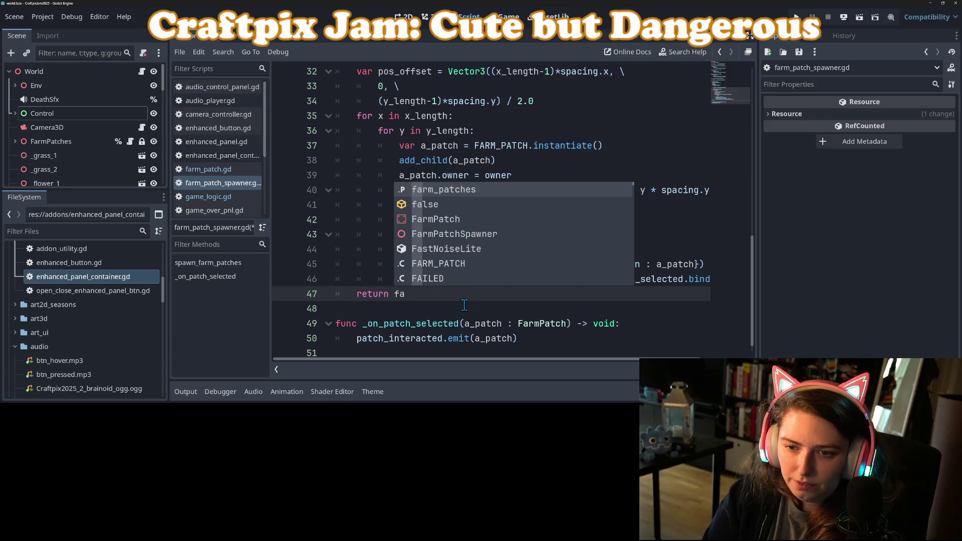
pyautogui.press('Return')
pyautogui.write('[Ve')
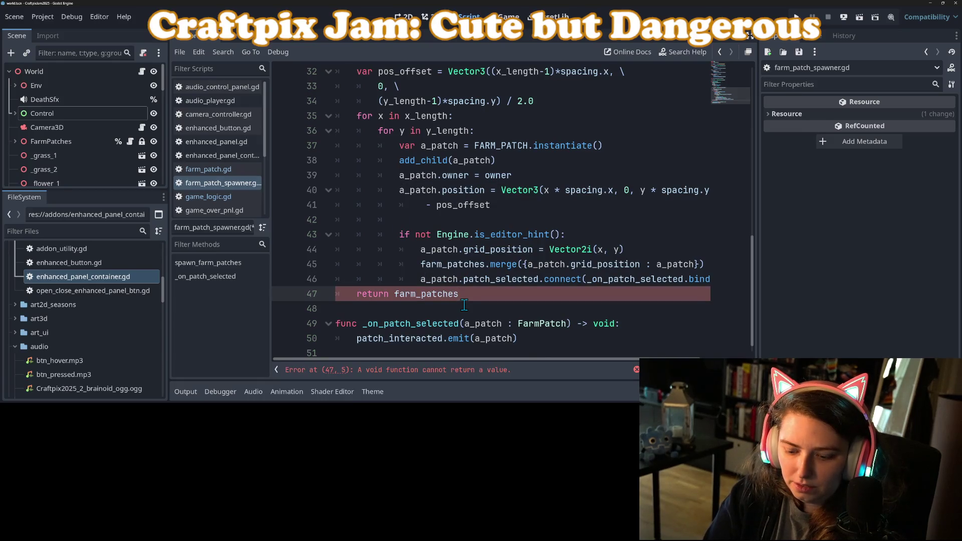
pyautogui.write('c')
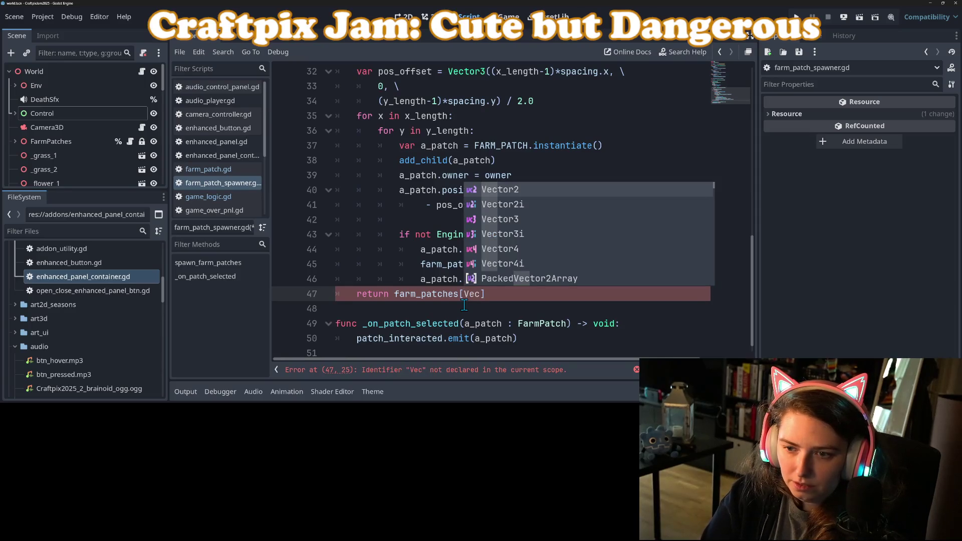
pyautogui.press('Down')
pyautogui.press('Return')
pyautogui.write('.ZERO')
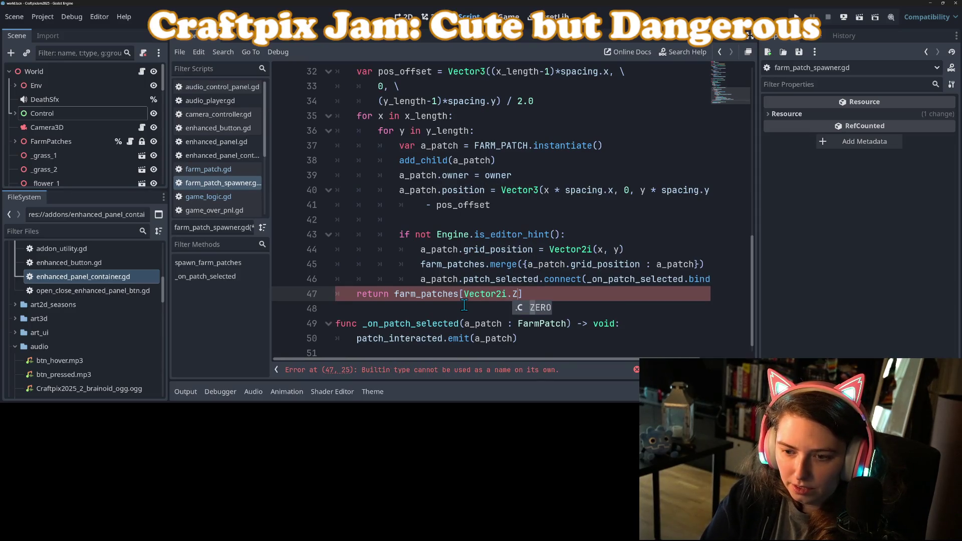
pyautogui.hotkey('ctrl', 's')
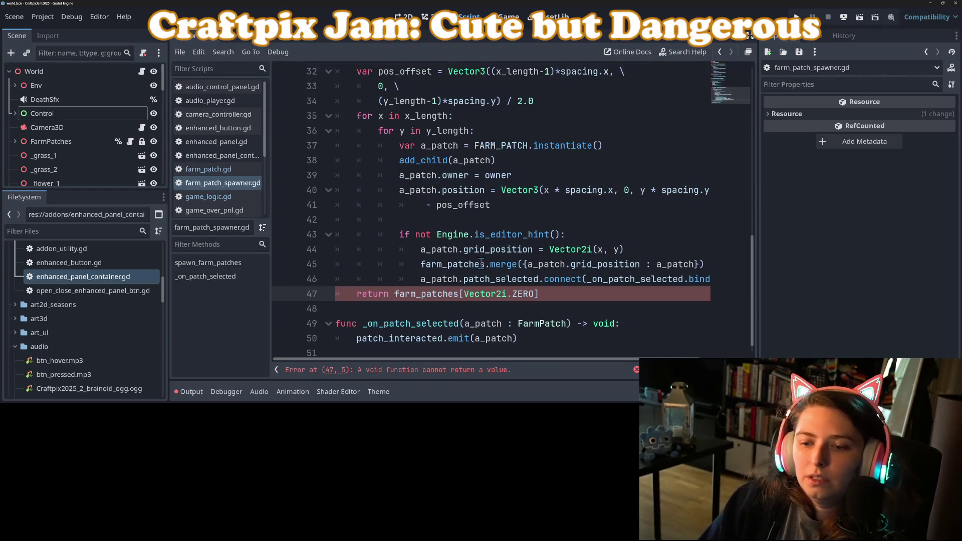
# Step: Change the spawn_farm_patches return type from void to FarmPatch and save
pyautogui.doubleClick(419, 295)
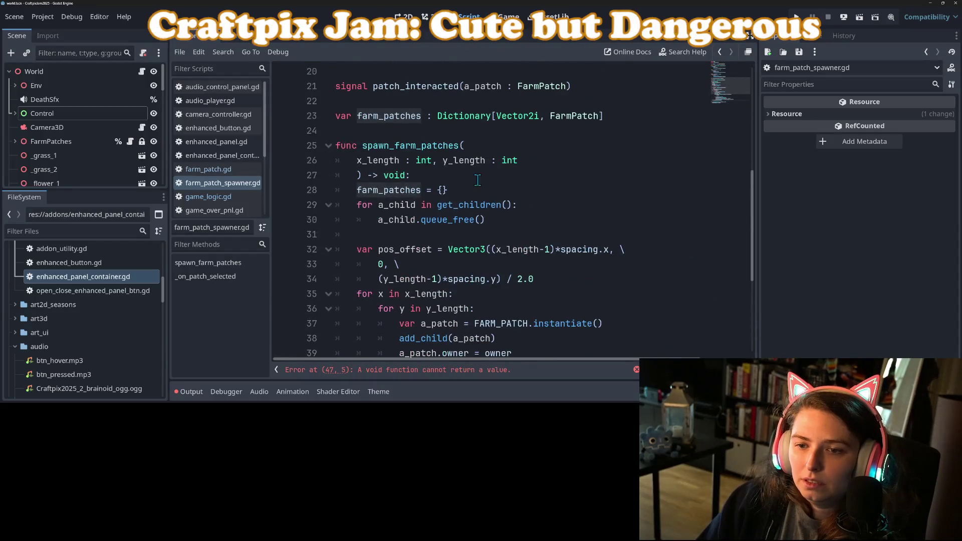
pyautogui.doubleClick(396, 176)
pyautogui.write('Farm')
pyautogui.press('Return')
pyautogui.hotkey('ctrl', 's')
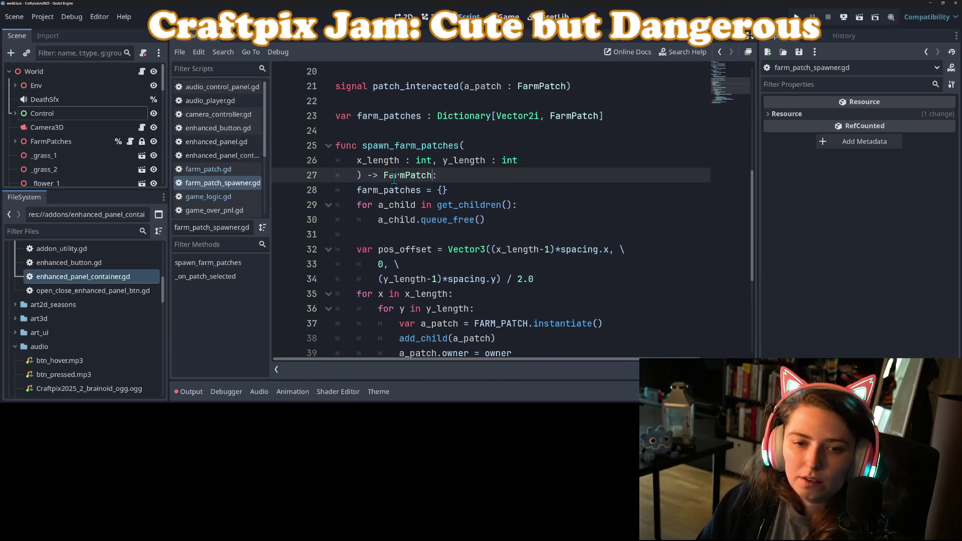
pyautogui.click(109, 126)
# Step: Open camera_controller.gd from the Camera3D node and review its _process function, then save
pyautogui.click(142, 127)
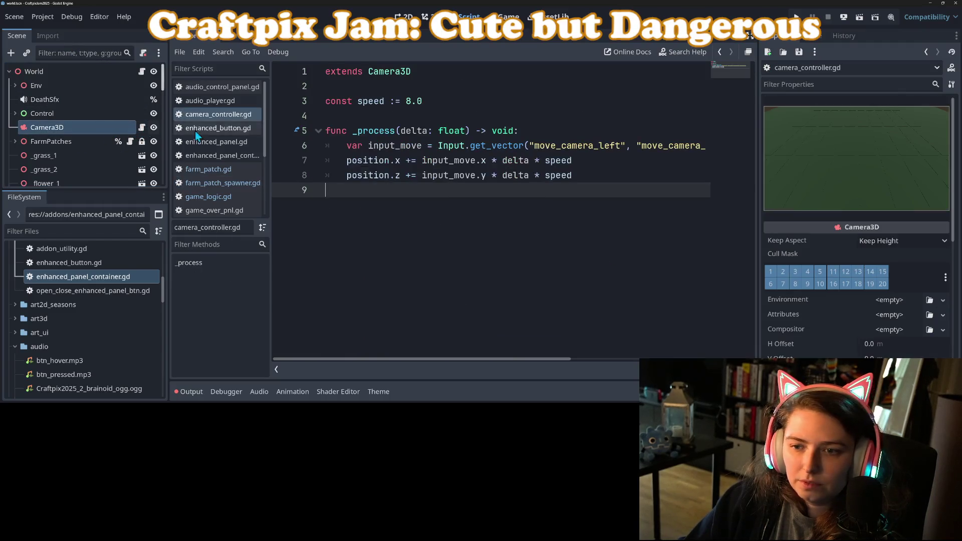
pyautogui.click(389, 161)
pyautogui.click(371, 129)
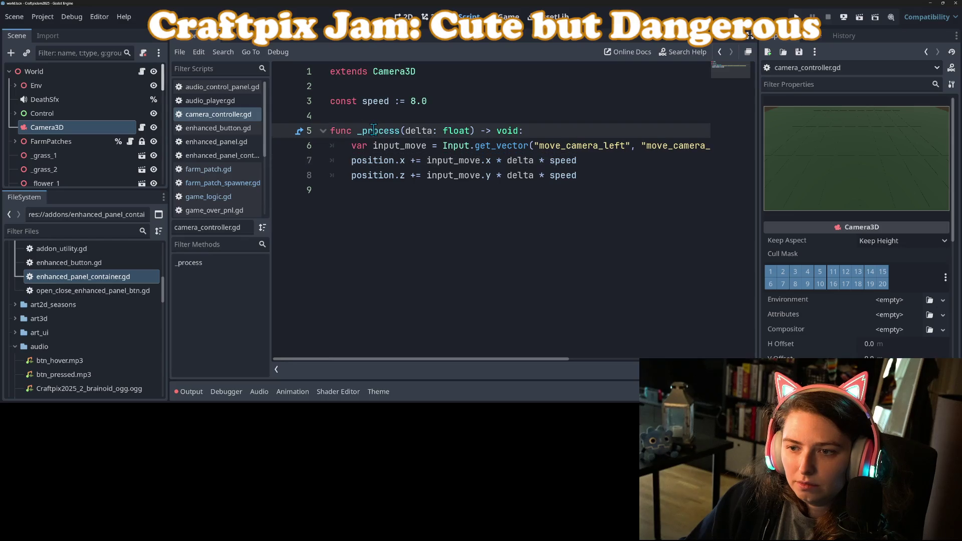
pyautogui.click(350, 146)
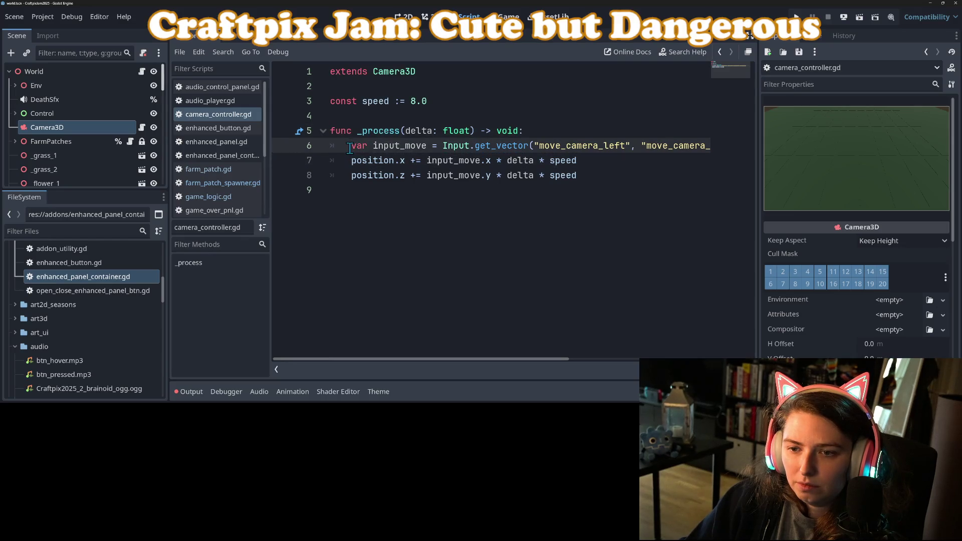
pyautogui.click(367, 177)
pyautogui.moveTo(351, 131)
pyautogui.mouseDown()
pyautogui.moveTo(386, 148)
pyautogui.moveTo(406, 174)
pyautogui.mouseUp()
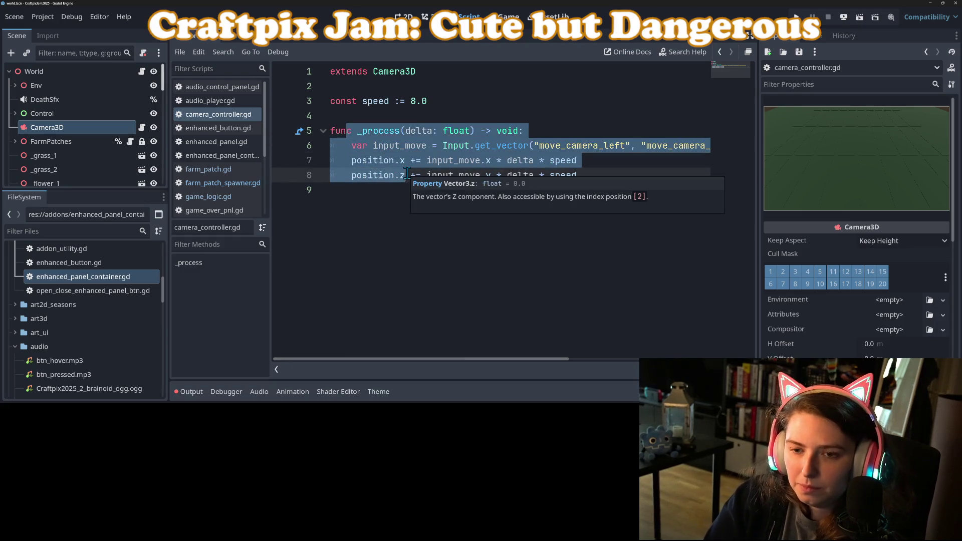
pyautogui.hotkey('ctrl', 'k')
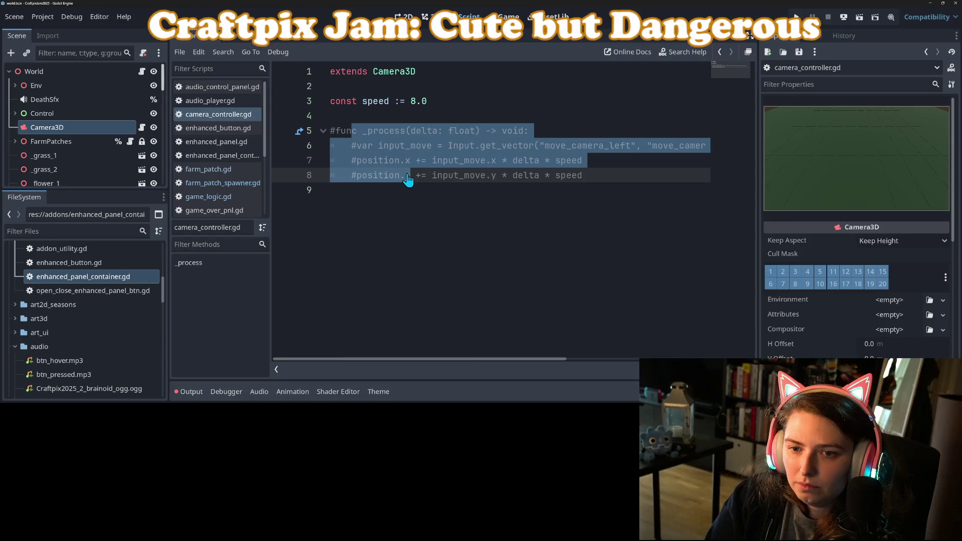
pyautogui.hotkey('ctrl', 'k')
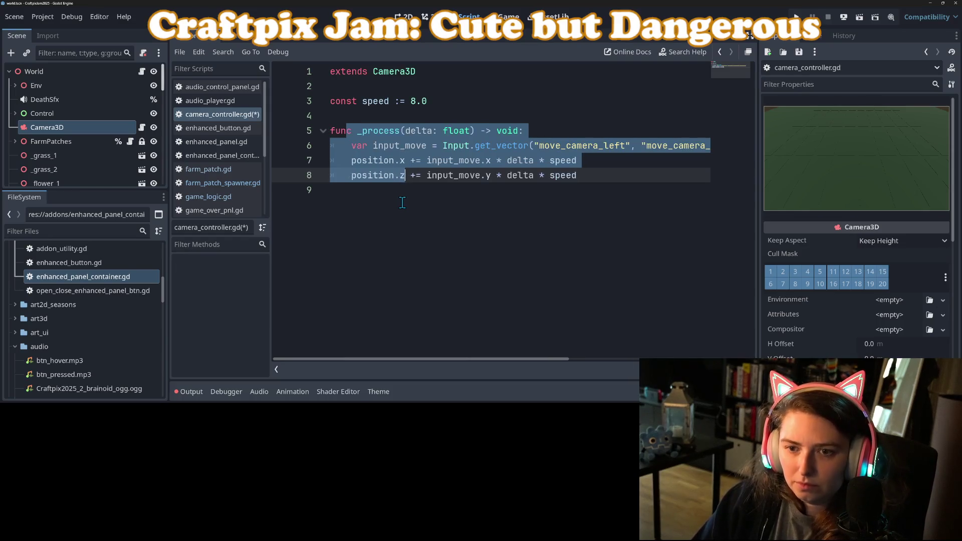
pyautogui.click(395, 201)
pyautogui.click(378, 117)
pyautogui.hotkey('ctrl', 's')
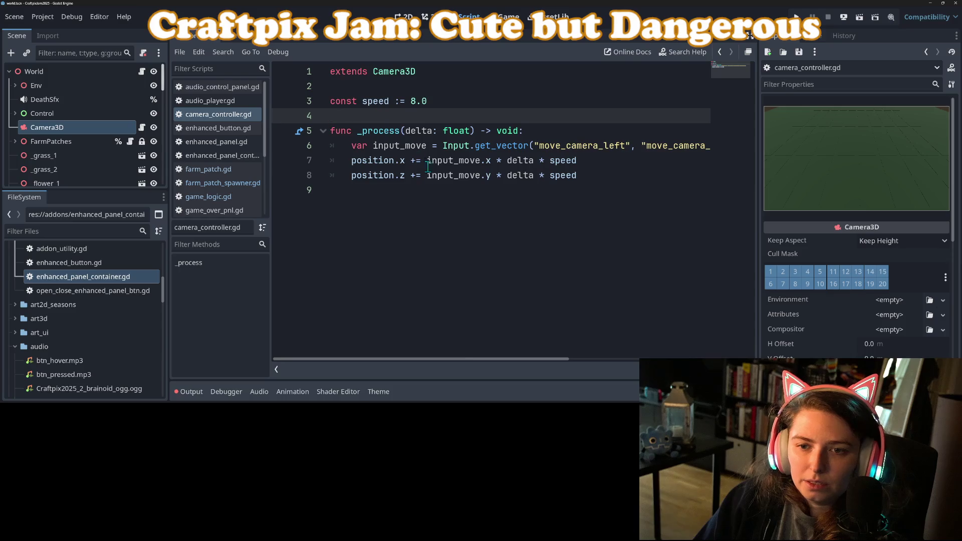
# Step: Declare 'var position_target : Vector3' on a new line above _process
pyautogui.click(388, 221)
pyautogui.press('Up')
pyautogui.press('Up')
pyautogui.press('Up')
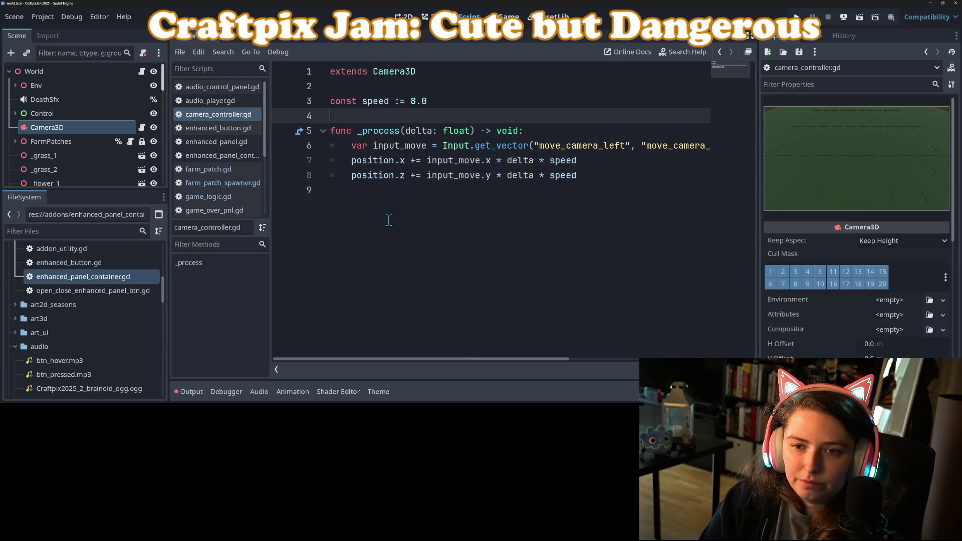
pyautogui.press('Return')
pyautogui.press('Return')
pyautogui.press('Up')
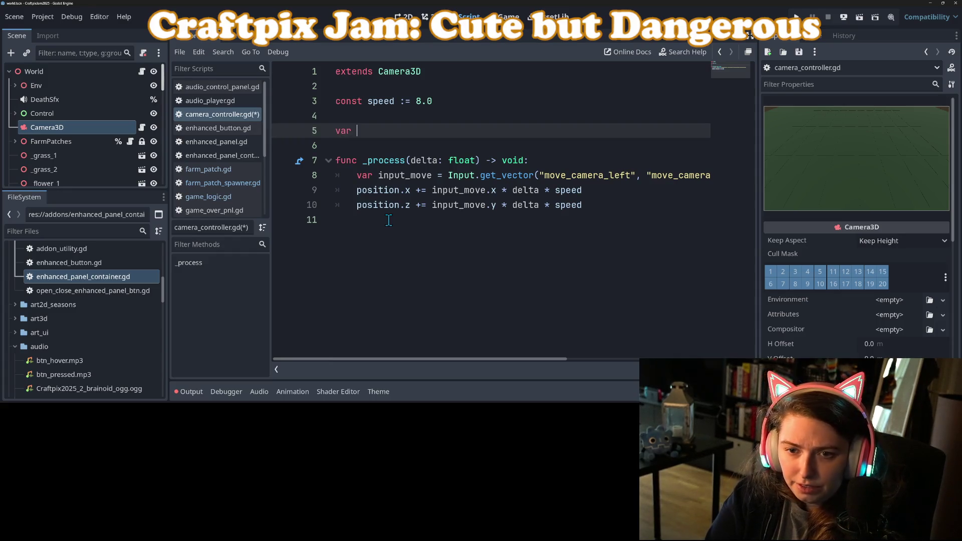
pyautogui.write('ition_target = Vector')
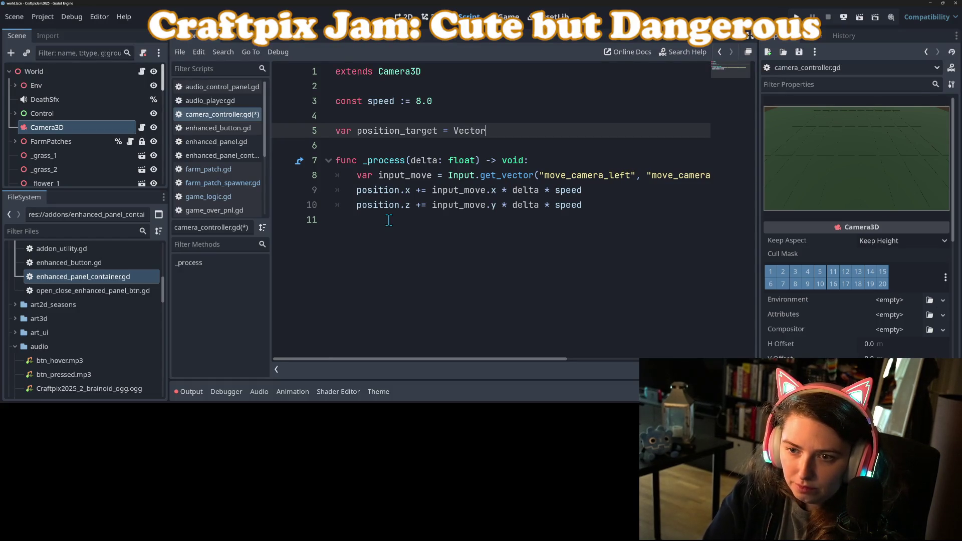
pyautogui.write('2')
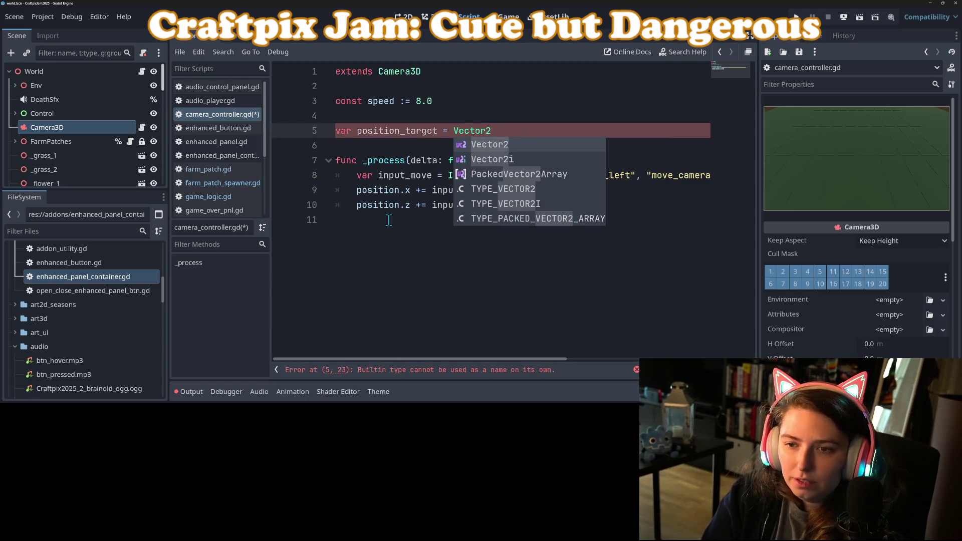
pyautogui.press('BackSpace')
pyautogui.write('3')
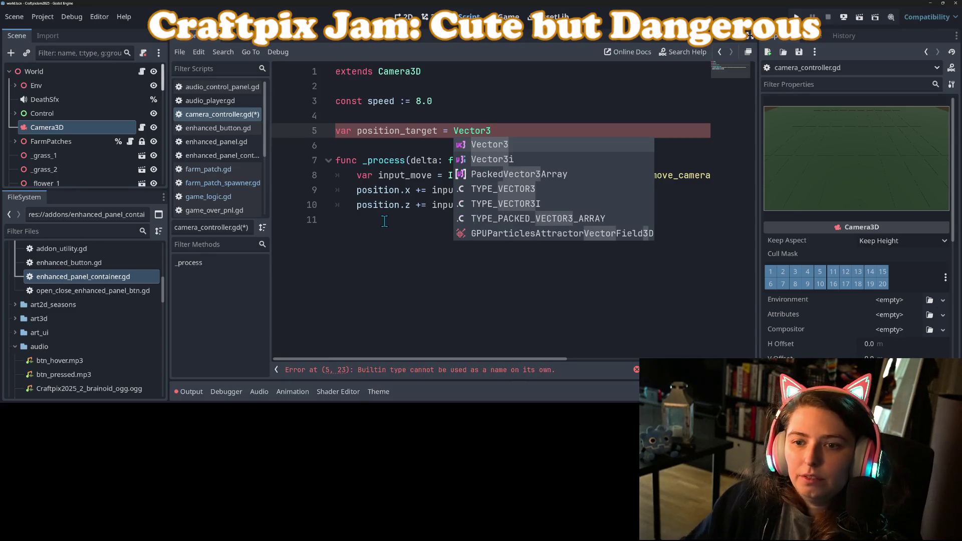
pyautogui.click(384, 221)
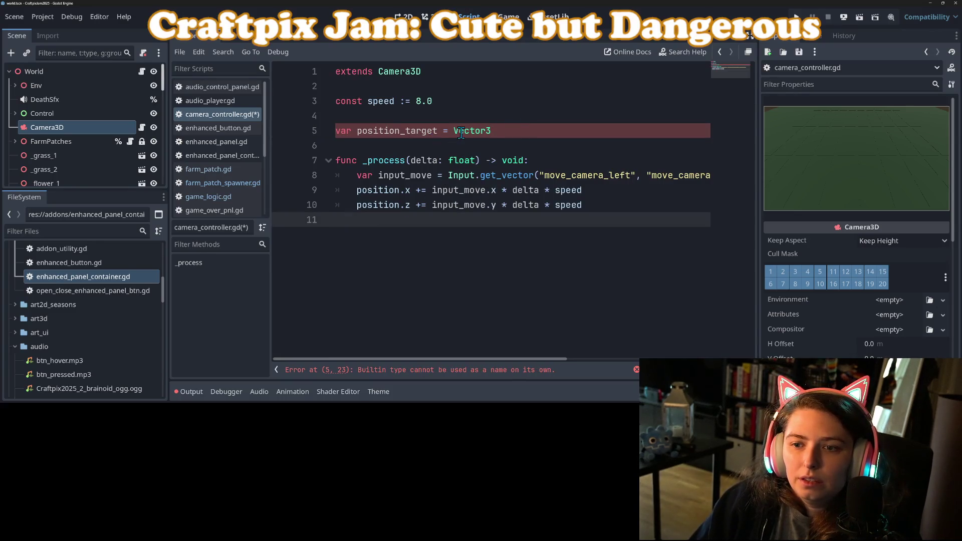
pyautogui.doubleClick(443, 131)
pyautogui.write(':')
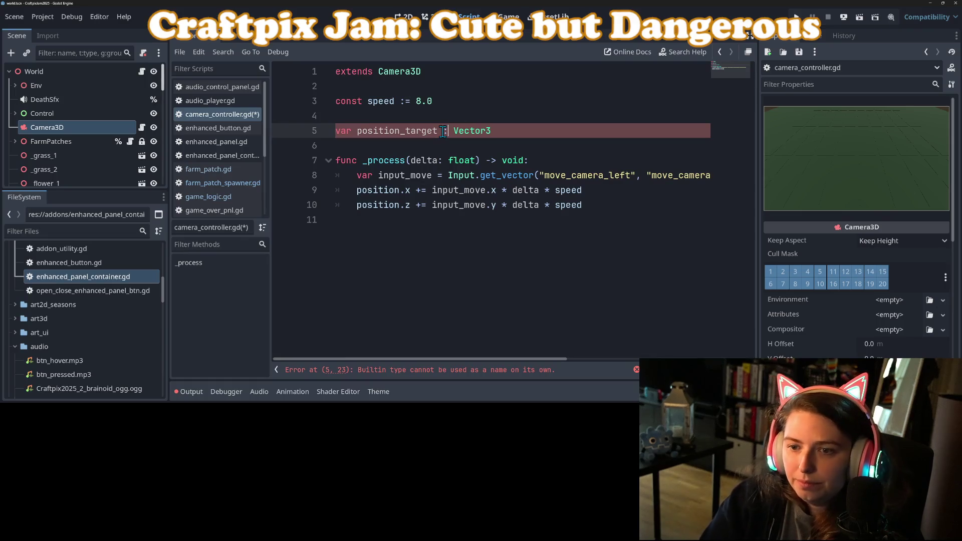
# Step: Highlight uses of position_target and place the caret at the end of the _process line
pyautogui.doubleClick(413, 132)
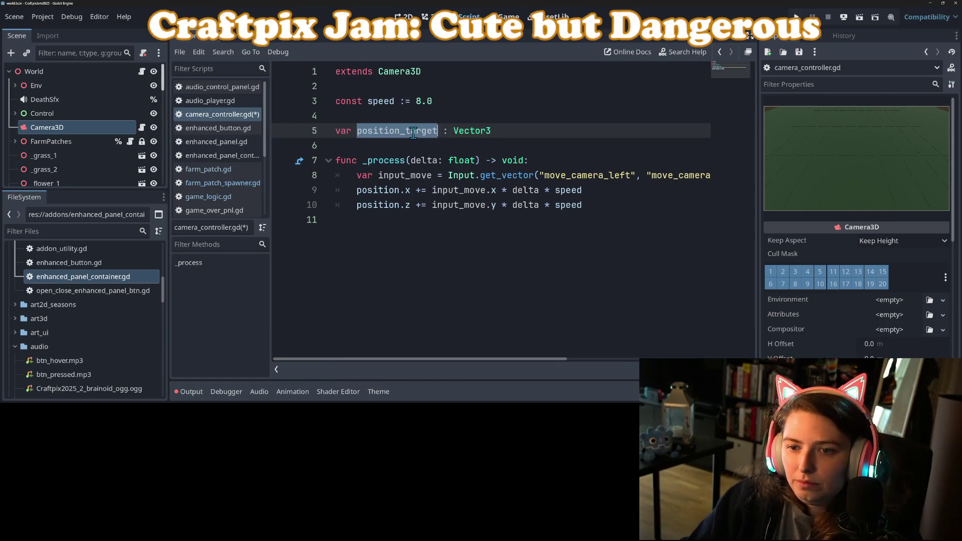
pyautogui.click(414, 188)
pyautogui.click(463, 165)
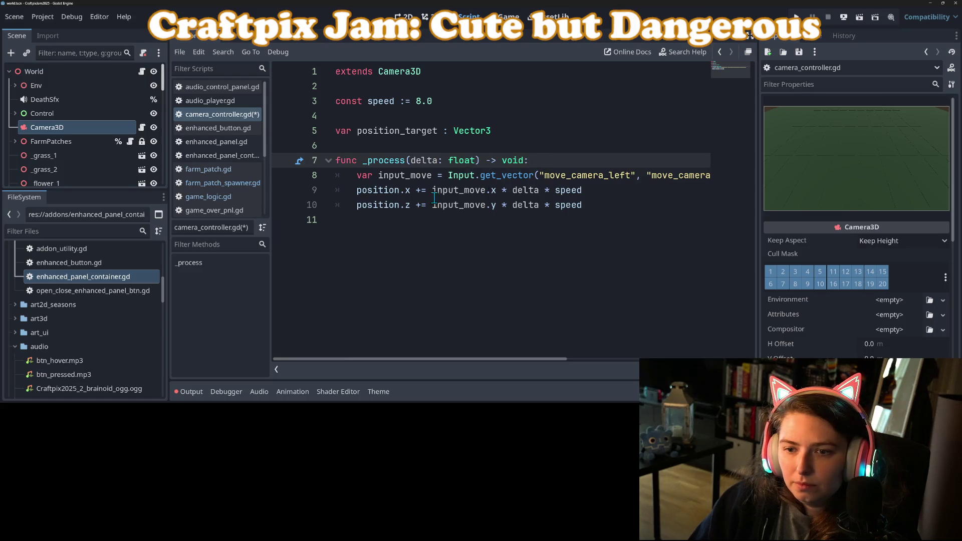
pyautogui.click(415, 191)
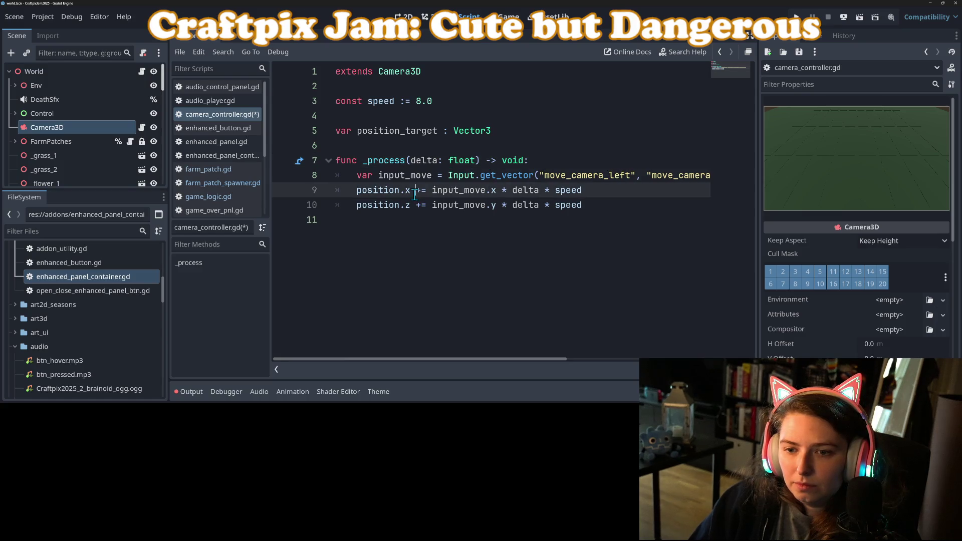
pyautogui.click(543, 163)
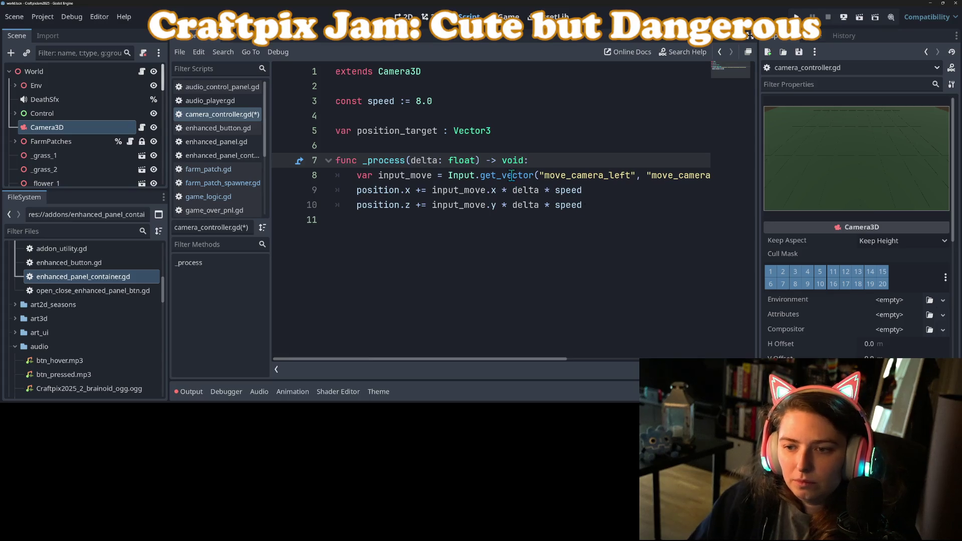
# Step: Comment out the three input-movement lines and add 'position = lerp(position, position_target, delta * speed)'
pyautogui.moveTo(512, 175); pyautogui.dragTo(519, 205)
pyautogui.hotkey('ctrl', 'k')
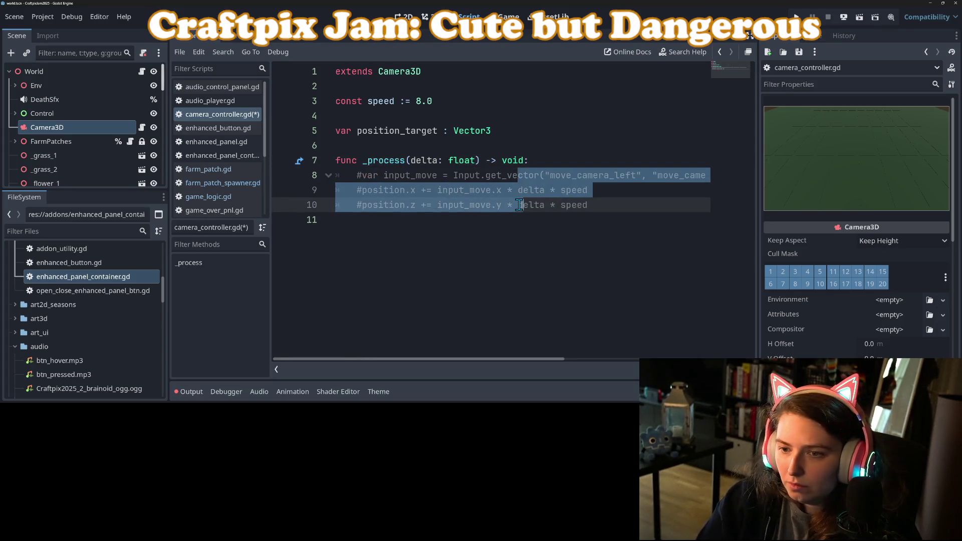
pyautogui.press('Down')
pyautogui.press('Tab')
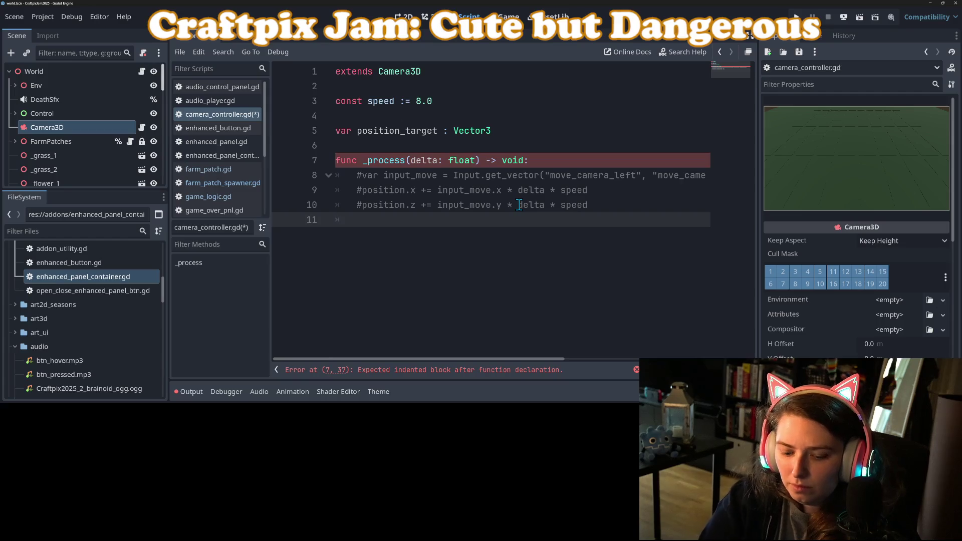
pyautogui.write('position')
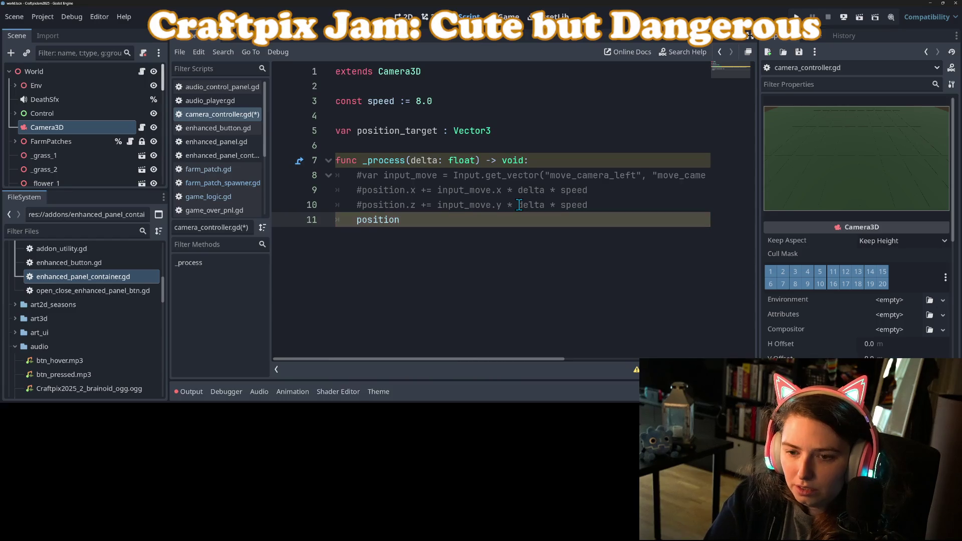
pyautogui.write(' = ler')
pyautogui.press('Return')
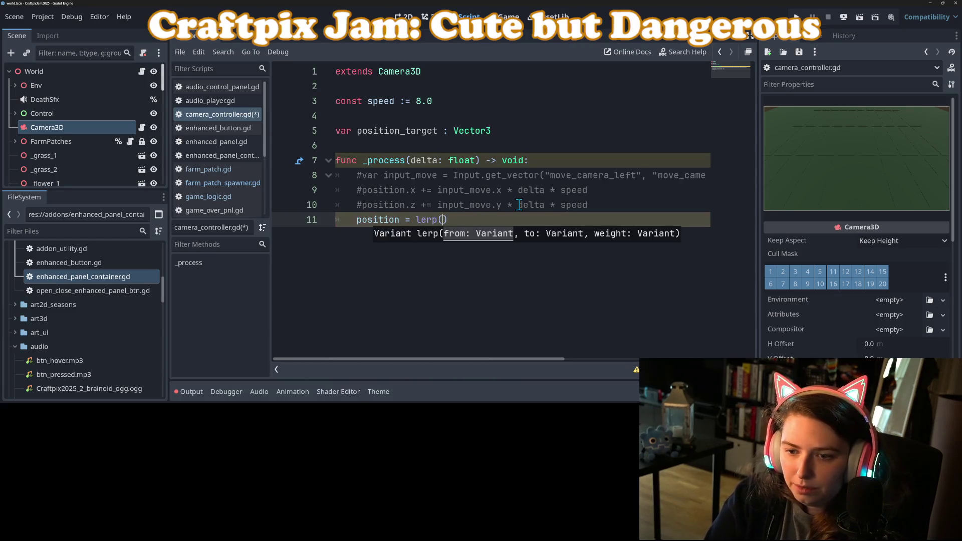
pyautogui.write('pos')
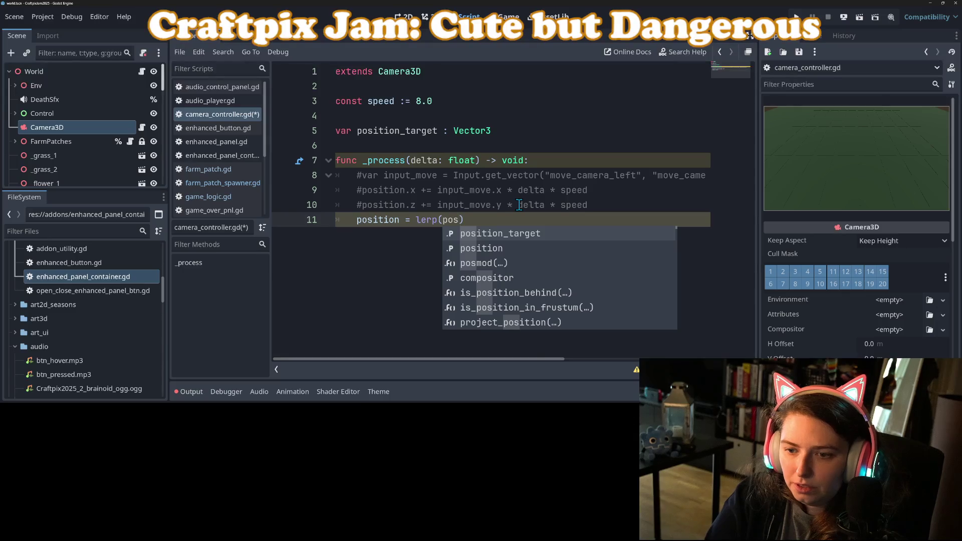
pyautogui.press('Down')
pyautogui.press('Return')
pyautogui.write(', position_target,')
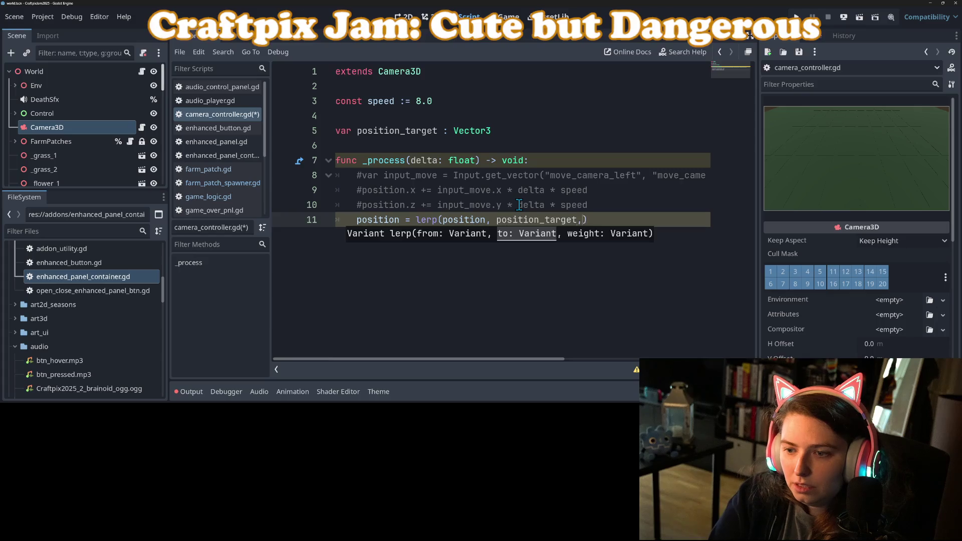
pyautogui.write(' delta ')
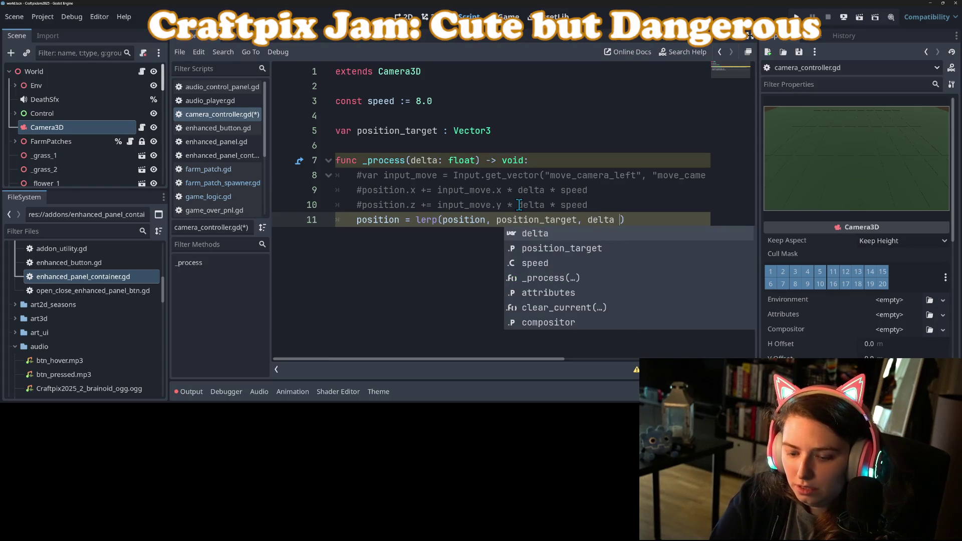
pyautogui.write('* speed')
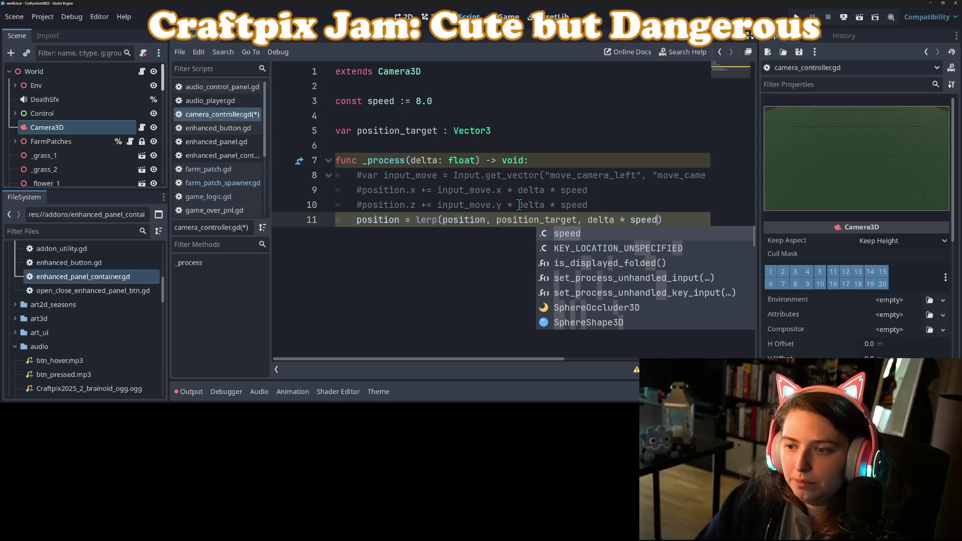